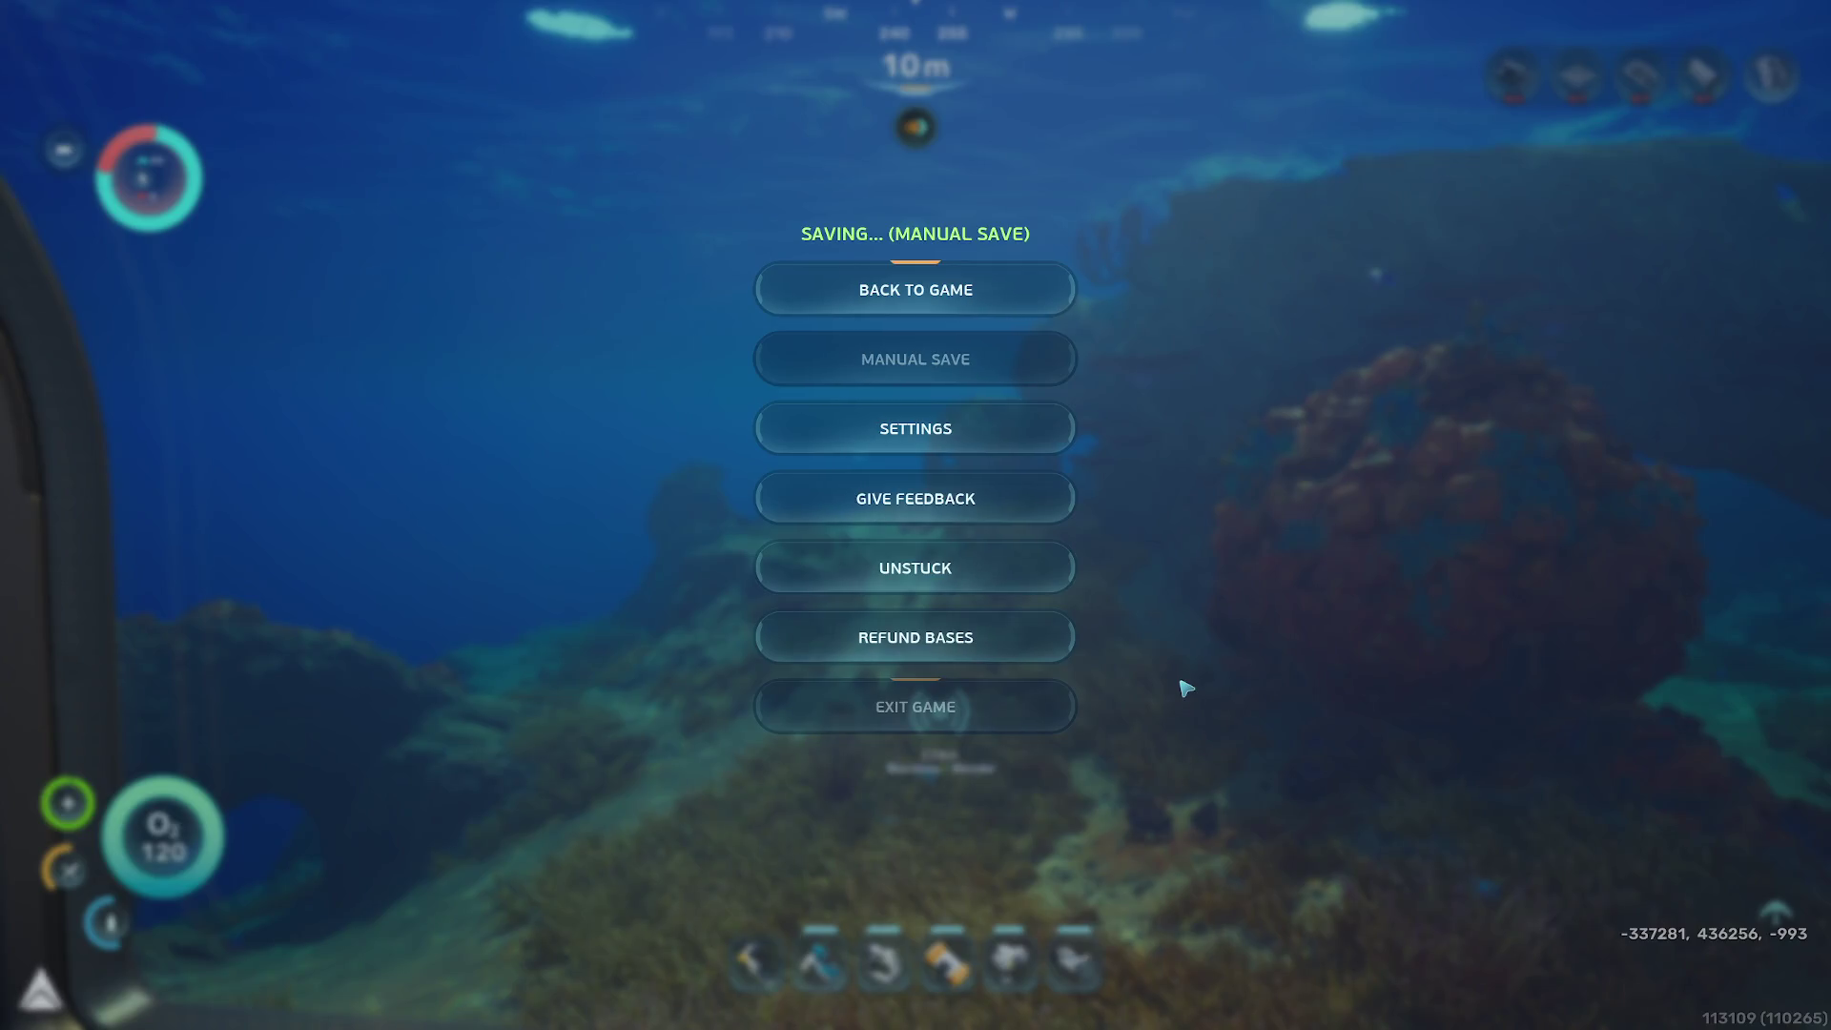
- Leave Subnautica 2 through Exit Game, choosing Save and Exit to reach the main menu
{"action": "key", "text": "Escape"}
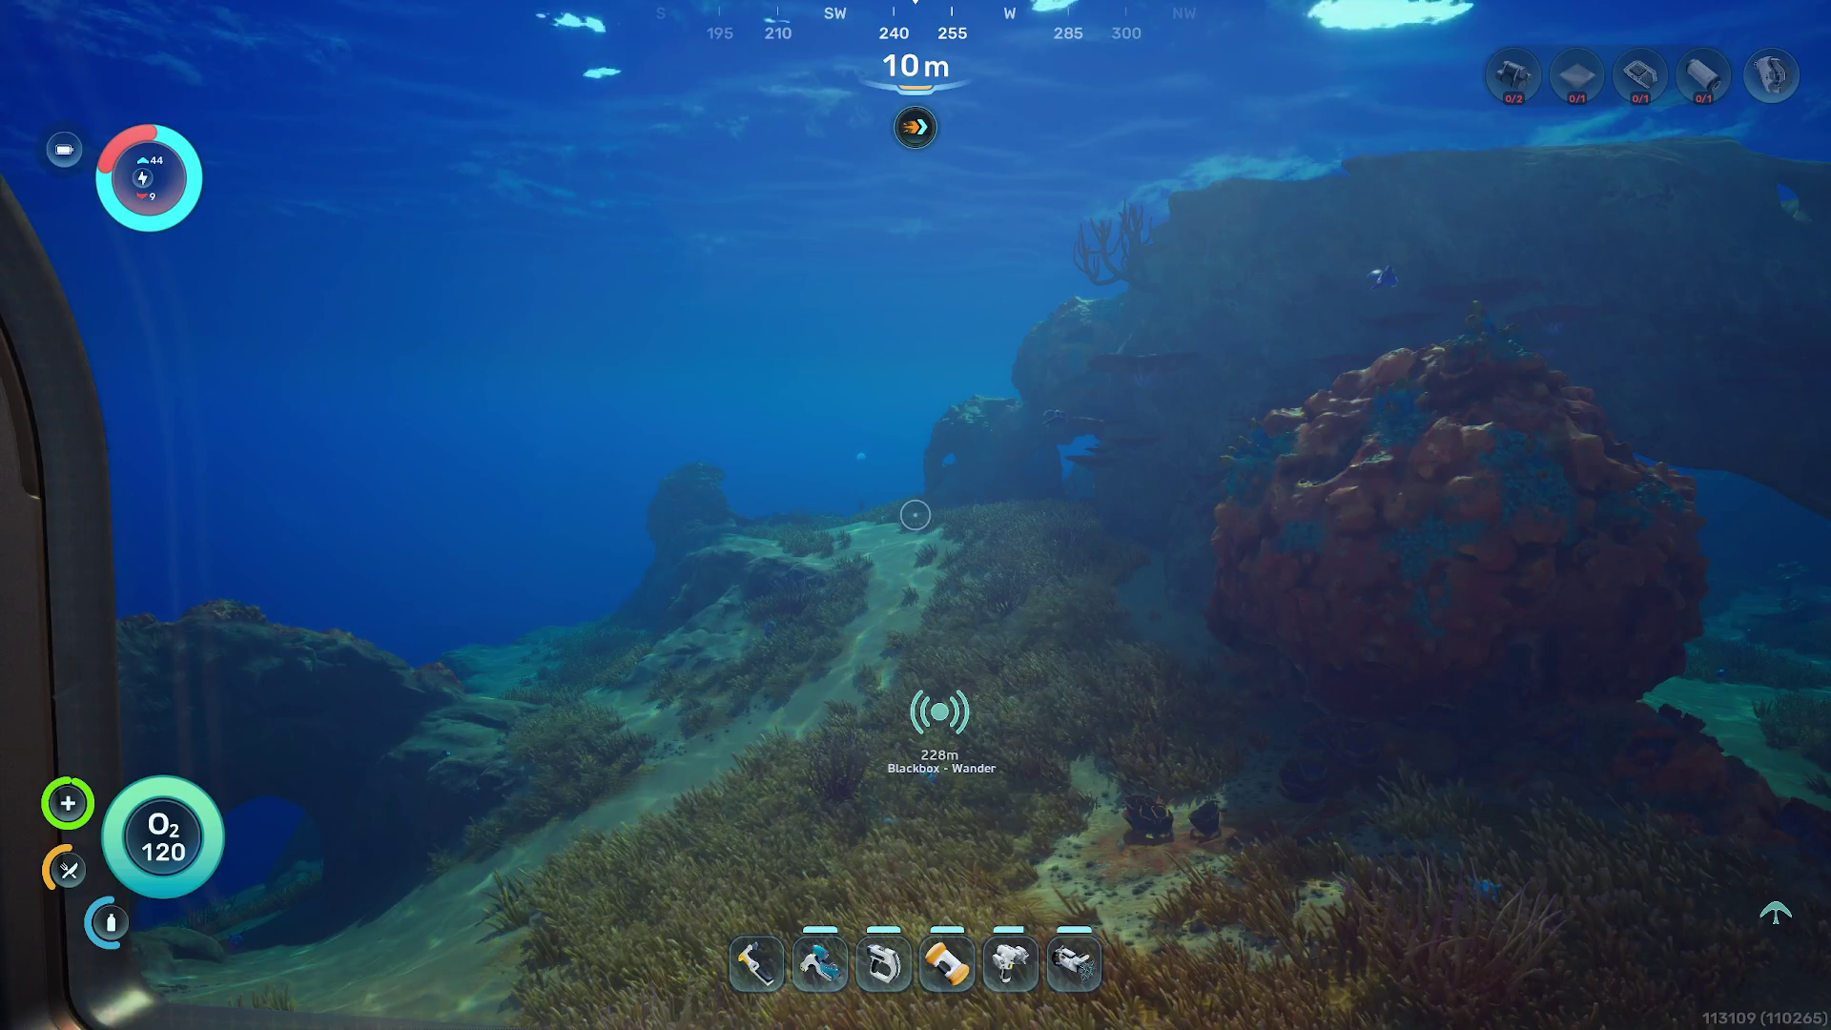
{"action": "key", "text": "Escape"}
{"action": "key", "text": "Escape"}
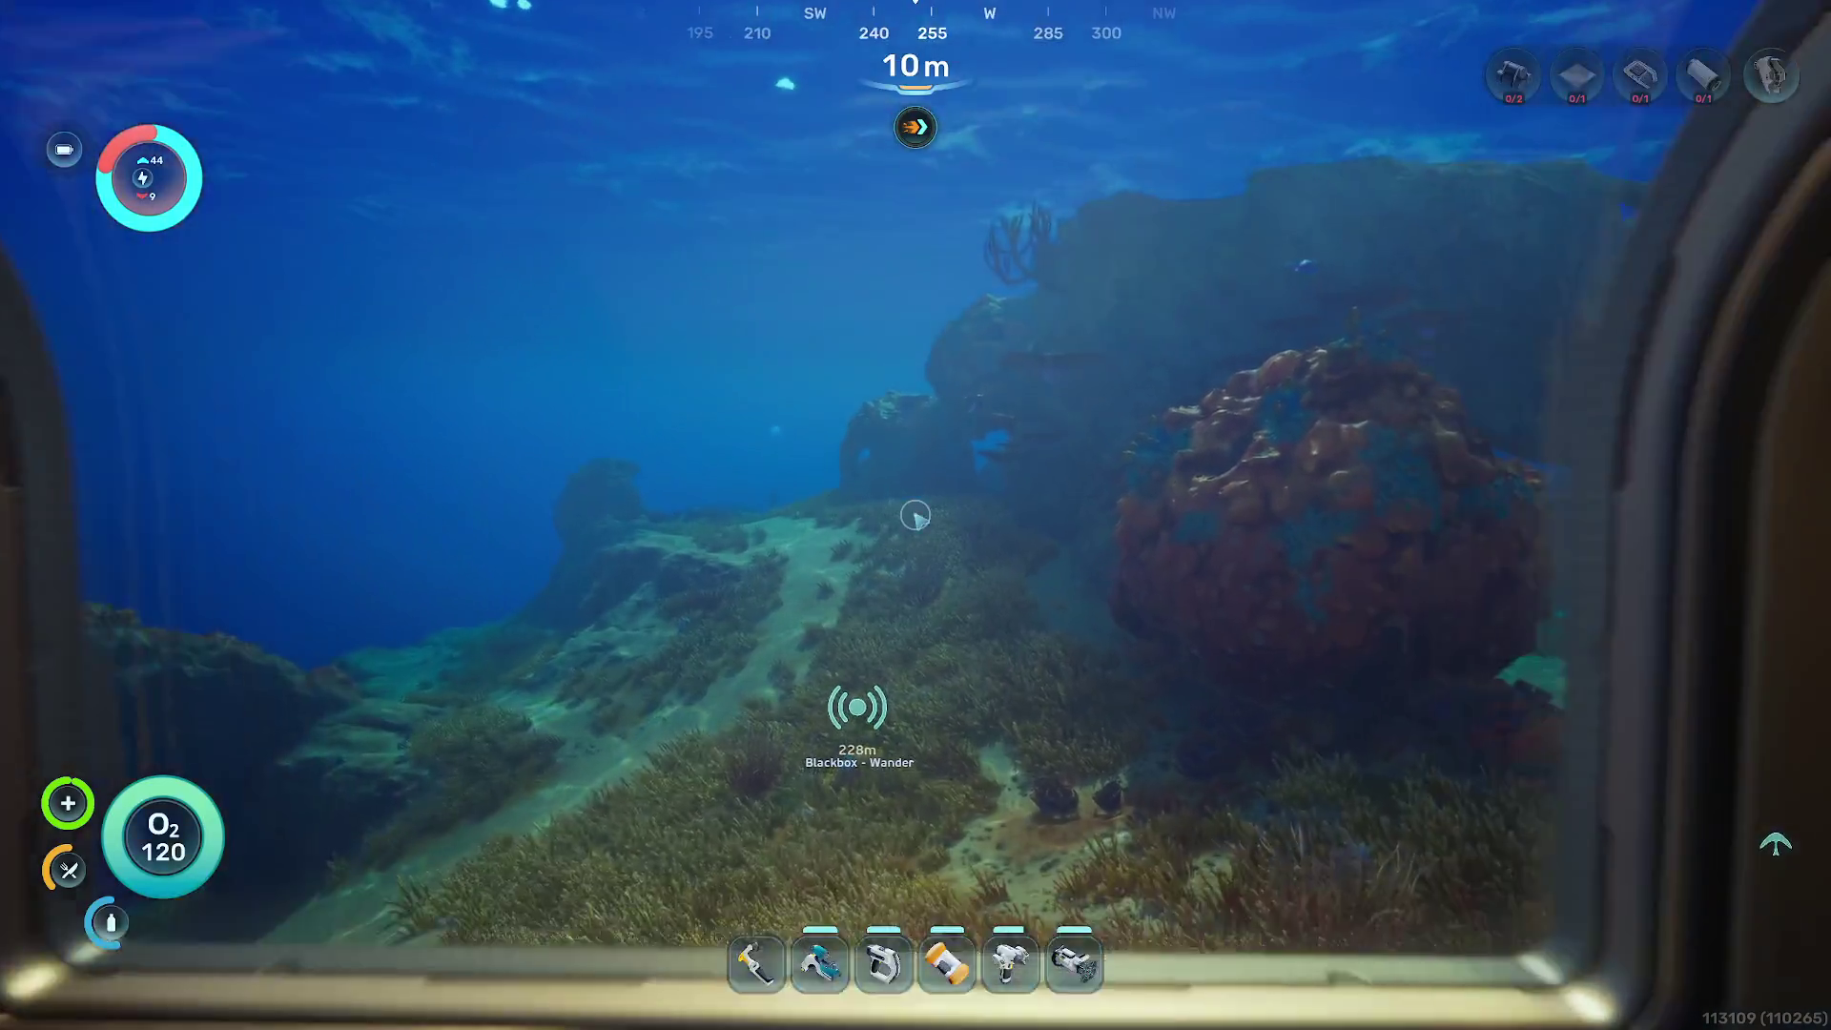
{"action": "key", "text": "Escape"}
{"action": "key", "text": "Escape"}
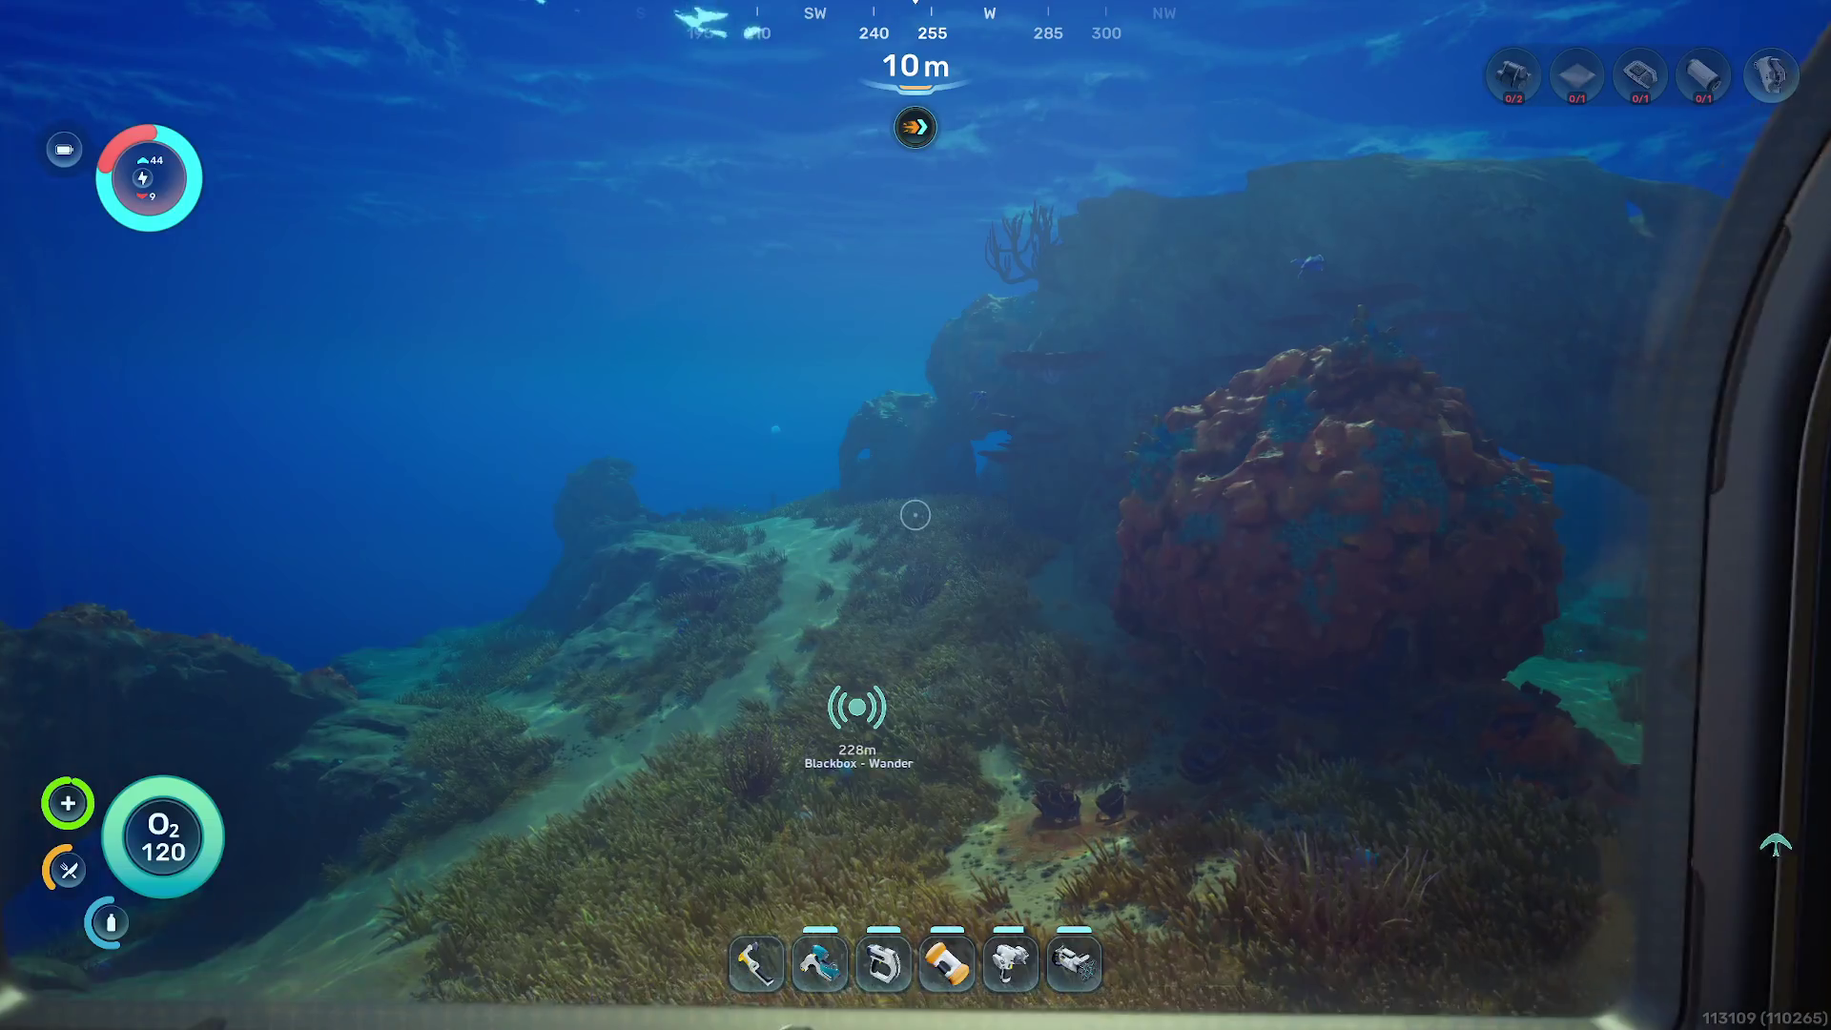
{"action": "key", "text": "Escape"}
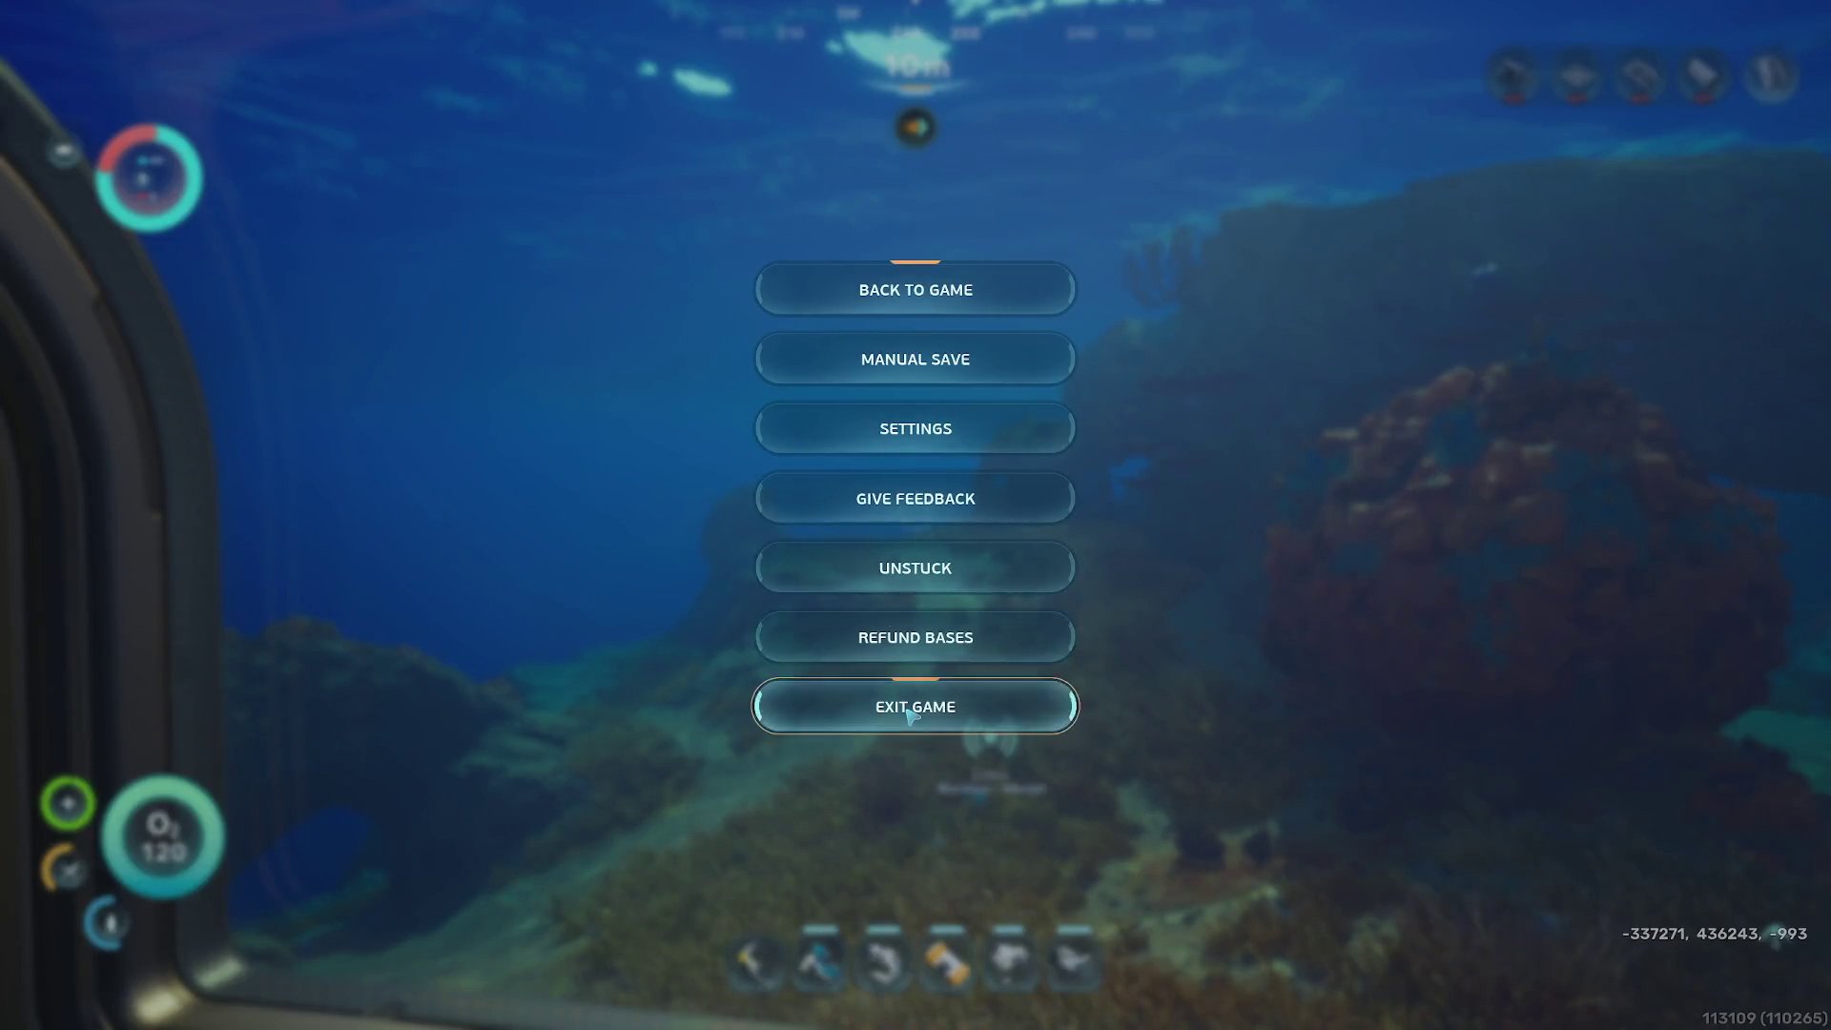
{"action": "key", "text": "Escape"}
{"action": "key", "text": "Escape"}
{"action": "key", "text": "Escape"}
{"action": "key", "text": "Escape"}
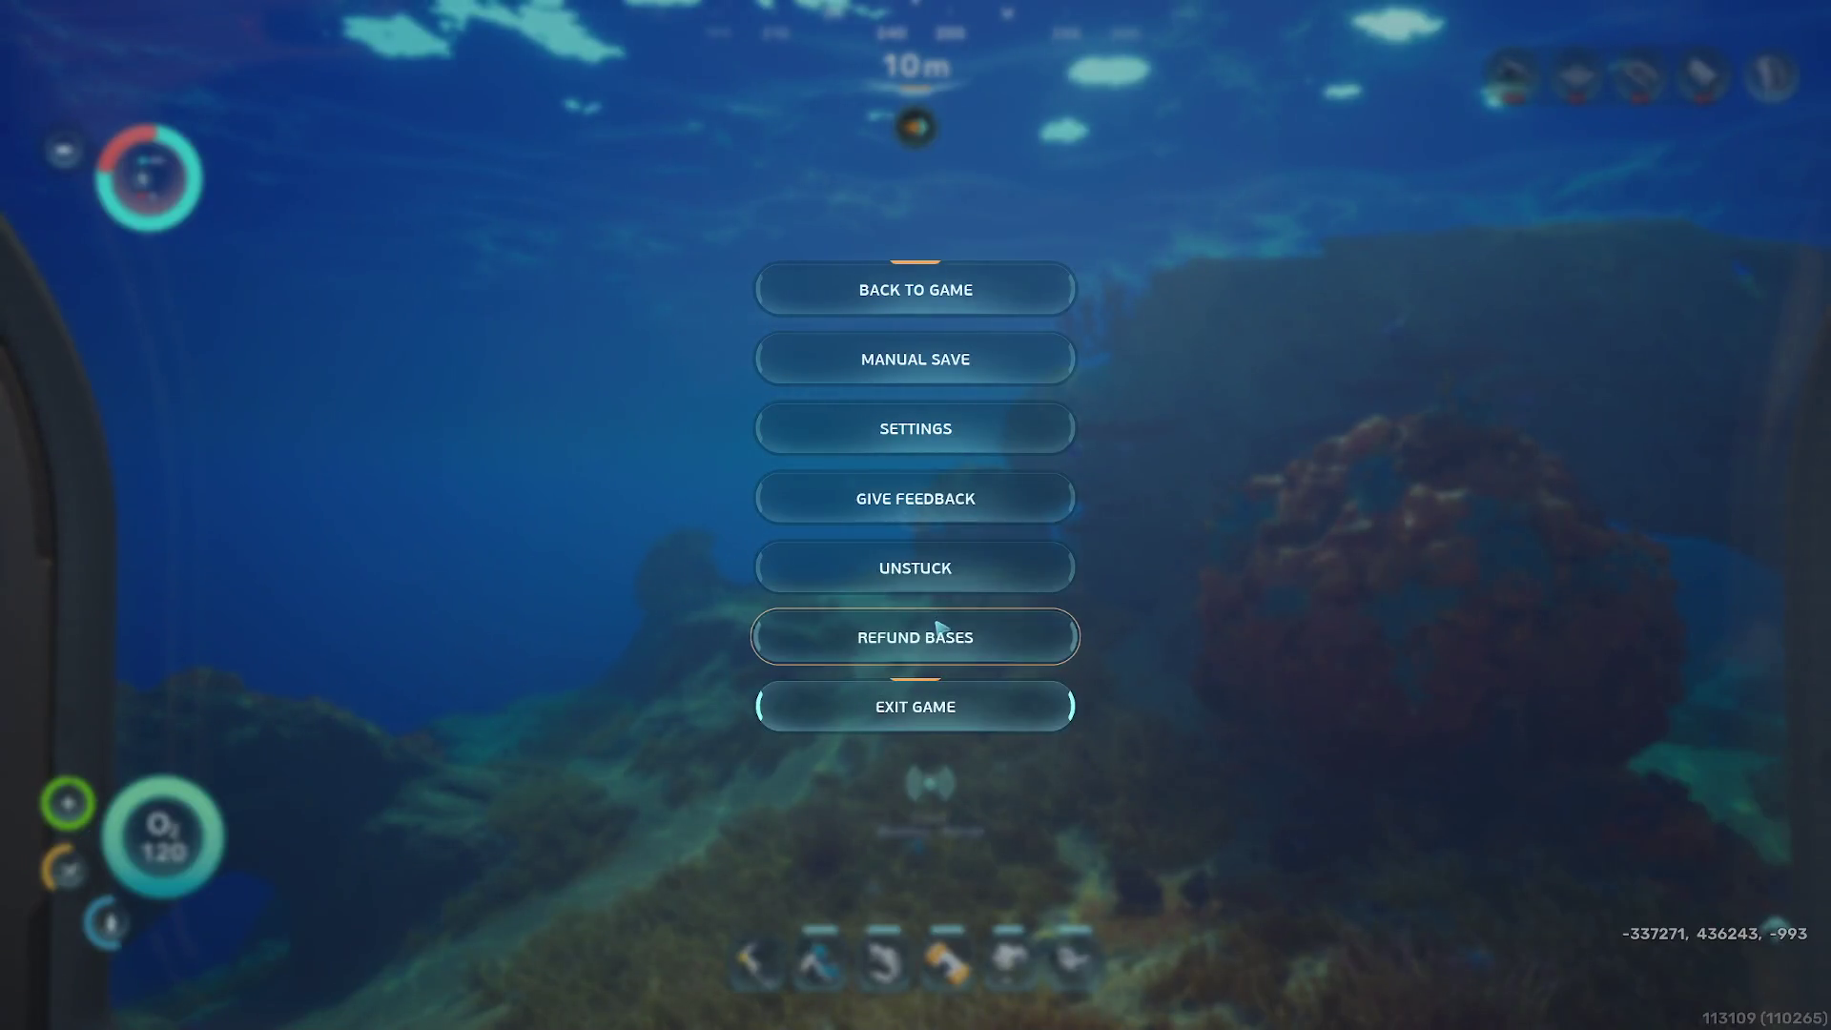
{"action": "left_click", "coordinate": [954, 702]}
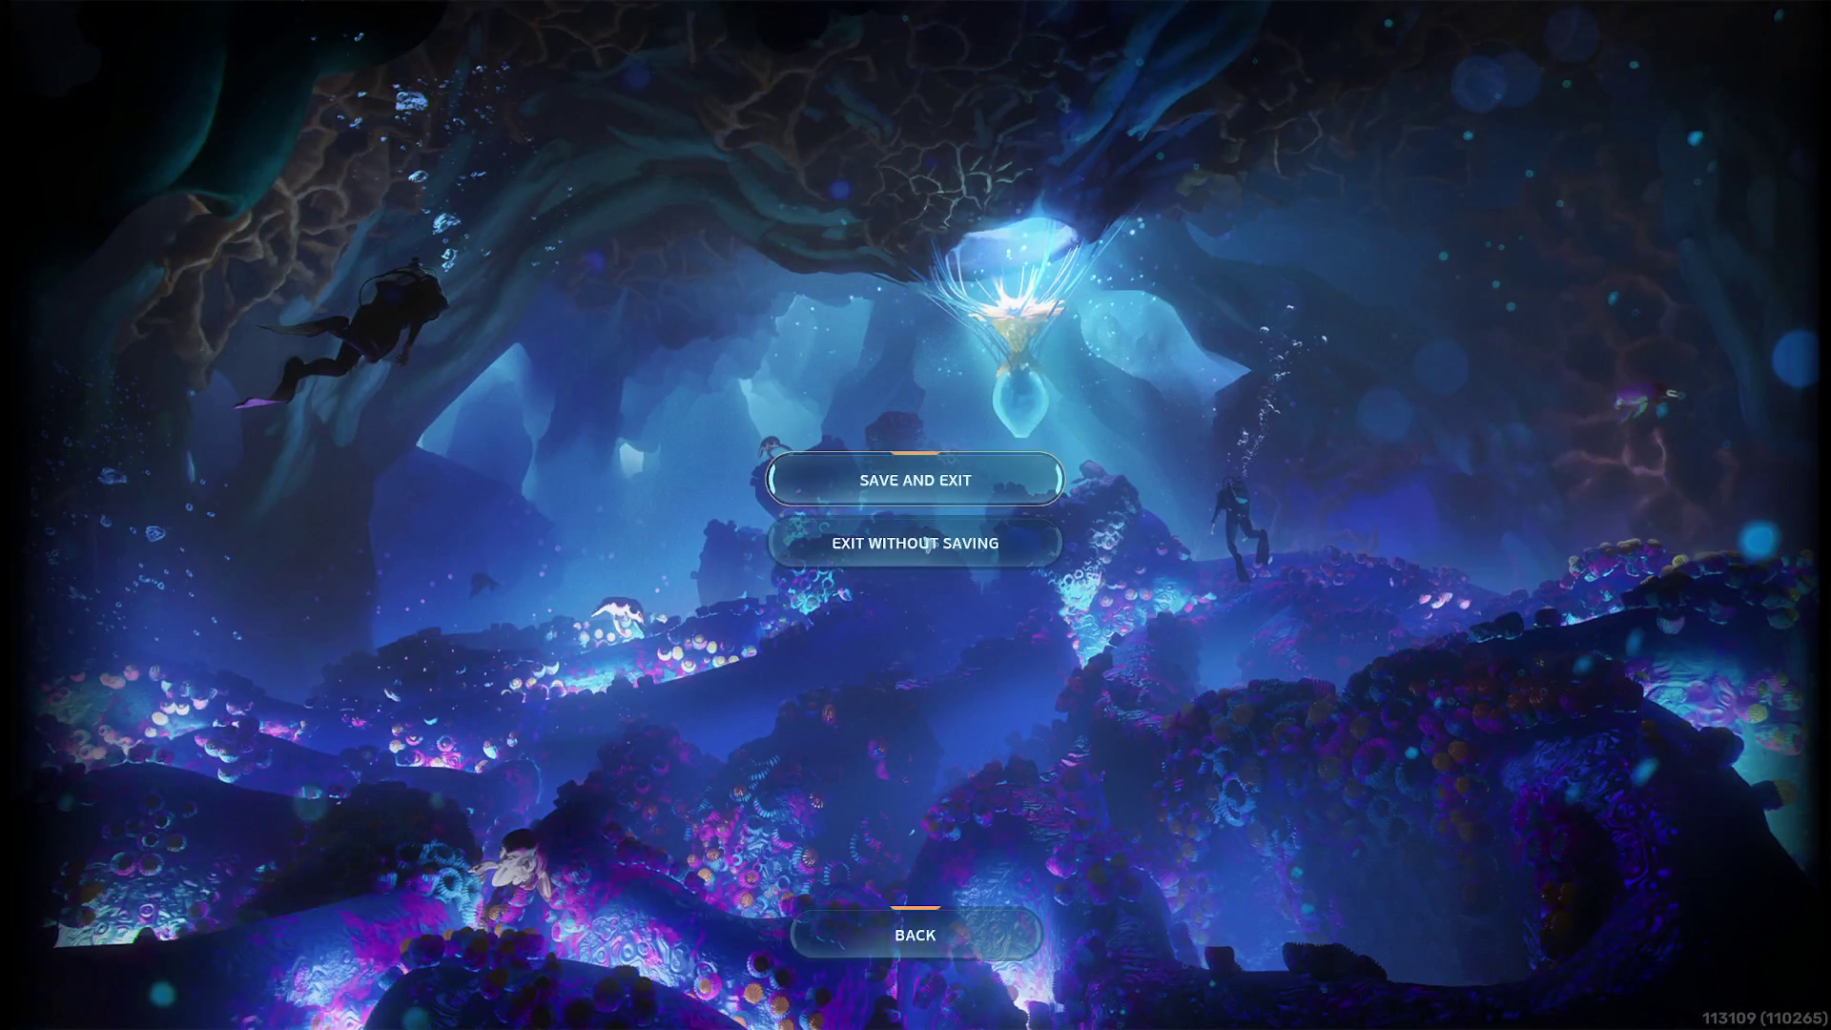
{"action": "left_click", "coordinate": [938, 484]}
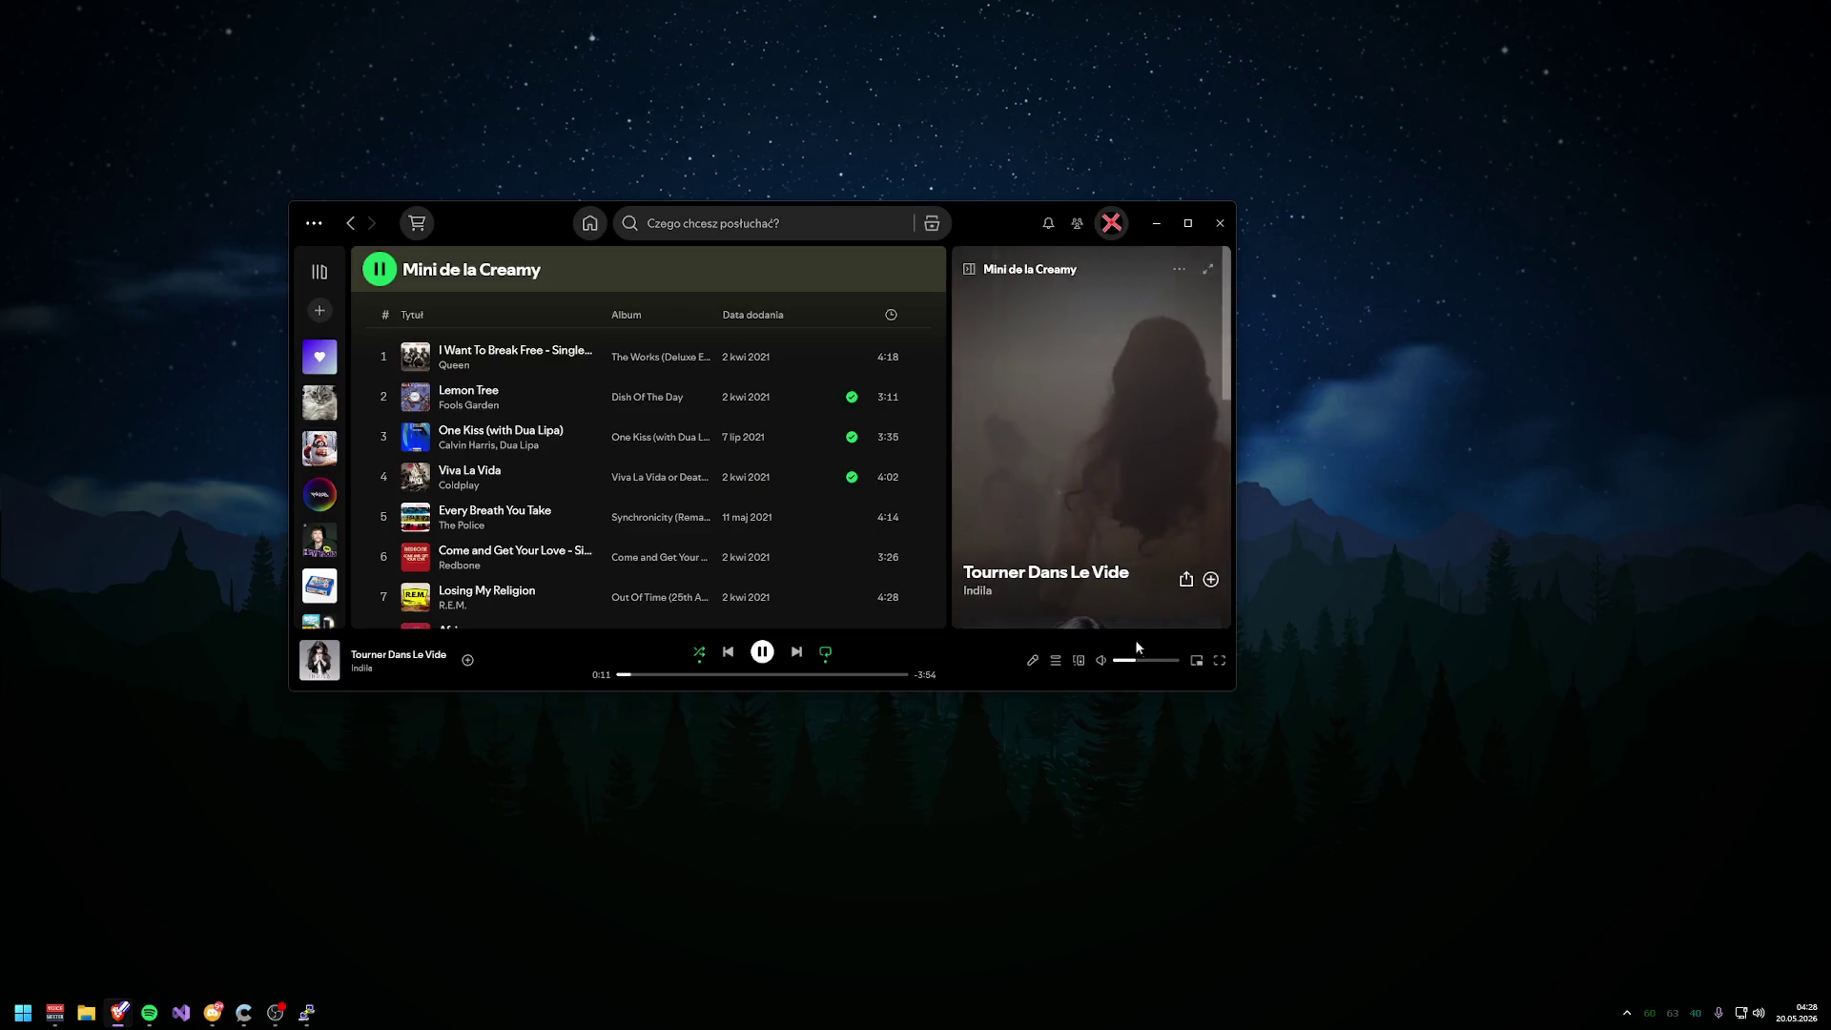
- Nudge Spotify's volume up, minimise it, and switch back to the Twitch dashboard
{"action": "left_click_drag", "start_coordinate": [1150, 667], "coordinate": [1156, 665]}
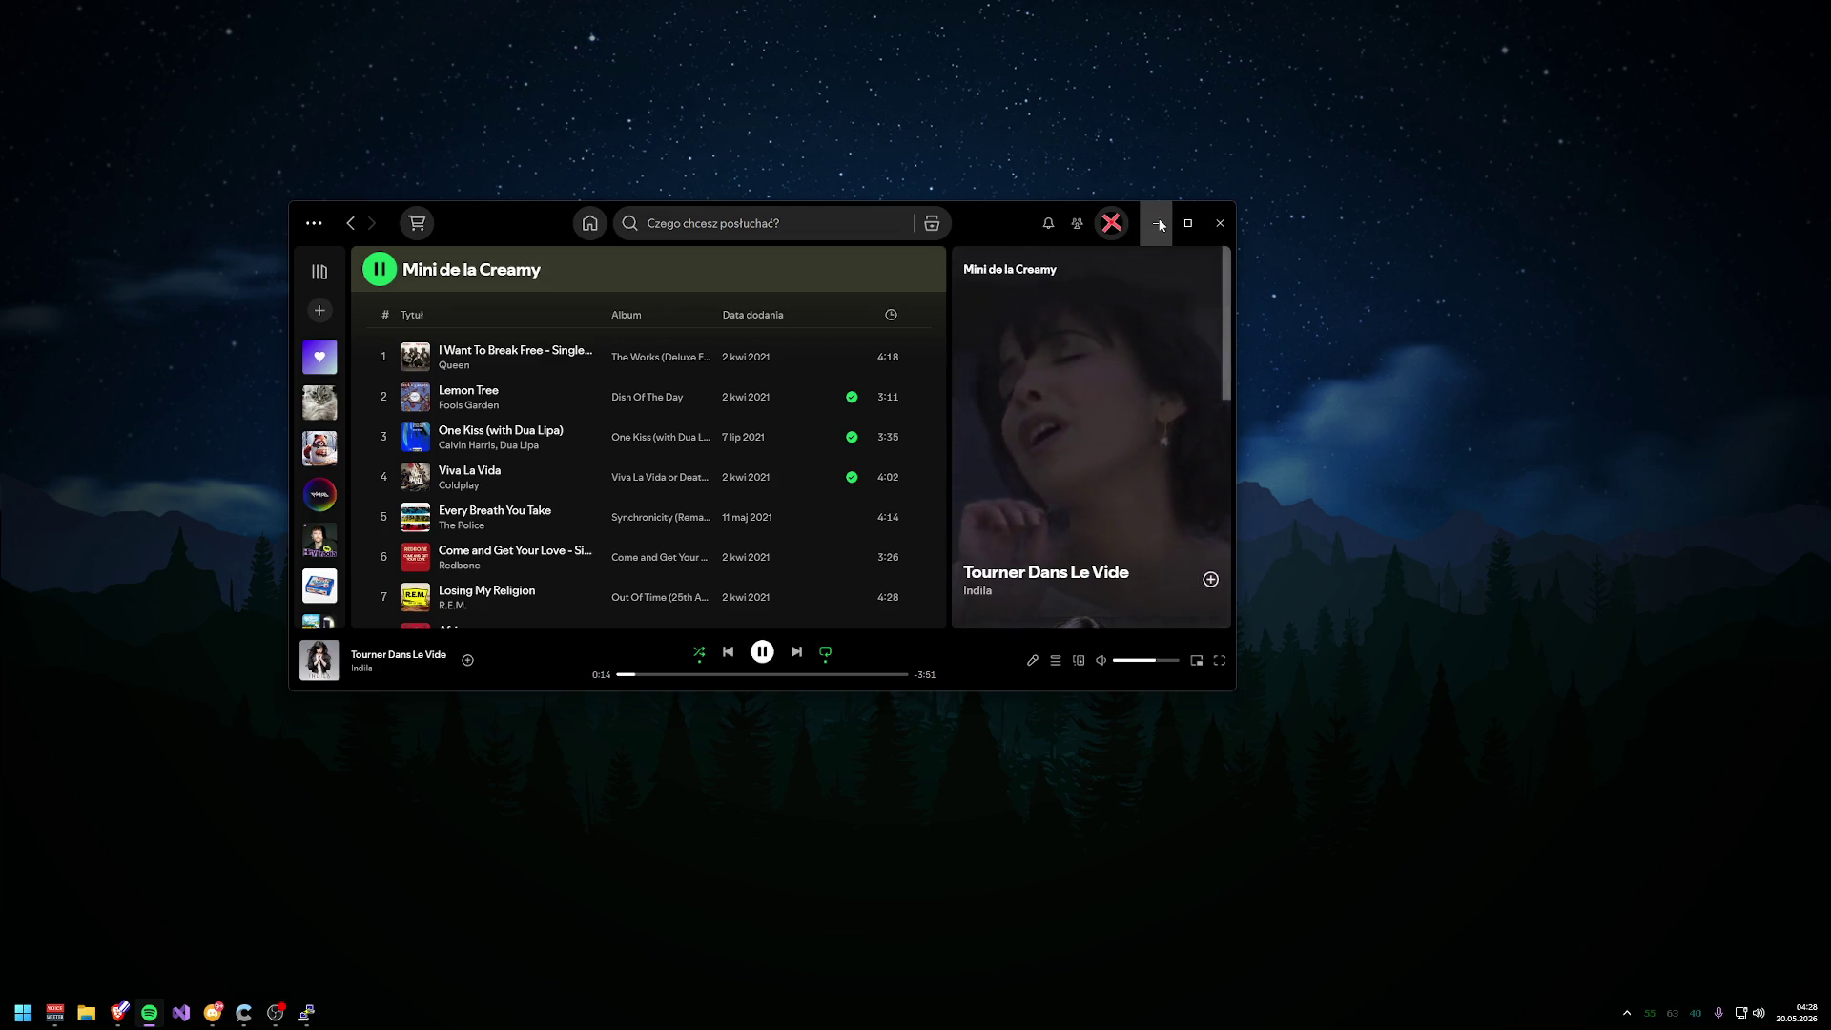
{"action": "key", "text": "super+d"}
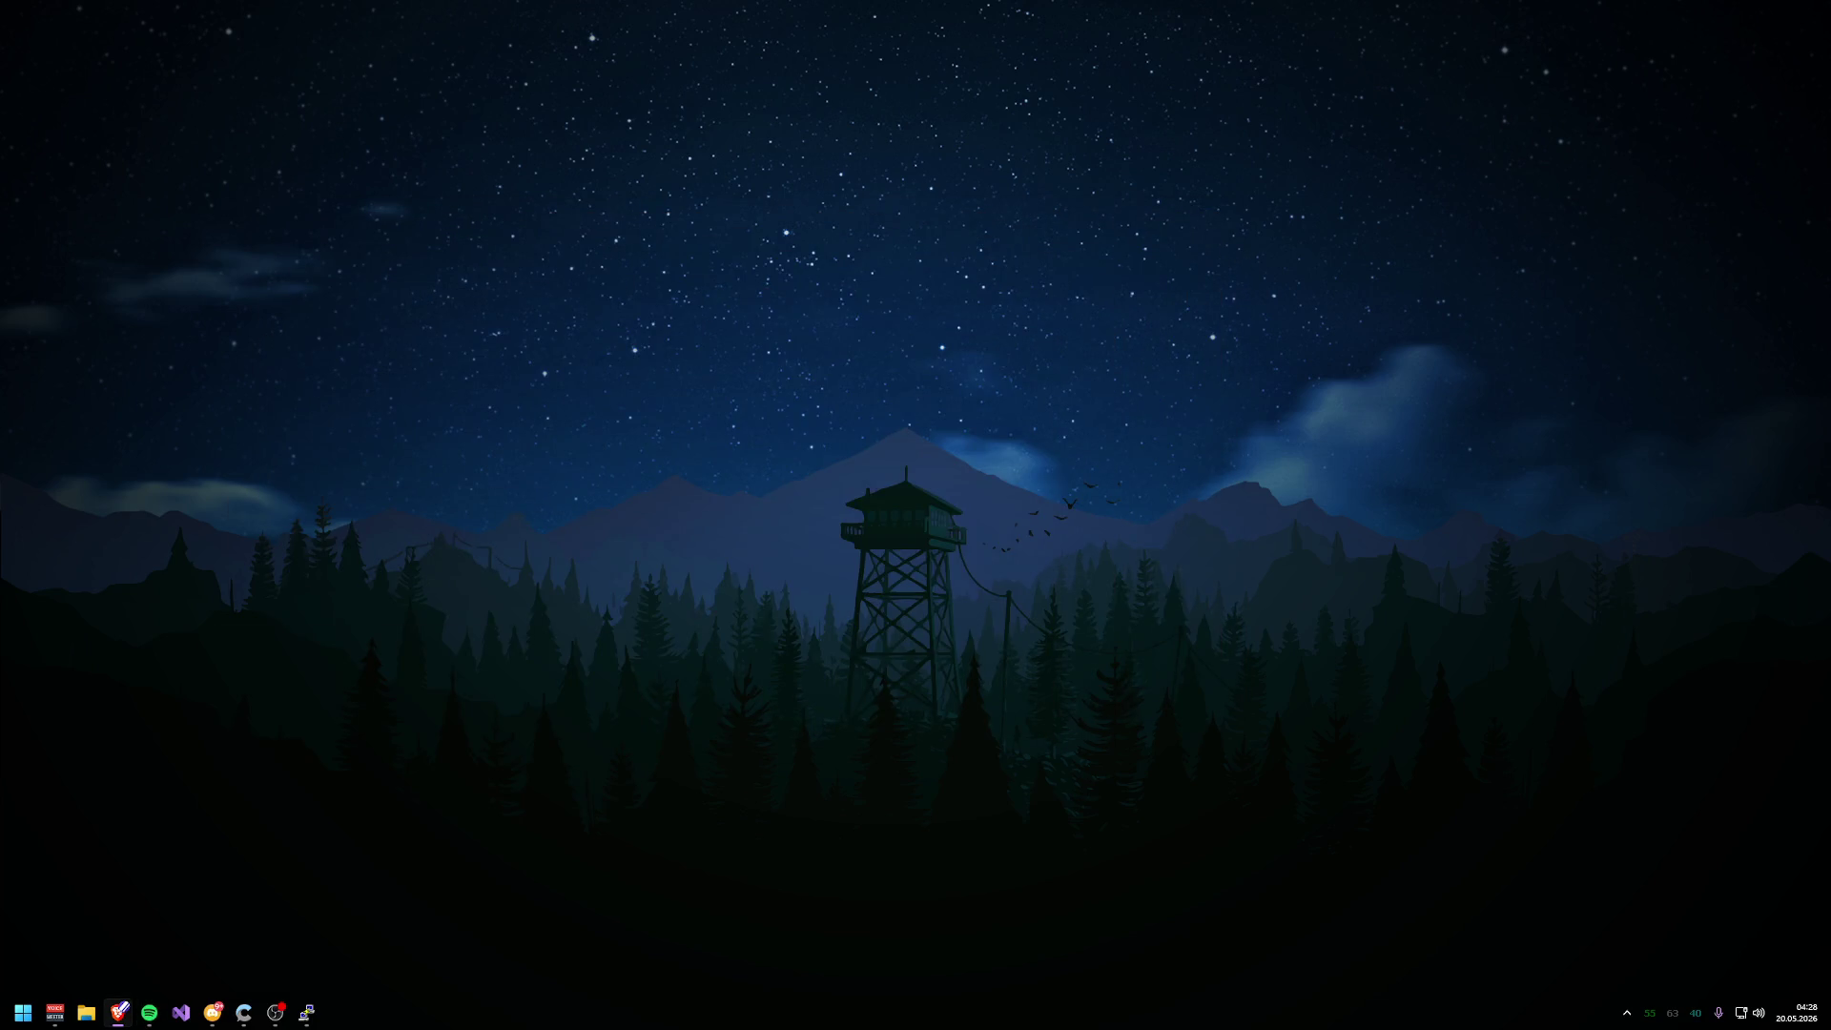
{"action": "key", "text": "alt+Tab"}
- Replace the Subnautica 2 category with Just Chatting, then move the dashboard to the other monitor
{"action": "left_click", "coordinate": [1502, 542]}
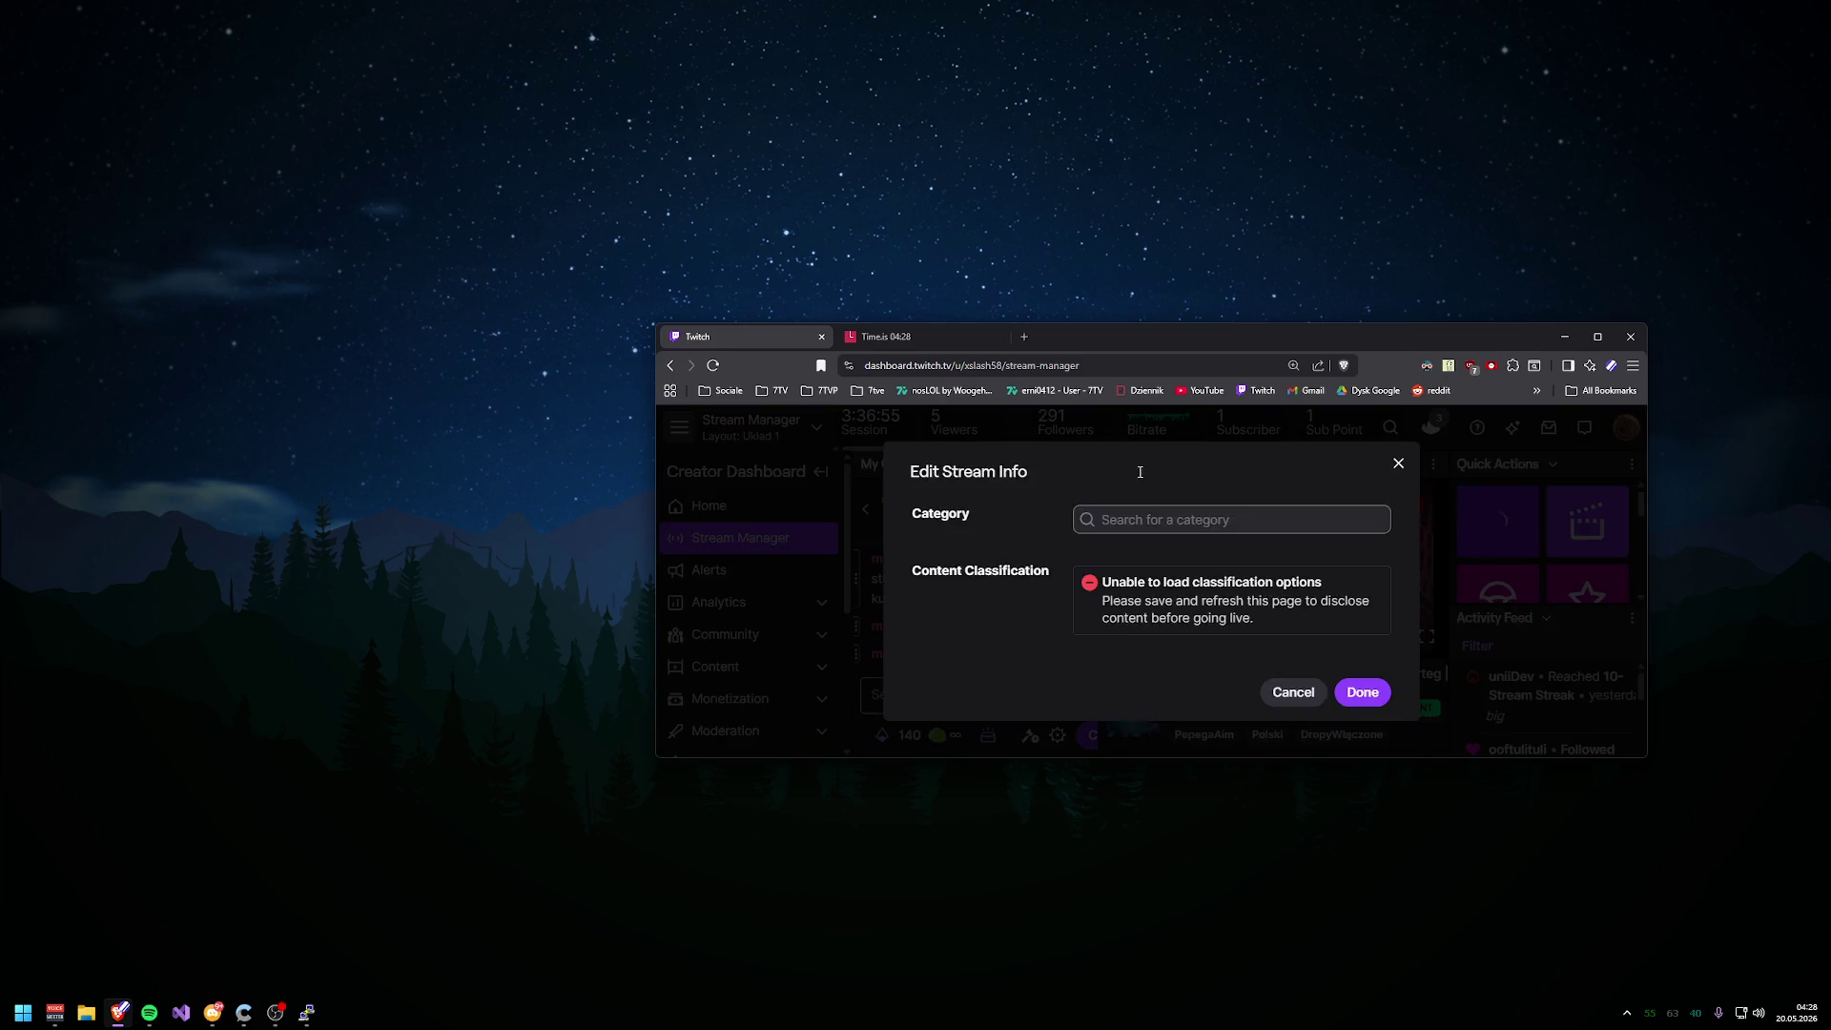
{"action": "scroll", "coordinate": [1384, 567], "scroll_direction": "down", "scroll_amount": 3}
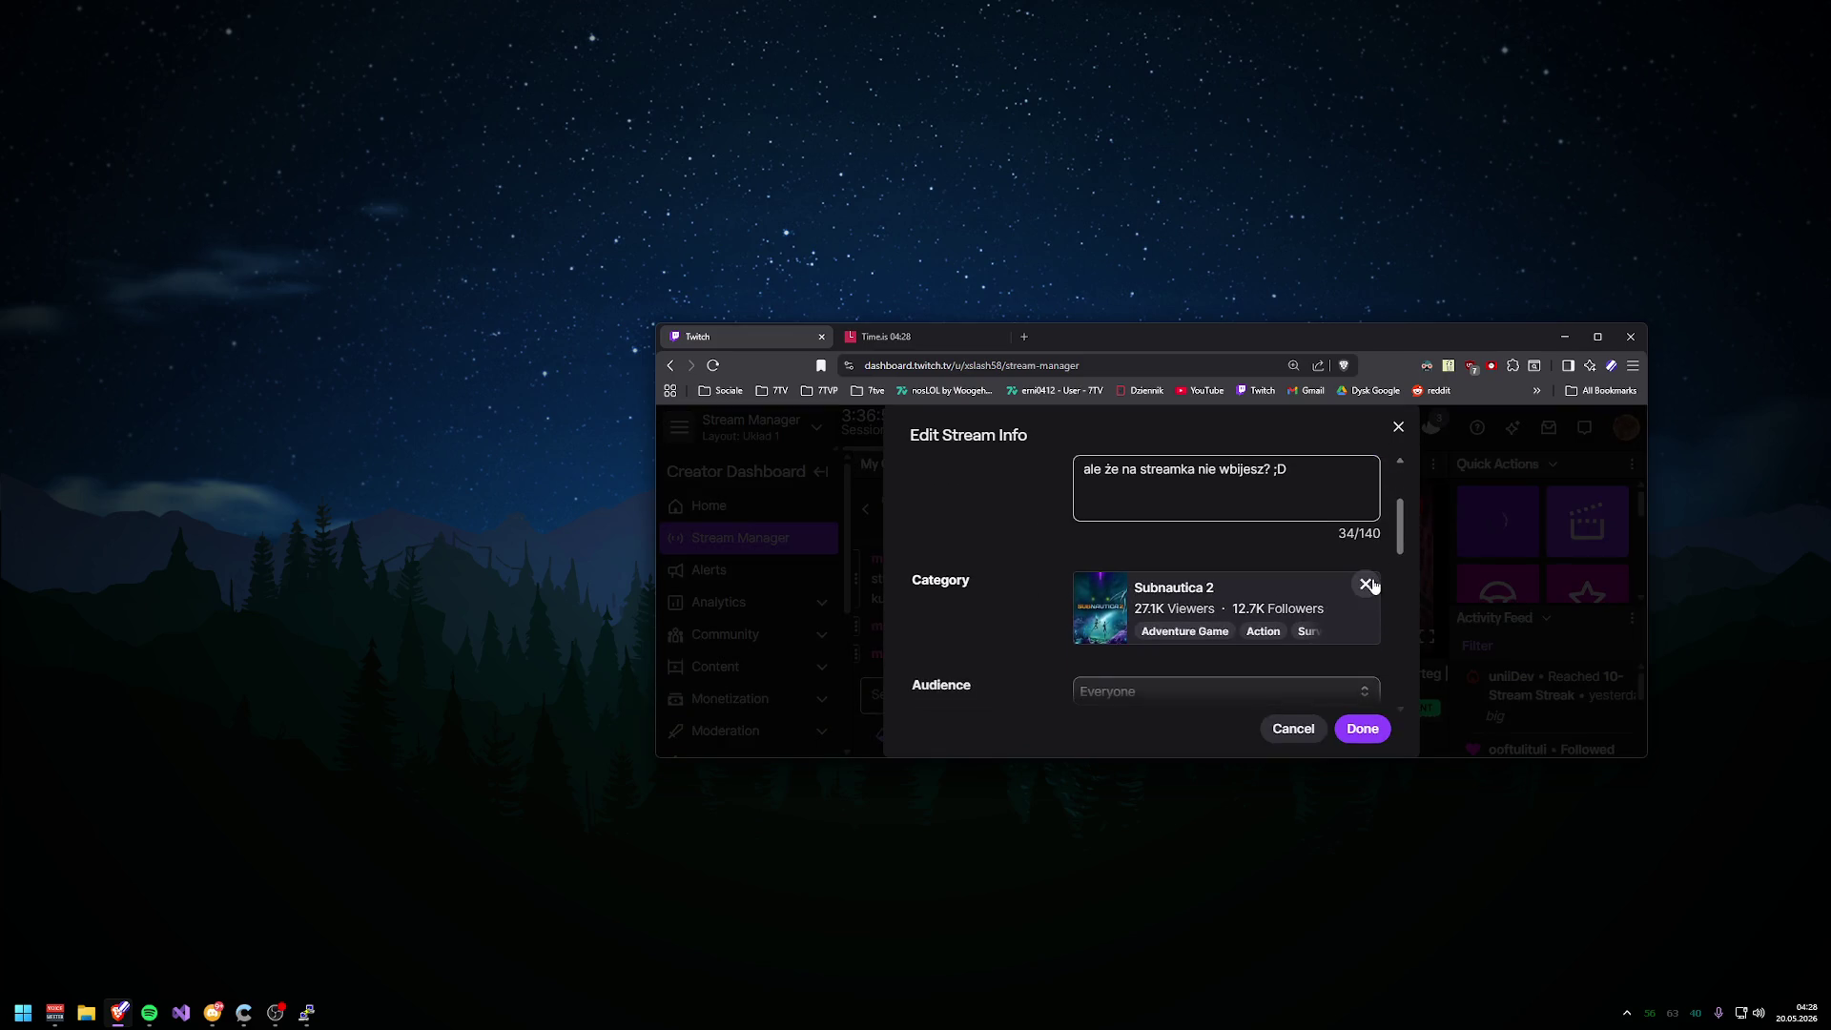
{"action": "left_click", "coordinate": [1355, 585]}
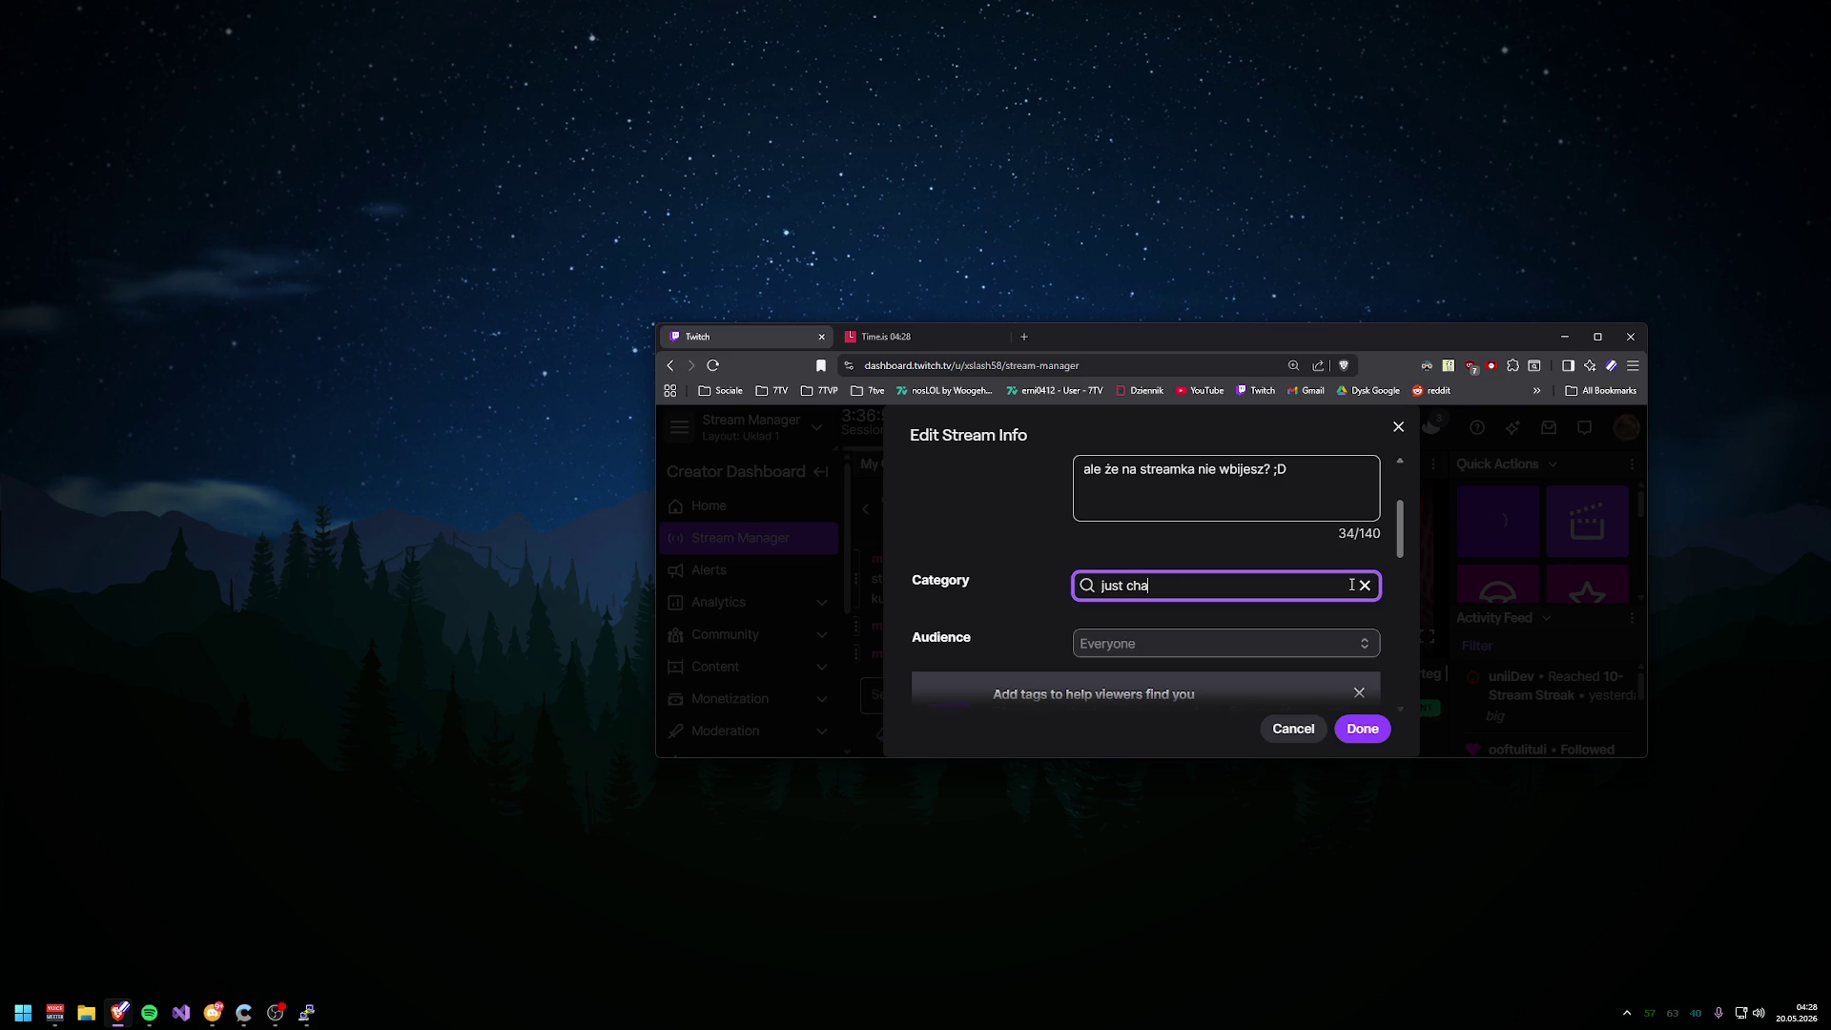
{"action": "left_click", "coordinate": [1300, 631]}
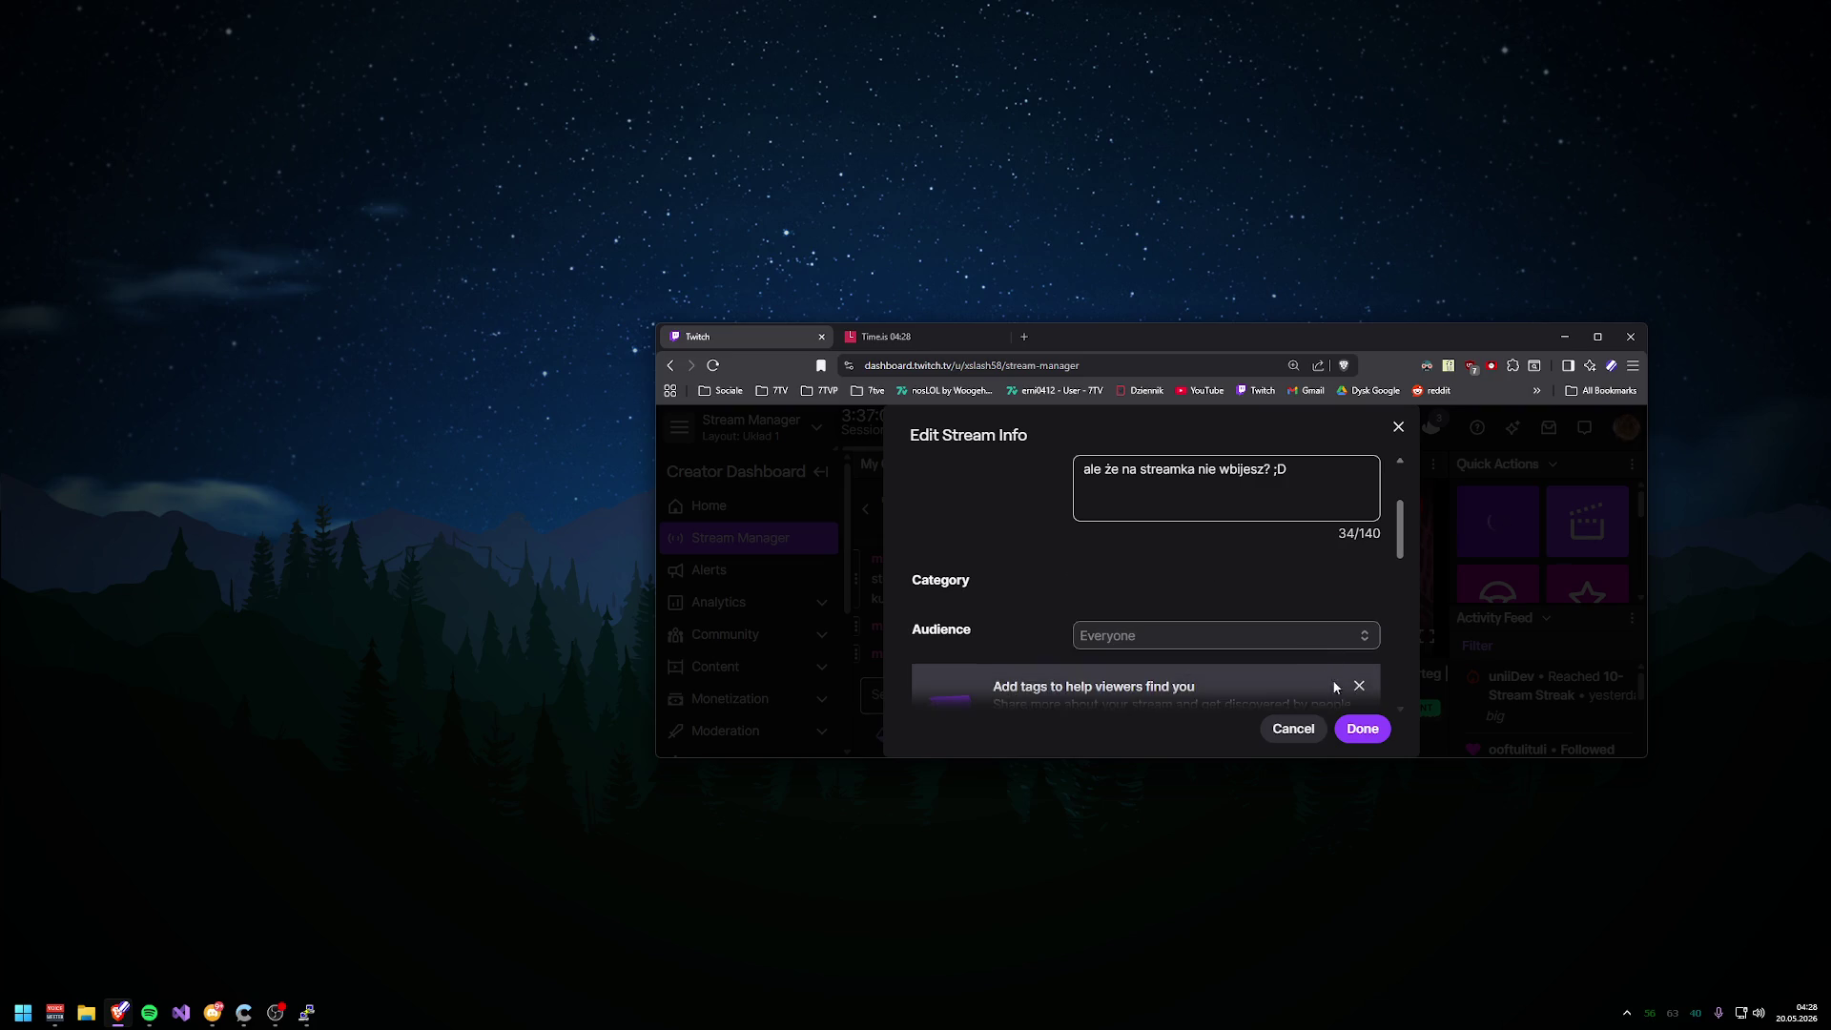
{"action": "left_click", "coordinate": [1362, 729]}
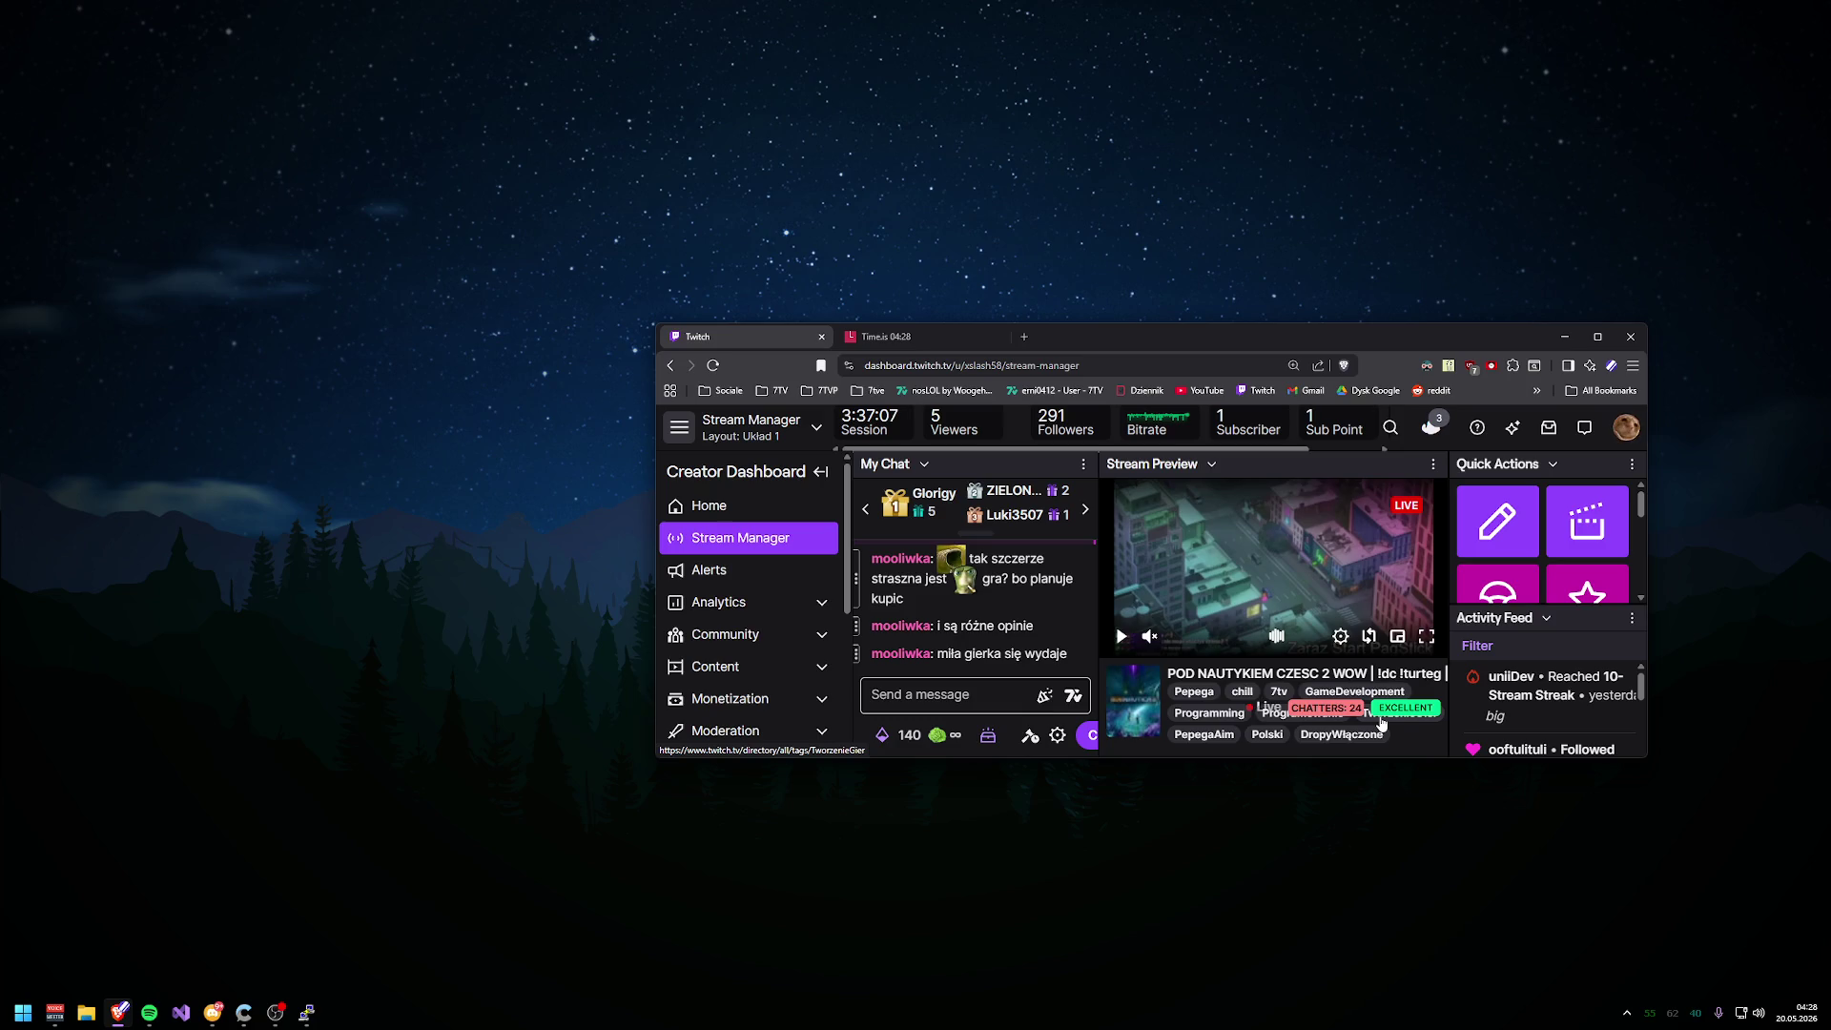
{"action": "left_click_drag", "start_coordinate": [1366, 336], "coordinate": [1830, 601]}
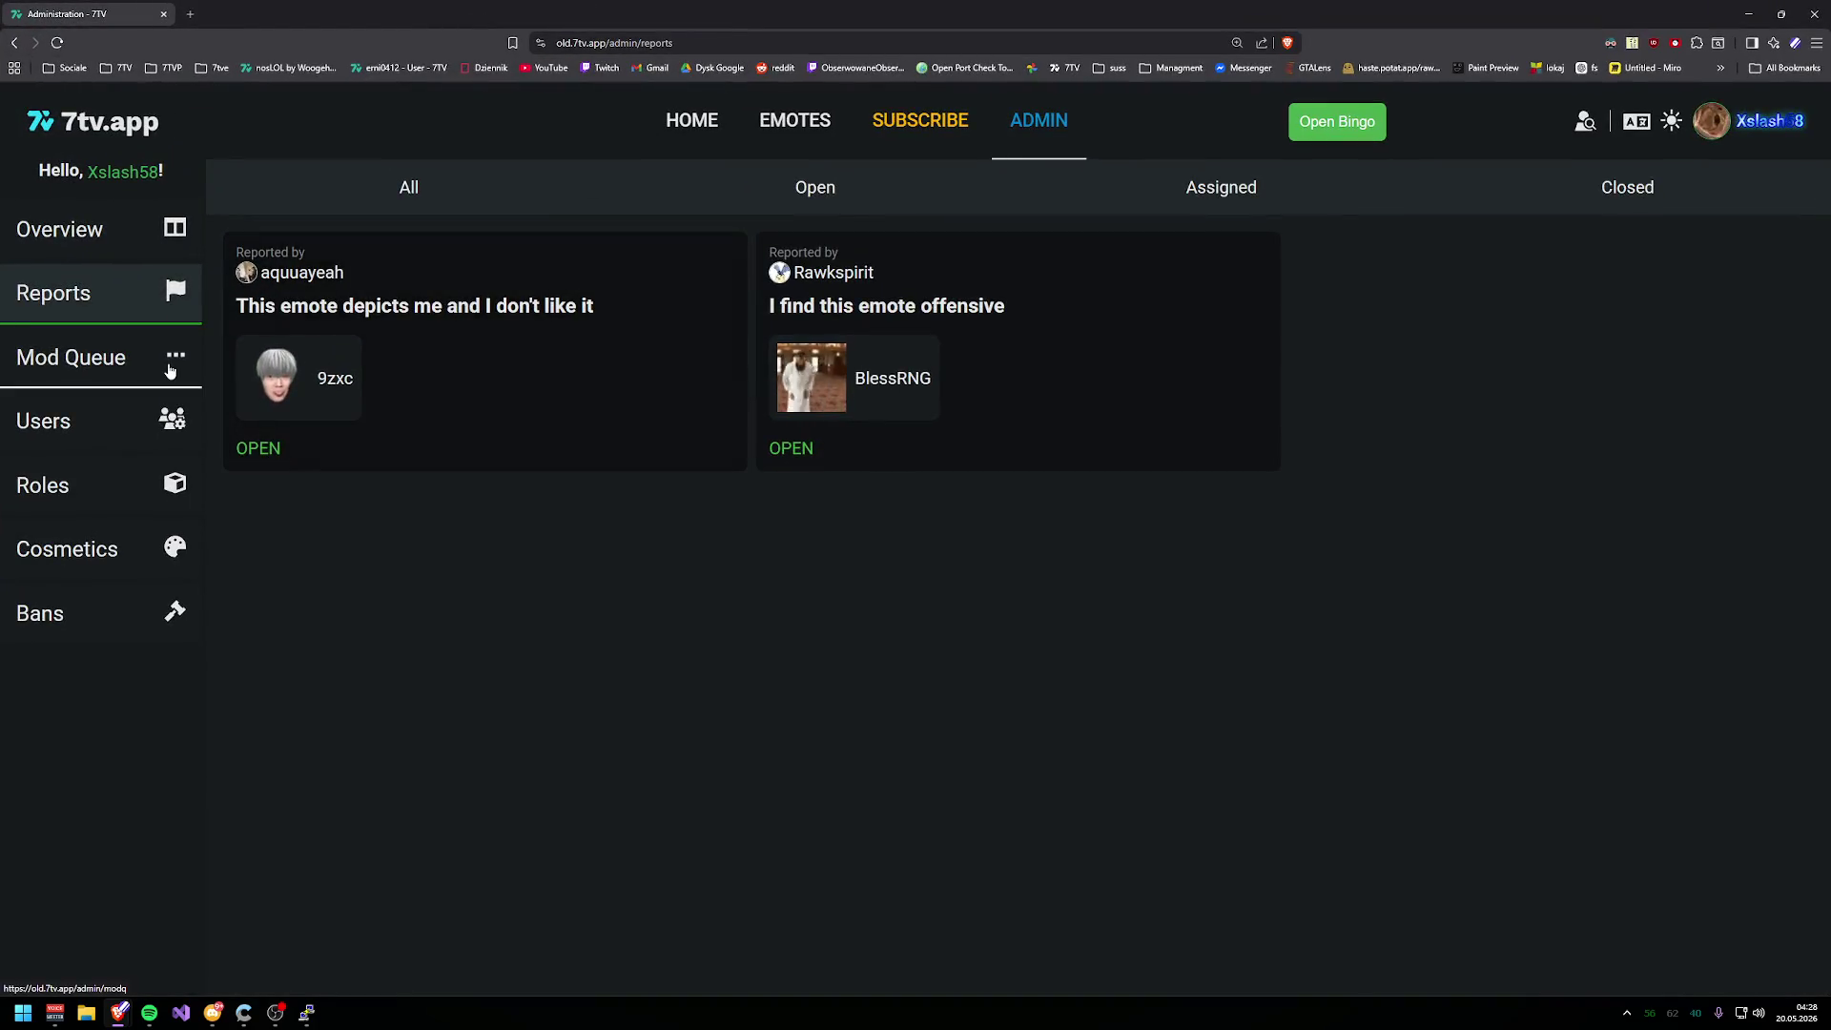
- Open the Mod Queue, filter the Groups to Polish (429 pending), and switch to Zoomed cards
{"action": "left_click", "coordinate": [170, 370]}
{"action": "left_click", "coordinate": [844, 186]}
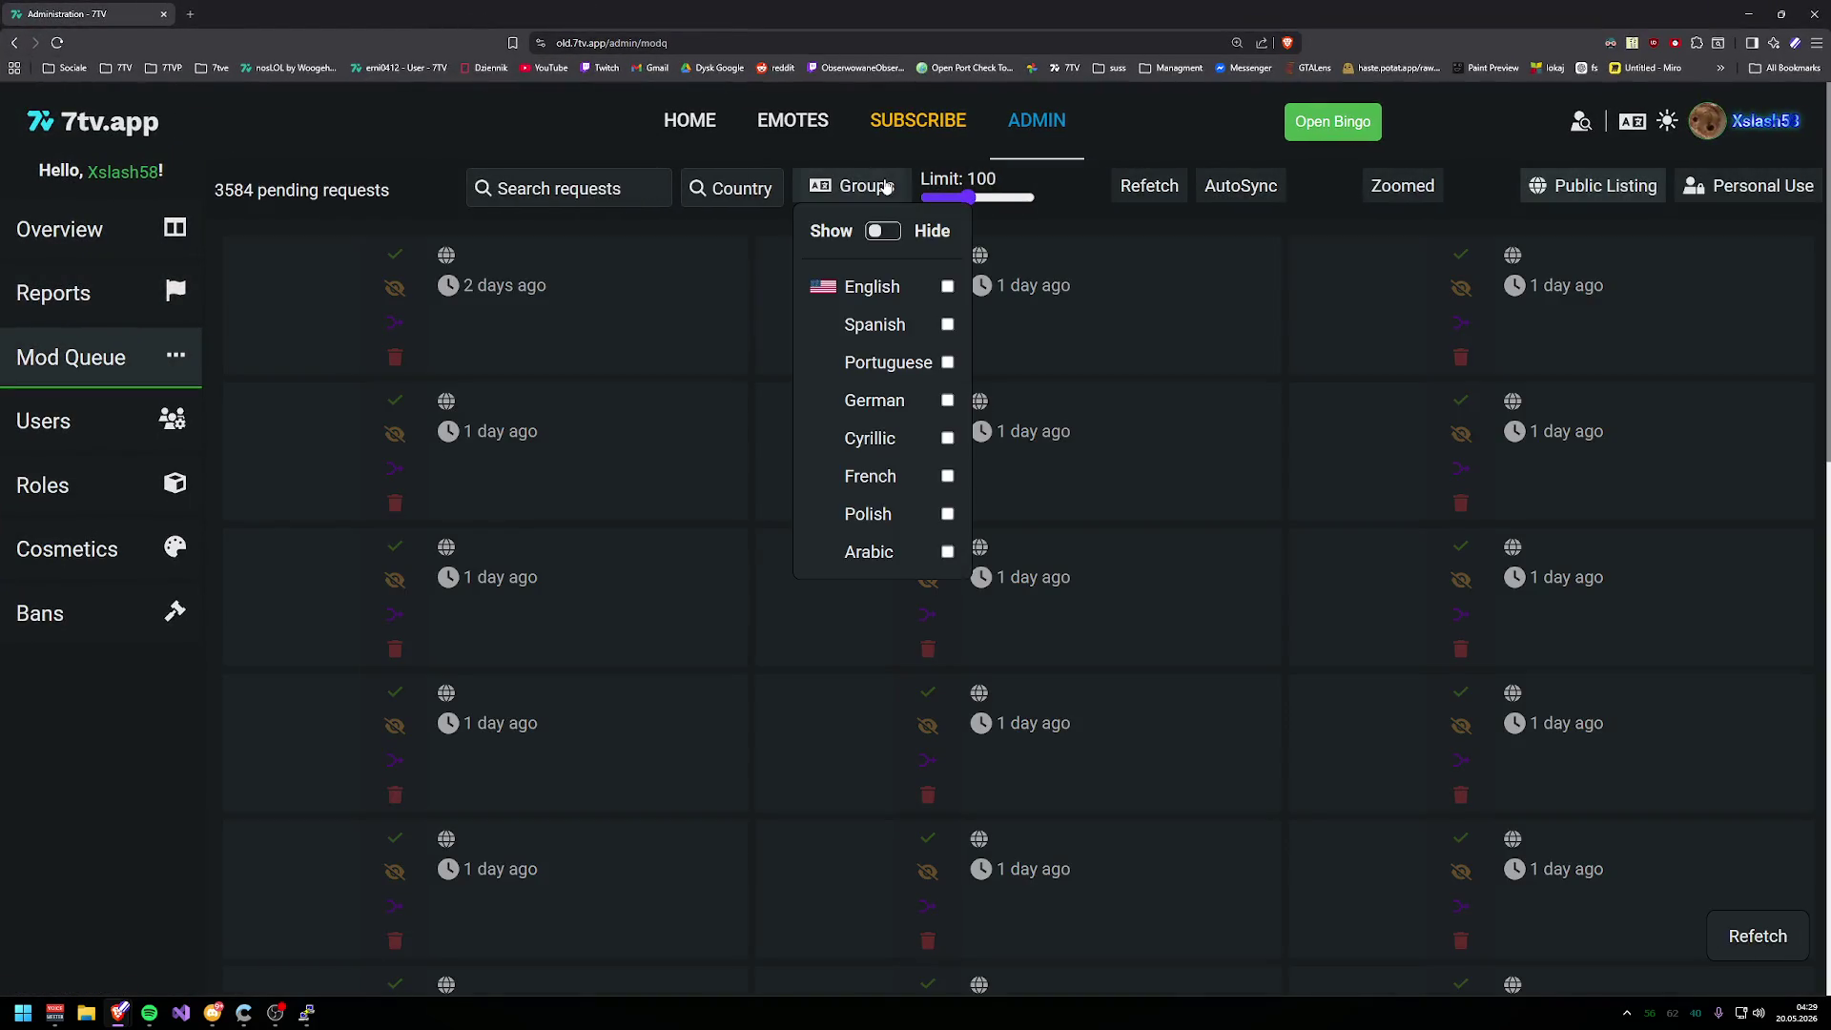
{"action": "left_click", "coordinate": [889, 524]}
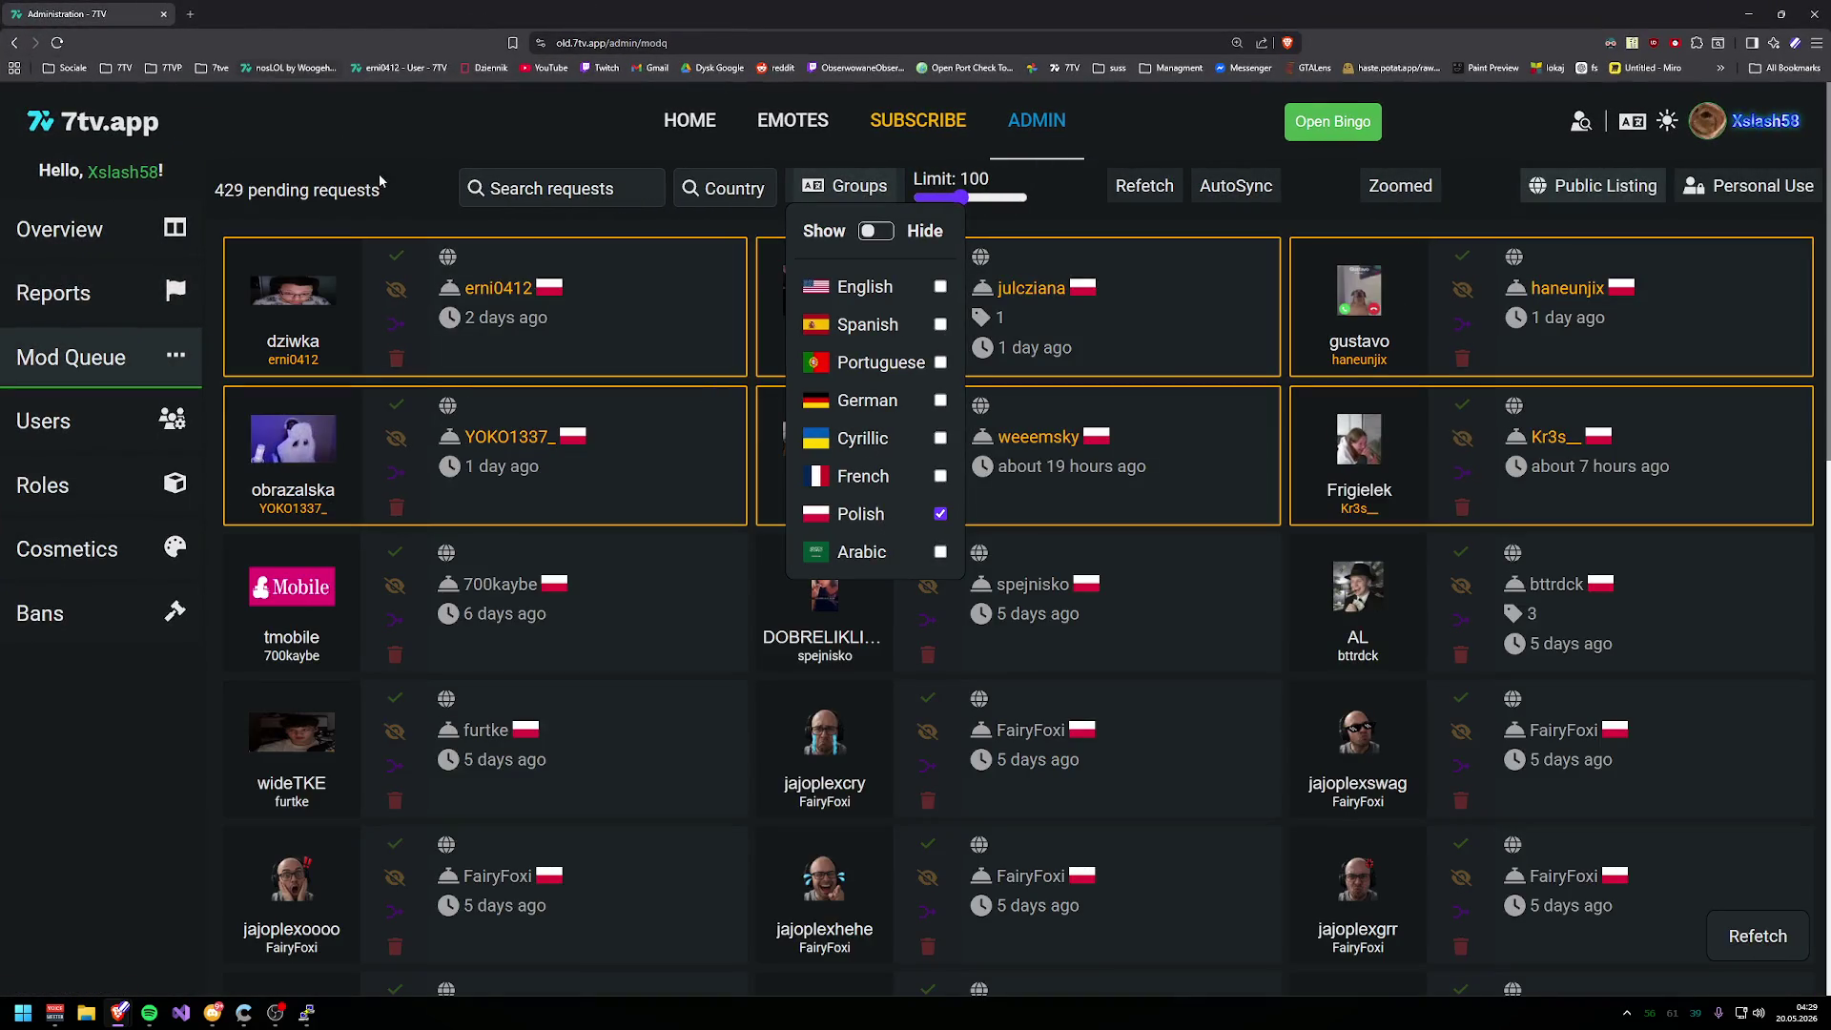
{"action": "scroll", "coordinate": [1095, 459], "scroll_direction": "down", "scroll_amount": 15}
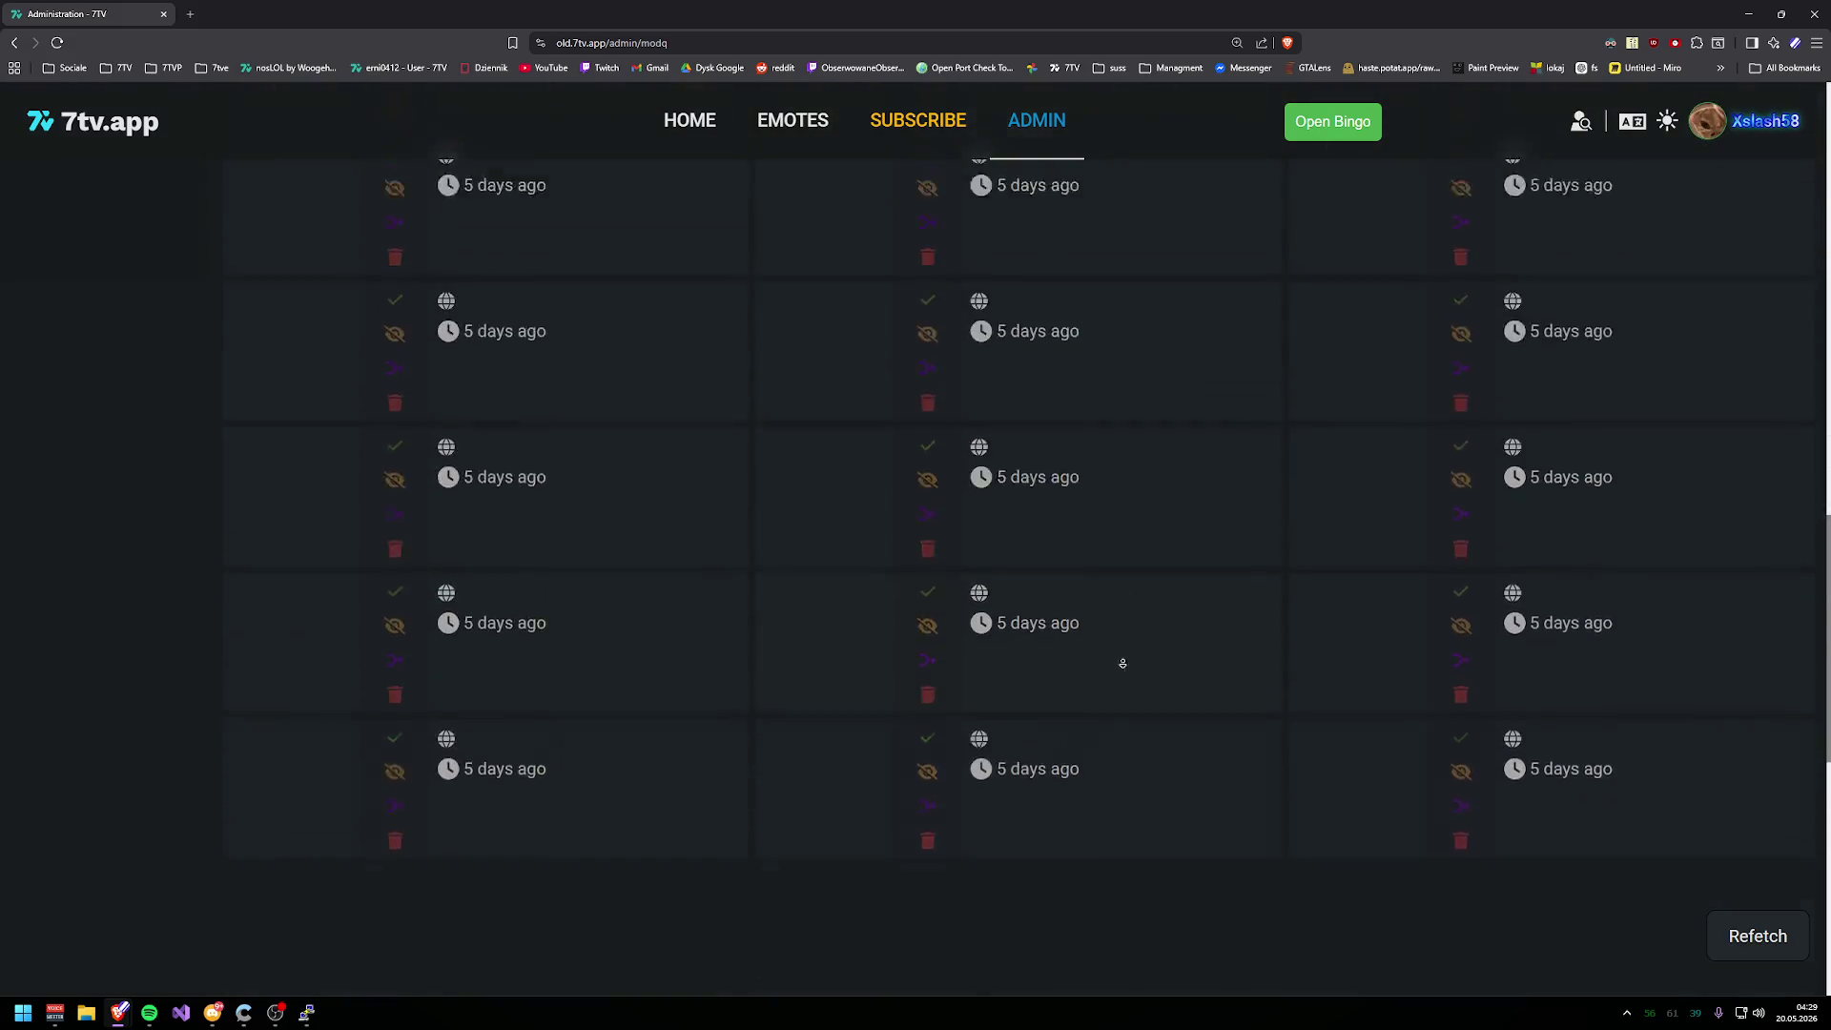
{"action": "scroll", "coordinate": [1201, 141], "scroll_direction": "up", "scroll_amount": 15}
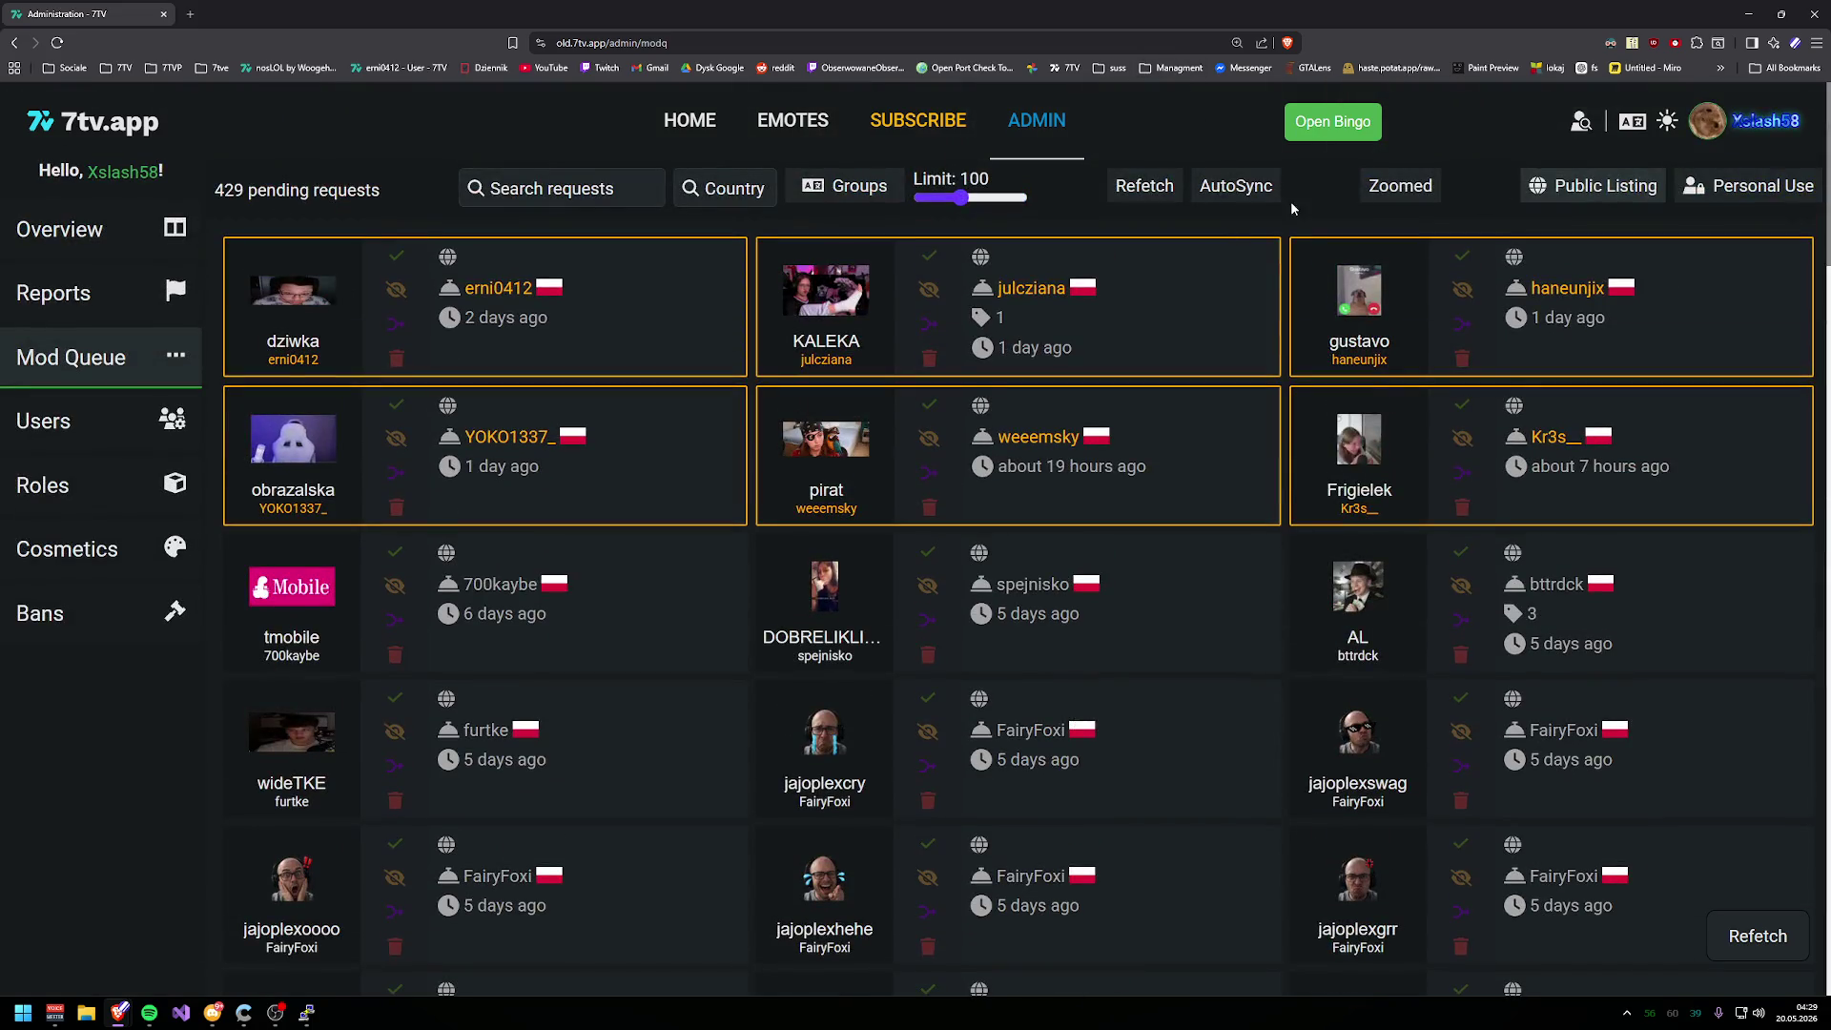
{"action": "left_click", "coordinate": [1364, 200]}
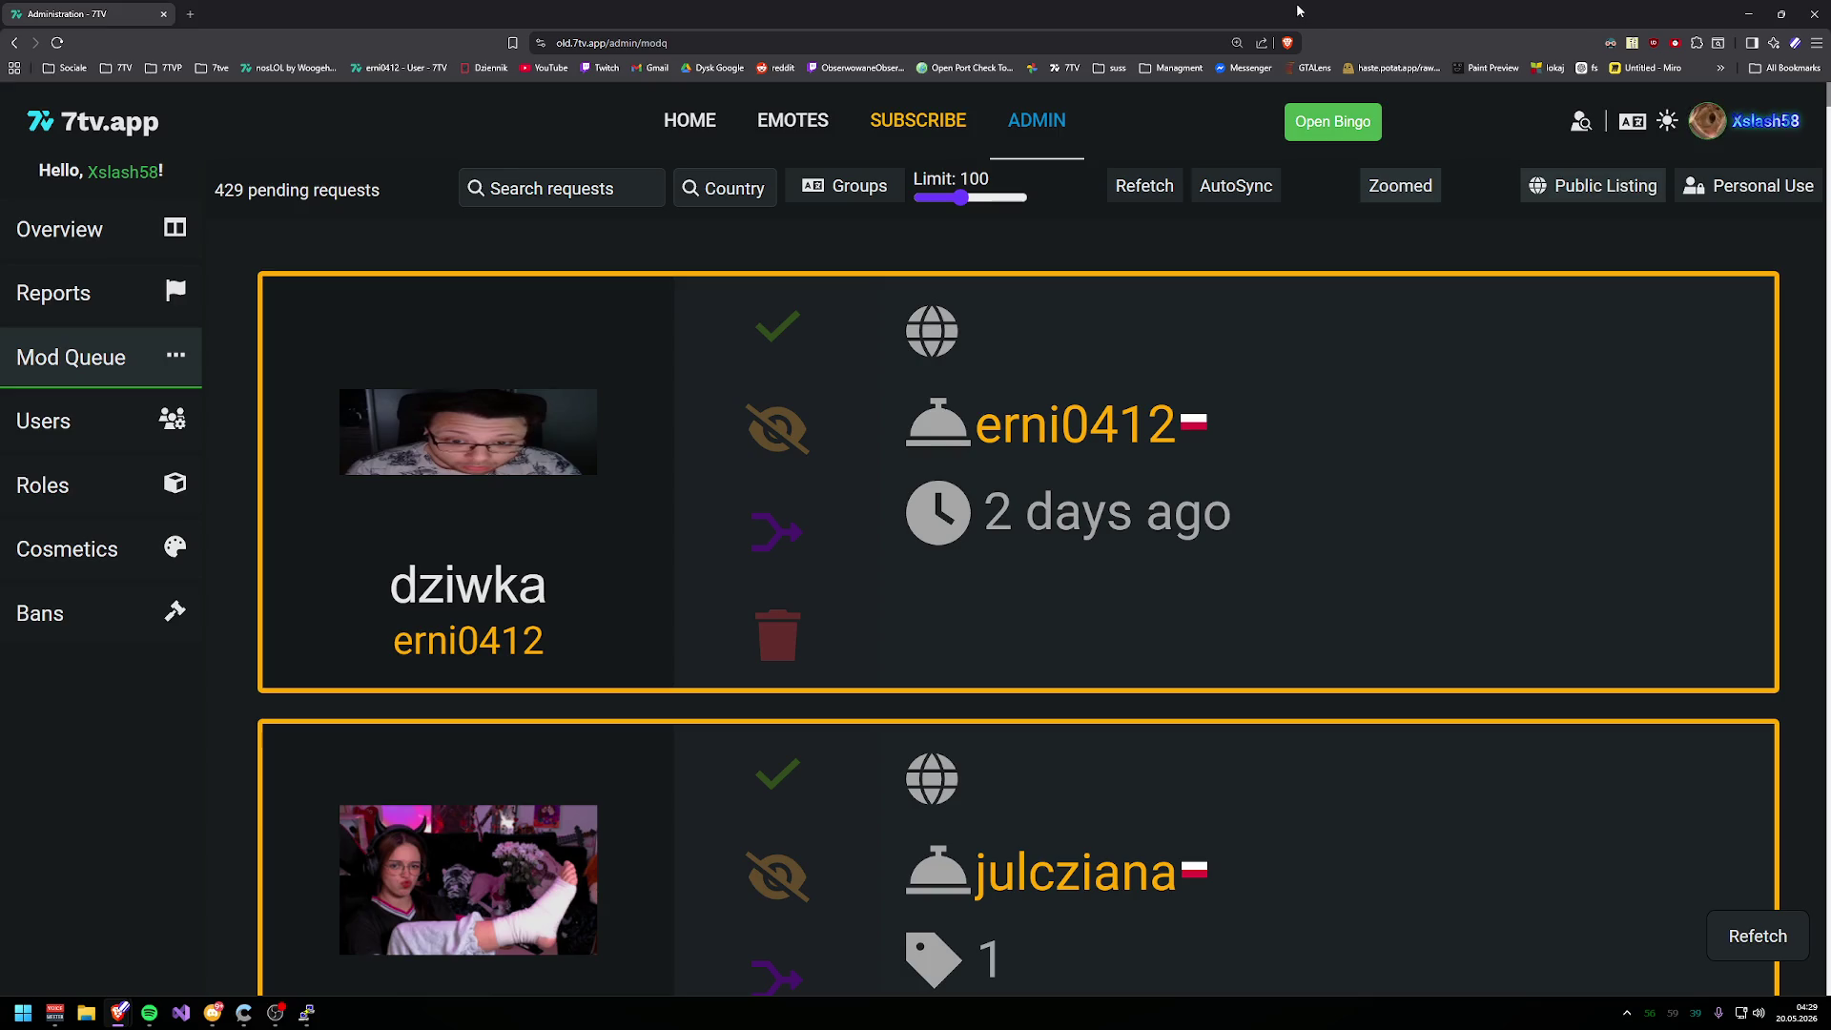
- Approve the KALEKA, gustavo, obrazalska, dziwka, pirat, Frigielek and tmobile requests
{"action": "scroll", "coordinate": [1078, 355], "scroll_direction": "down", "scroll_amount": 4}
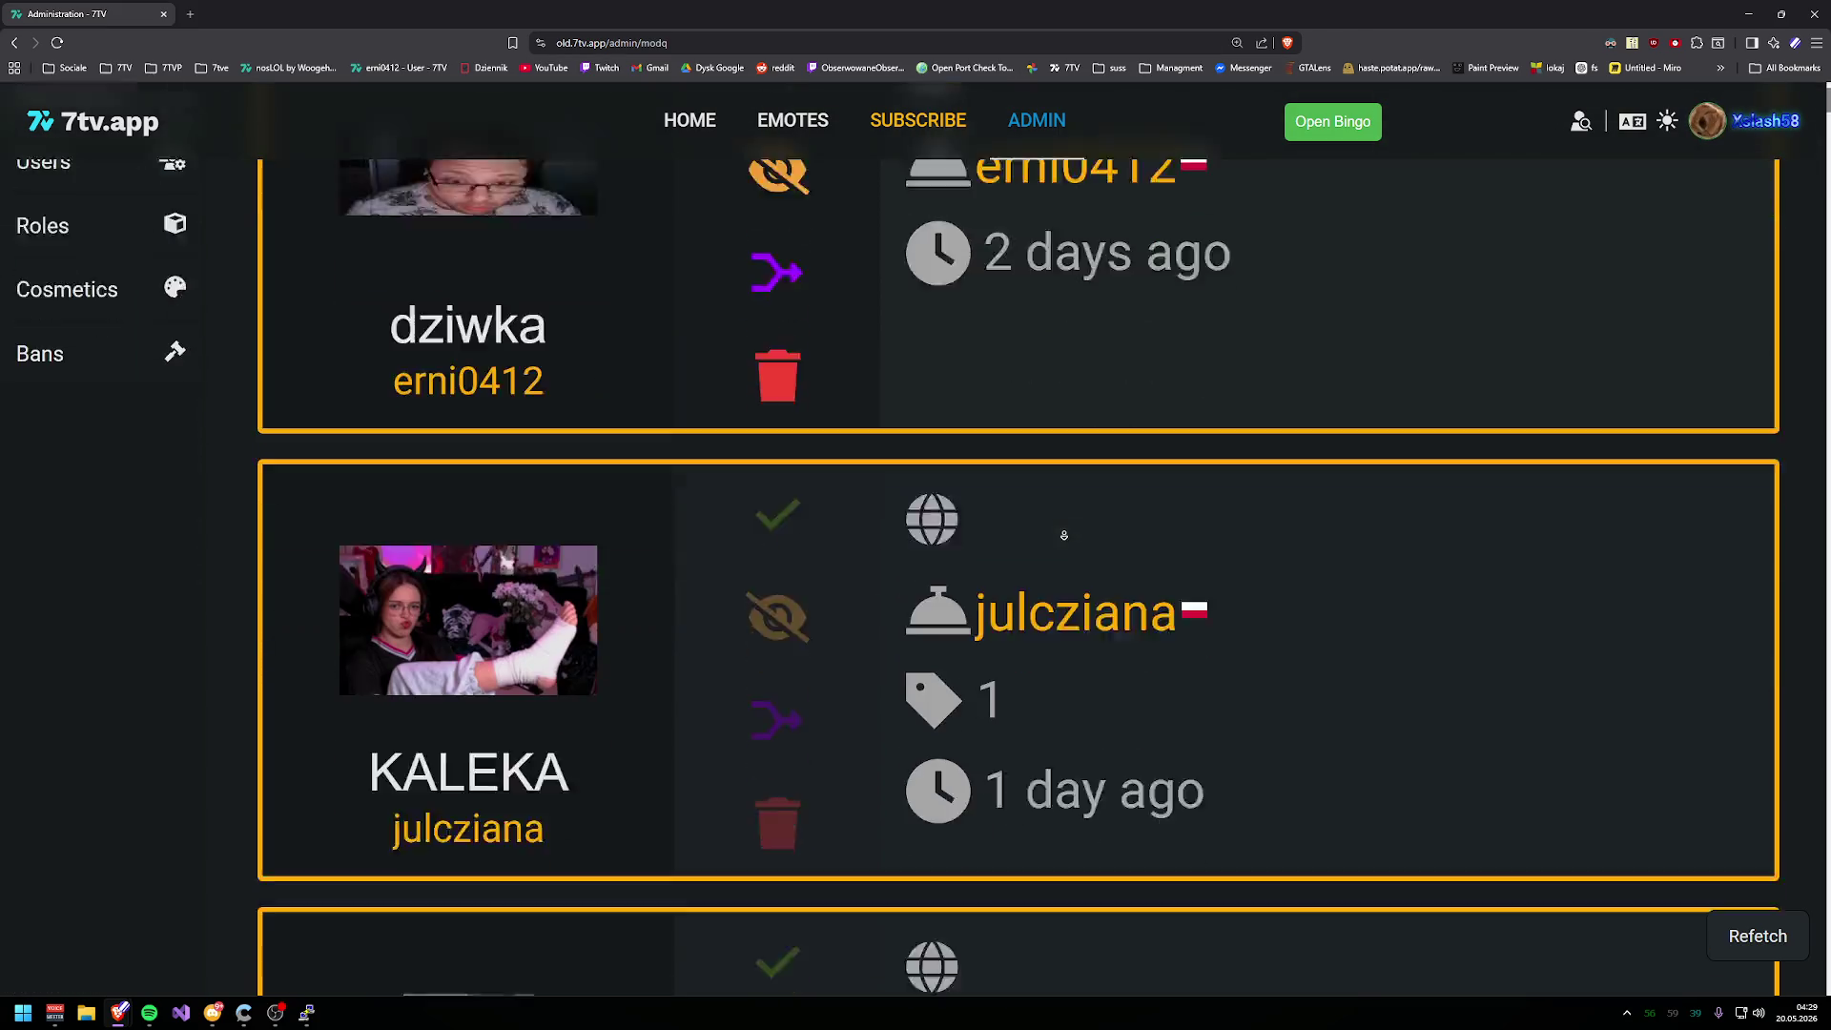
{"action": "left_click", "coordinate": [796, 341]}
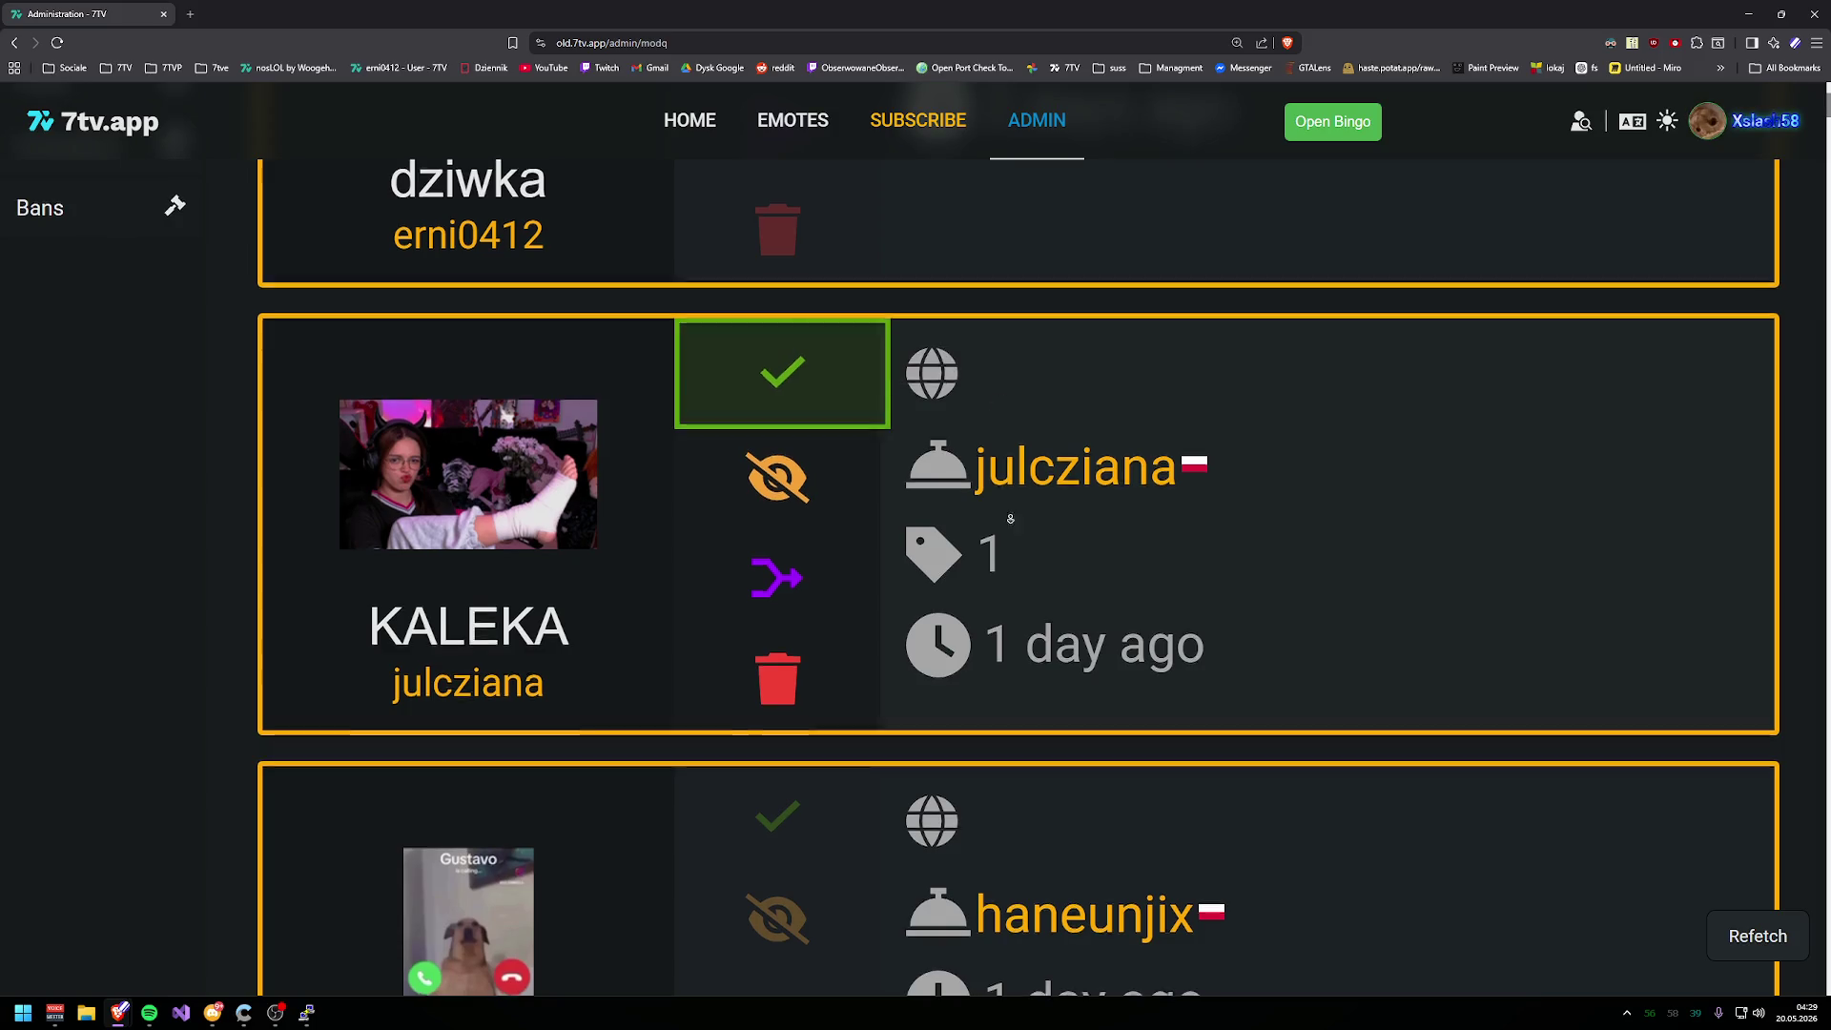
{"action": "left_click", "coordinate": [788, 553]}
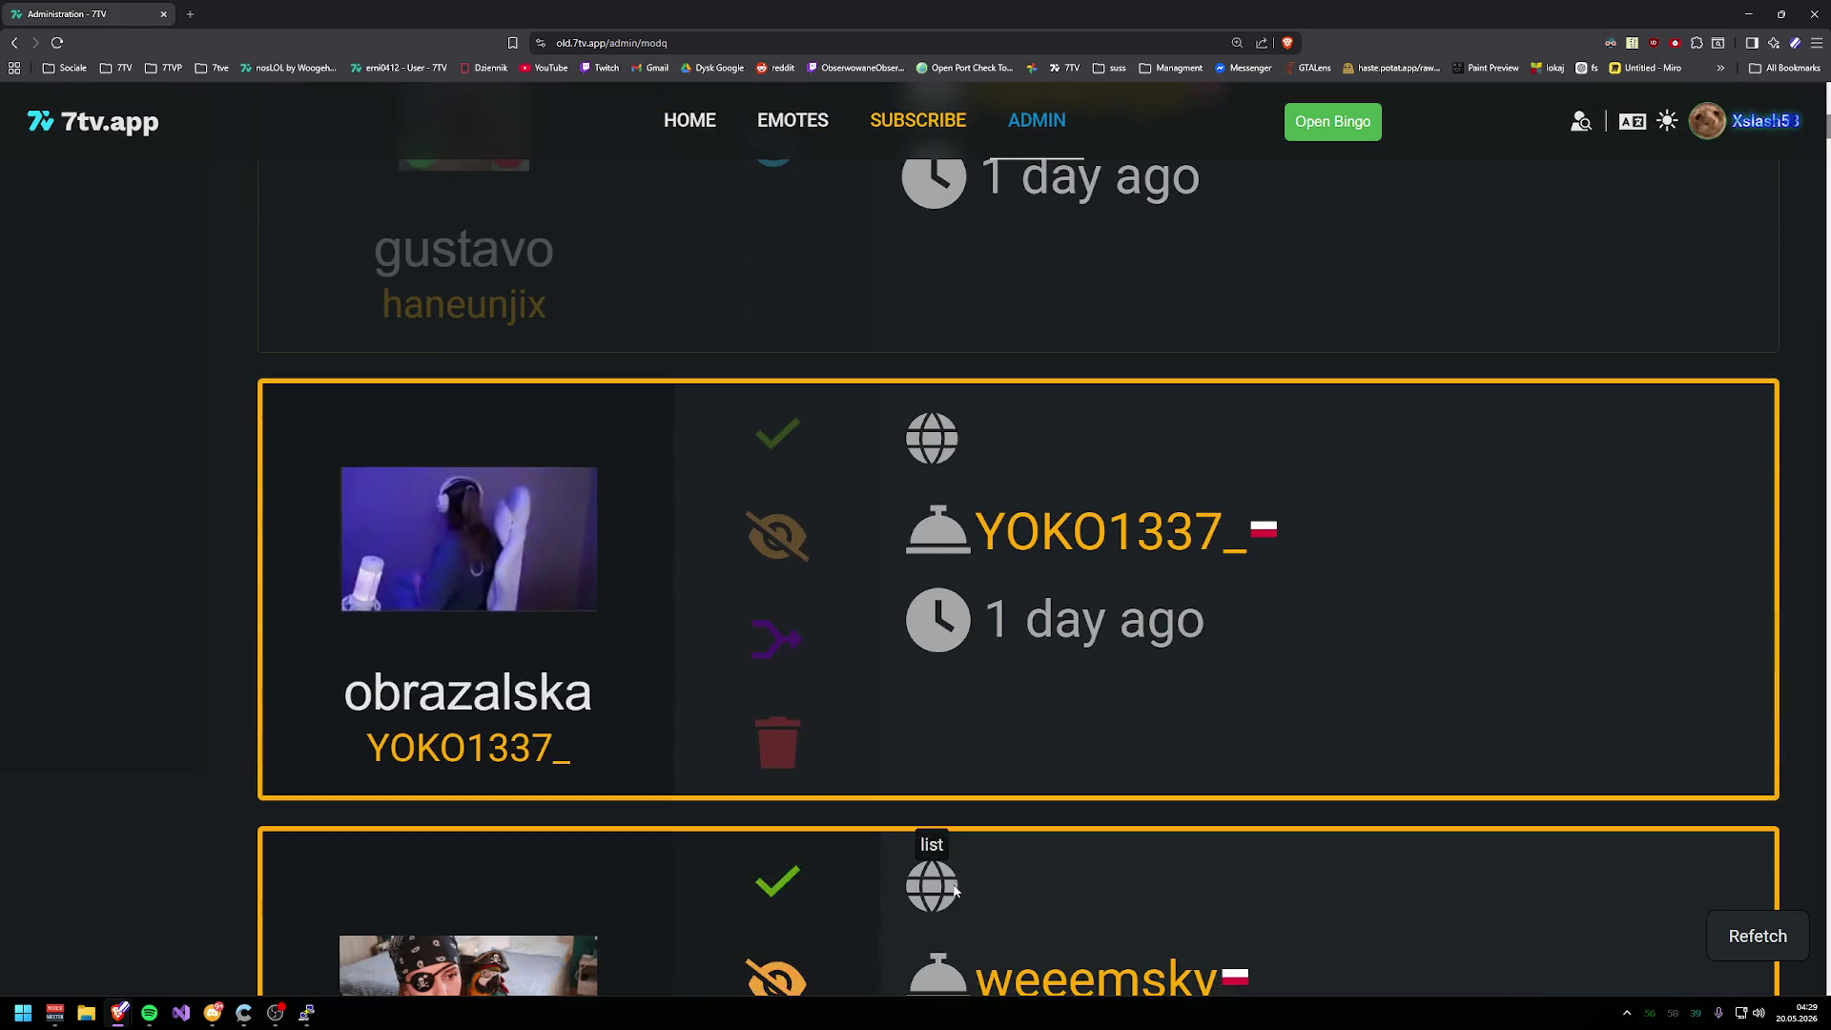
{"action": "left_click", "coordinate": [748, 429]}
{"action": "scroll", "coordinate": [949, 196], "scroll_direction": "up", "scroll_amount": 10}
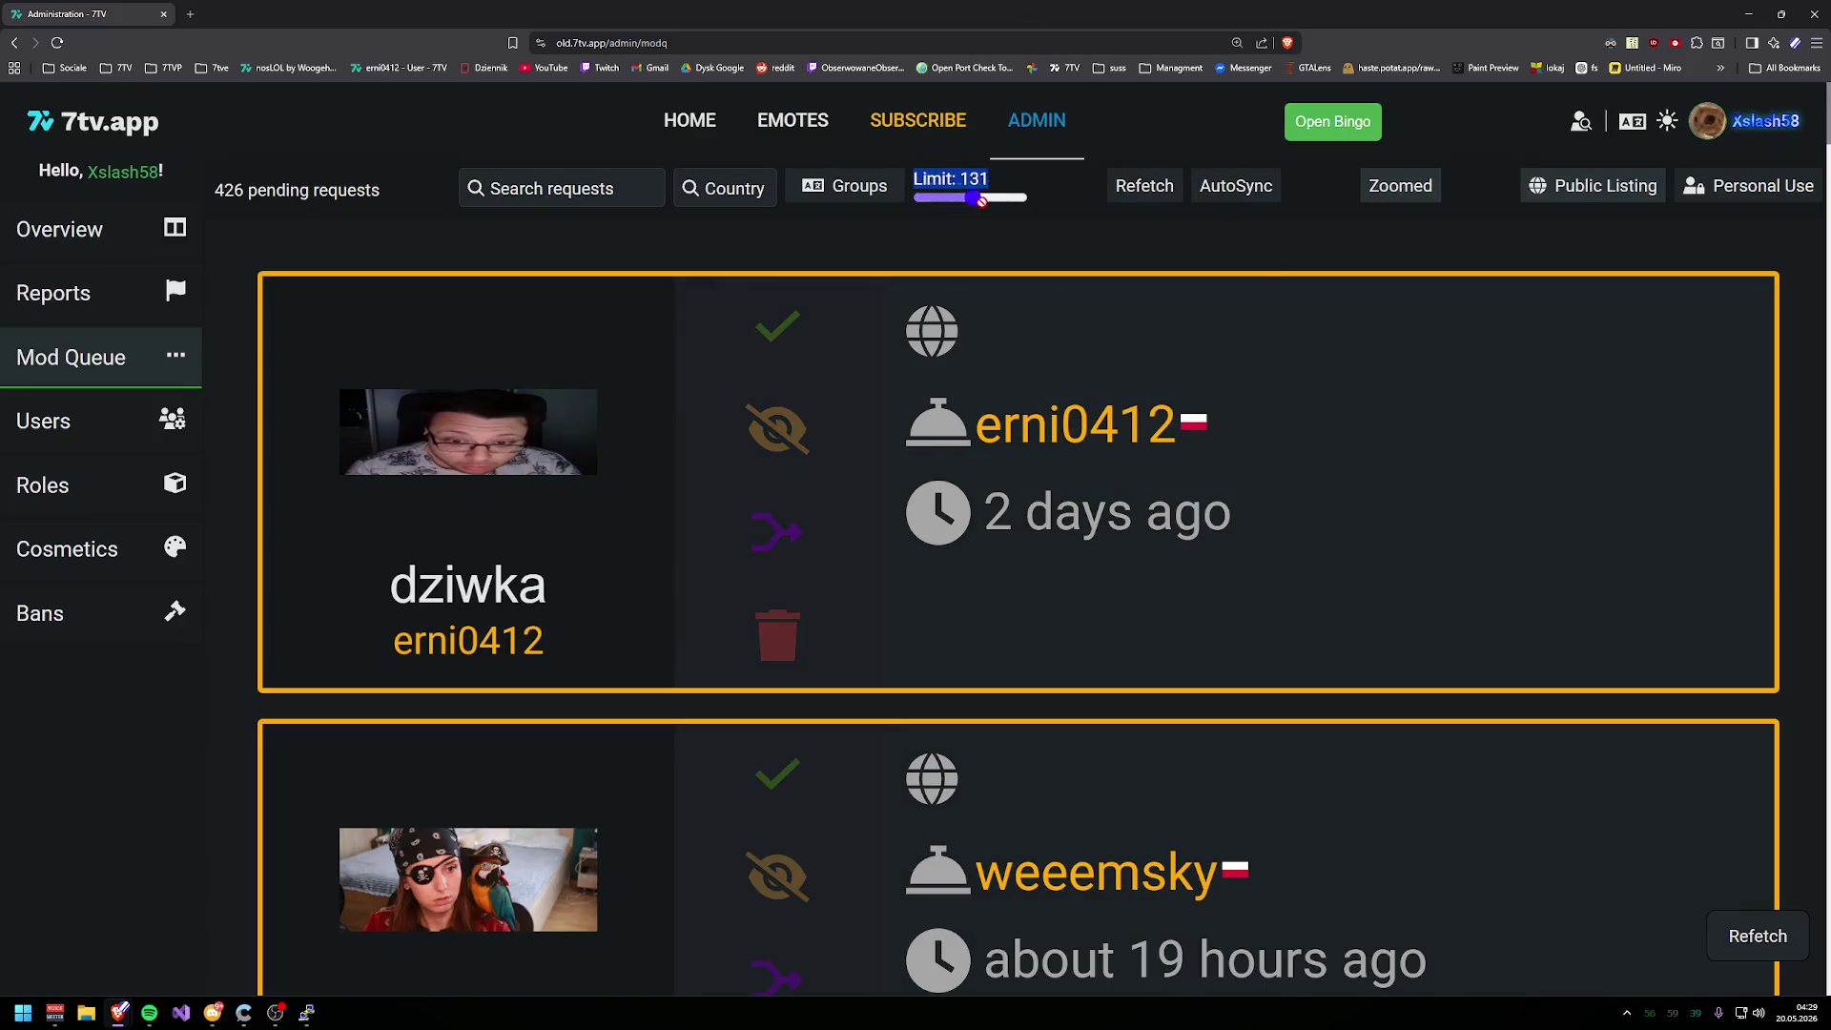
{"action": "scroll", "coordinate": [1165, 467], "scroll_direction": "down", "scroll_amount": 2}
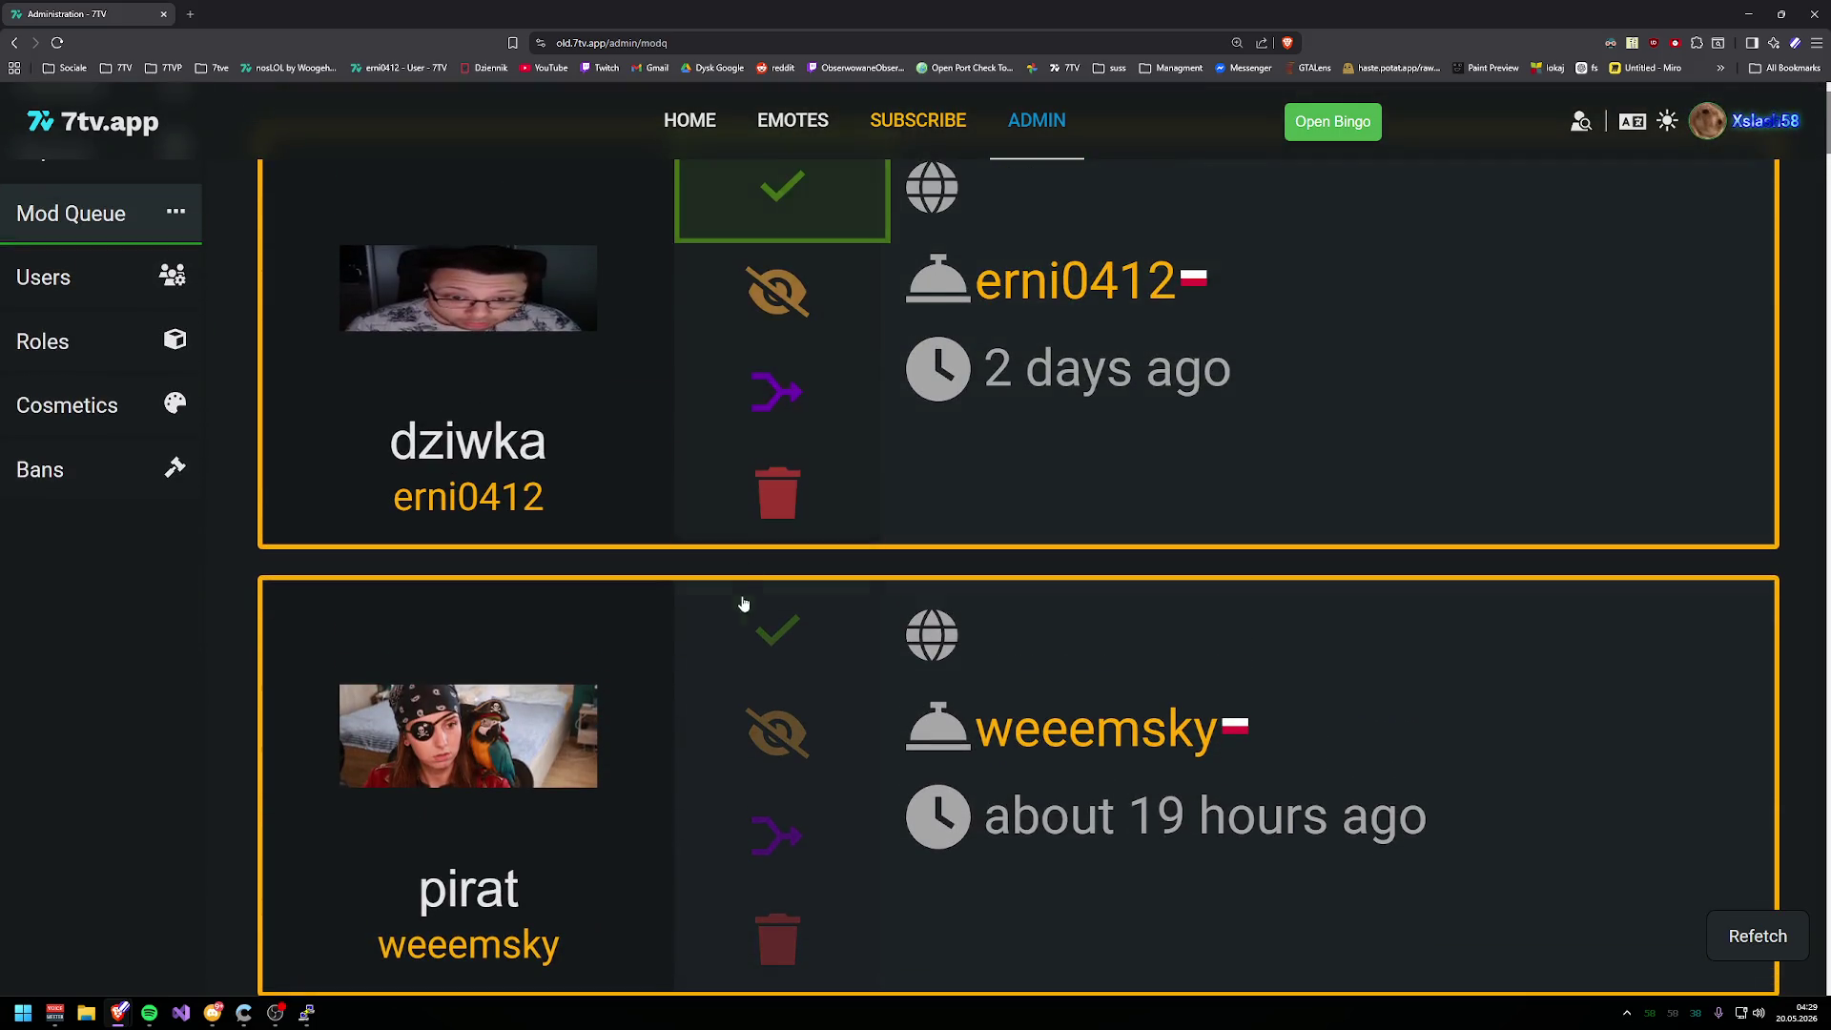
{"action": "left_click", "coordinate": [749, 615]}
{"action": "left_click", "coordinate": [763, 515]}
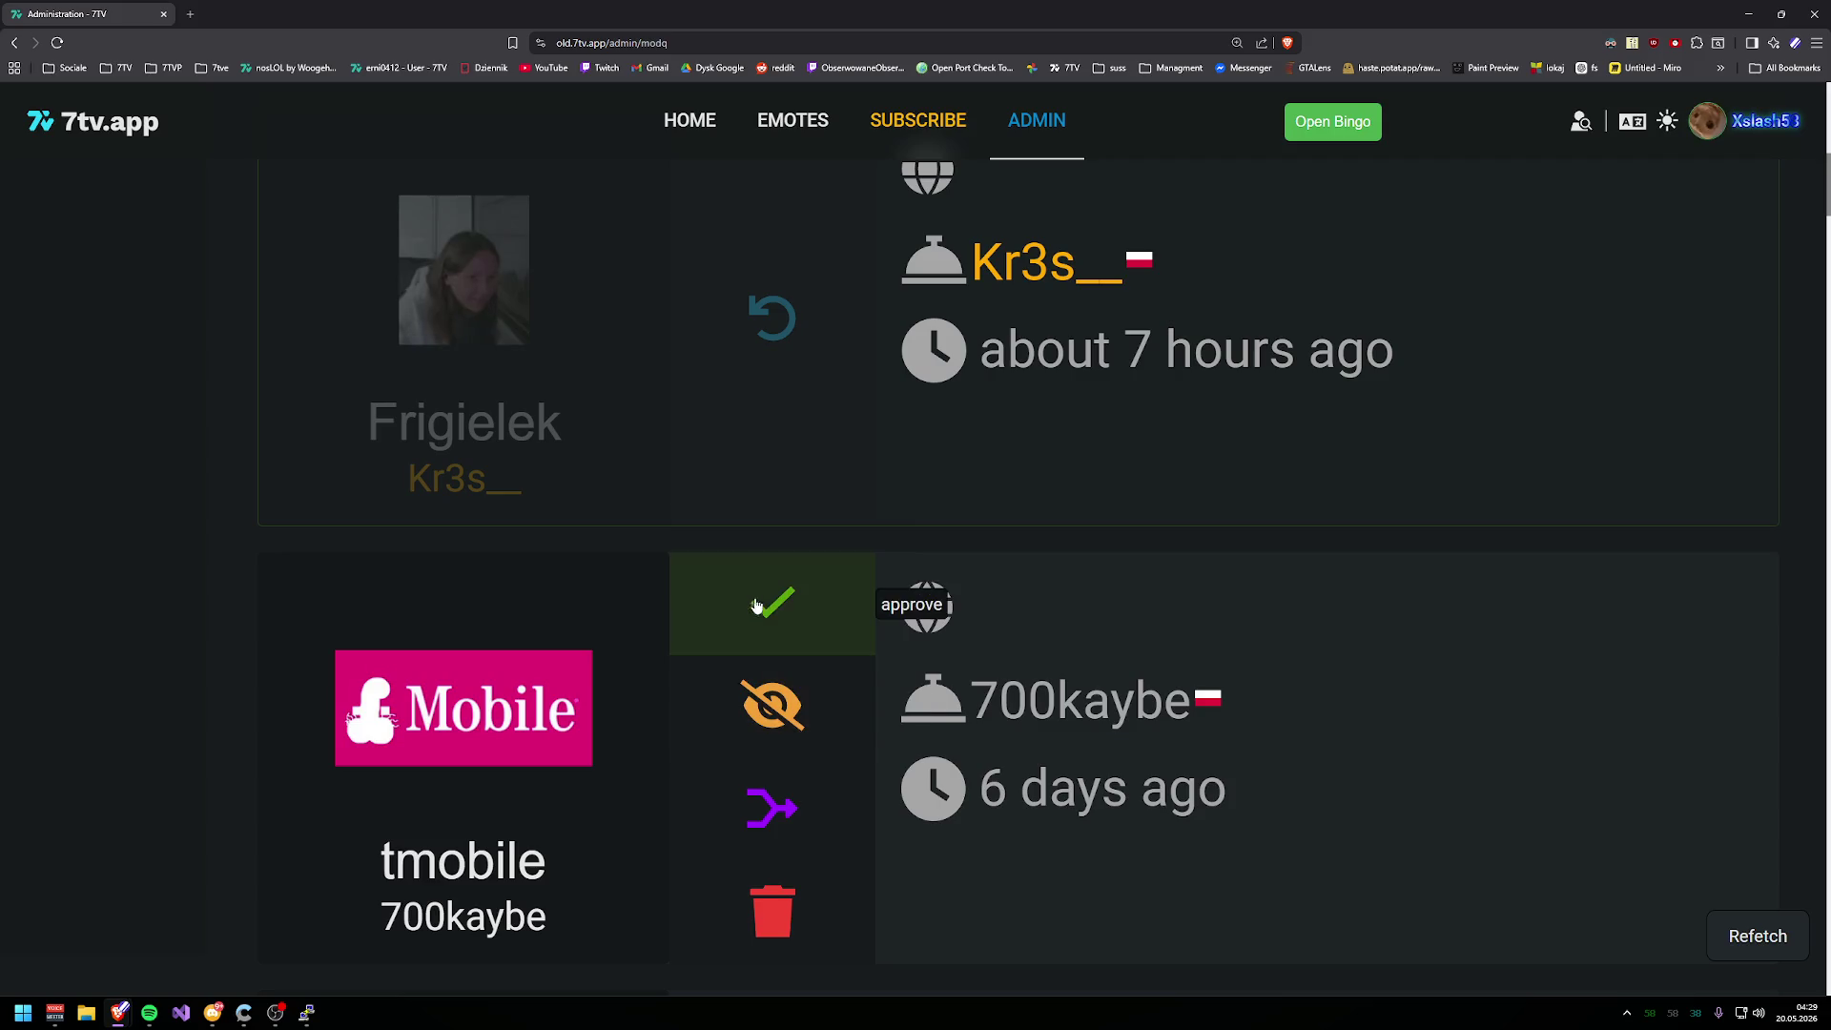
{"action": "left_click", "coordinate": [756, 605]}
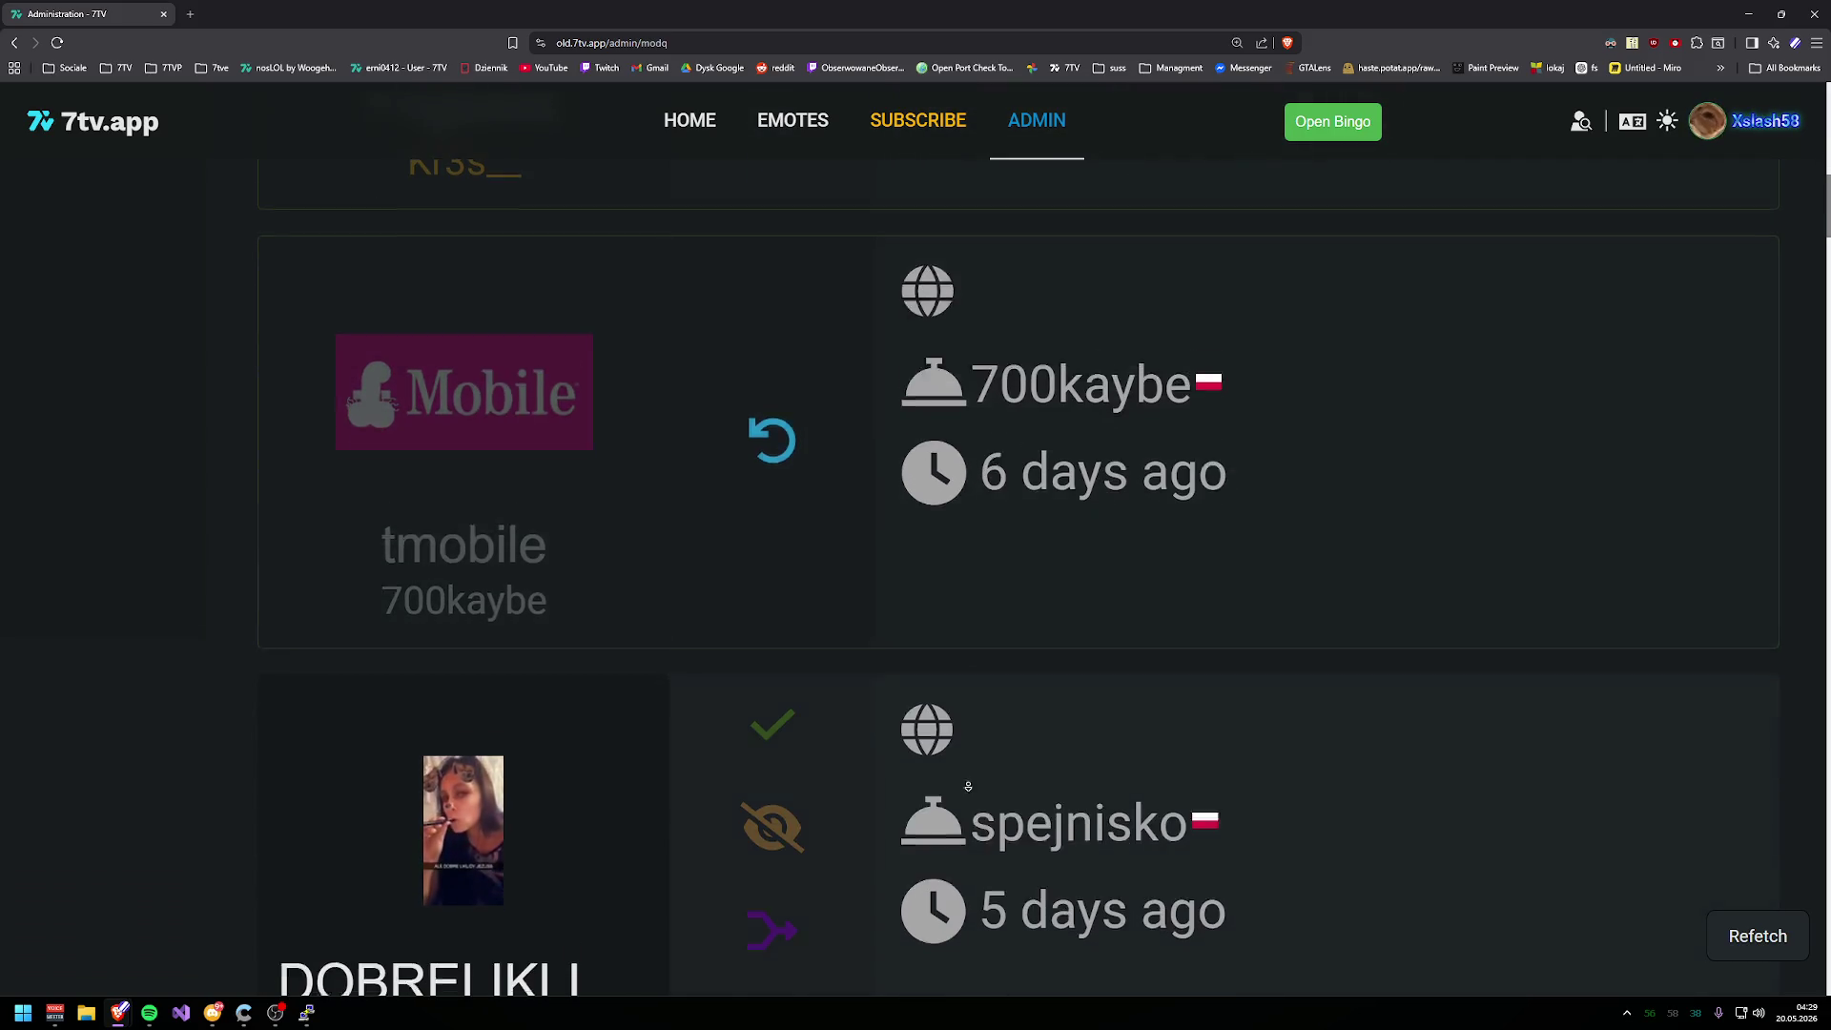
- View DOBRELIKLIDY's full-size image in a new tab, then approve its request
{"action": "left_click", "coordinate": [764, 441]}
{"action": "left_click", "coordinate": [570, 728]}
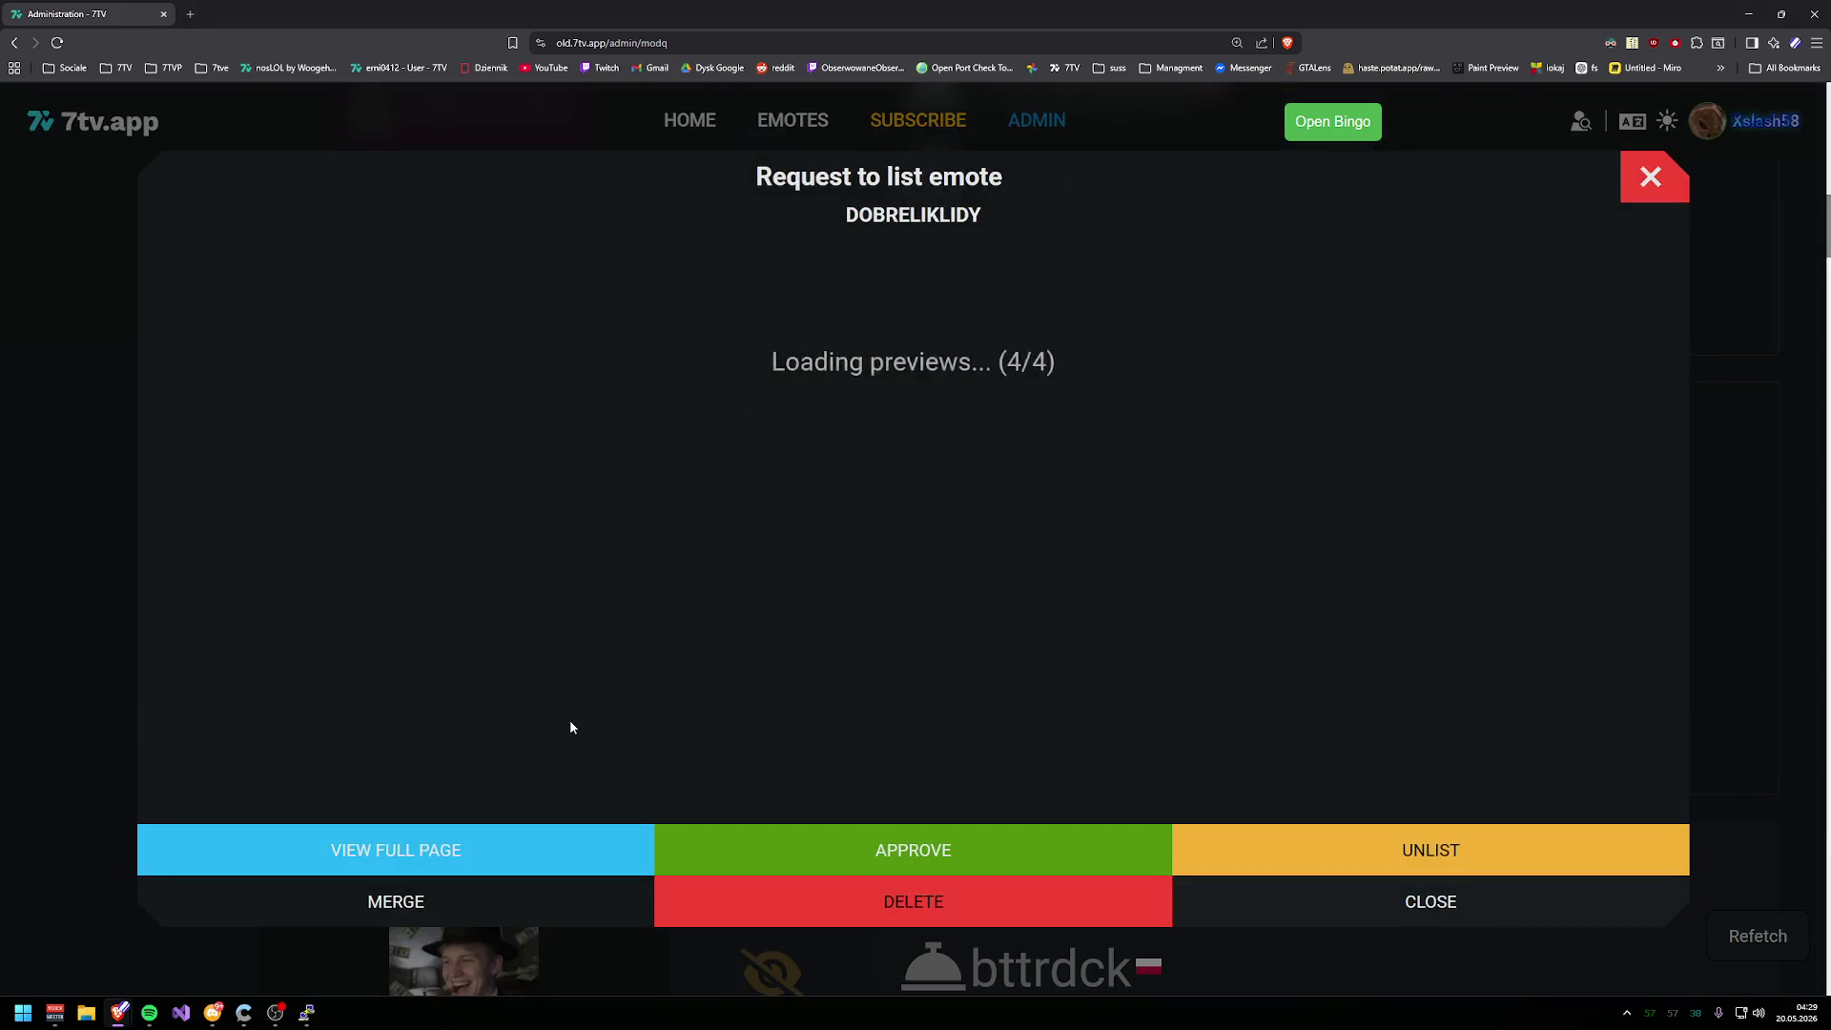
{"action": "middle_click", "coordinate": [1052, 341]}
{"action": "mouse_move", "coordinate": [382, 13]}
{"action": "left_mouse_down"}
{"action": "mouse_move", "coordinate": [328, 26]}
{"action": "mouse_move", "coordinate": [406, 2]}
{"action": "left_mouse_up"}
{"action": "left_click", "coordinate": [220, 21]}
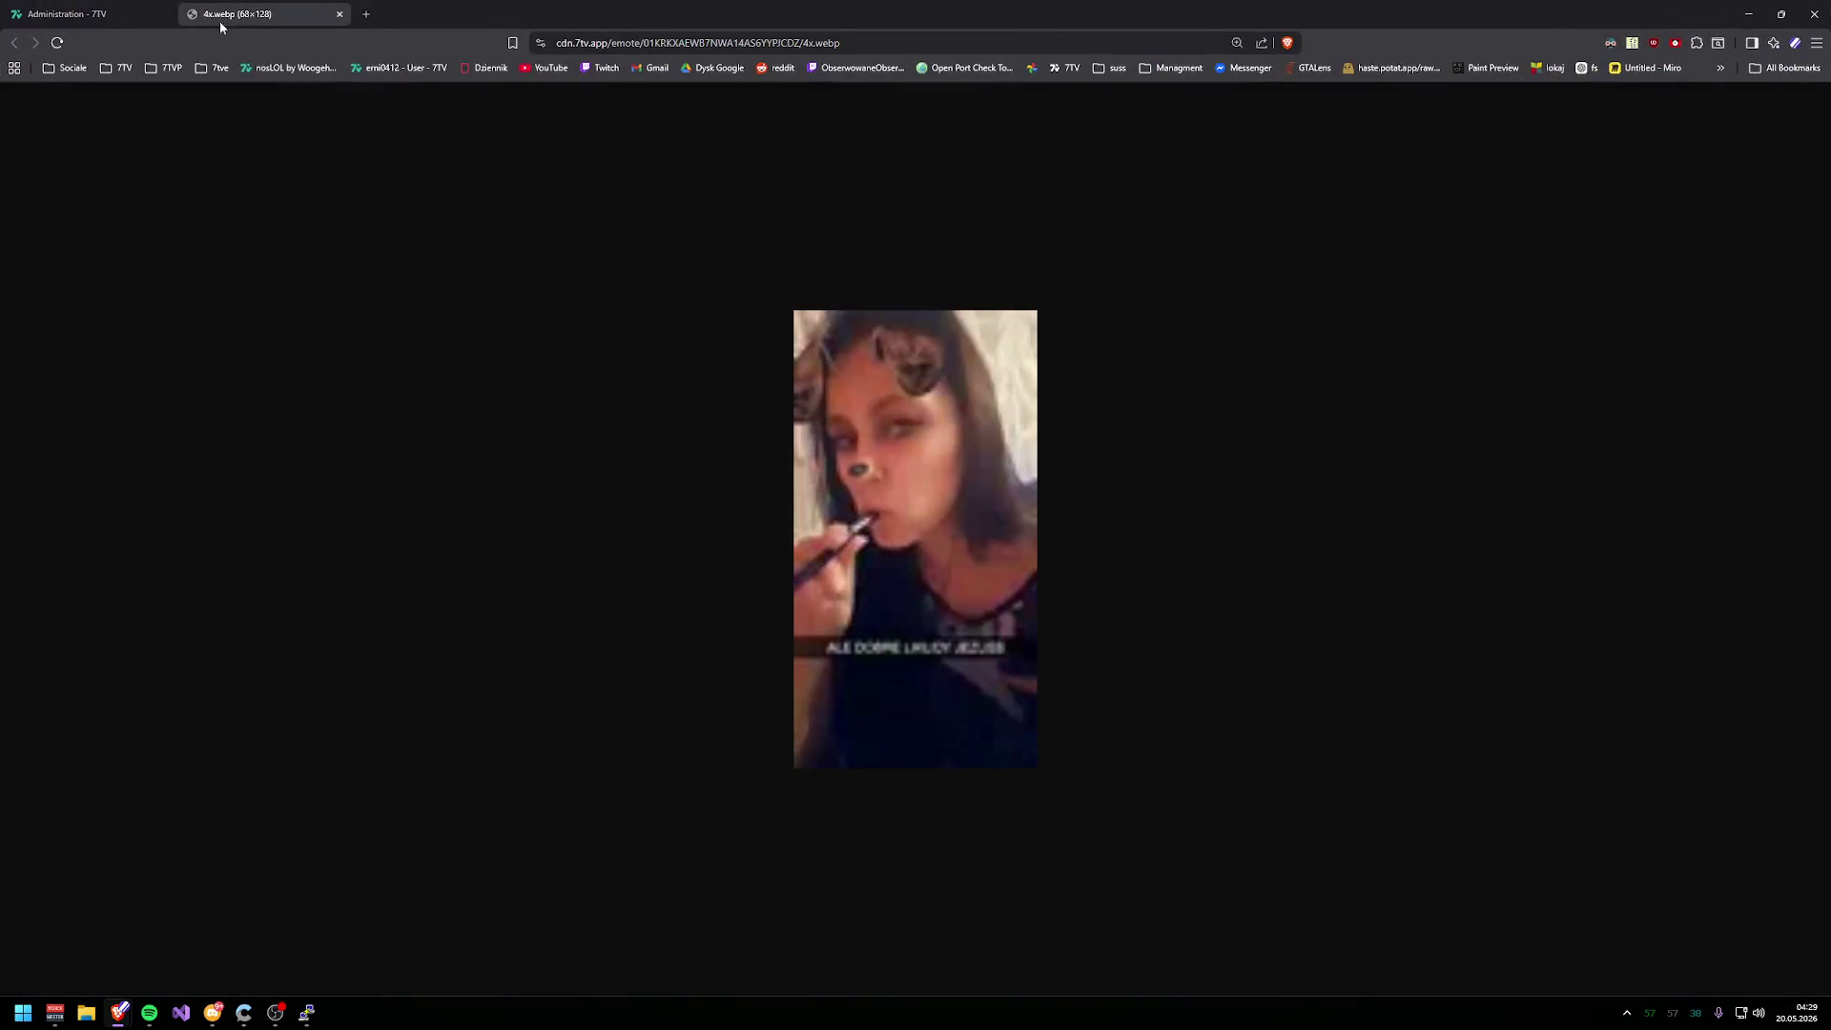
{"action": "left_click", "coordinate": [33, 13]}
{"action": "left_click", "coordinate": [958, 834]}
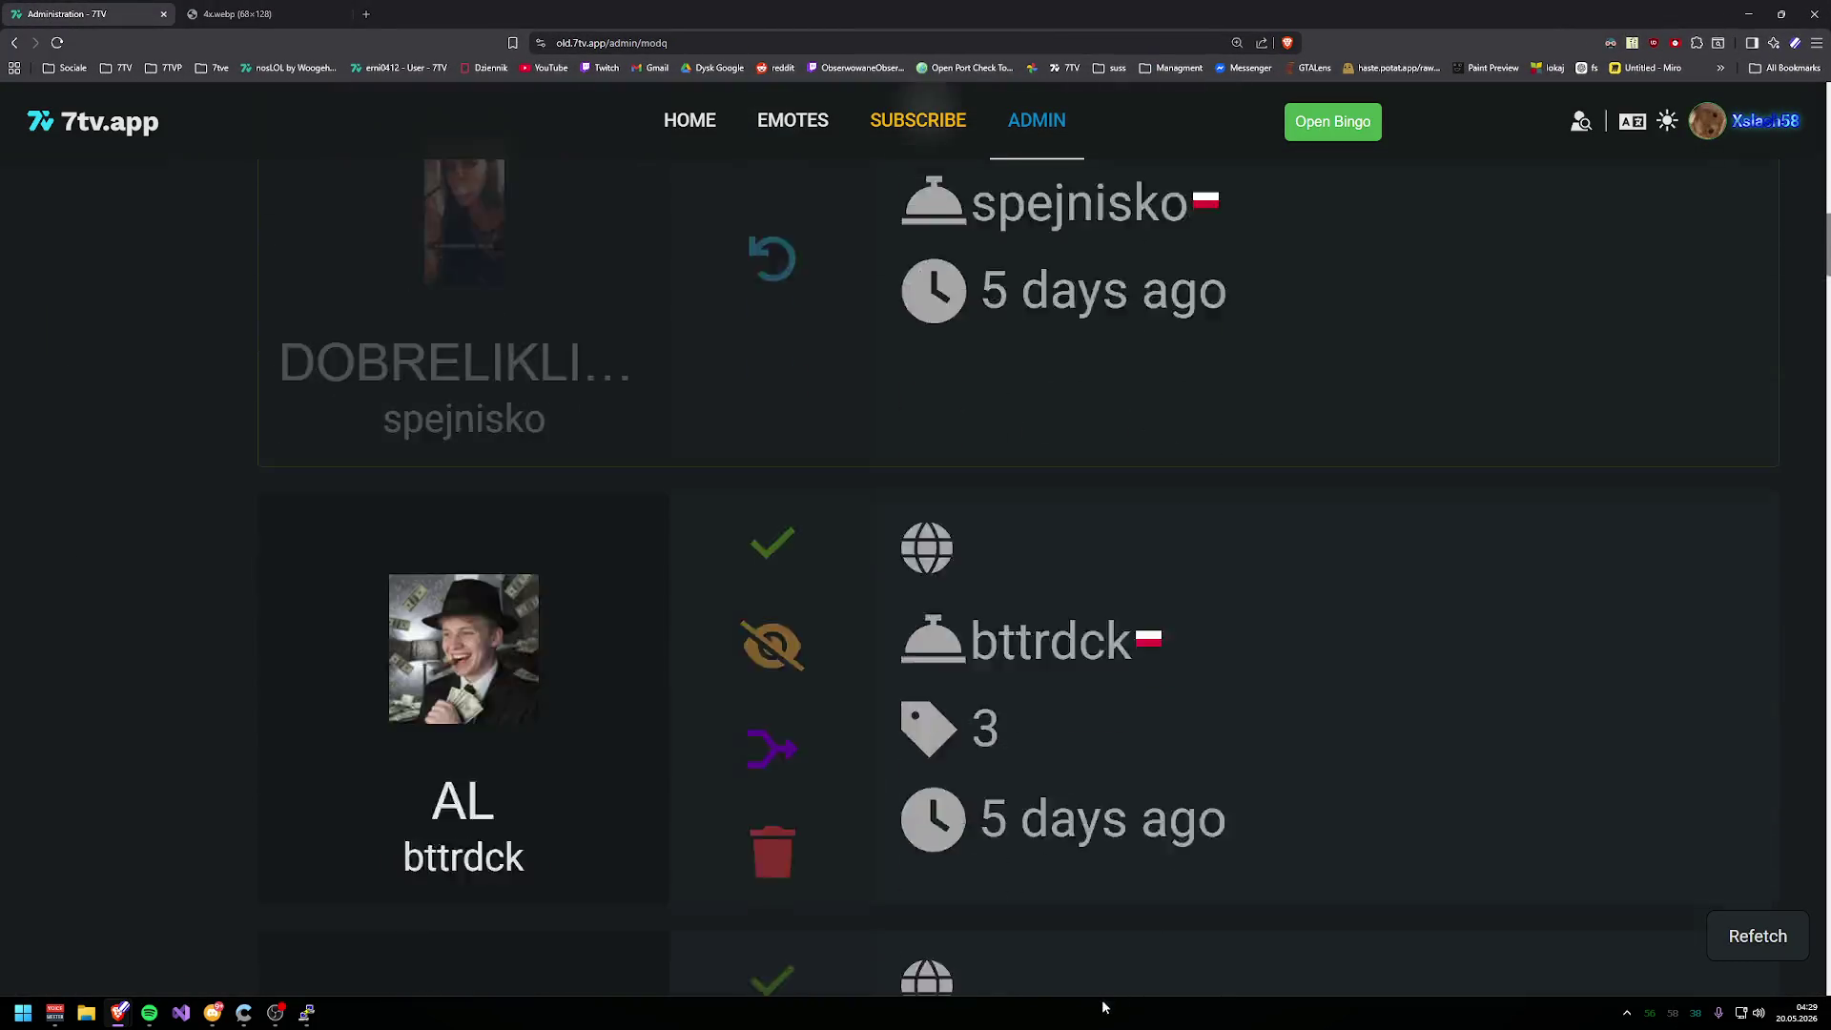
- Approve AL and the jajoplex requests: cry, swag, oooo, hehe, grr and love
{"action": "scroll", "coordinate": [859, 382], "scroll_direction": "down", "scroll_amount": 3}
{"action": "left_click", "coordinate": [803, 237]}
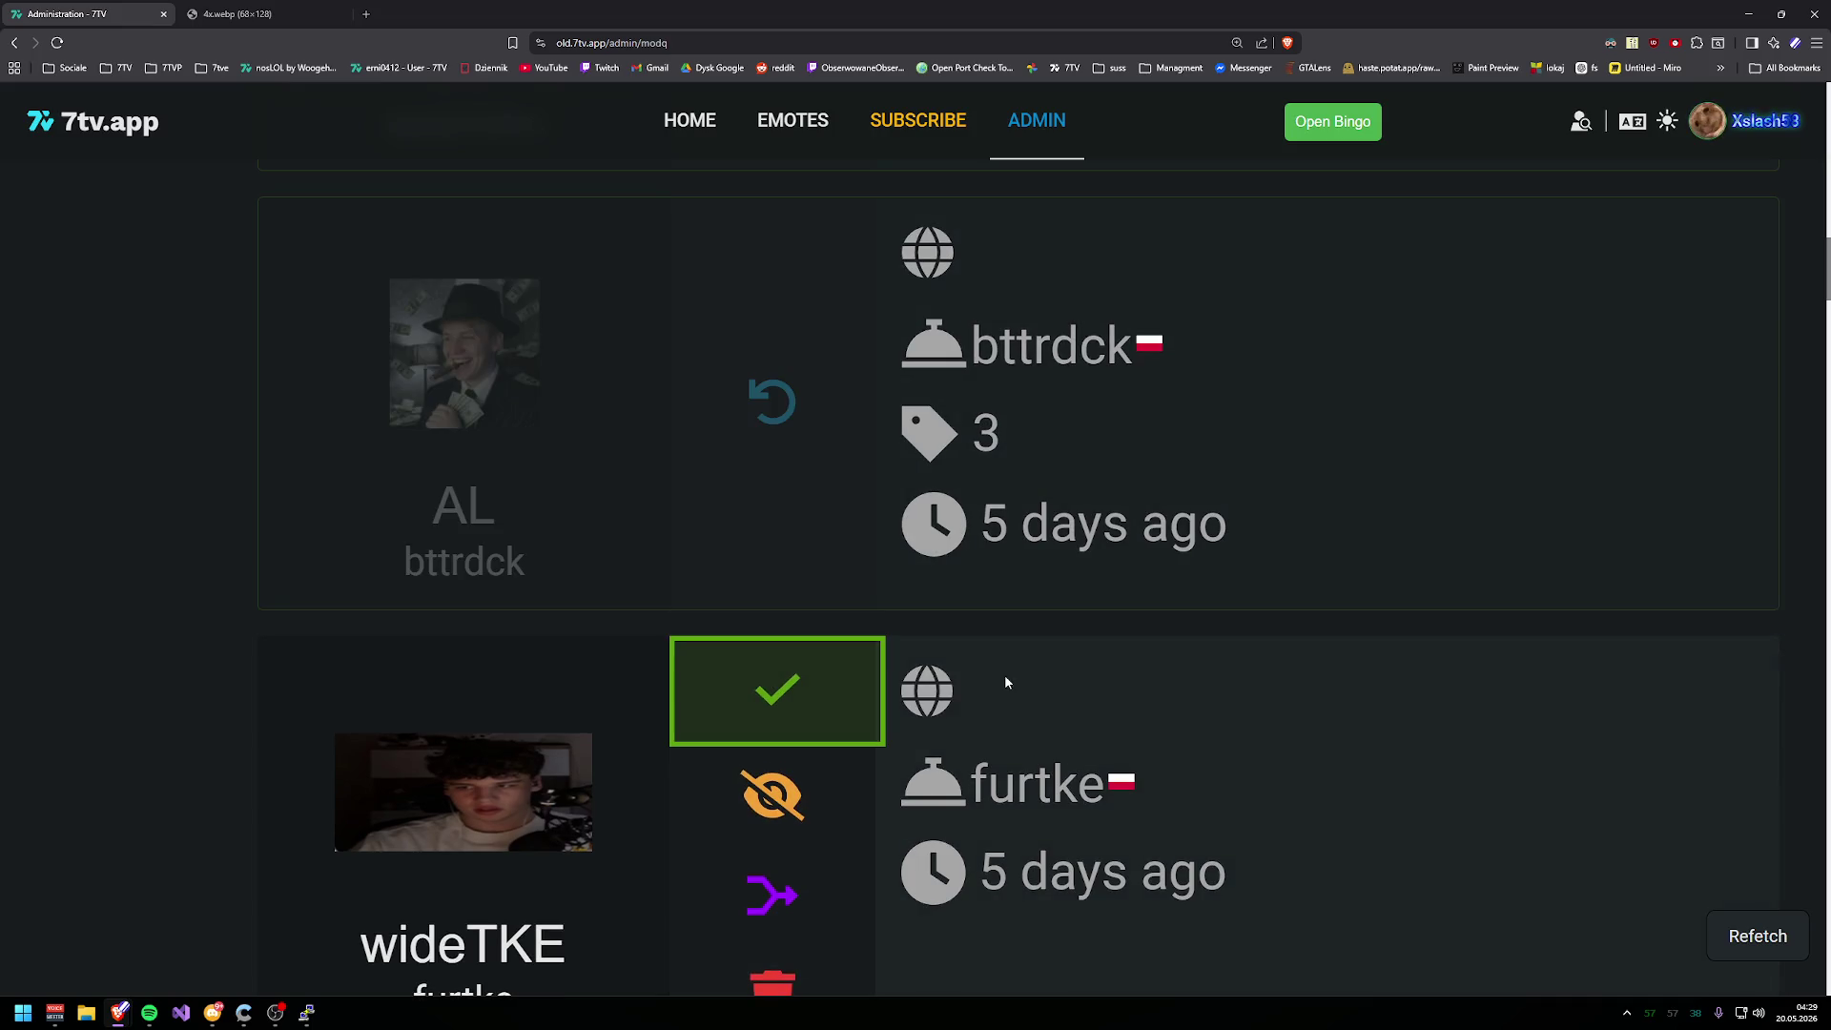
{"action": "scroll", "coordinate": [953, 763], "scroll_direction": "down", "scroll_amount": 5}
{"action": "left_click", "coordinate": [727, 420]}
{"action": "scroll", "coordinate": [858, 620], "scroll_direction": "down", "scroll_amount": 3}
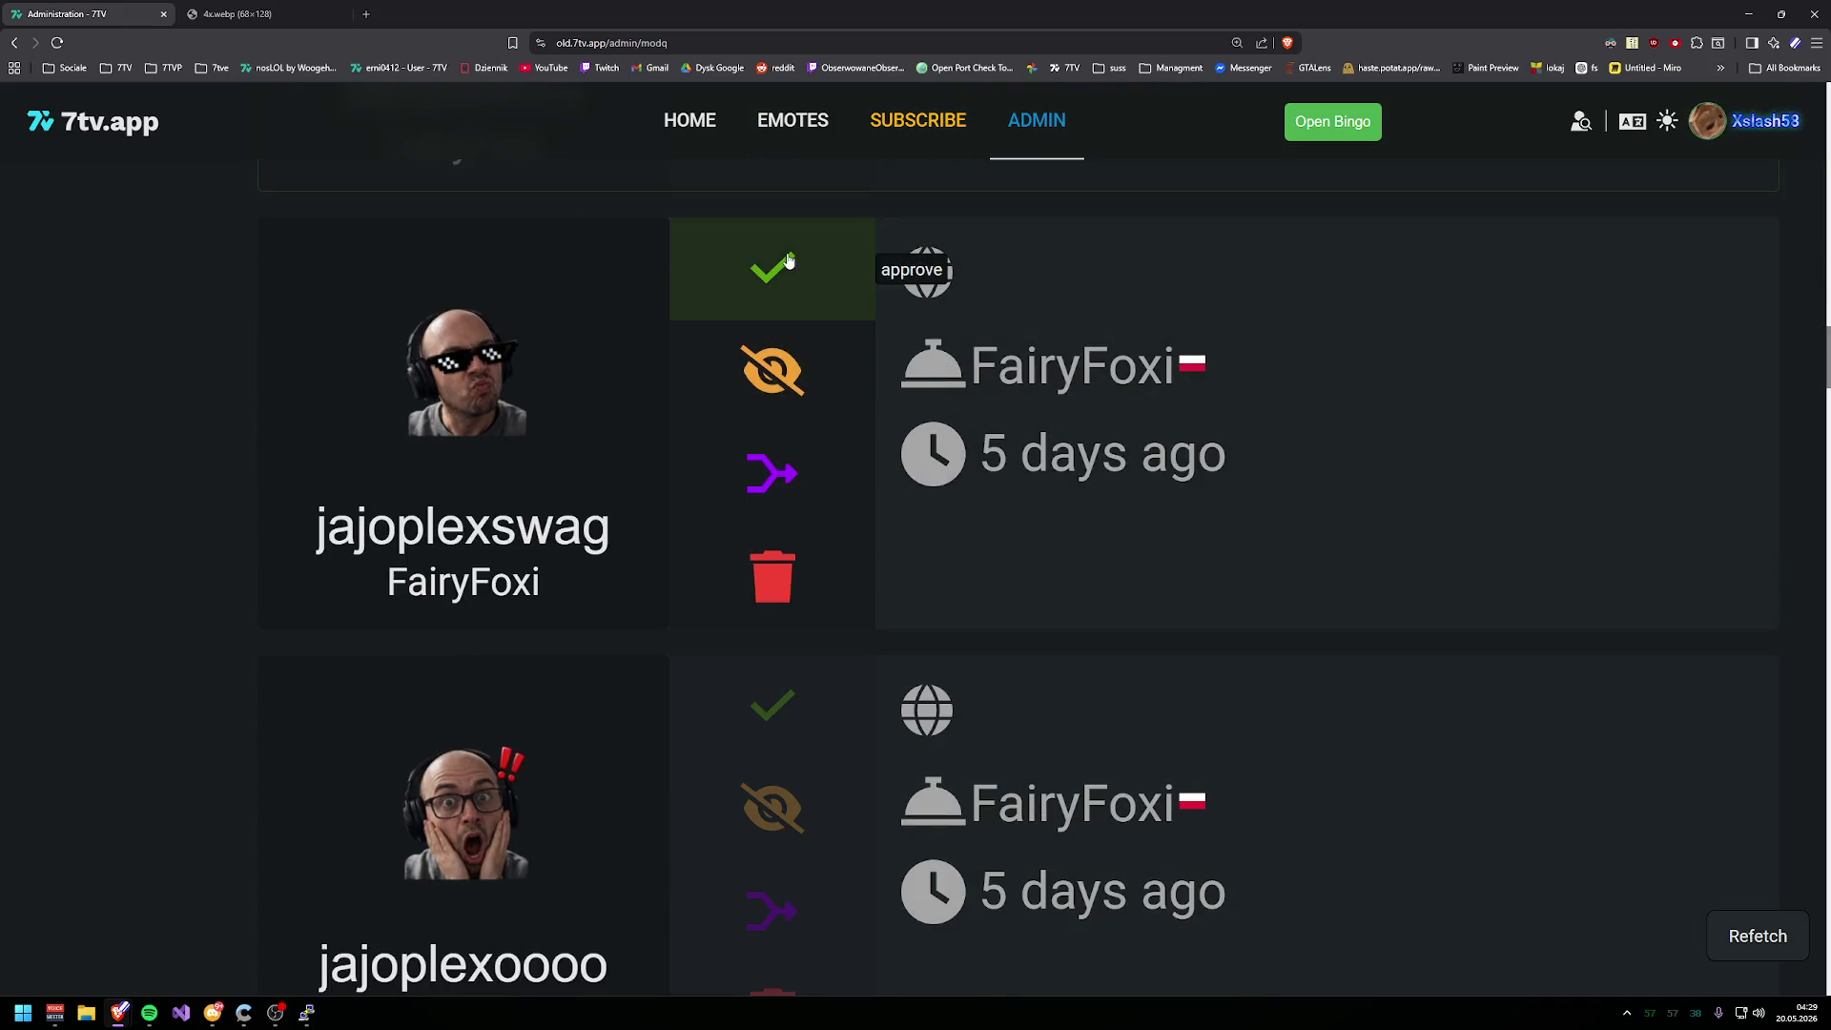
{"action": "left_click", "coordinate": [790, 261]}
{"action": "left_click", "coordinate": [805, 683]}
{"action": "scroll", "coordinate": [805, 683], "scroll_direction": "down", "scroll_amount": 7}
{"action": "left_click", "coordinate": [792, 449]}
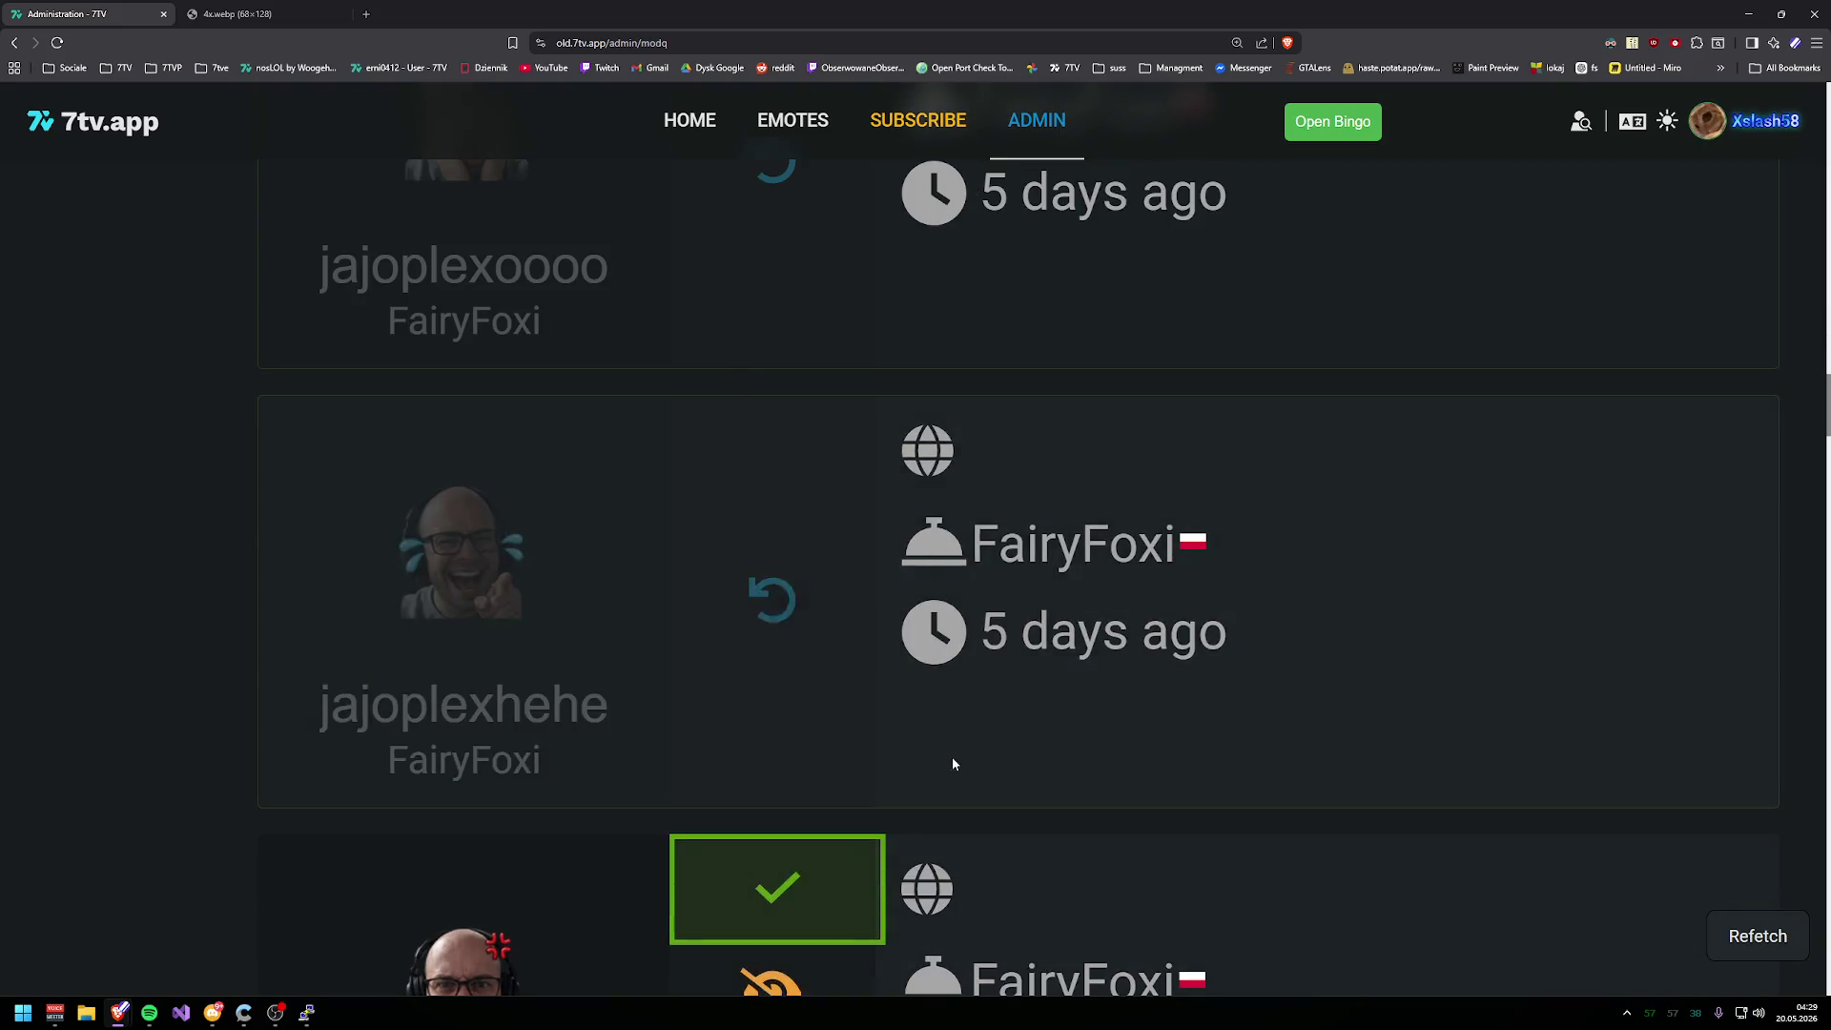
{"action": "left_click", "coordinate": [777, 887]}
{"action": "scroll", "coordinate": [777, 887], "scroll_direction": "down", "scroll_amount": 7}
{"action": "left_click", "coordinate": [772, 650]}
- Approve chuTKE, the next request and jakoscTKE, and unlist judyAss
{"action": "scroll", "coordinate": [772, 650], "scroll_direction": "down", "scroll_amount": 7}
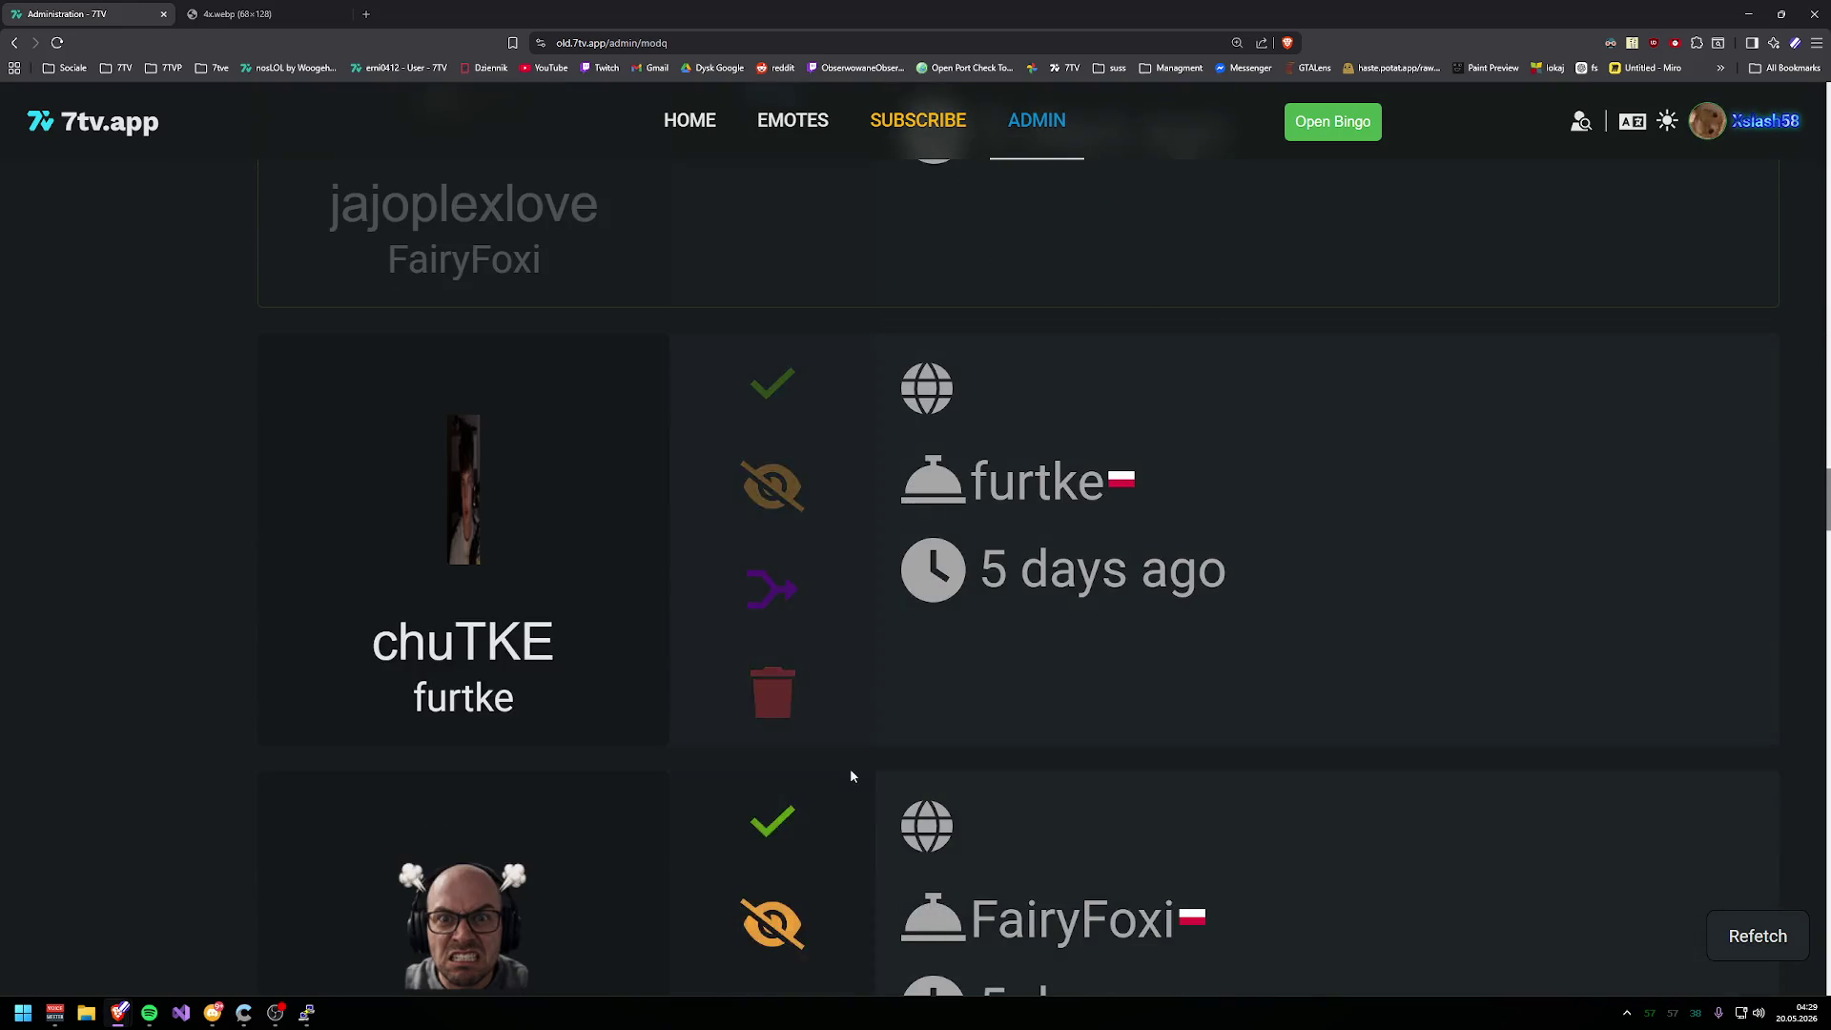
{"action": "left_click", "coordinate": [759, 377]}
{"action": "left_click", "coordinate": [776, 830]}
{"action": "scroll", "coordinate": [776, 830], "scroll_direction": "down", "scroll_amount": 8}
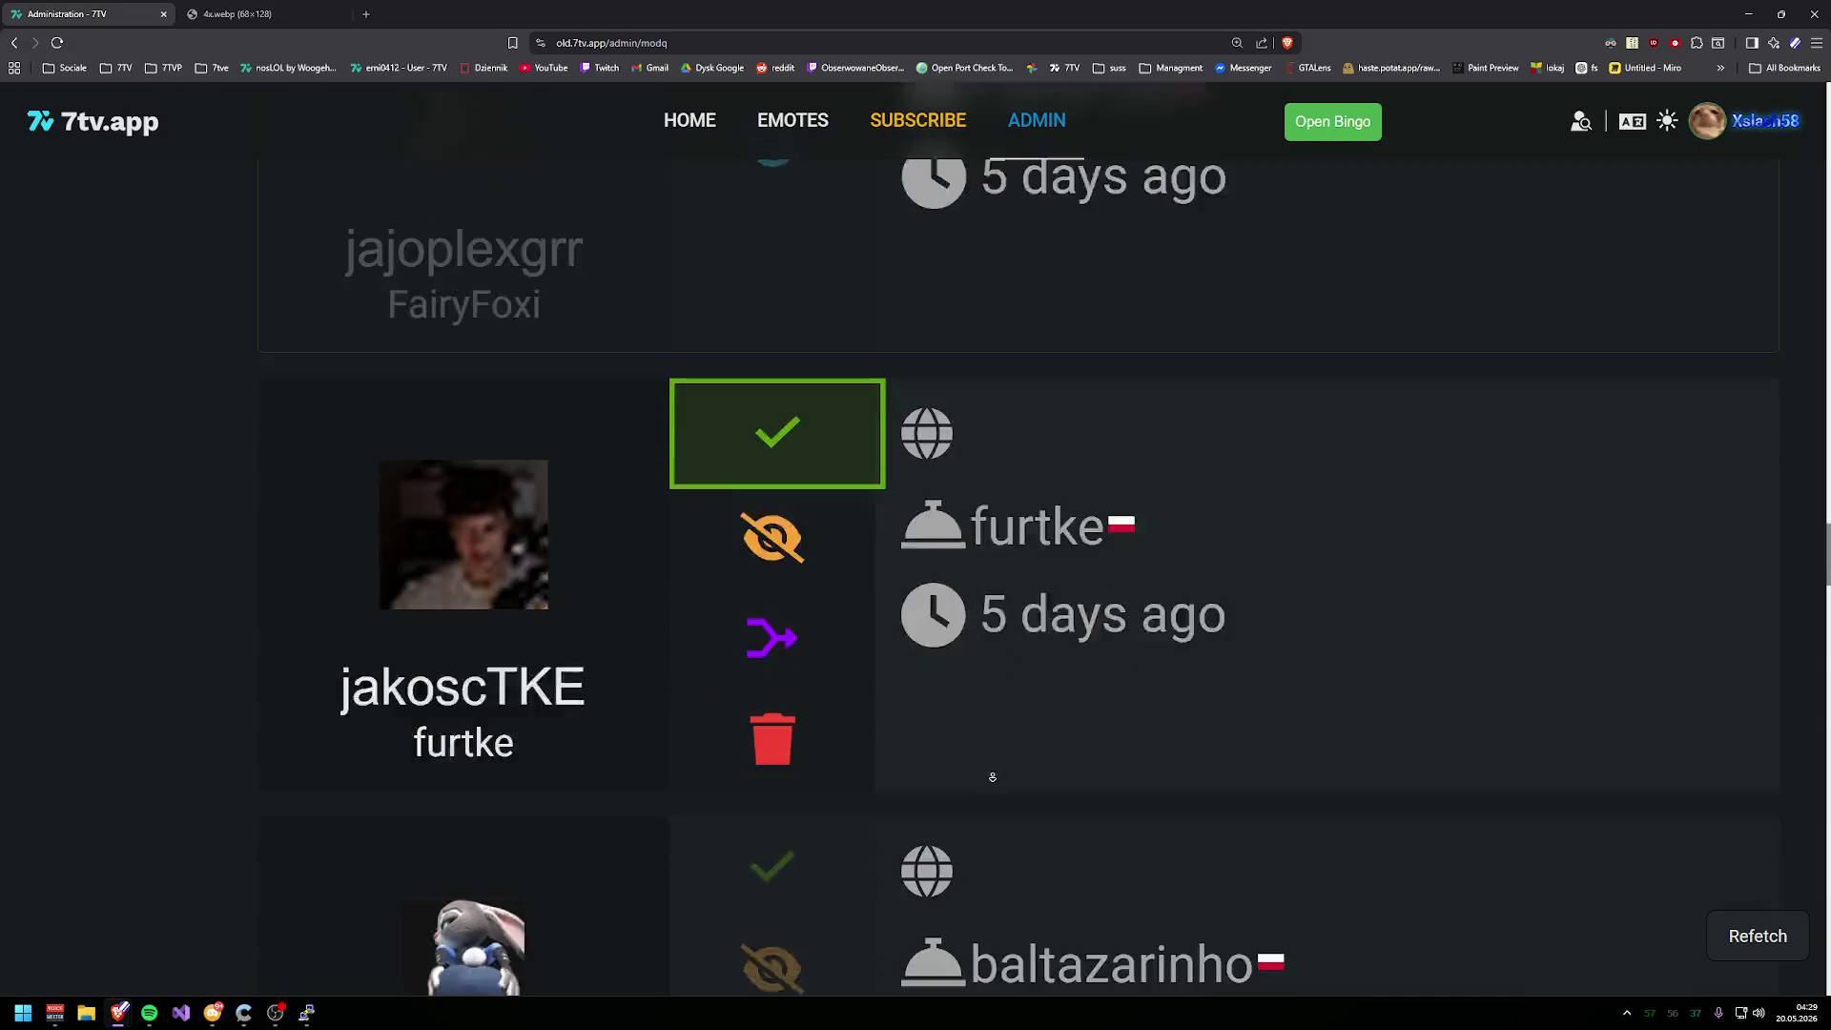
{"action": "key", "text": "Return"}
{"action": "scroll", "coordinate": [992, 778], "scroll_direction": "down", "scroll_amount": 3}
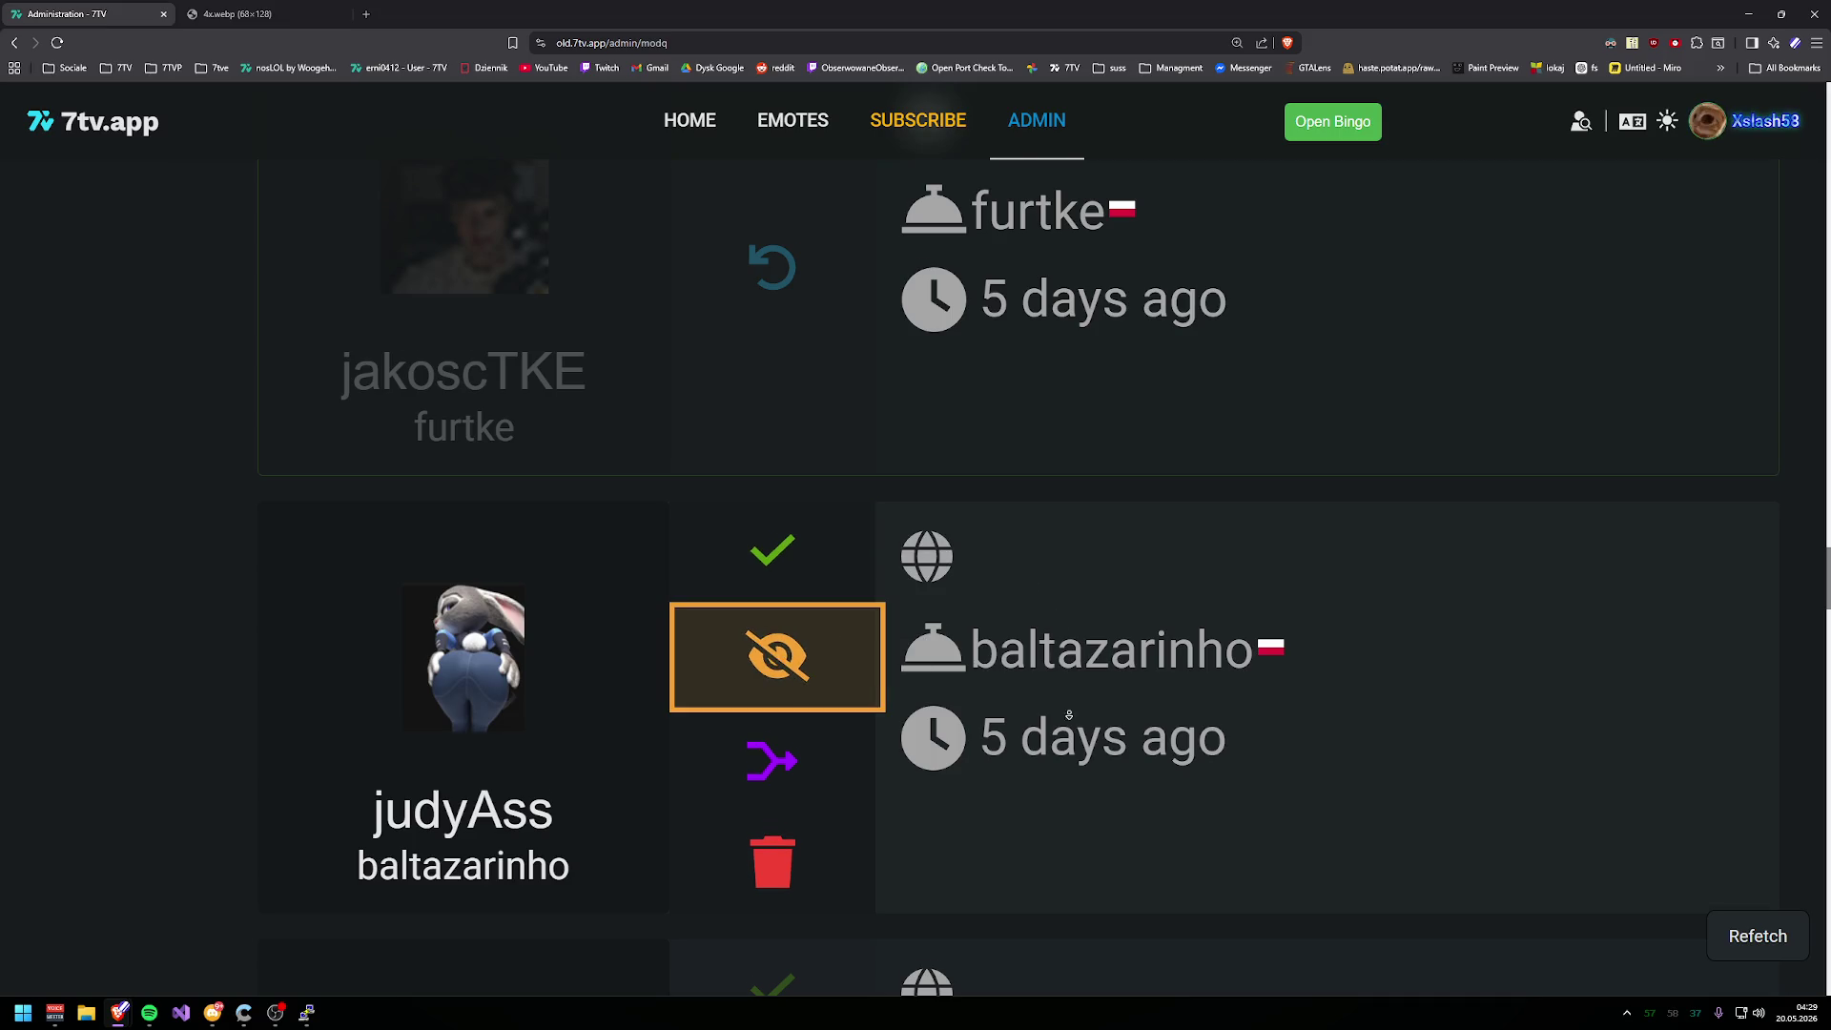
{"action": "key", "text": "Return"}
- Approve the 31 request and delete the :clairParry: emote
{"action": "left_click", "coordinate": [703, 188]}
{"action": "left_click", "coordinate": [810, 585]}
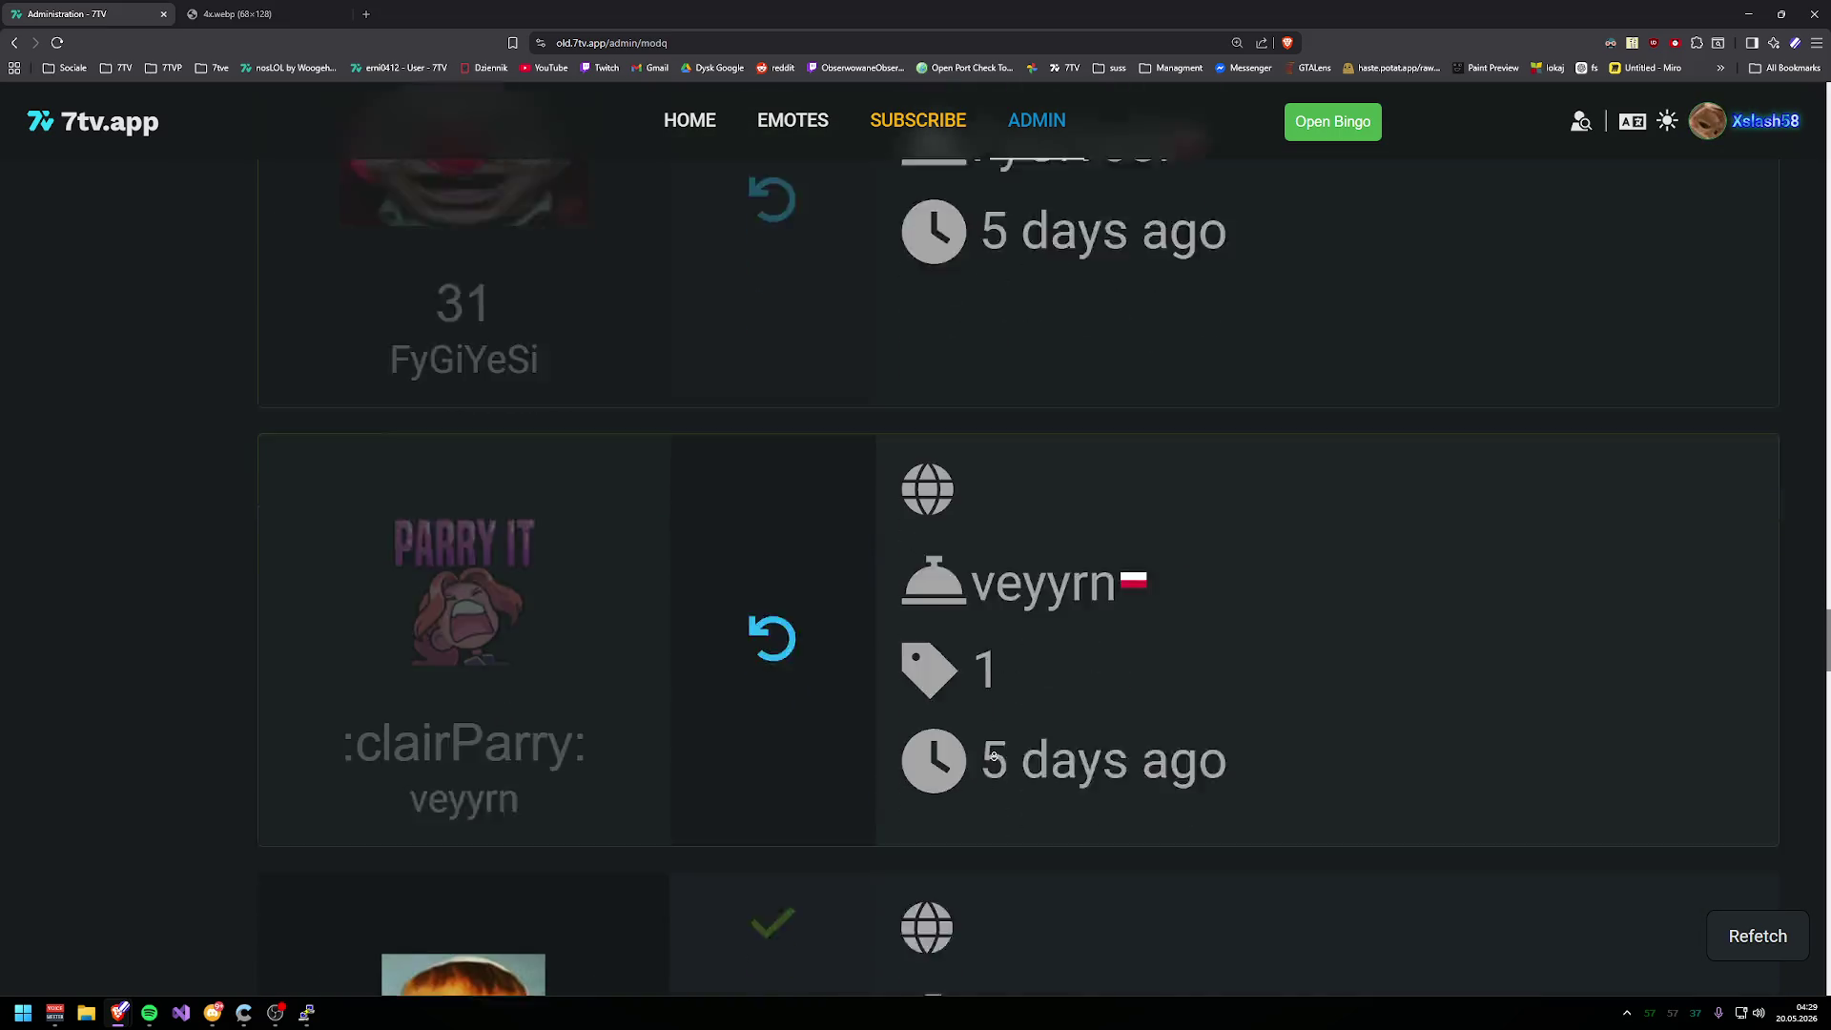
{"action": "left_click", "coordinate": [774, 622]}
{"action": "left_click", "coordinate": [785, 638]}
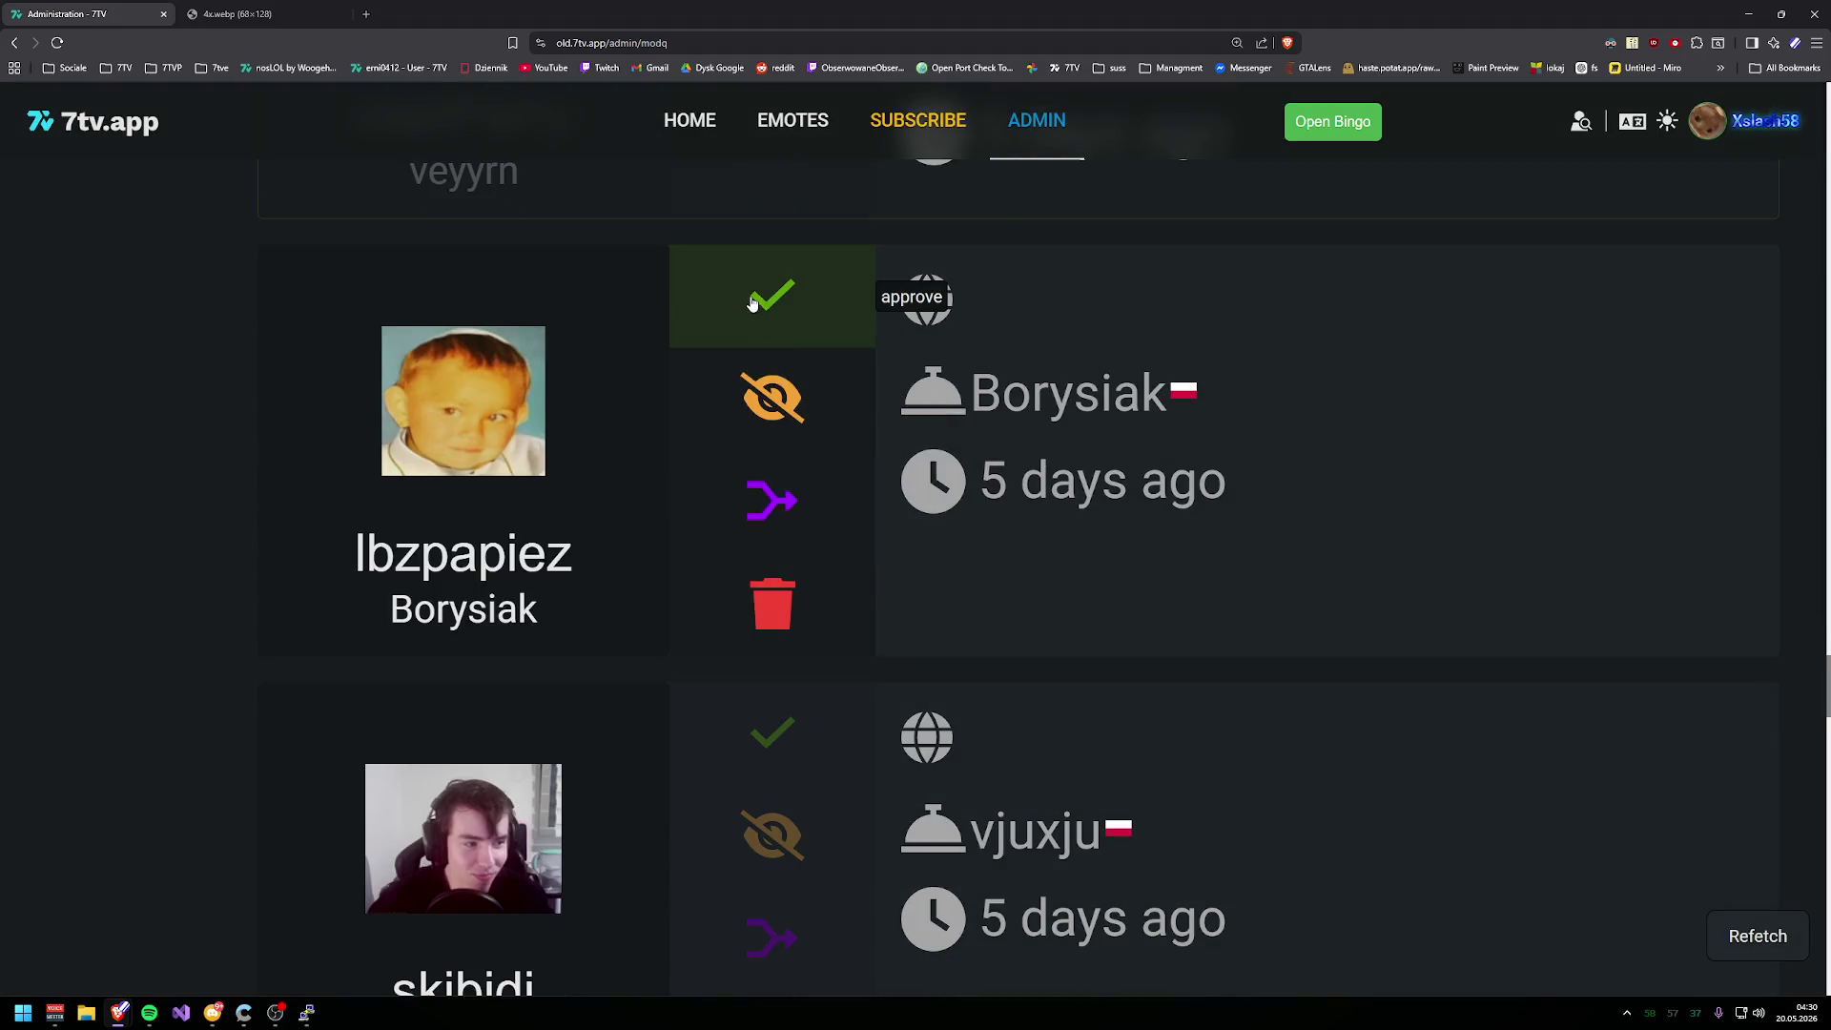
- Approve the lbzpapiez, vozduhan, DAUGHTER, Mbappe and taniecryba requests
{"action": "left_click", "coordinate": [751, 303]}
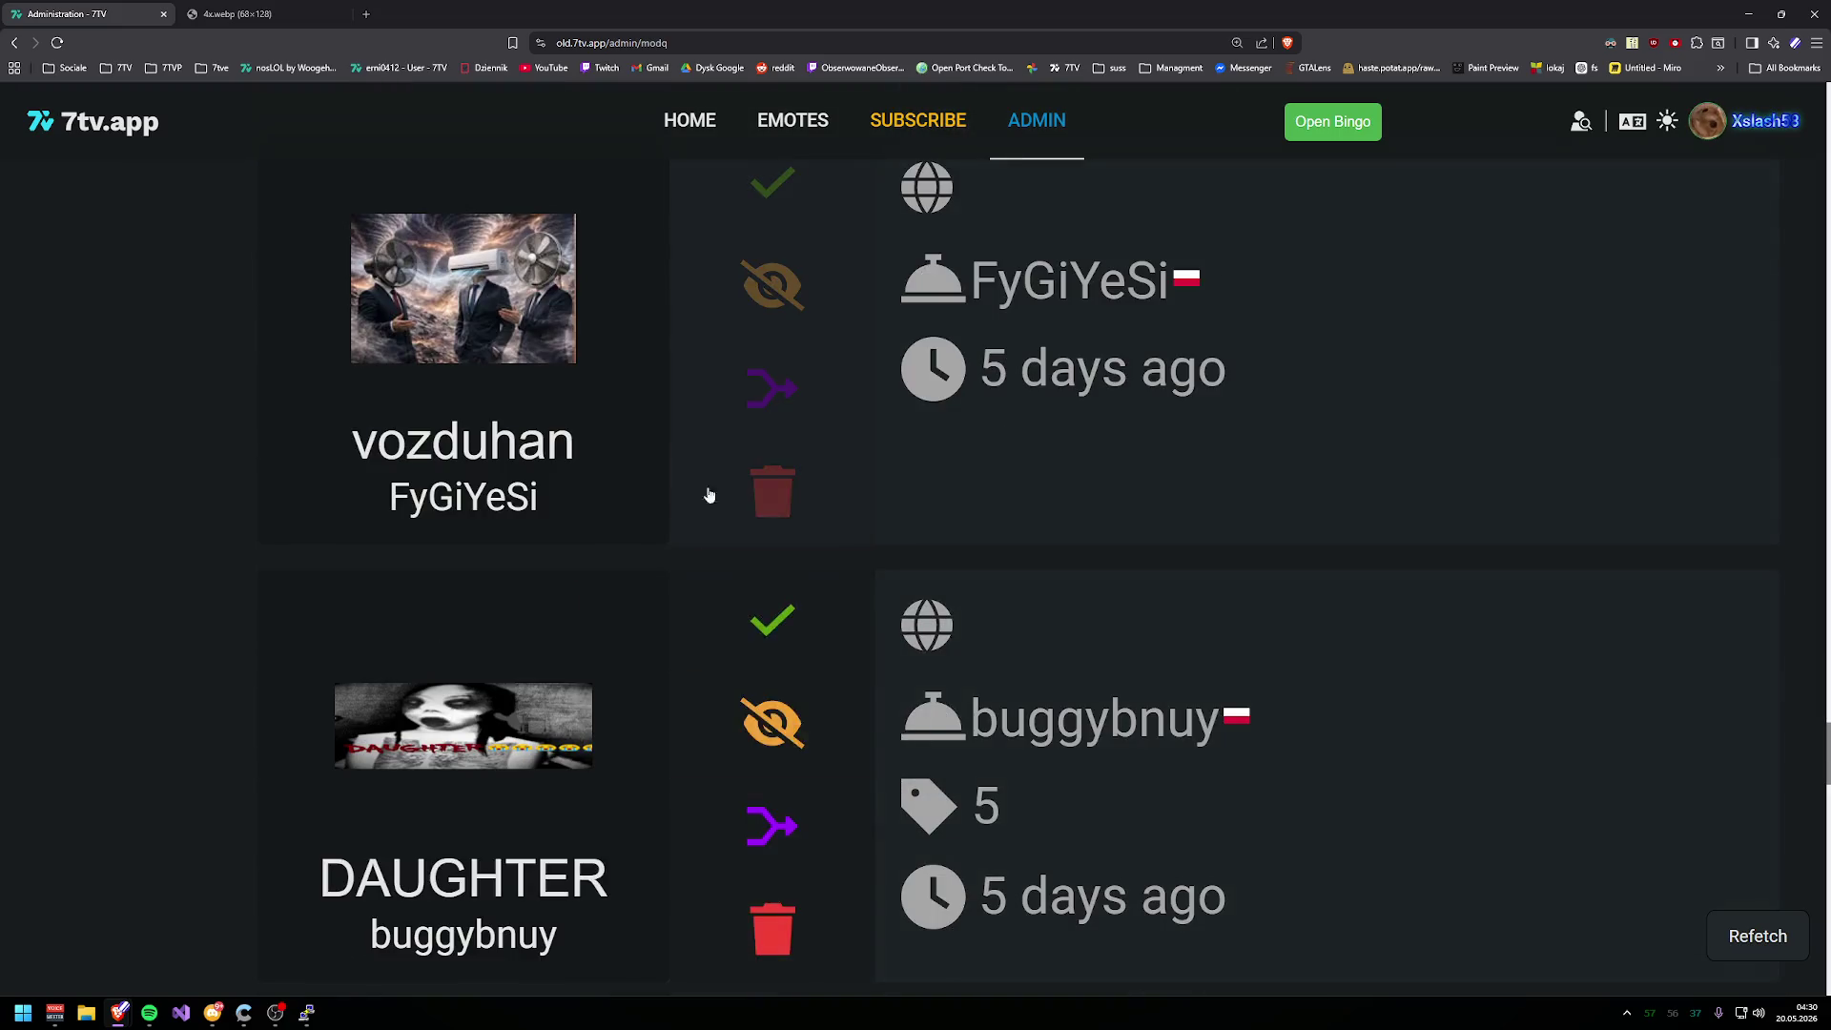
{"action": "left_click", "coordinate": [720, 206]}
{"action": "left_click", "coordinate": [774, 618]}
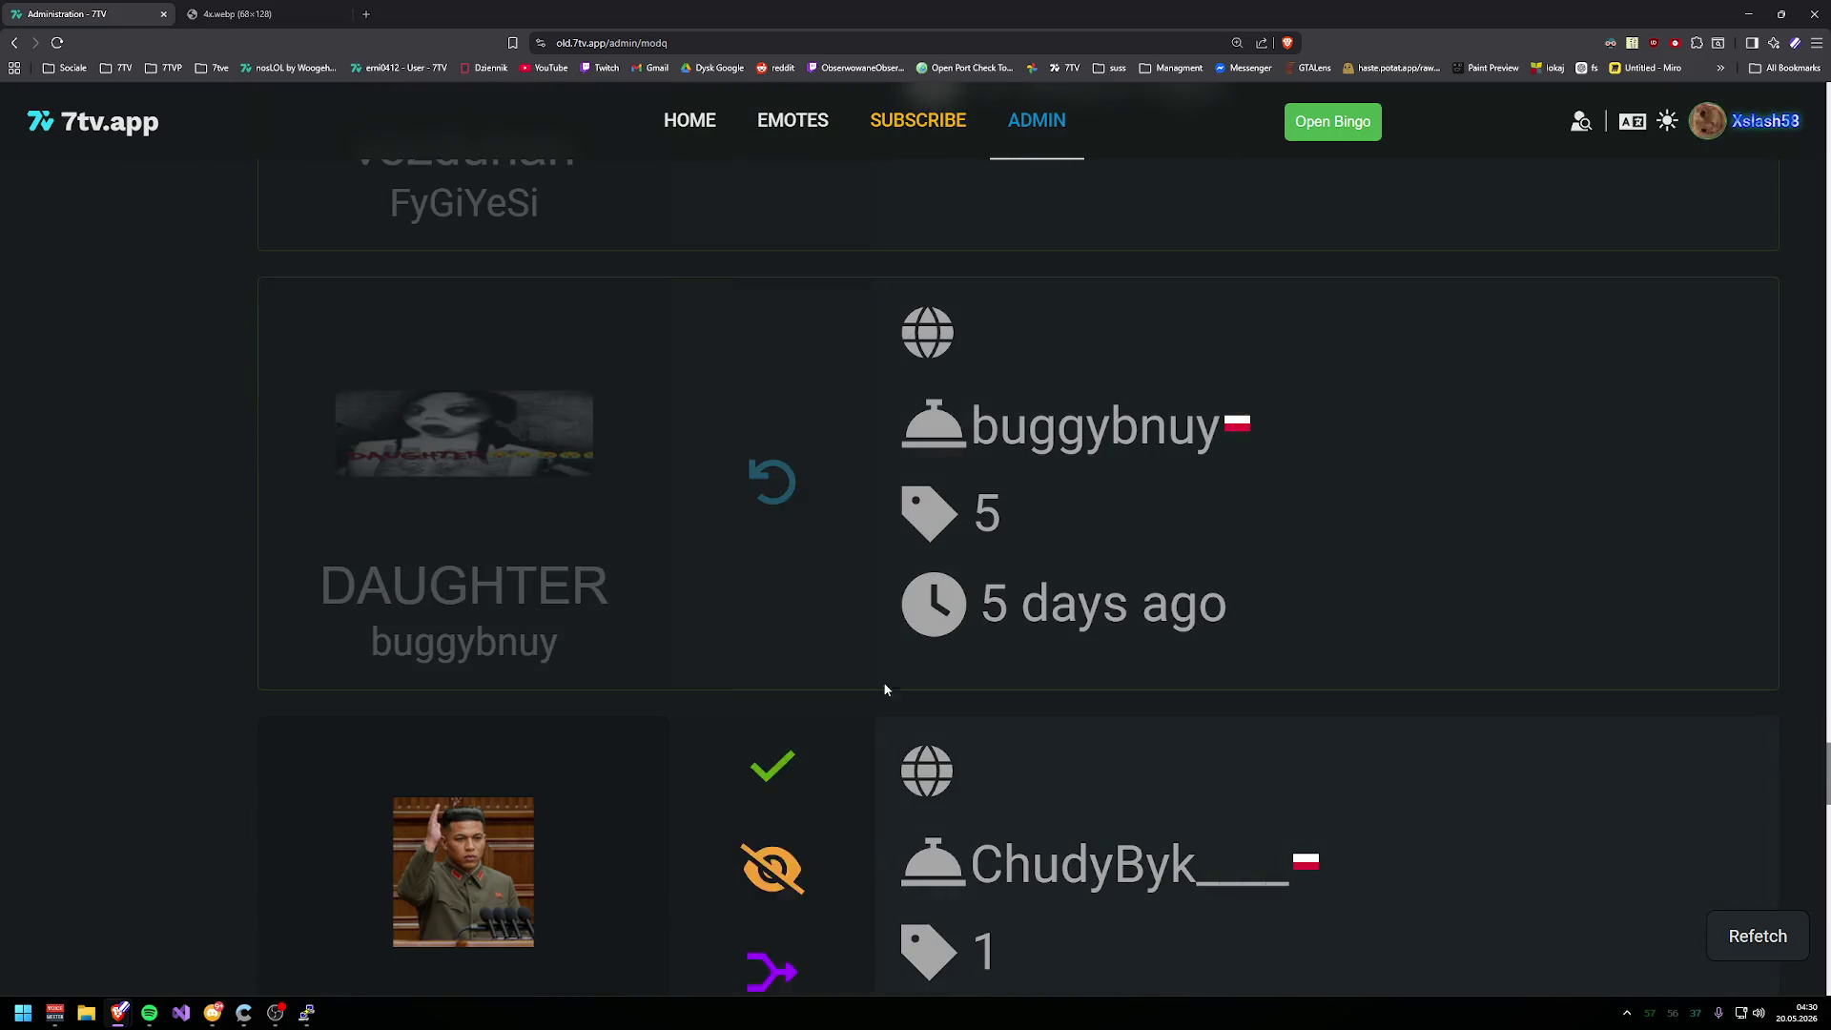
{"action": "left_click", "coordinate": [791, 771]}
{"action": "left_click", "coordinate": [806, 577]}
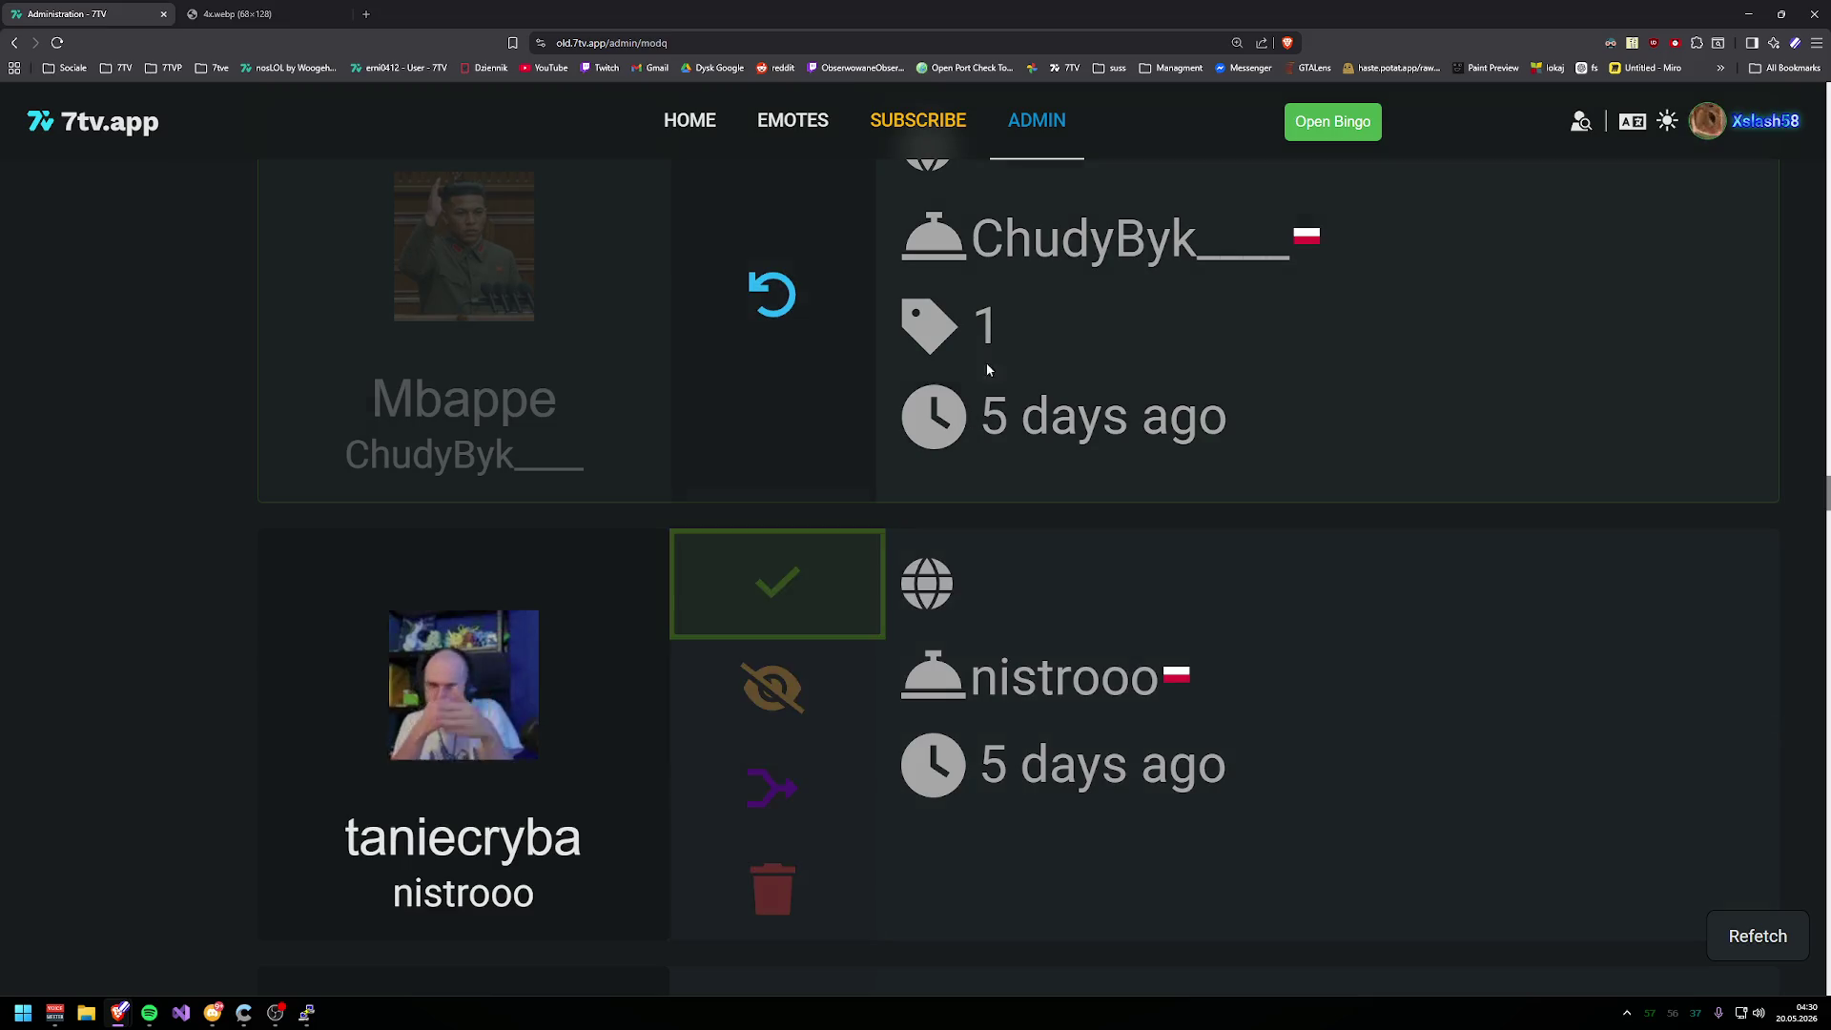
- Undo Mbappe's approval and delete the Mbappe emote
{"action": "left_click", "coordinate": [714, 358]}
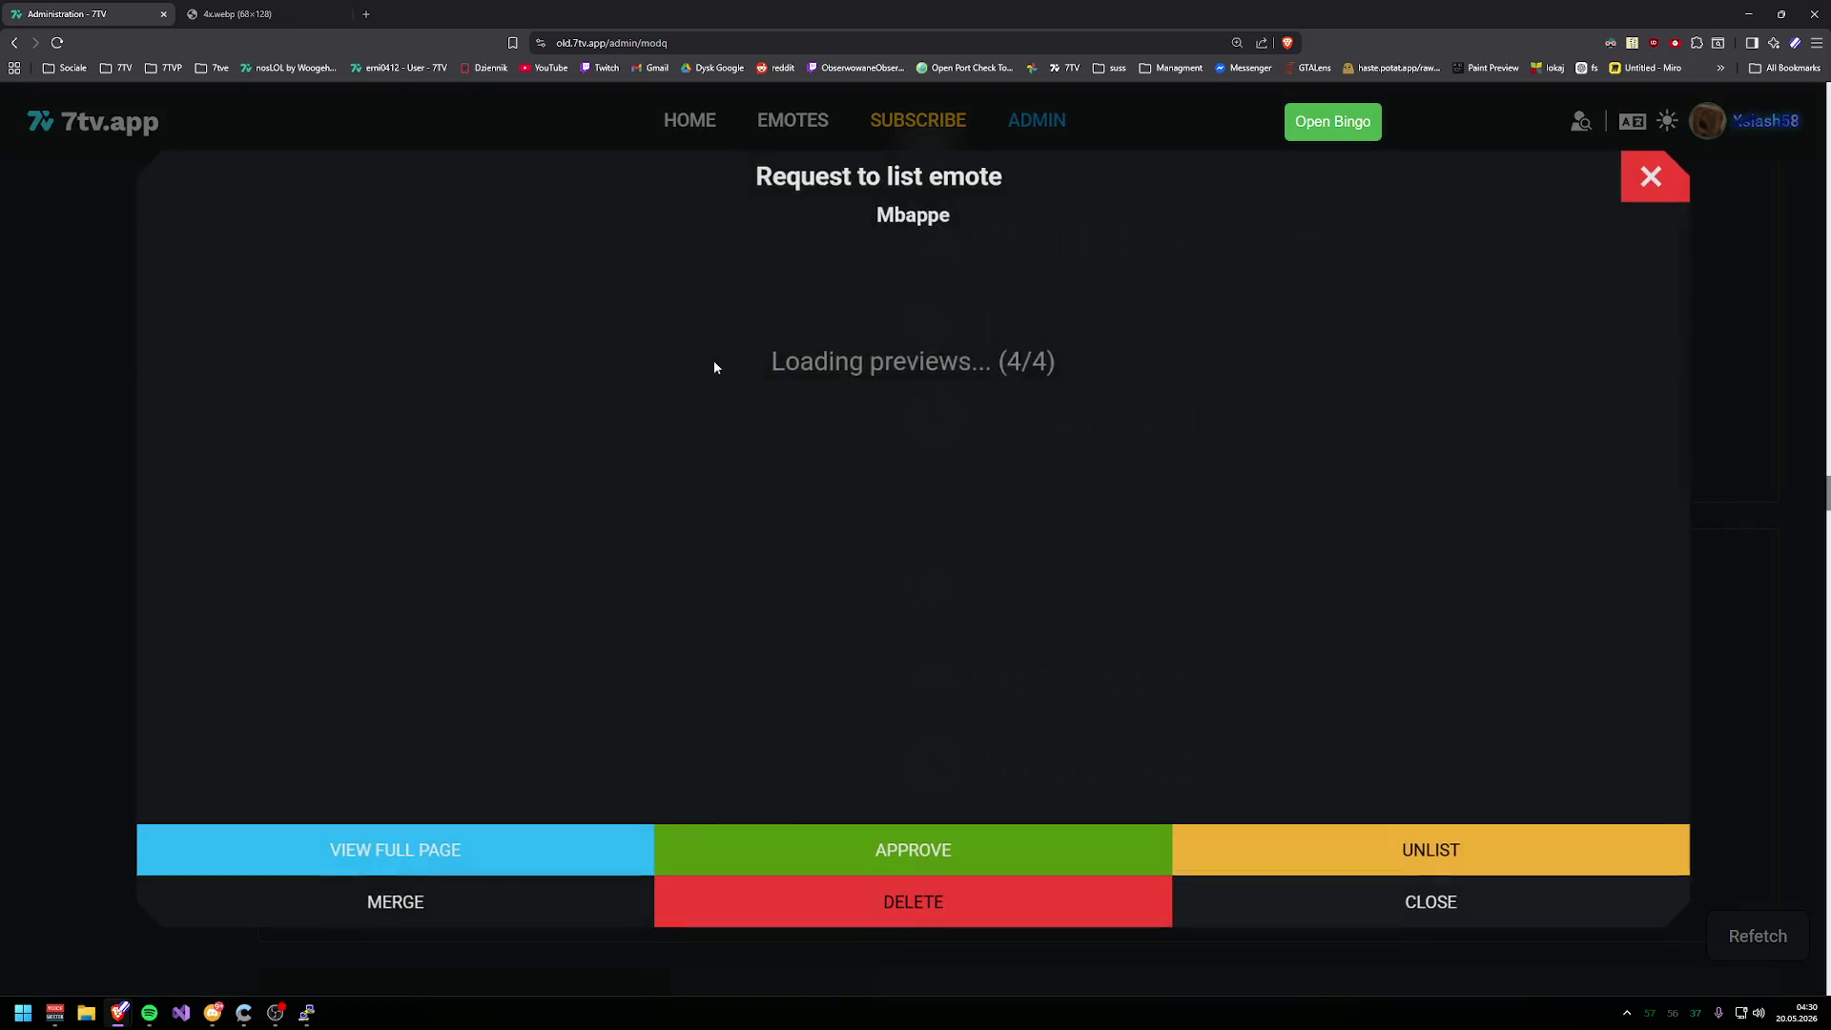
{"action": "left_click", "coordinate": [37, 462]}
{"action": "left_click", "coordinate": [691, 448]}
{"action": "left_click", "coordinate": [769, 486]}
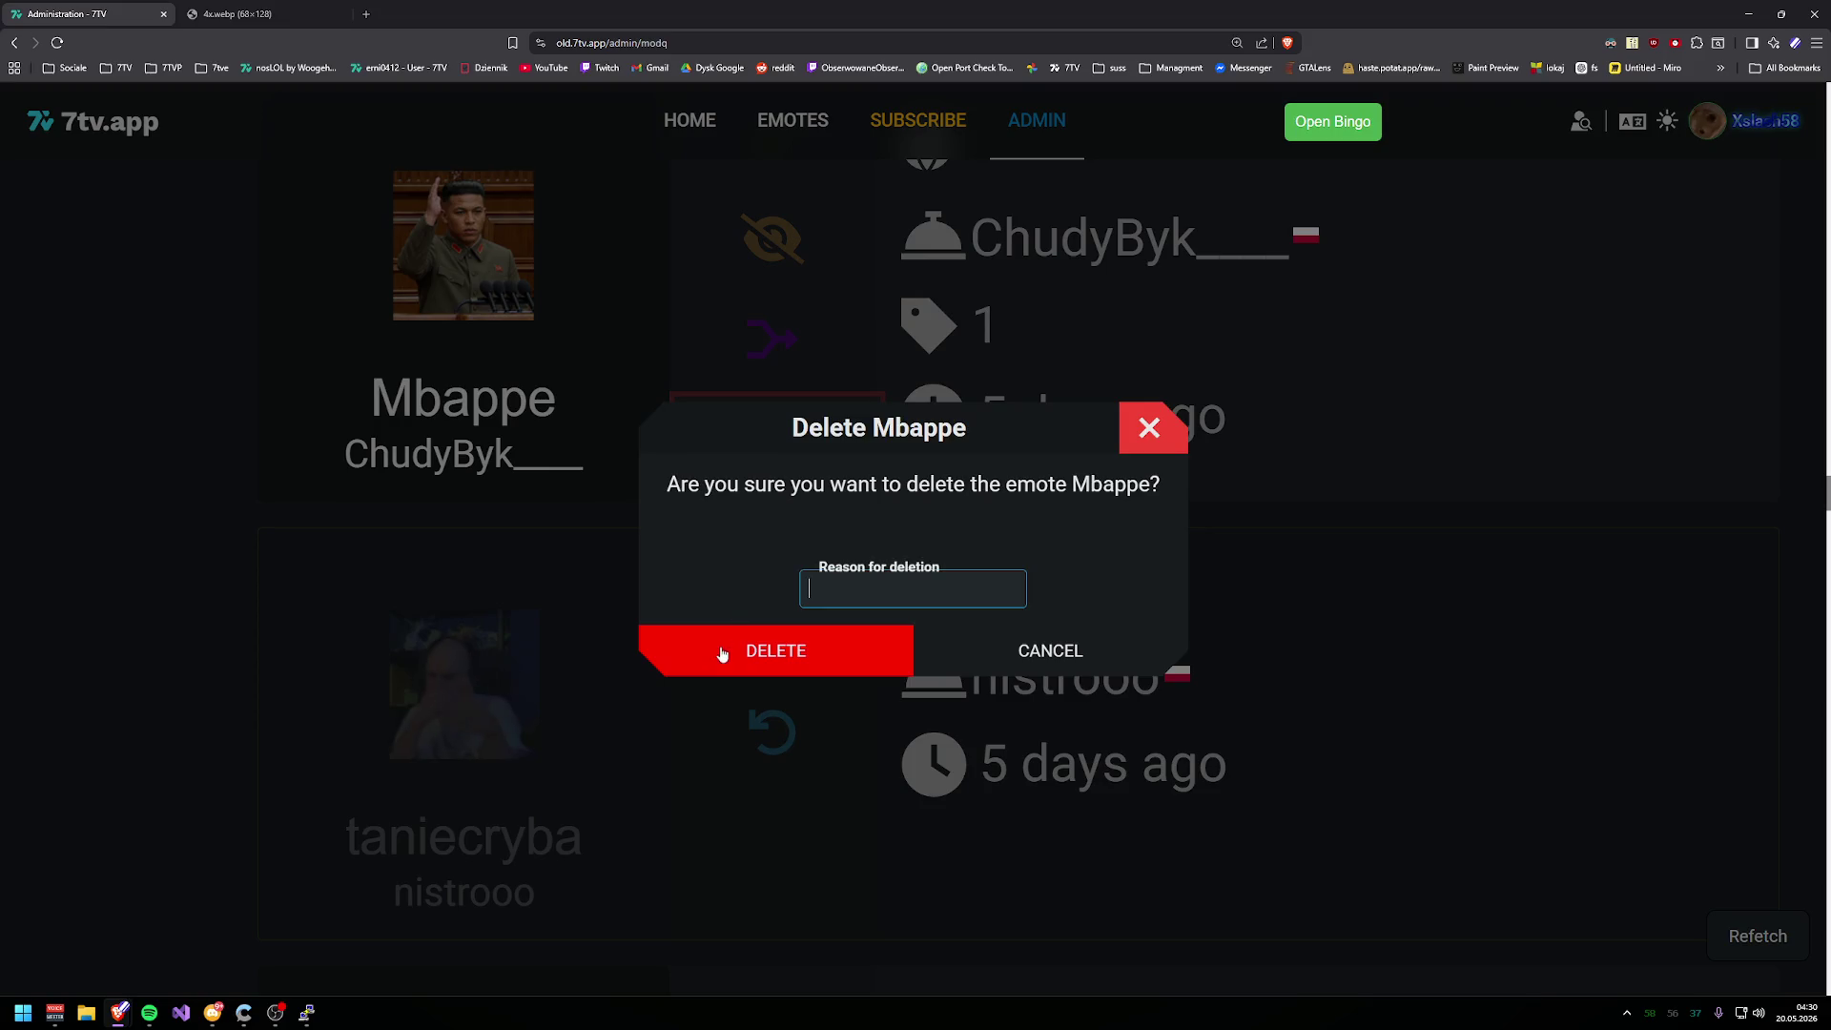
{"action": "left_click", "coordinate": [727, 646]}
- Approve THUNDER, kajtekPls, lizaczek, karma, toiletgranny and the long-named request after it
{"action": "left_click", "coordinate": [733, 448]}
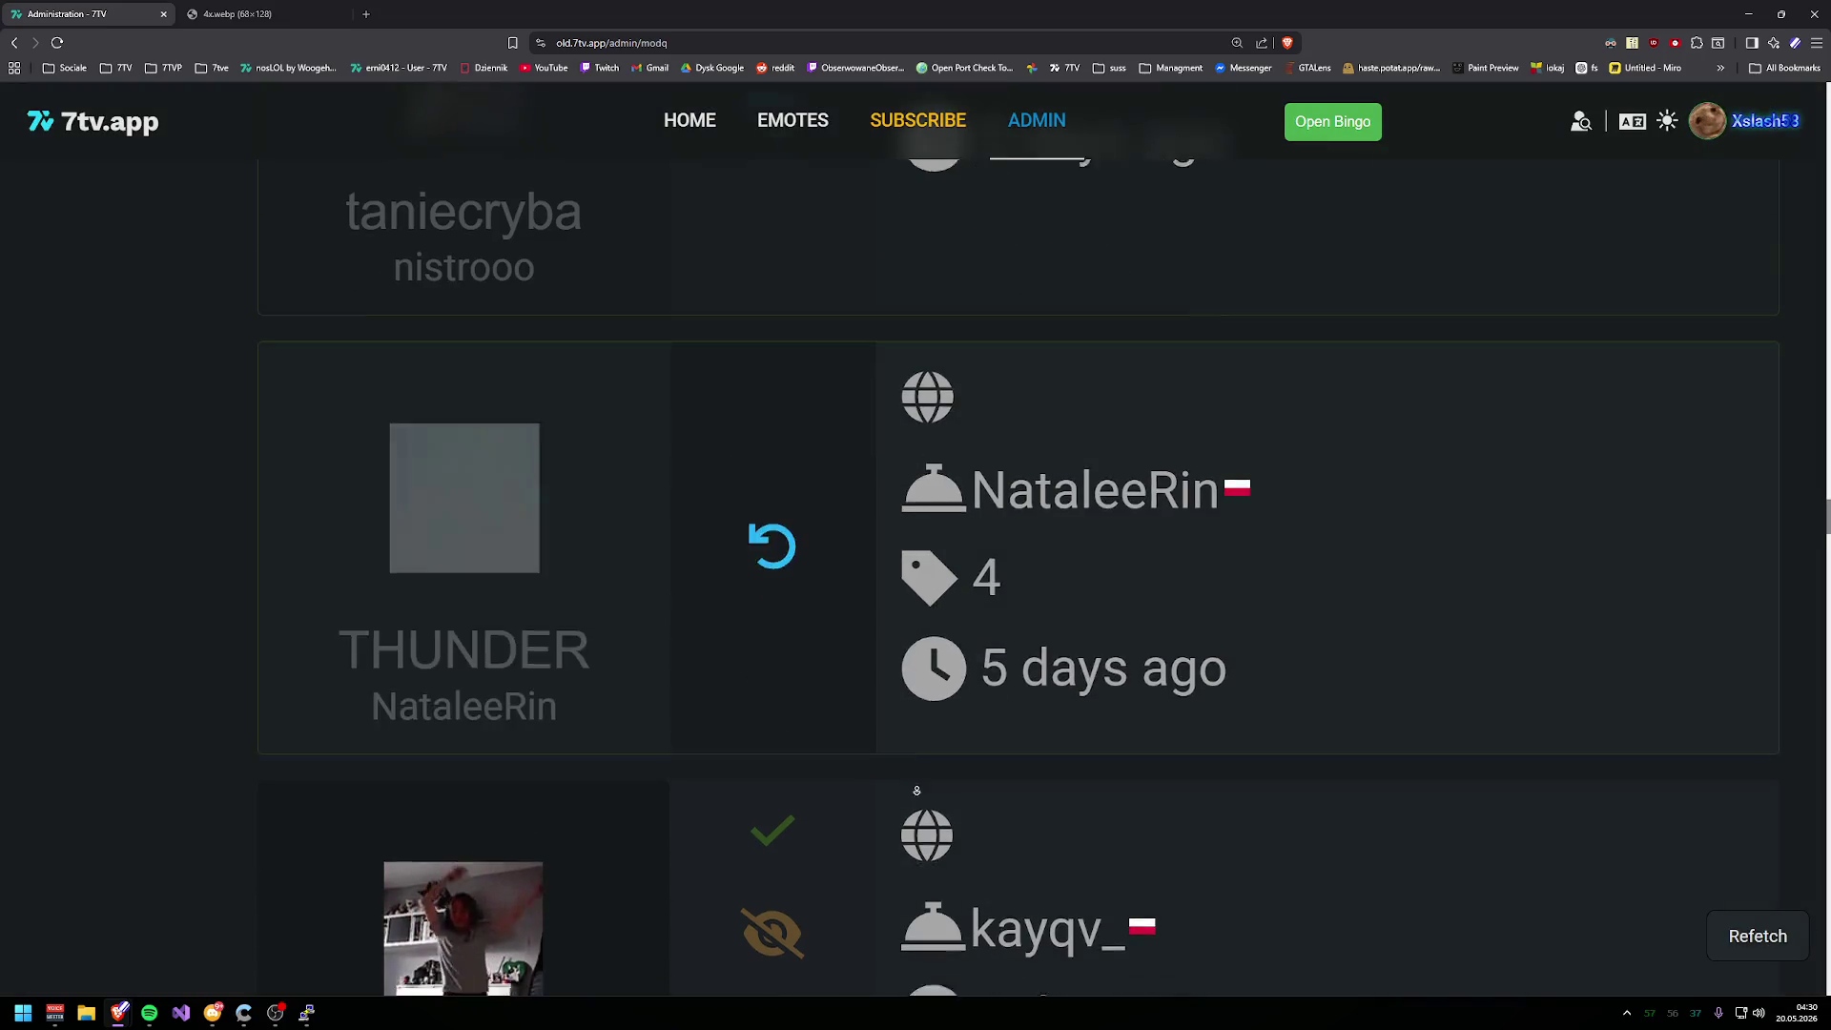
{"action": "left_click", "coordinate": [760, 426]}
{"action": "scroll", "coordinate": [858, 482], "scroll_direction": "down", "scroll_amount": 2}
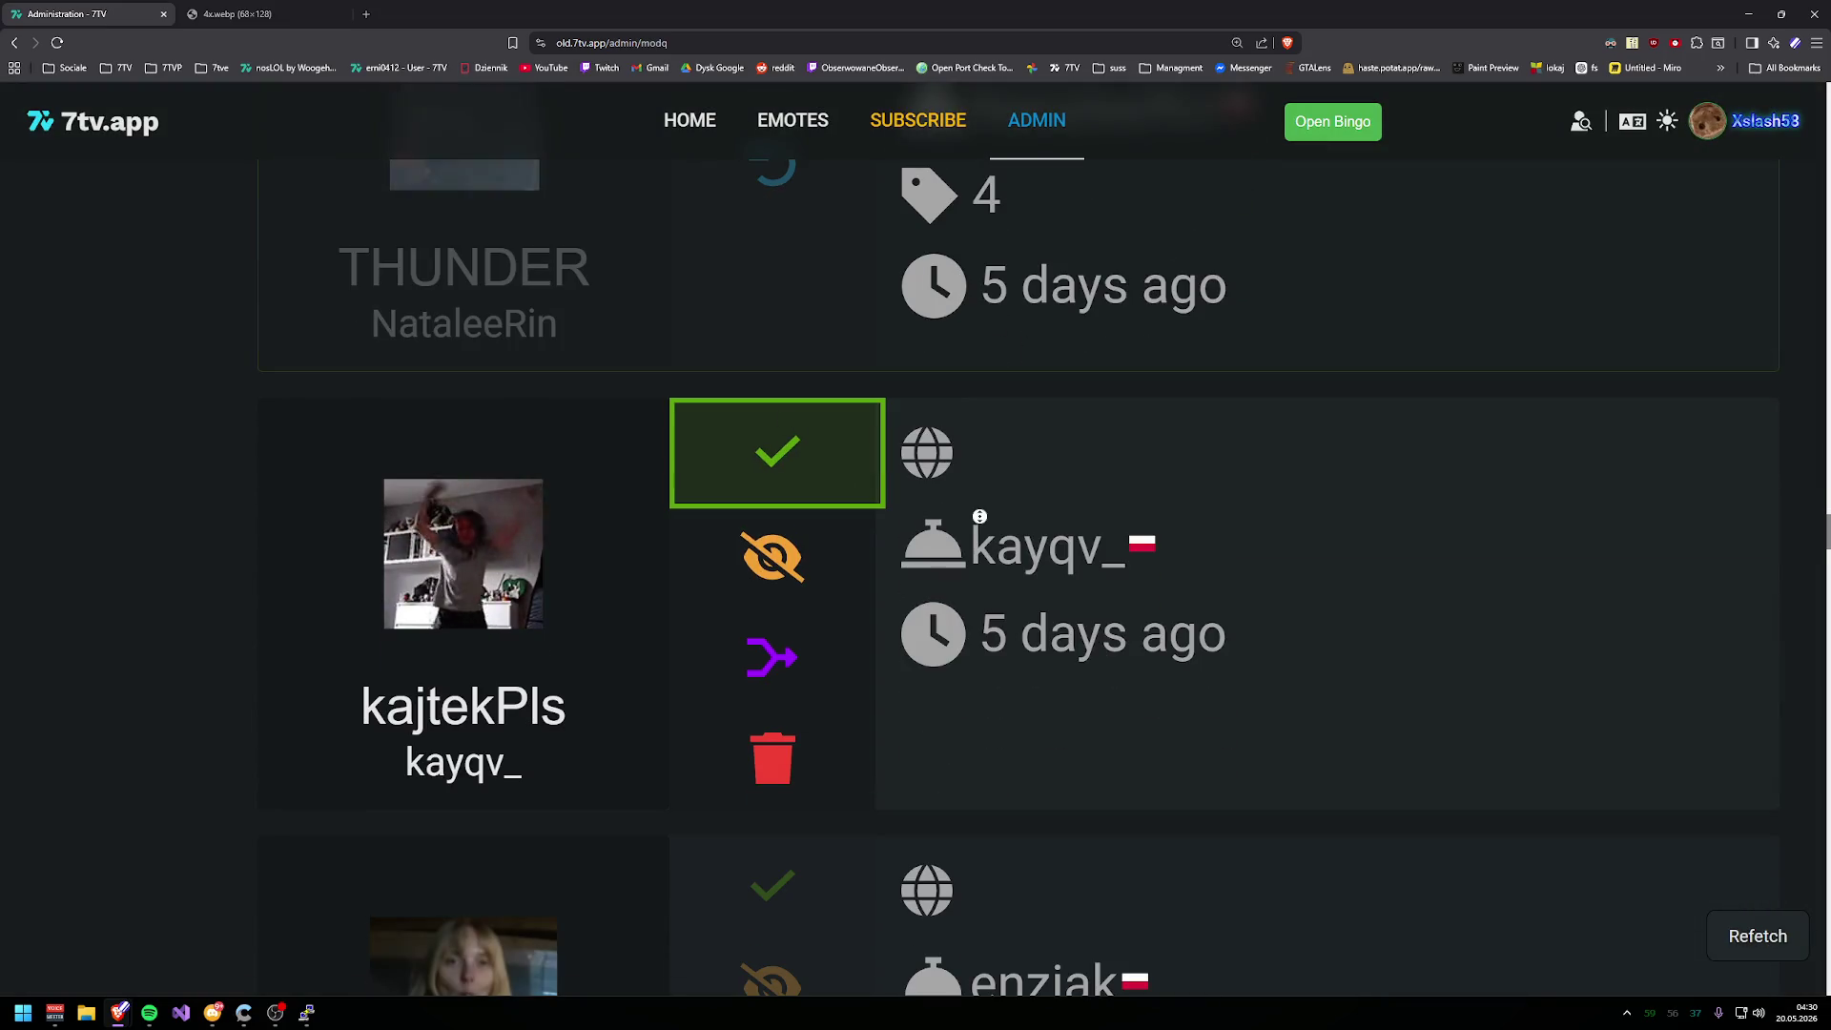
{"action": "left_click", "coordinate": [772, 449]}
{"action": "scroll", "coordinate": [973, 747], "scroll_direction": "down", "scroll_amount": 2}
{"action": "left_click", "coordinate": [859, 610]}
{"action": "scroll", "coordinate": [920, 859], "scroll_direction": "down", "scroll_amount": 4}
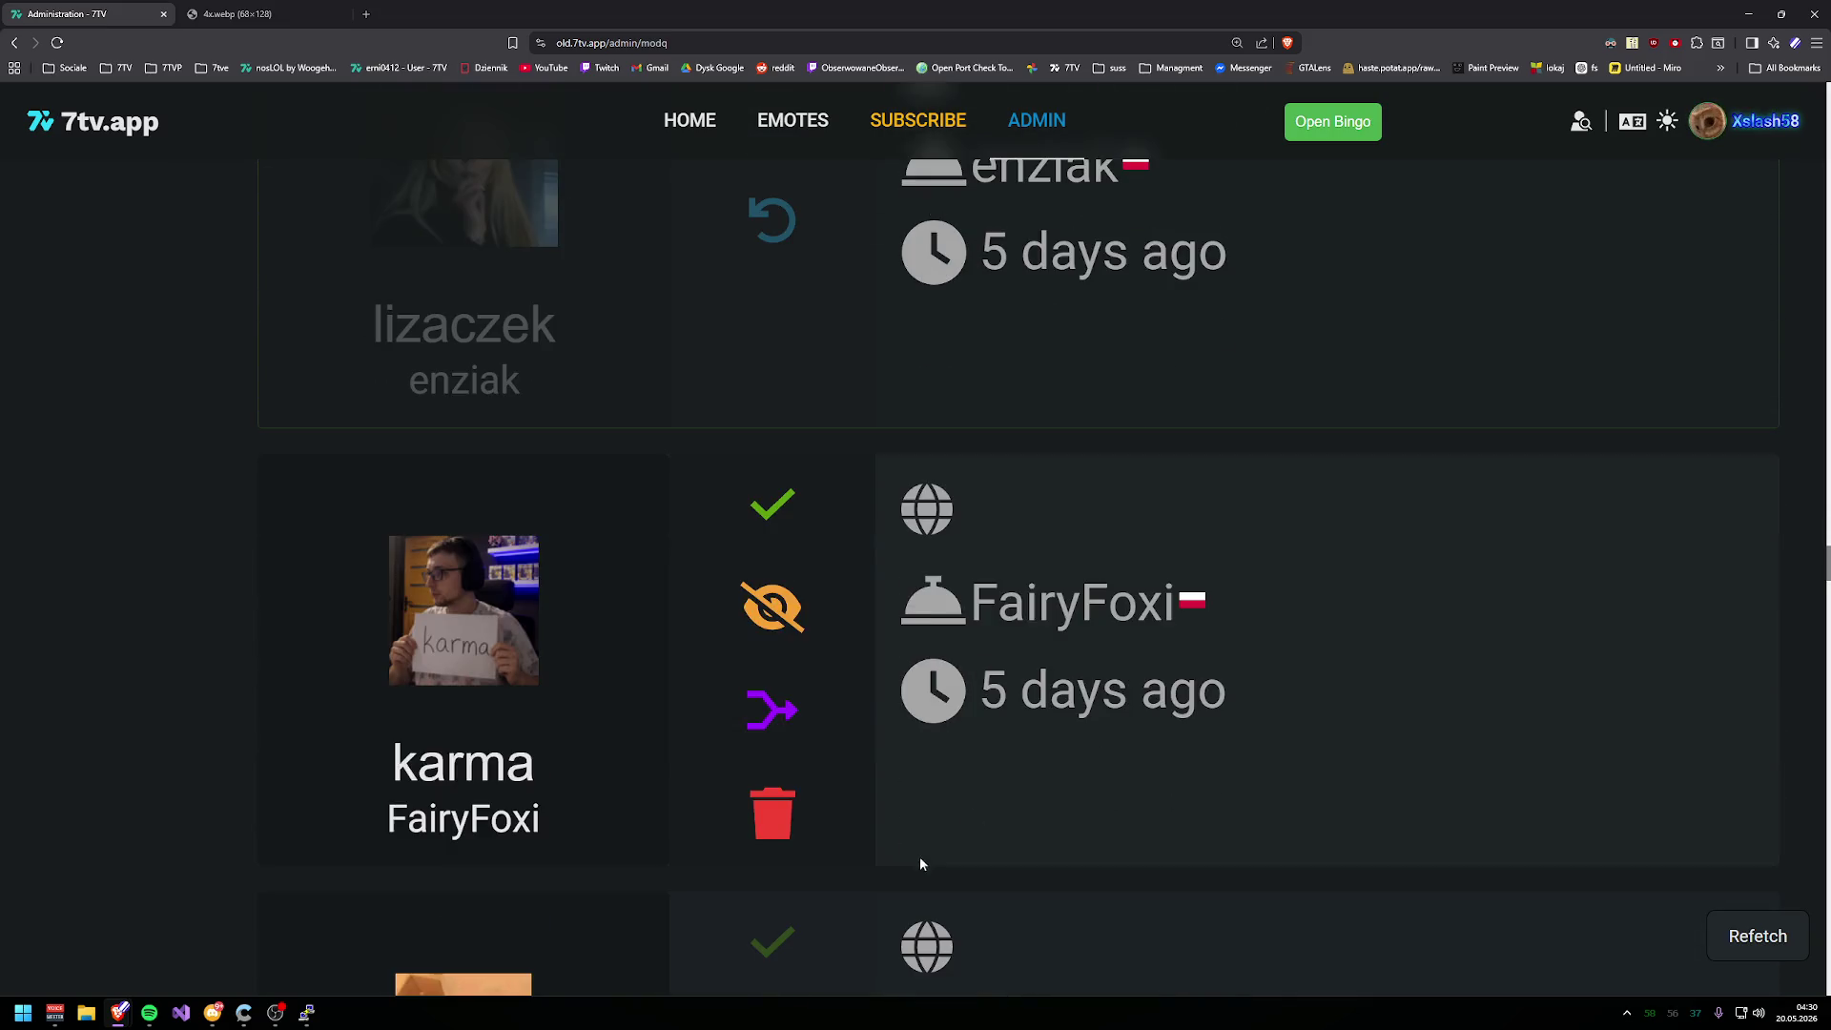
{"action": "left_click", "coordinate": [779, 523]}
{"action": "scroll", "coordinate": [933, 804], "scroll_direction": "down", "scroll_amount": 3}
{"action": "left_click", "coordinate": [778, 522]}
{"action": "scroll", "coordinate": [779, 523], "scroll_direction": "down", "scroll_amount": 3}
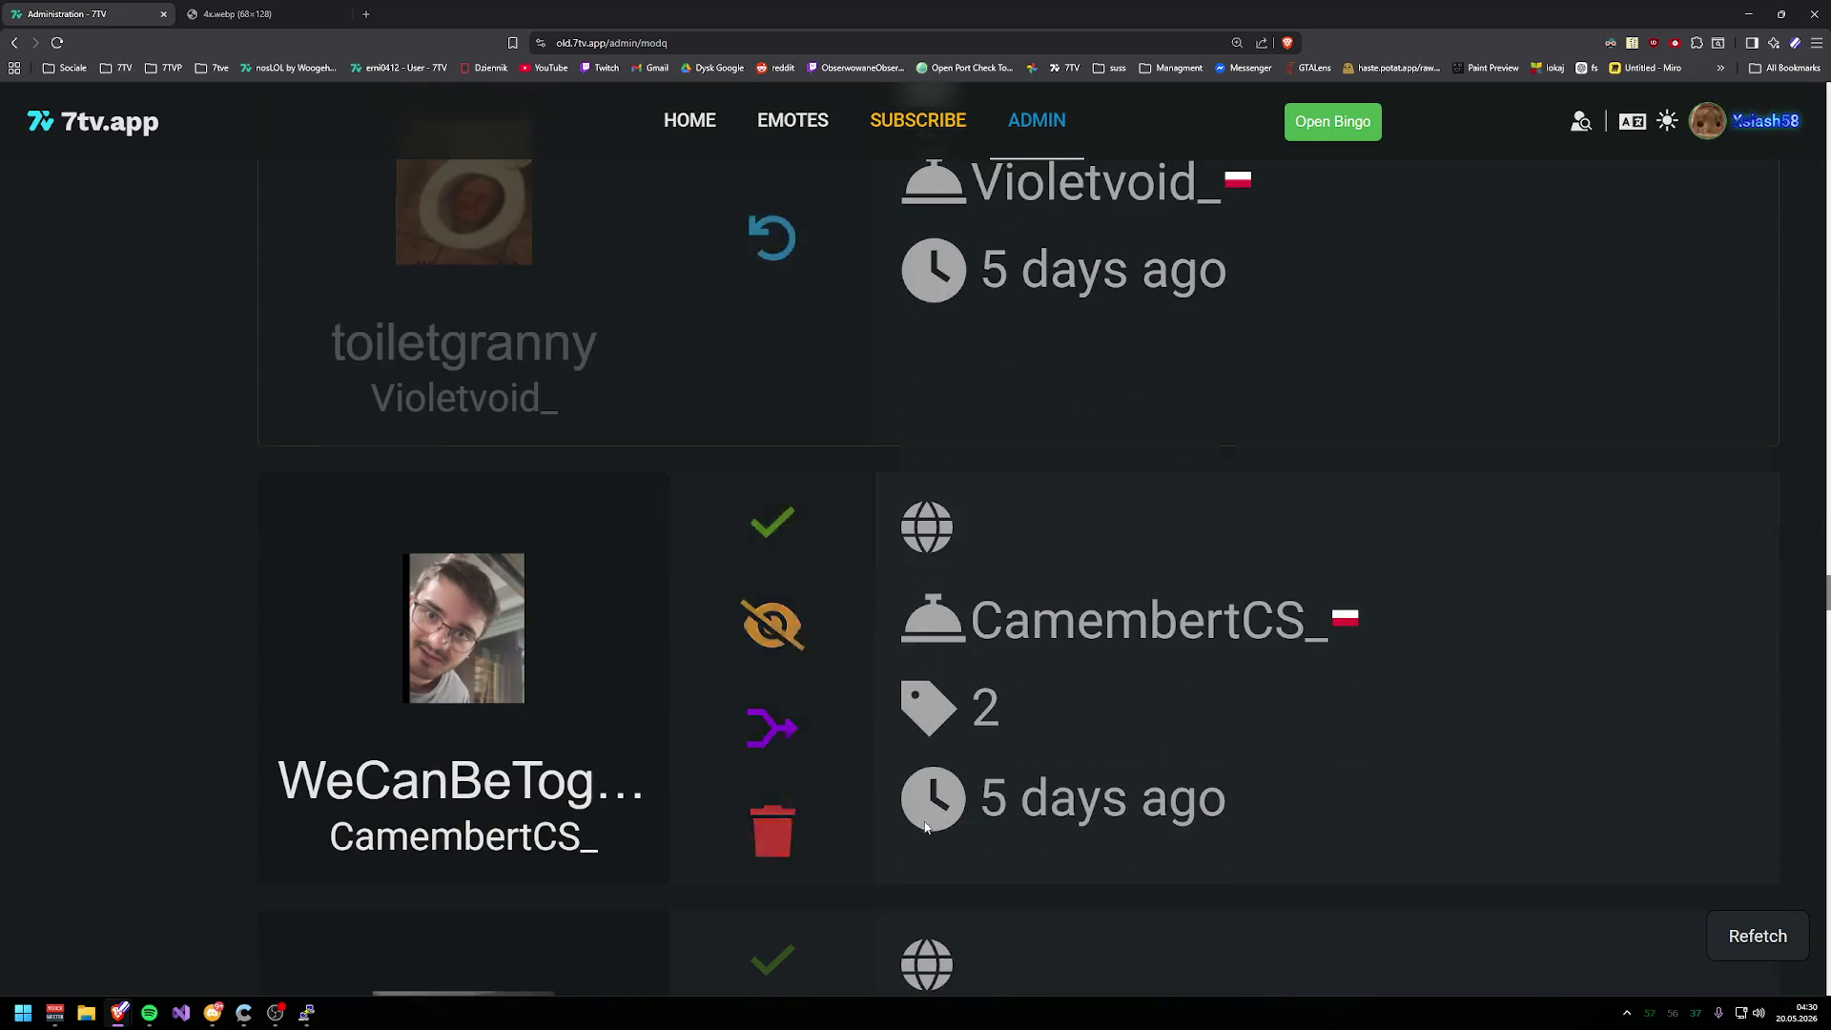
{"action": "left_click", "coordinate": [725, 517]}
{"action": "scroll", "coordinate": [771, 919], "scroll_direction": "down", "scroll_amount": 3}
- Approve the kajtekpls, helikopter and rurka requests
{"action": "left_click", "coordinate": [777, 667]}
{"action": "scroll", "coordinate": [838, 602], "scroll_direction": "down", "scroll_amount": 5}
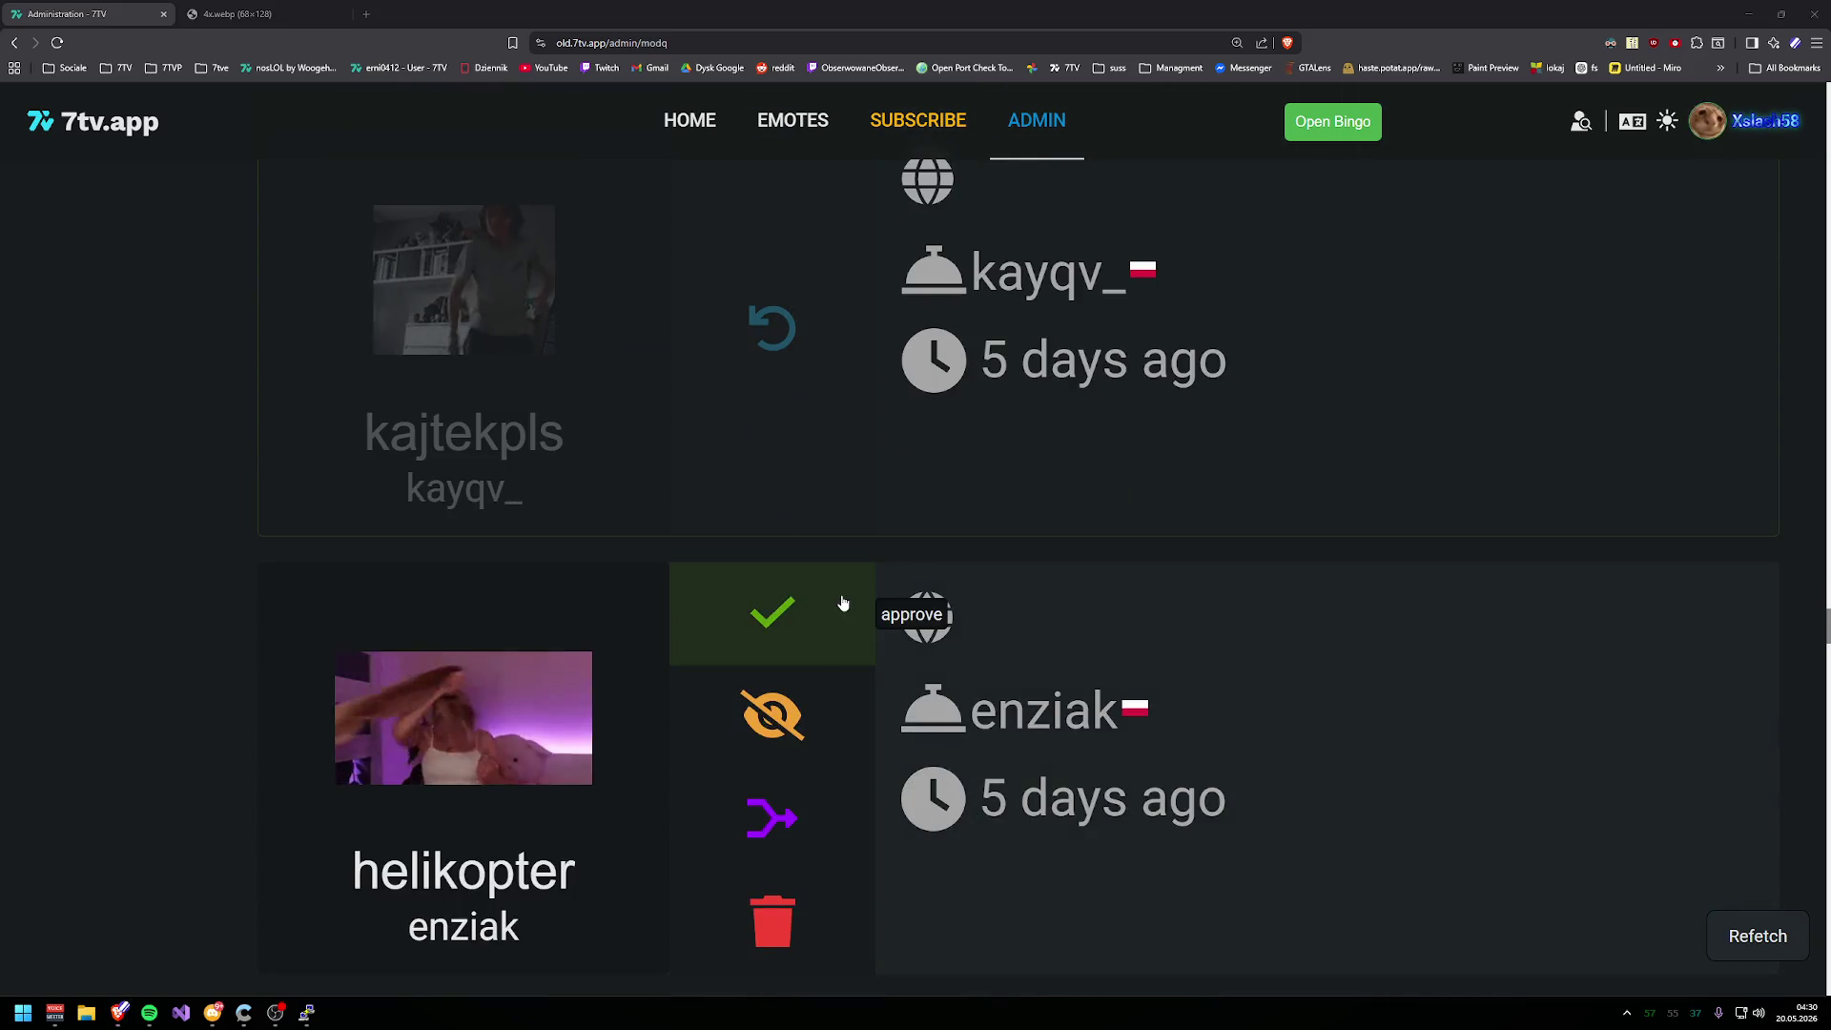
{"action": "left_click", "coordinate": [778, 613]}
{"action": "scroll", "coordinate": [951, 818], "scroll_direction": "down", "scroll_amount": 5}
{"action": "left_click", "coordinate": [774, 491]}
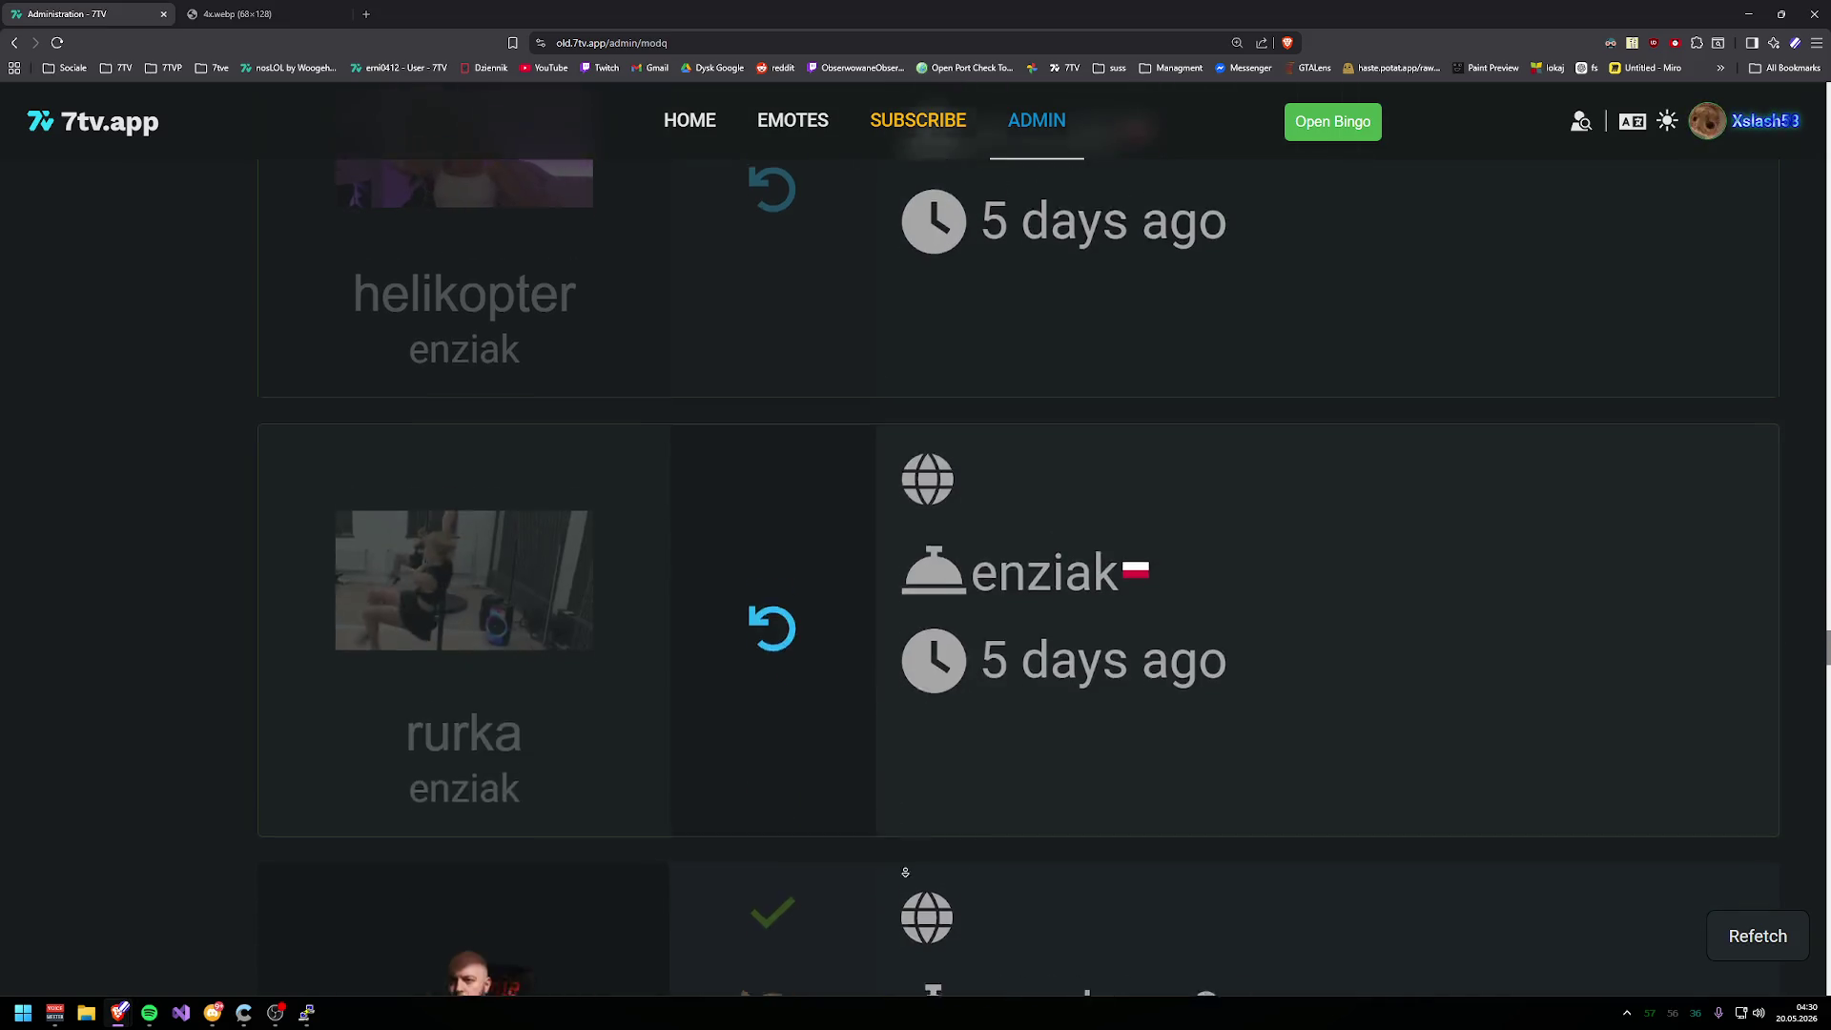
{"action": "scroll", "coordinate": [900, 462], "scroll_direction": "down", "scroll_amount": 3}
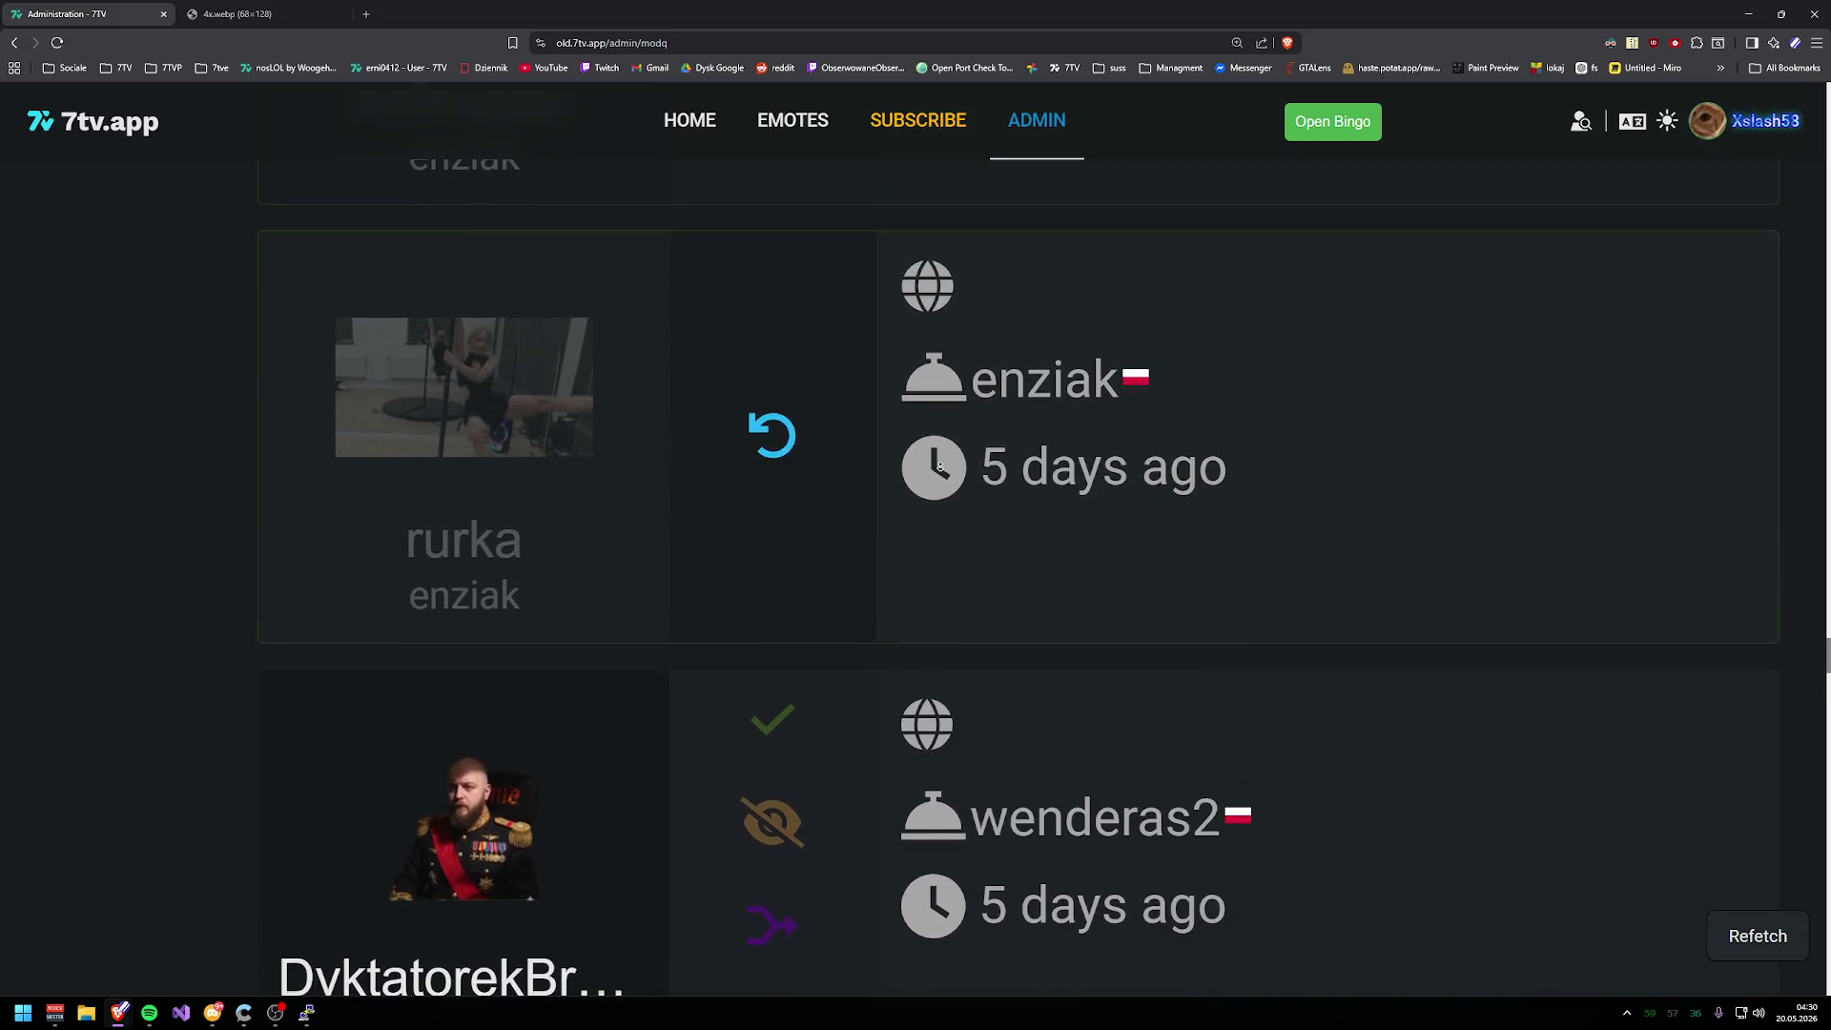
{"action": "scroll", "coordinate": [951, 660], "scroll_direction": "down", "scroll_amount": 1}
{"action": "scroll", "coordinate": [952, 660], "scroll_direction": "down", "scroll_amount": 5}
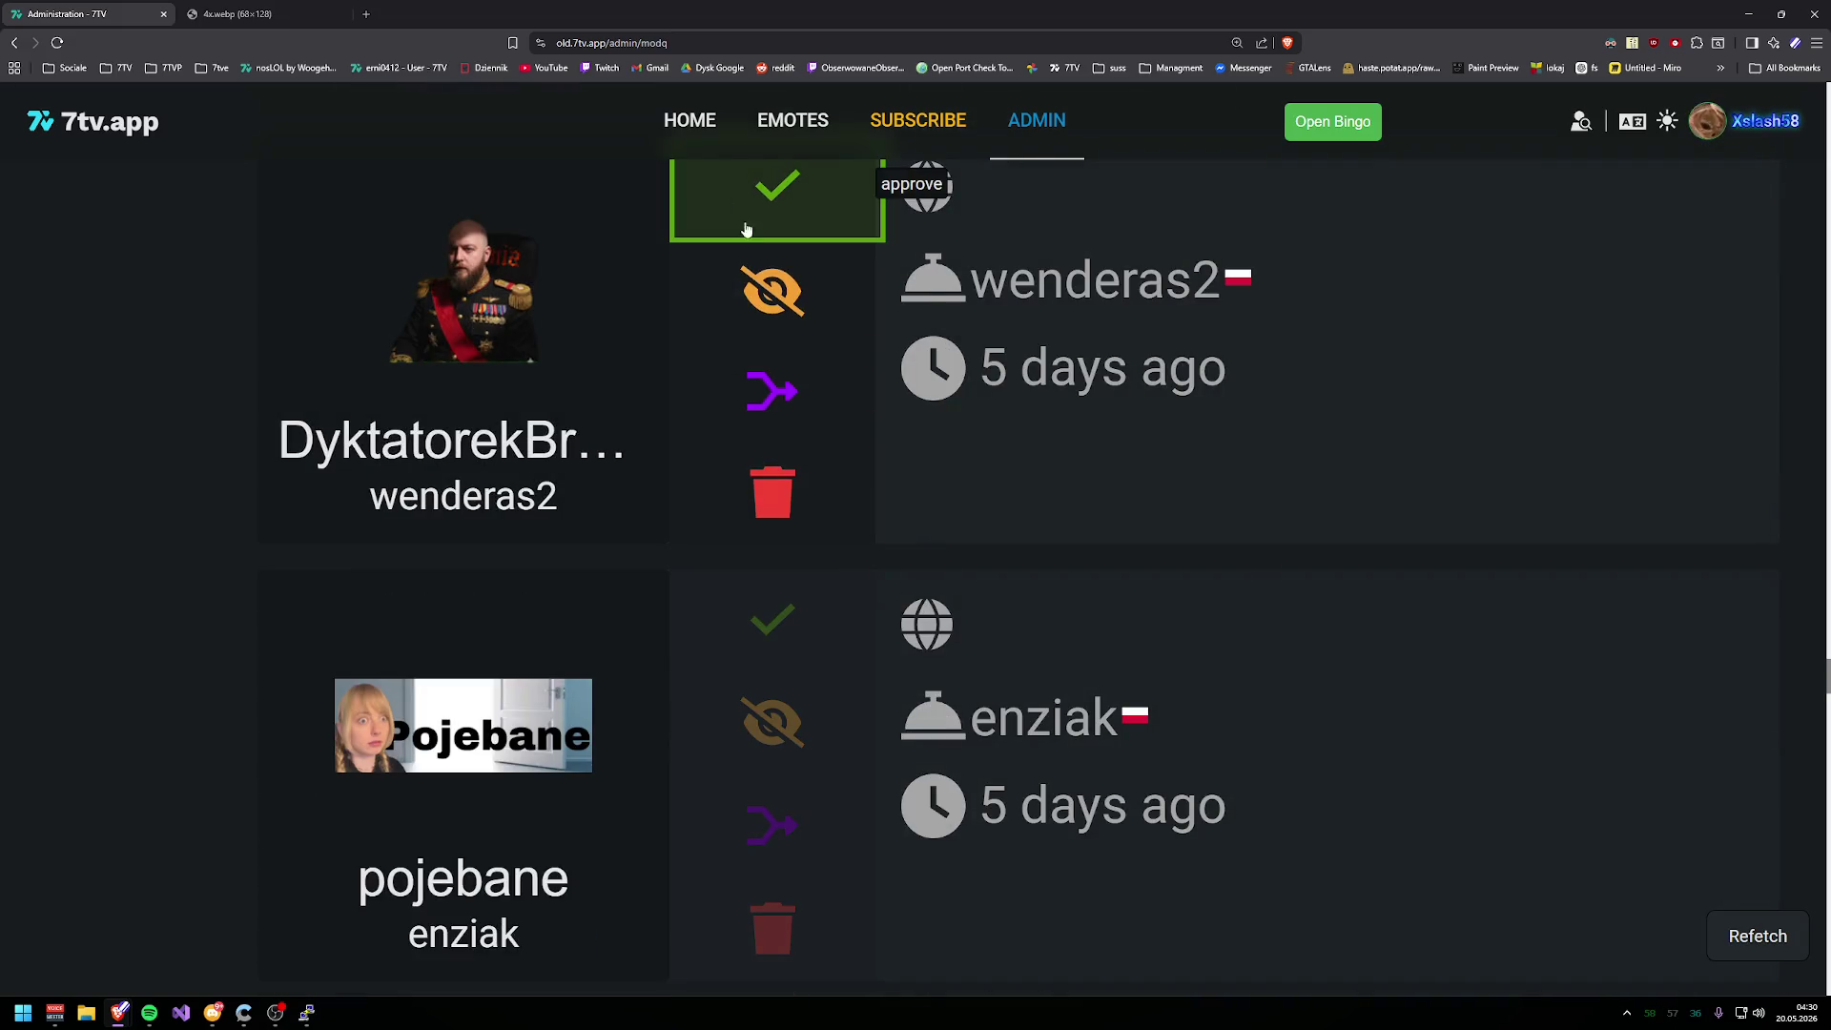
- Approve the uniformed-general, pojebane, emo and seoki requests
{"action": "left_click", "coordinate": [777, 186]}
{"action": "left_click", "coordinate": [854, 617]}
{"action": "scroll", "coordinate": [958, 866], "scroll_direction": "down", "scroll_amount": 4}
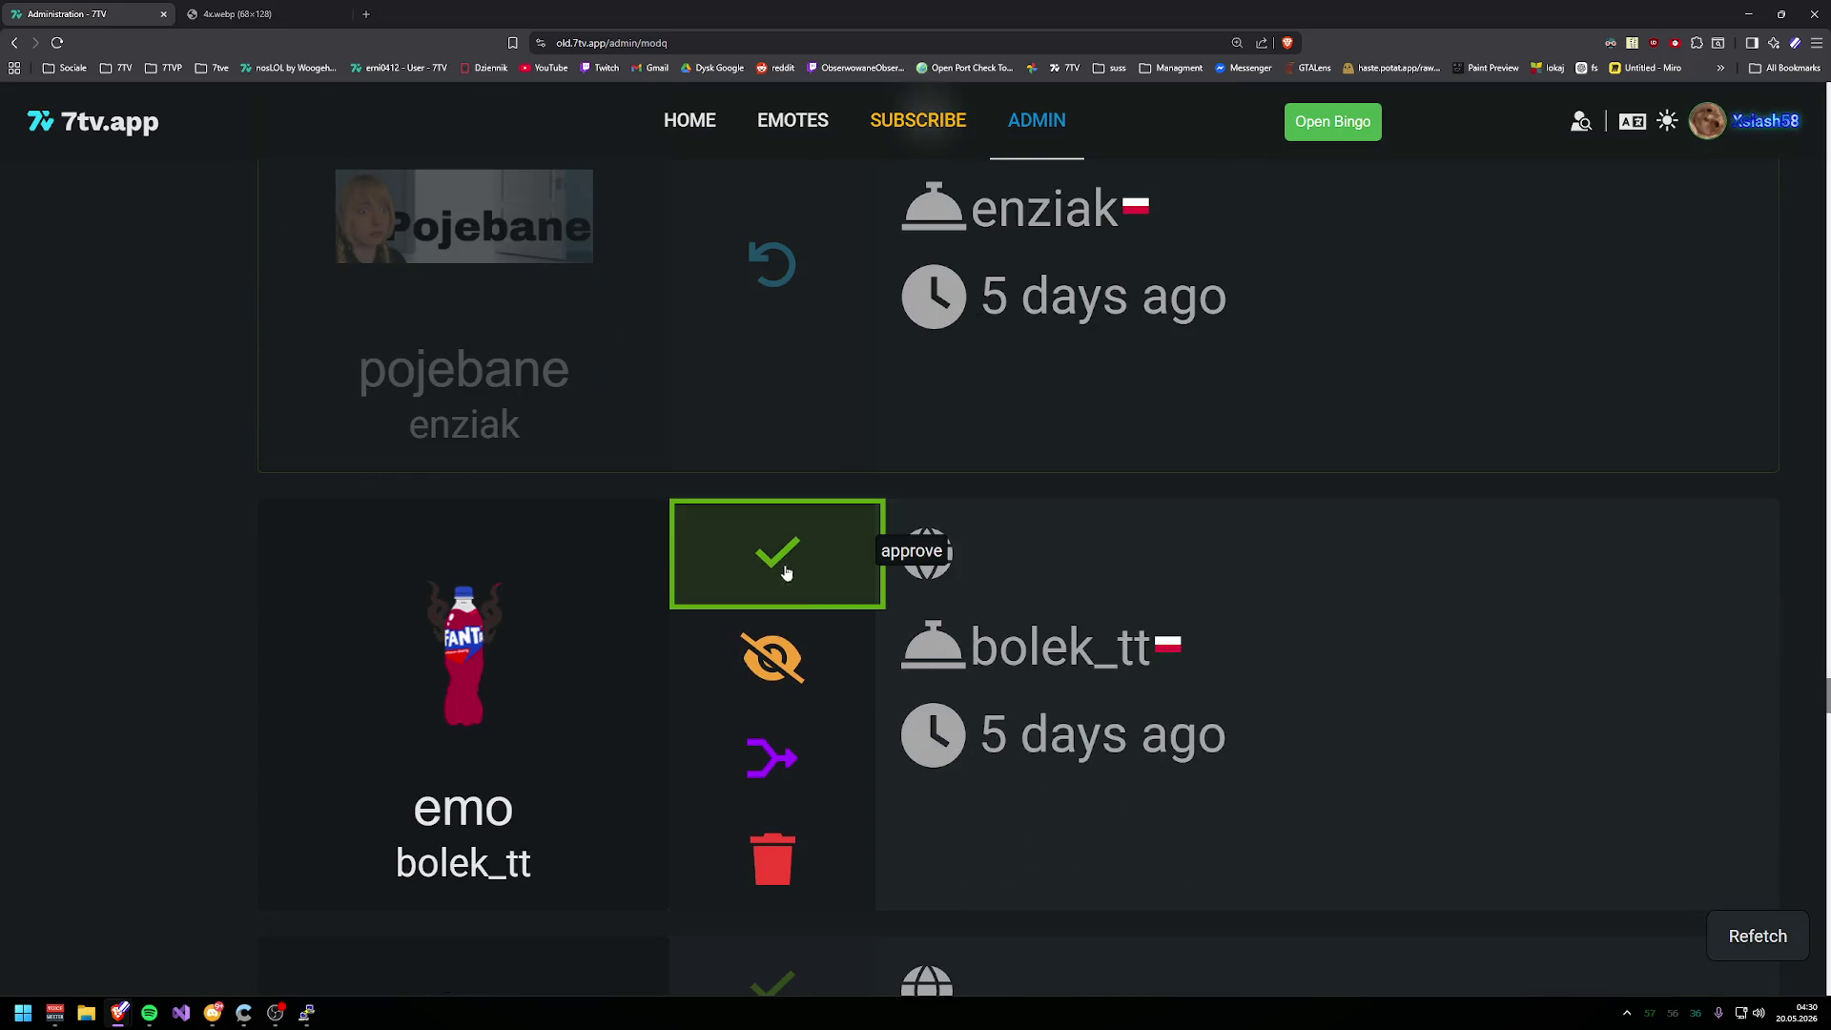
{"action": "left_click", "coordinate": [842, 558]}
{"action": "scroll", "coordinate": [839, 810], "scroll_direction": "down", "scroll_amount": 5}
{"action": "left_click", "coordinate": [740, 359]}
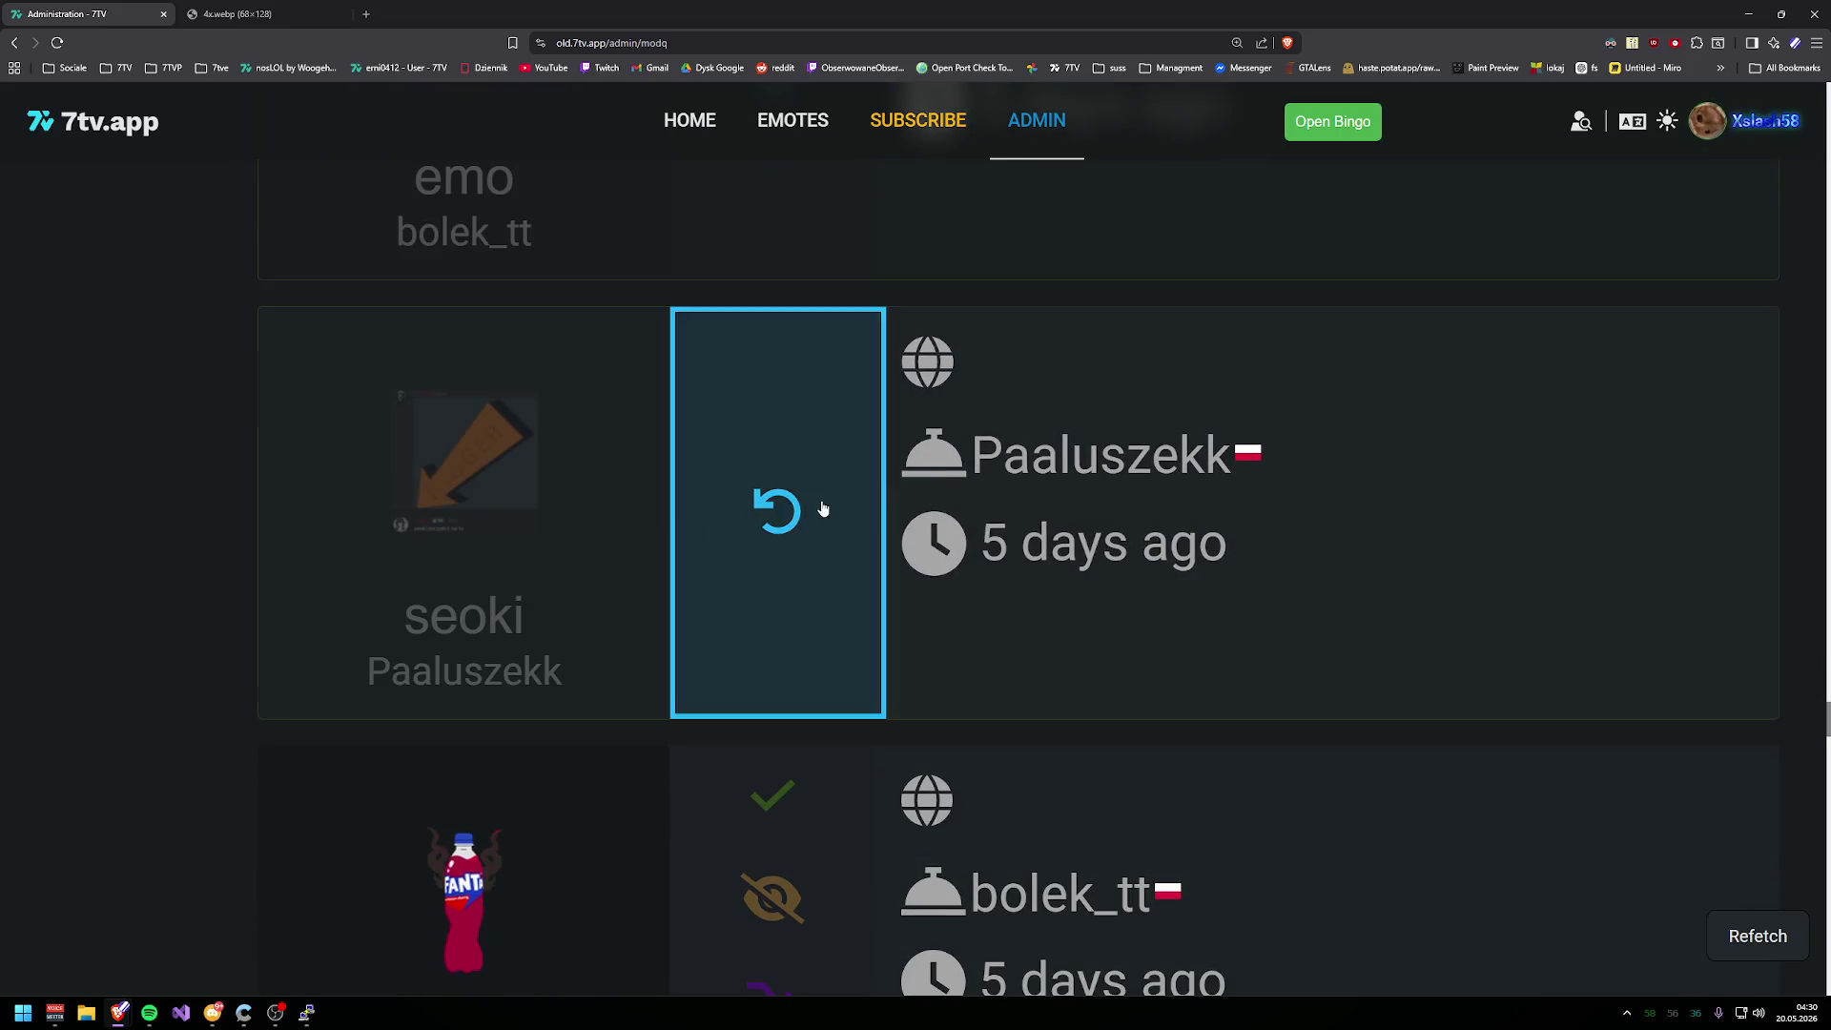
{"action": "left_click", "coordinate": [572, 620]}
- Unlist seoki from its full emote page, then close that page and the request preview
{"action": "left_click", "coordinate": [455, 865]}
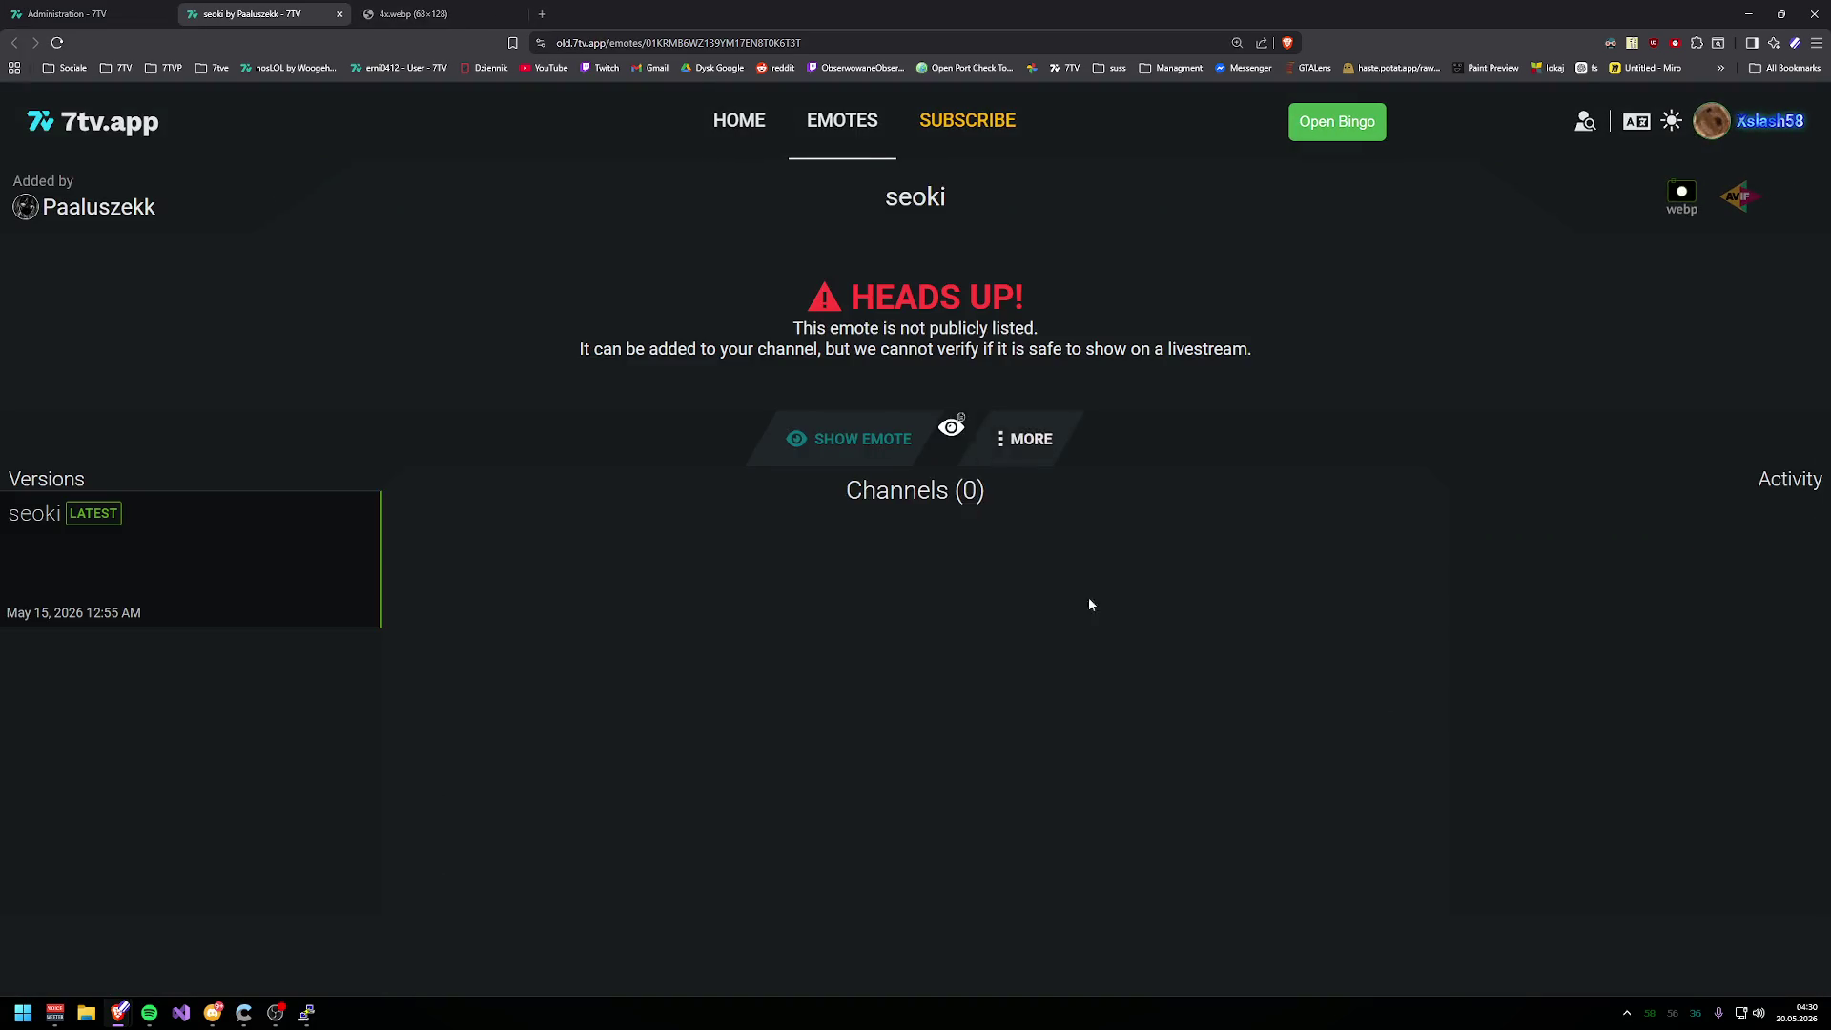
{"action": "left_click", "coordinate": [826, 493]}
{"action": "left_click", "coordinate": [958, 542]}
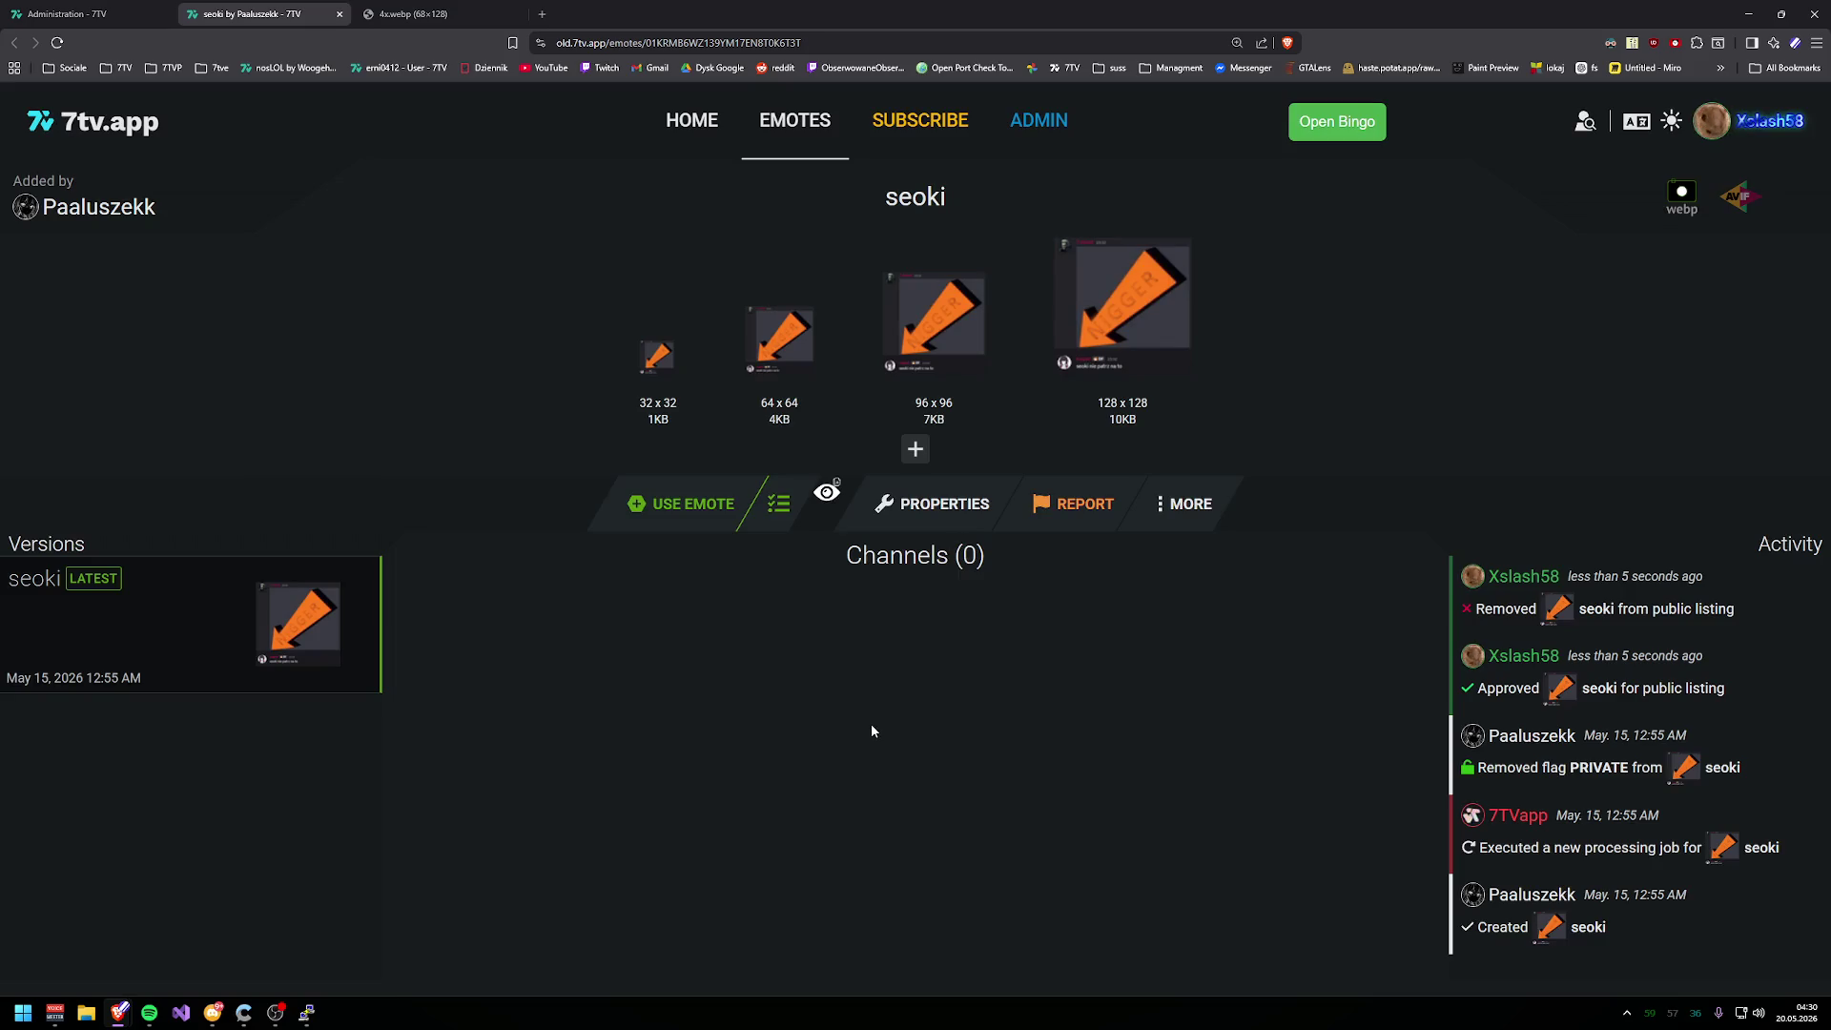
{"action": "left_click", "coordinate": [148, 9]}
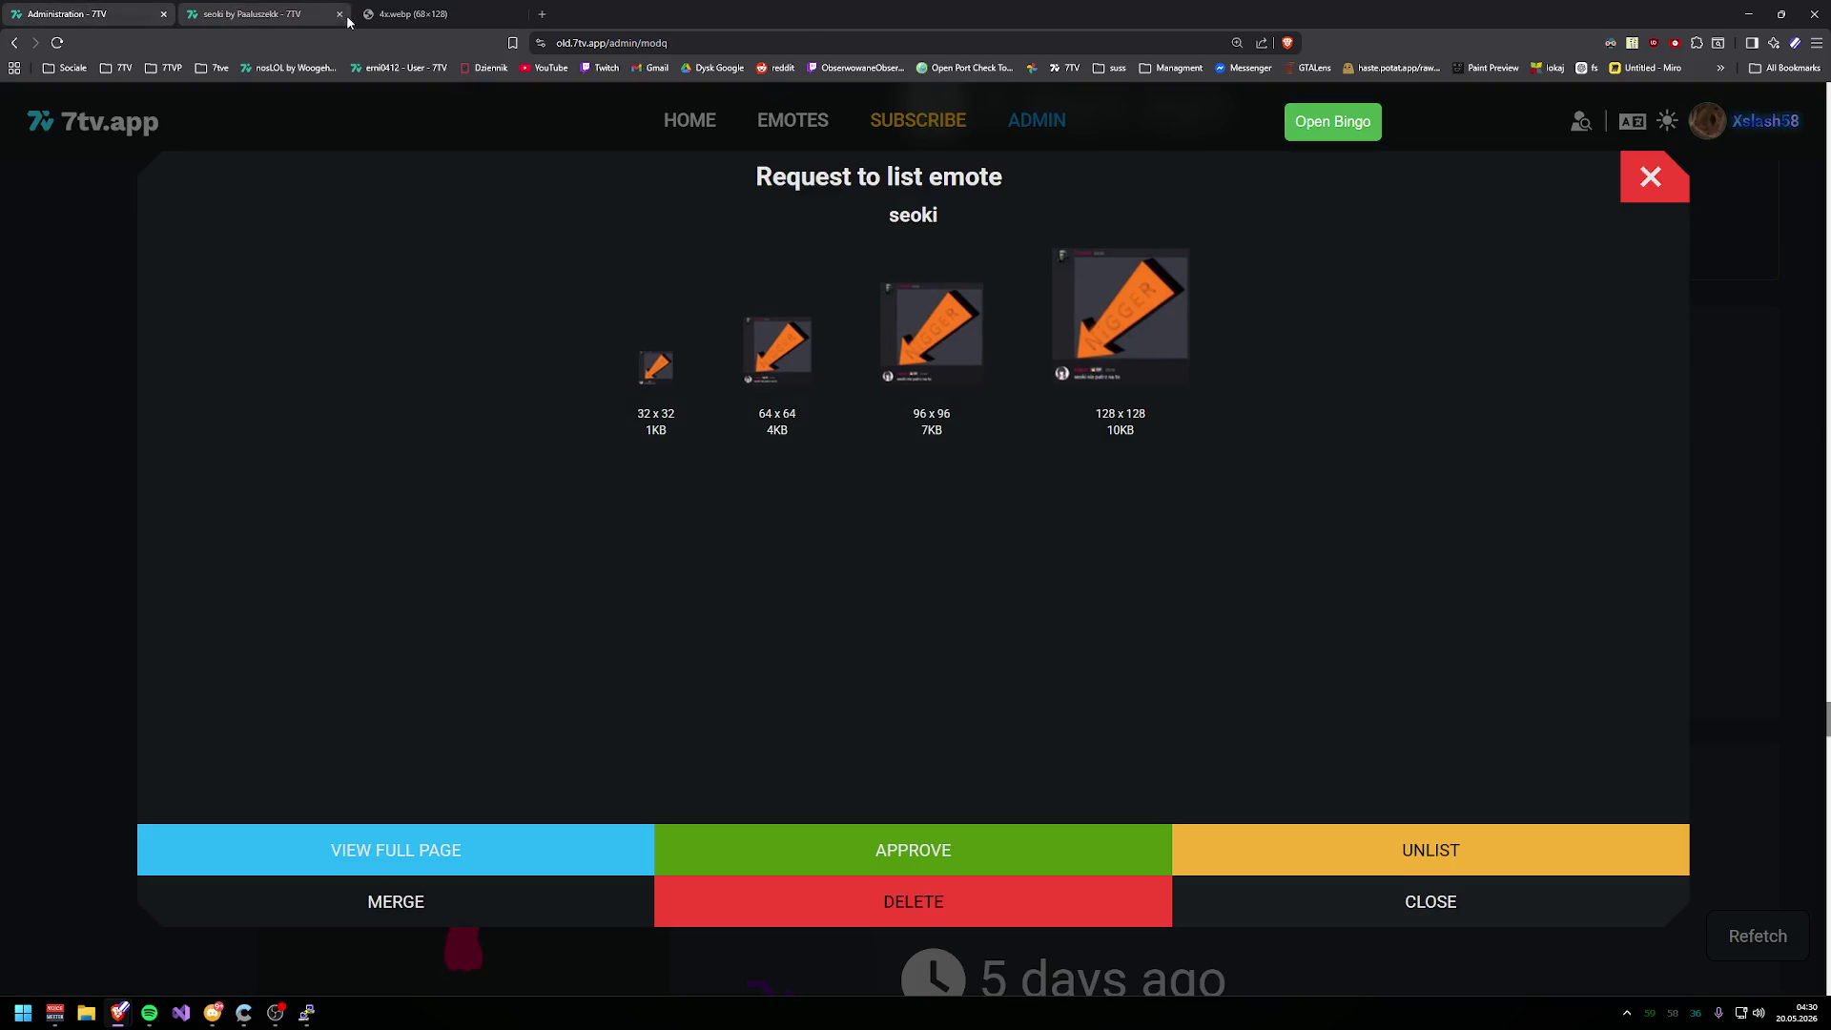
{"action": "left_click", "coordinate": [346, 15]}
{"action": "left_click", "coordinate": [340, 14]}
{"action": "left_click", "coordinate": [127, 339]}
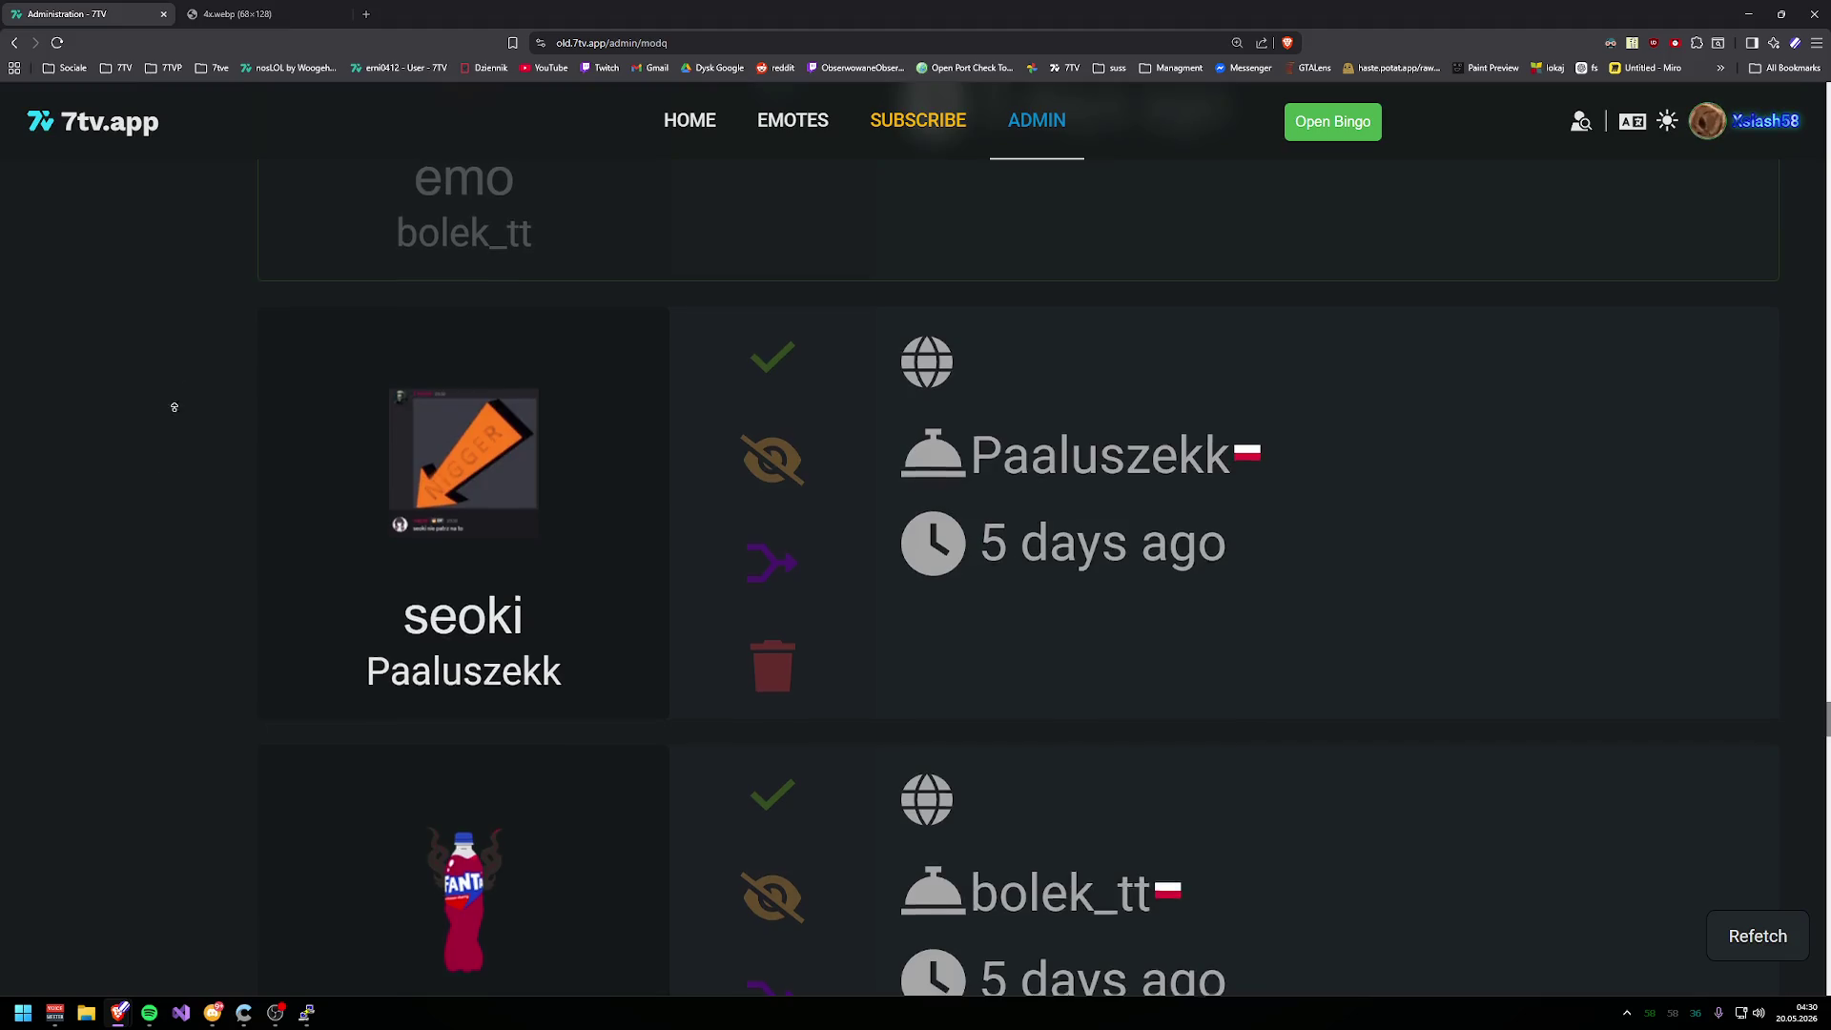
- Back in the Mod Queue, delete the seoki emote
{"action": "left_click", "coordinate": [211, 1015]}
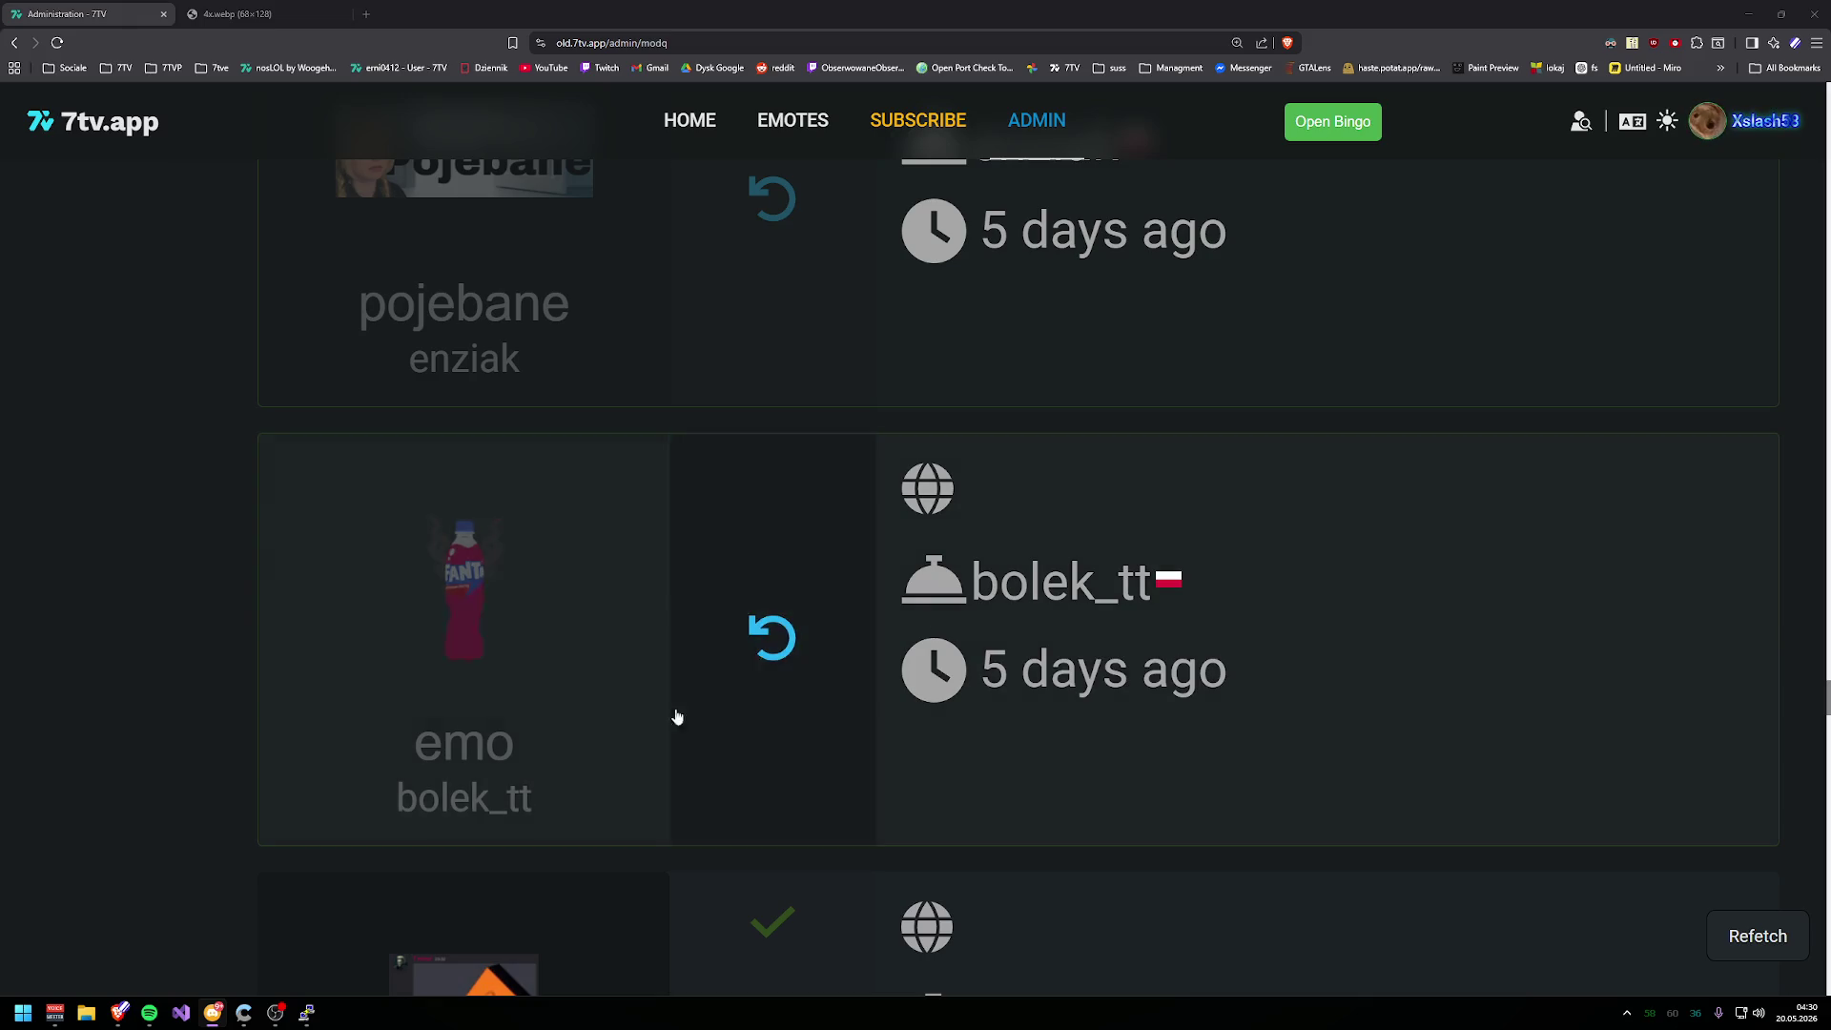
{"action": "scroll", "coordinate": [677, 716], "scroll_direction": "down", "scroll_amount": 2}
{"action": "left_click", "coordinate": [774, 992]}
{"action": "left_click", "coordinate": [832, 658]}
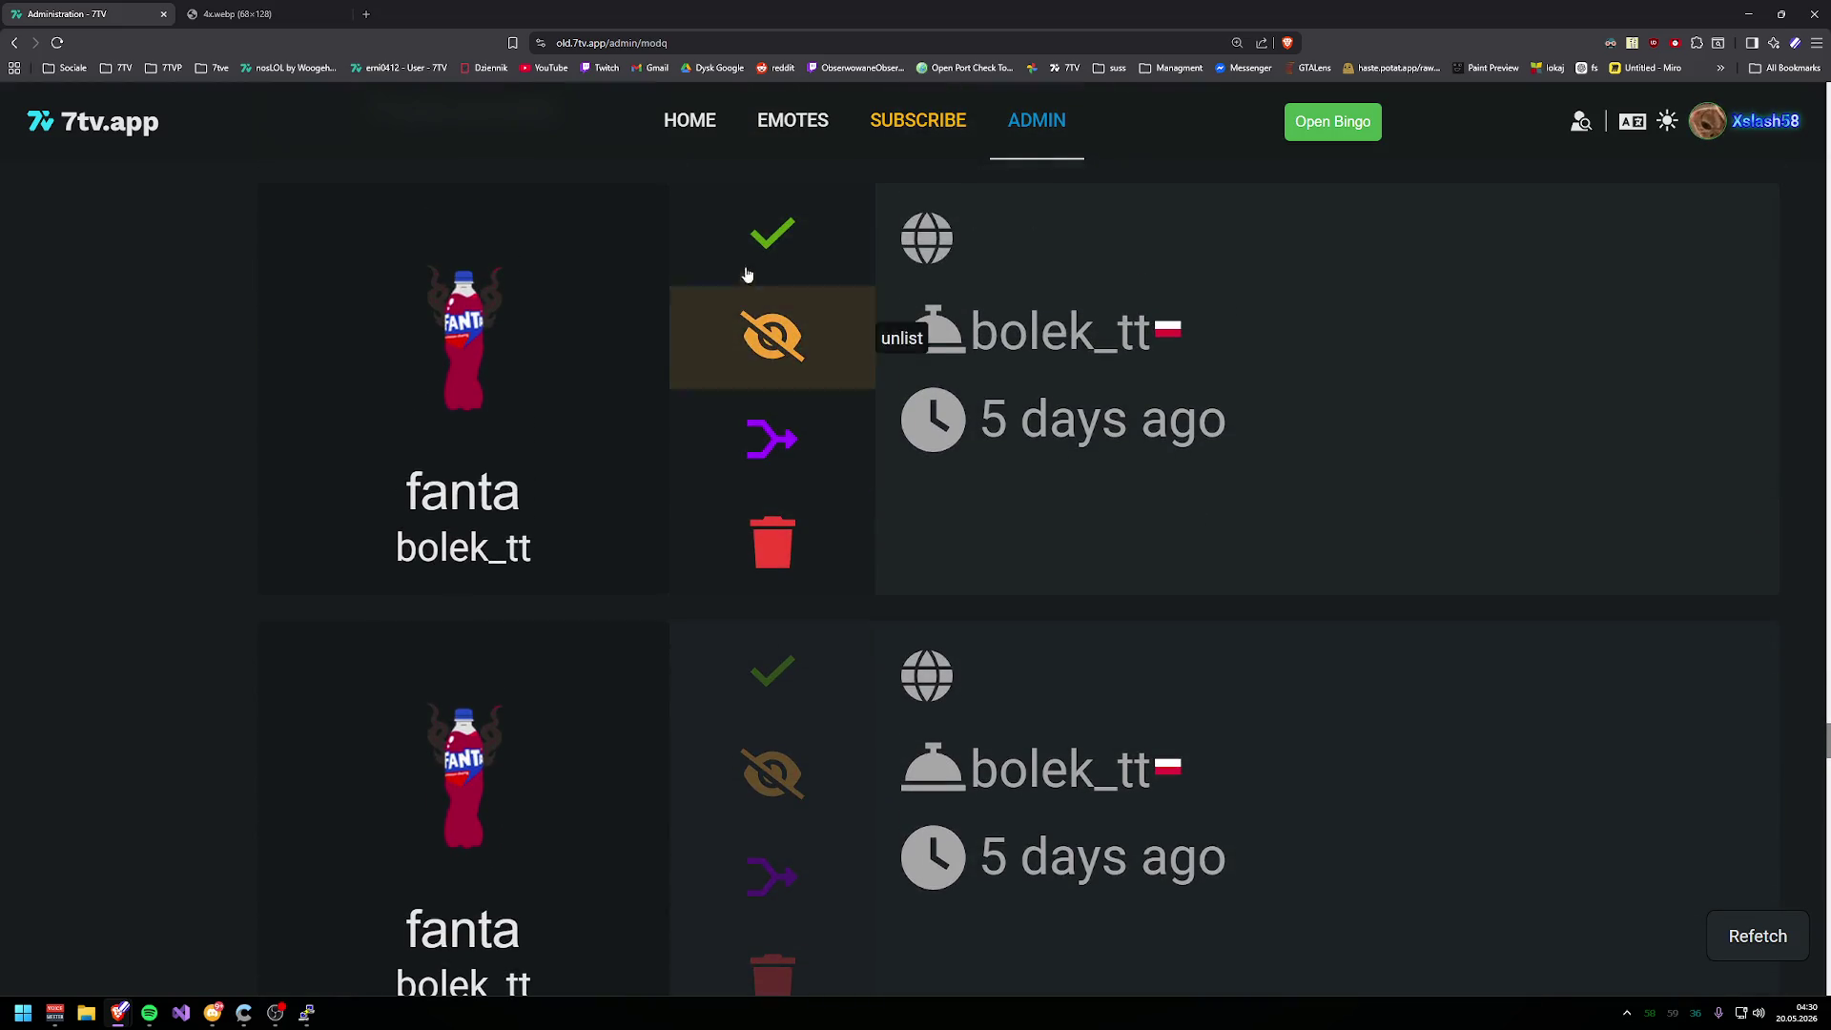
- Remove the first fanta request and delete the fanta emote
{"action": "left_click", "coordinate": [772, 530]}
{"action": "left_click", "coordinate": [599, 513]}
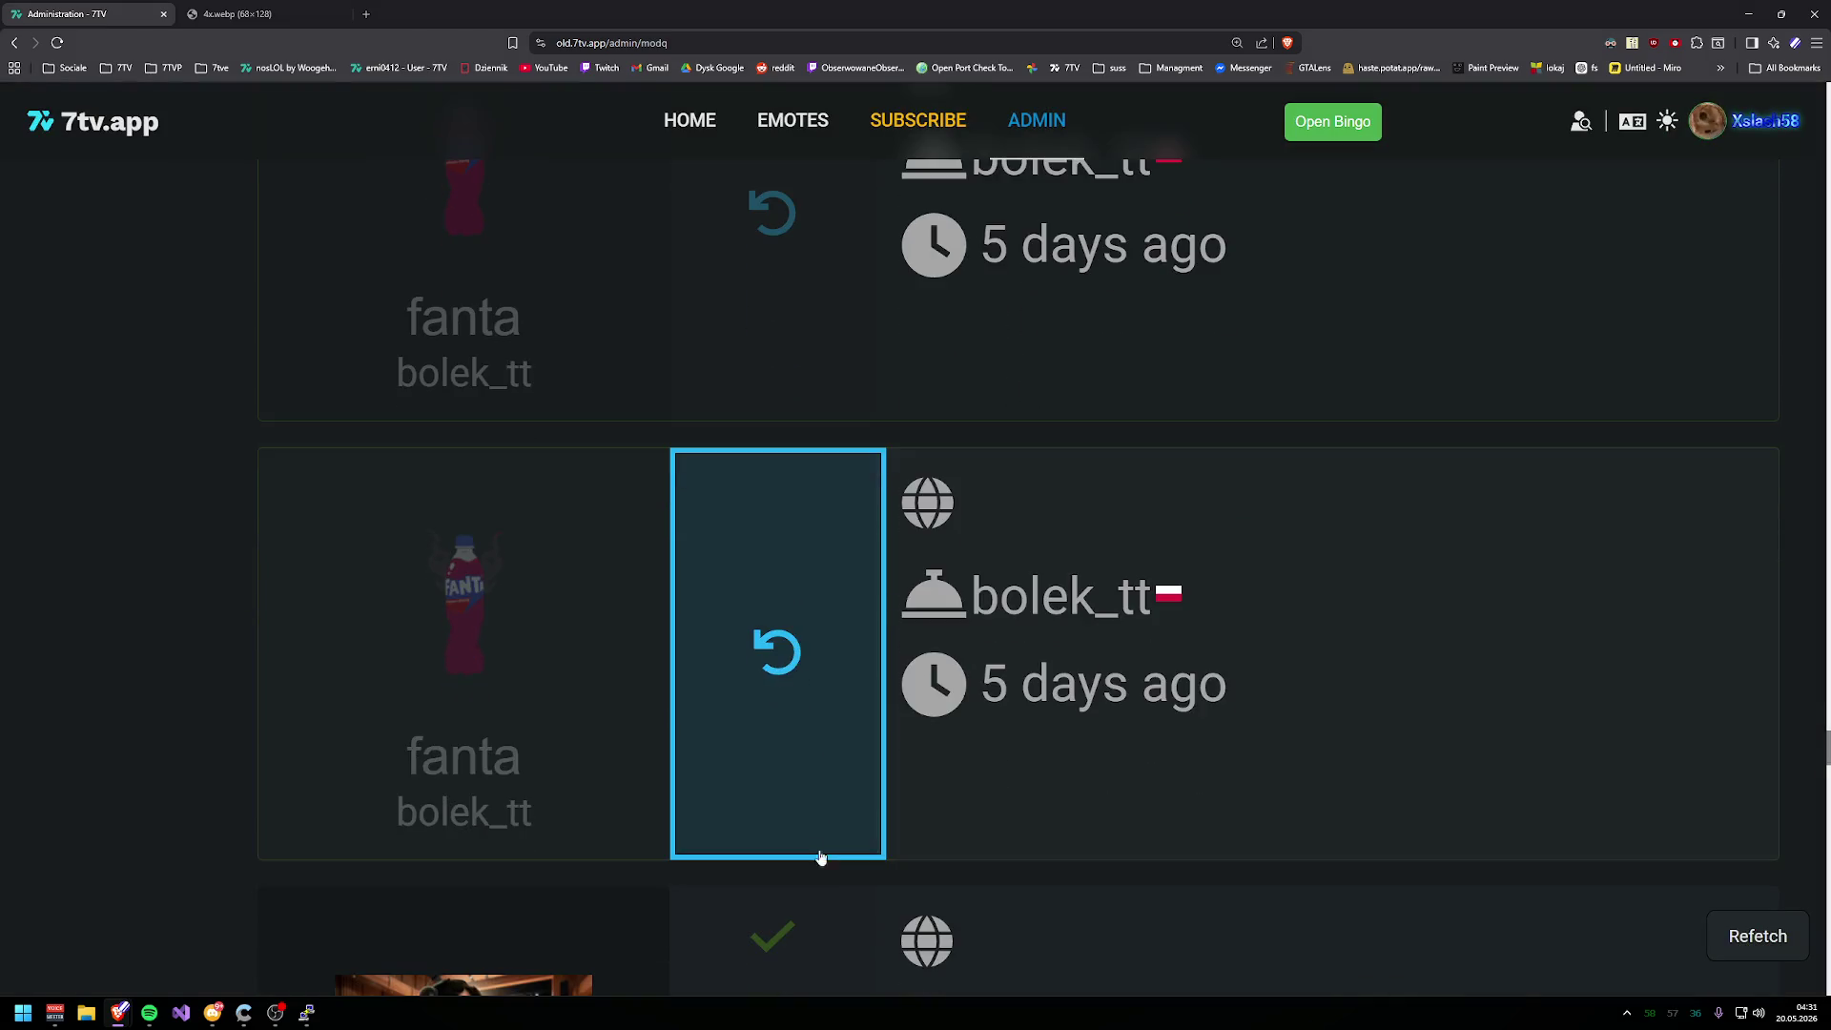
{"action": "left_click", "coordinate": [778, 804]}
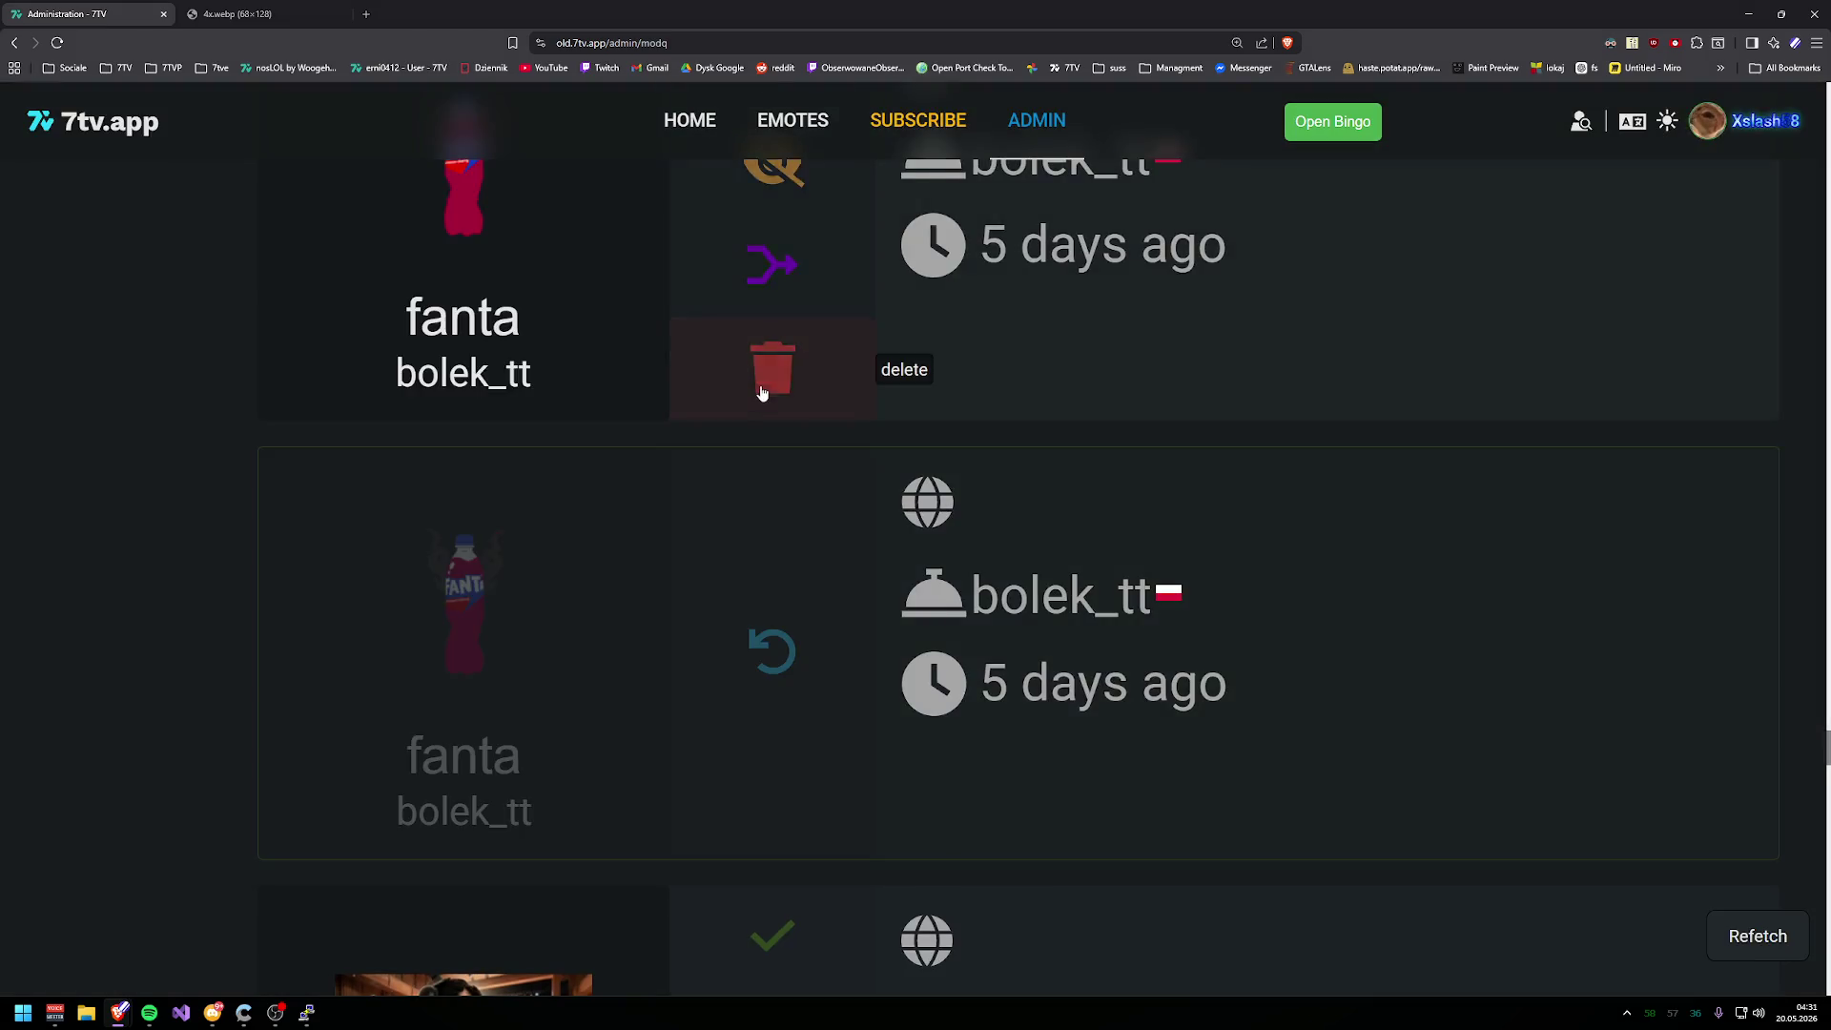
{"action": "left_click", "coordinate": [764, 381]}
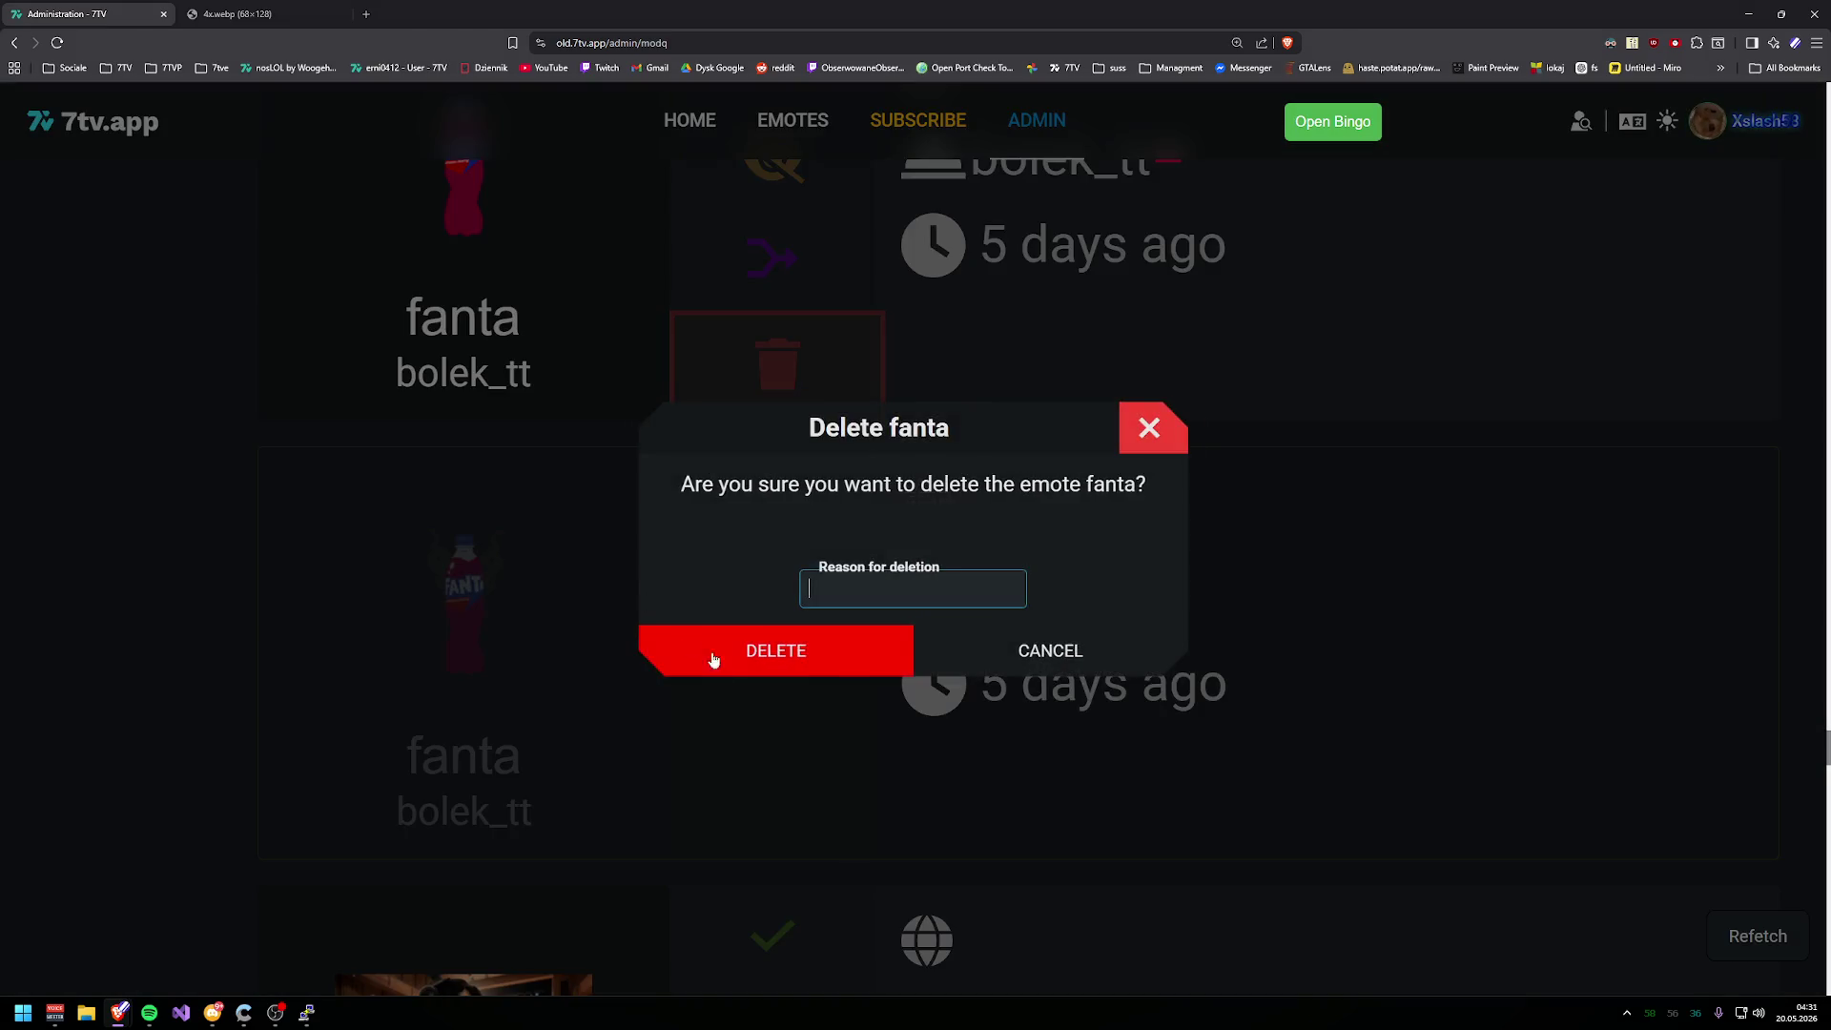
{"action": "left_click", "coordinate": [716, 655]}
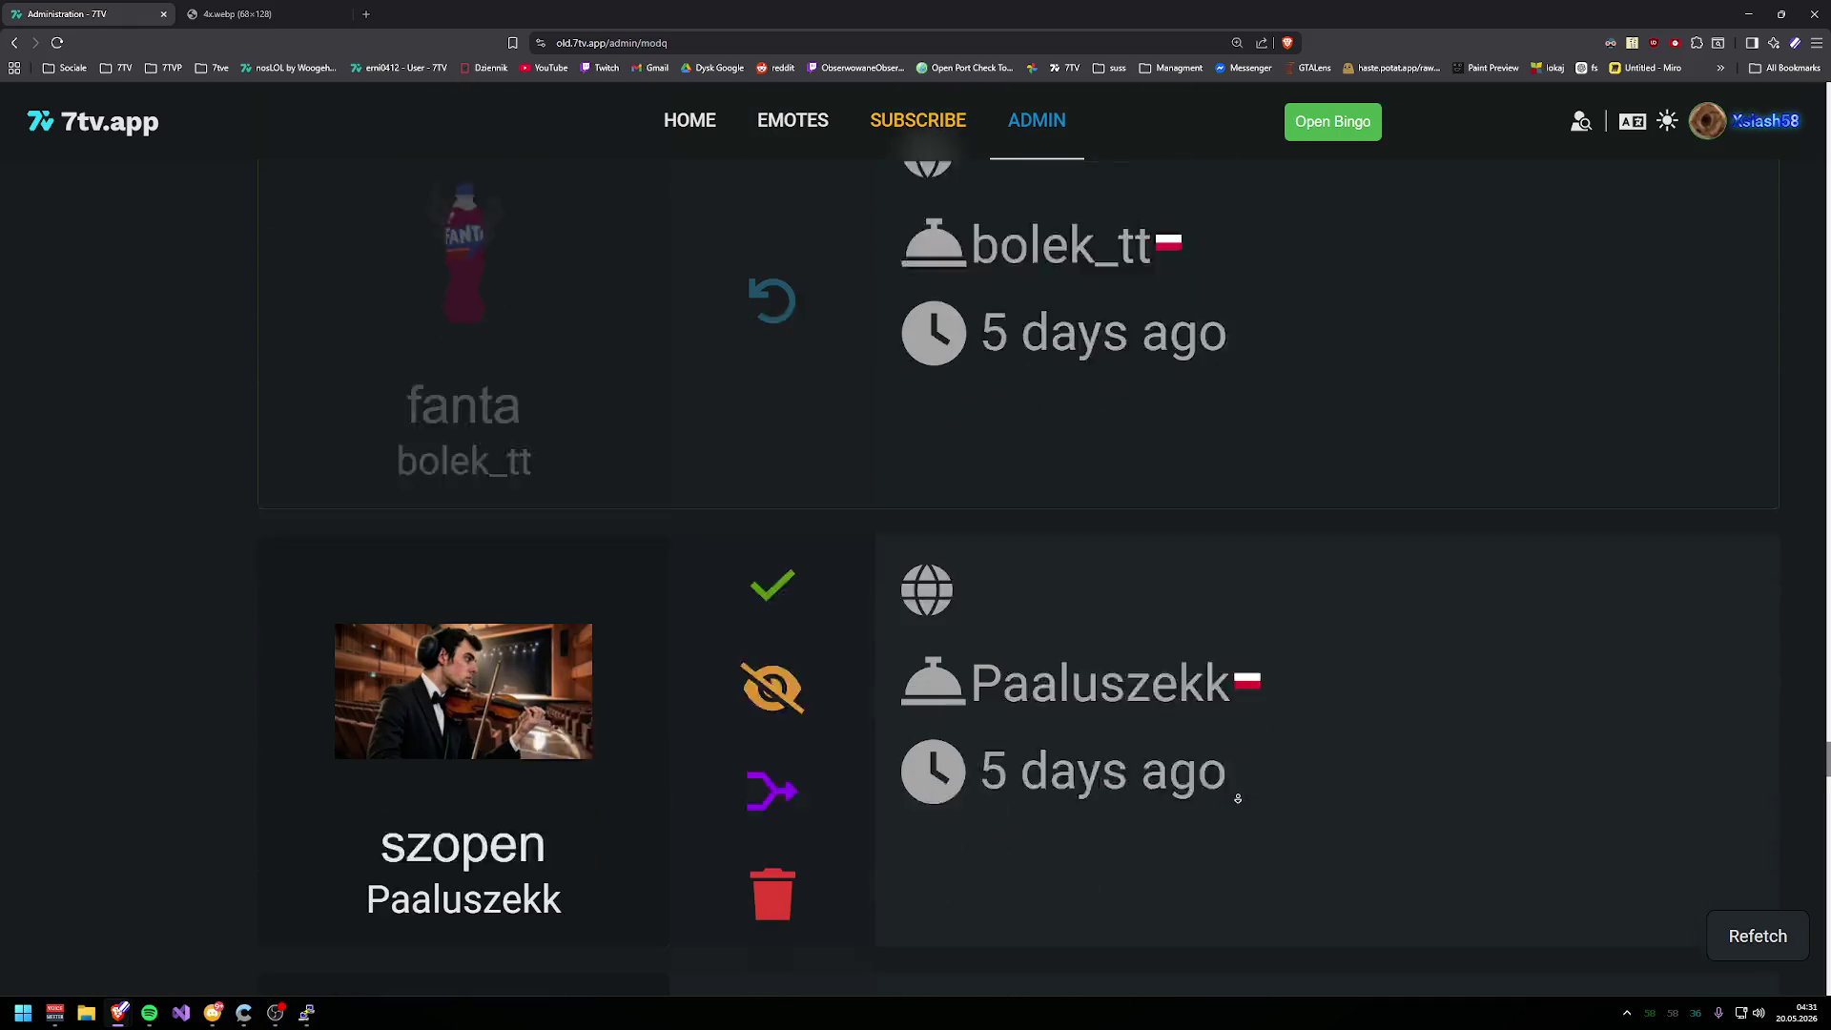
{"action": "left_click", "coordinate": [774, 487]}
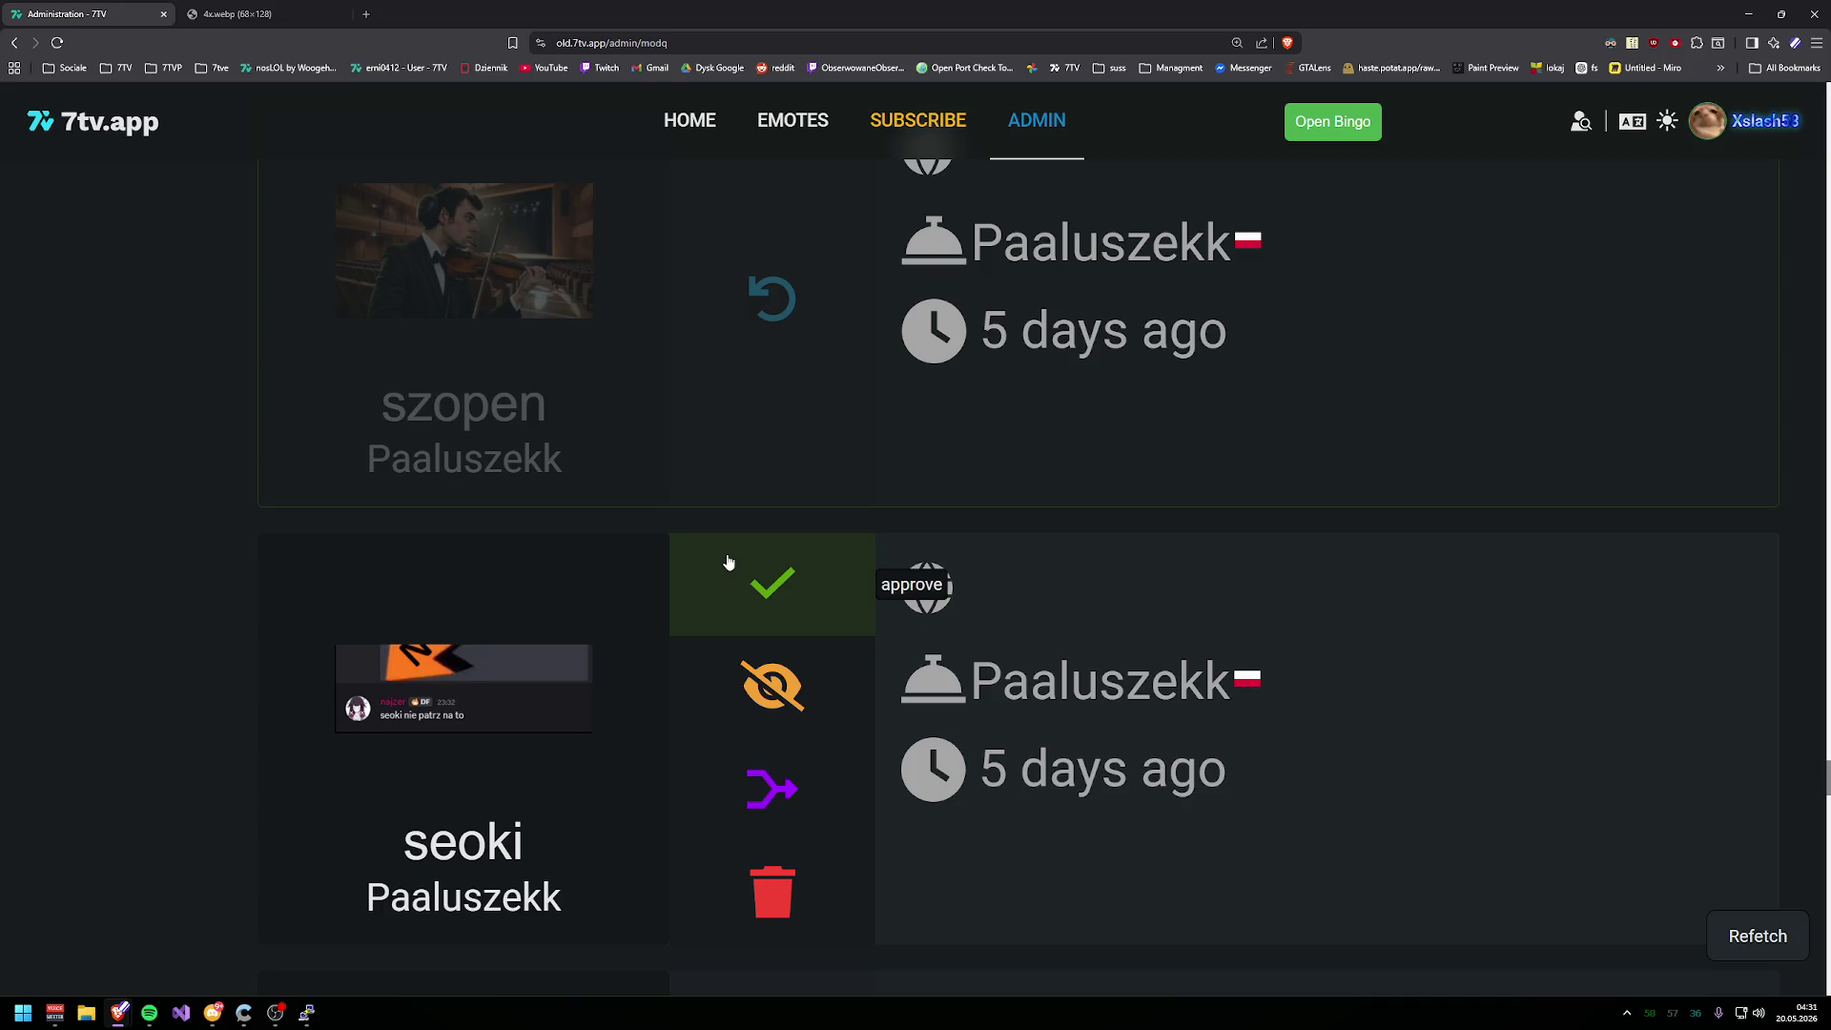
{"action": "left_click", "coordinate": [875, 594]}
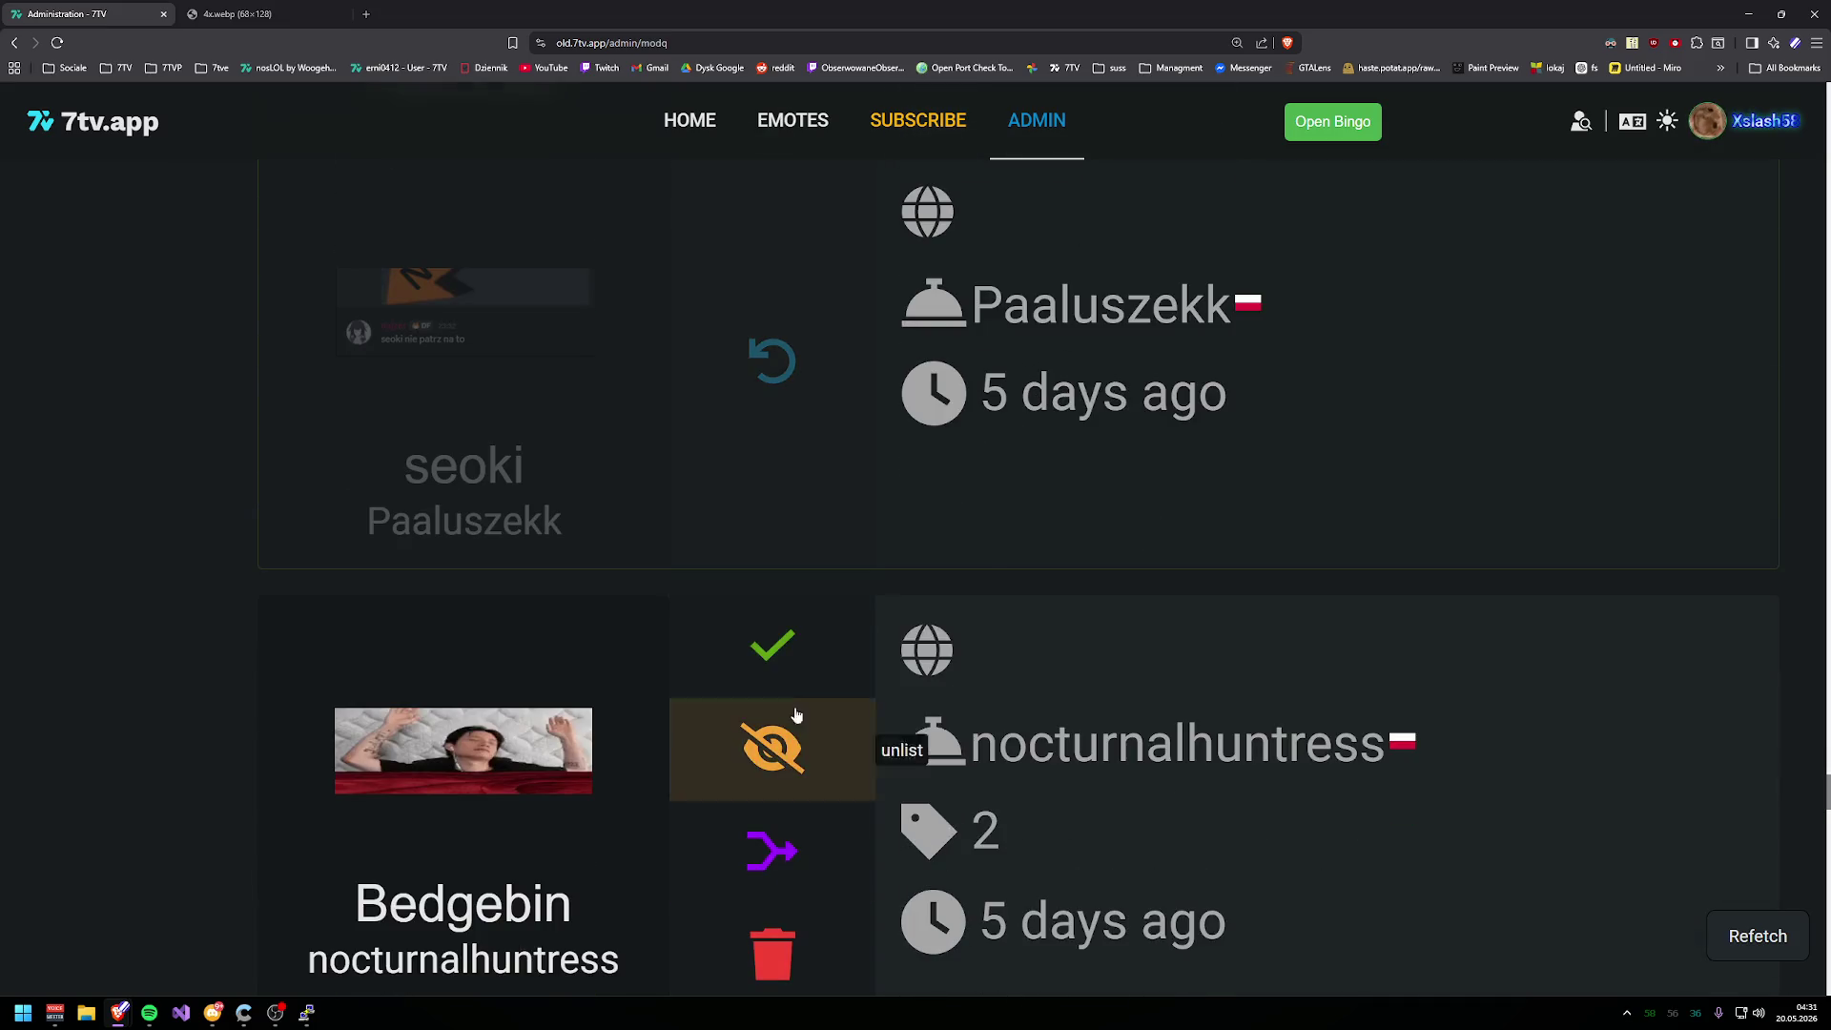
{"action": "left_click", "coordinate": [757, 635]}
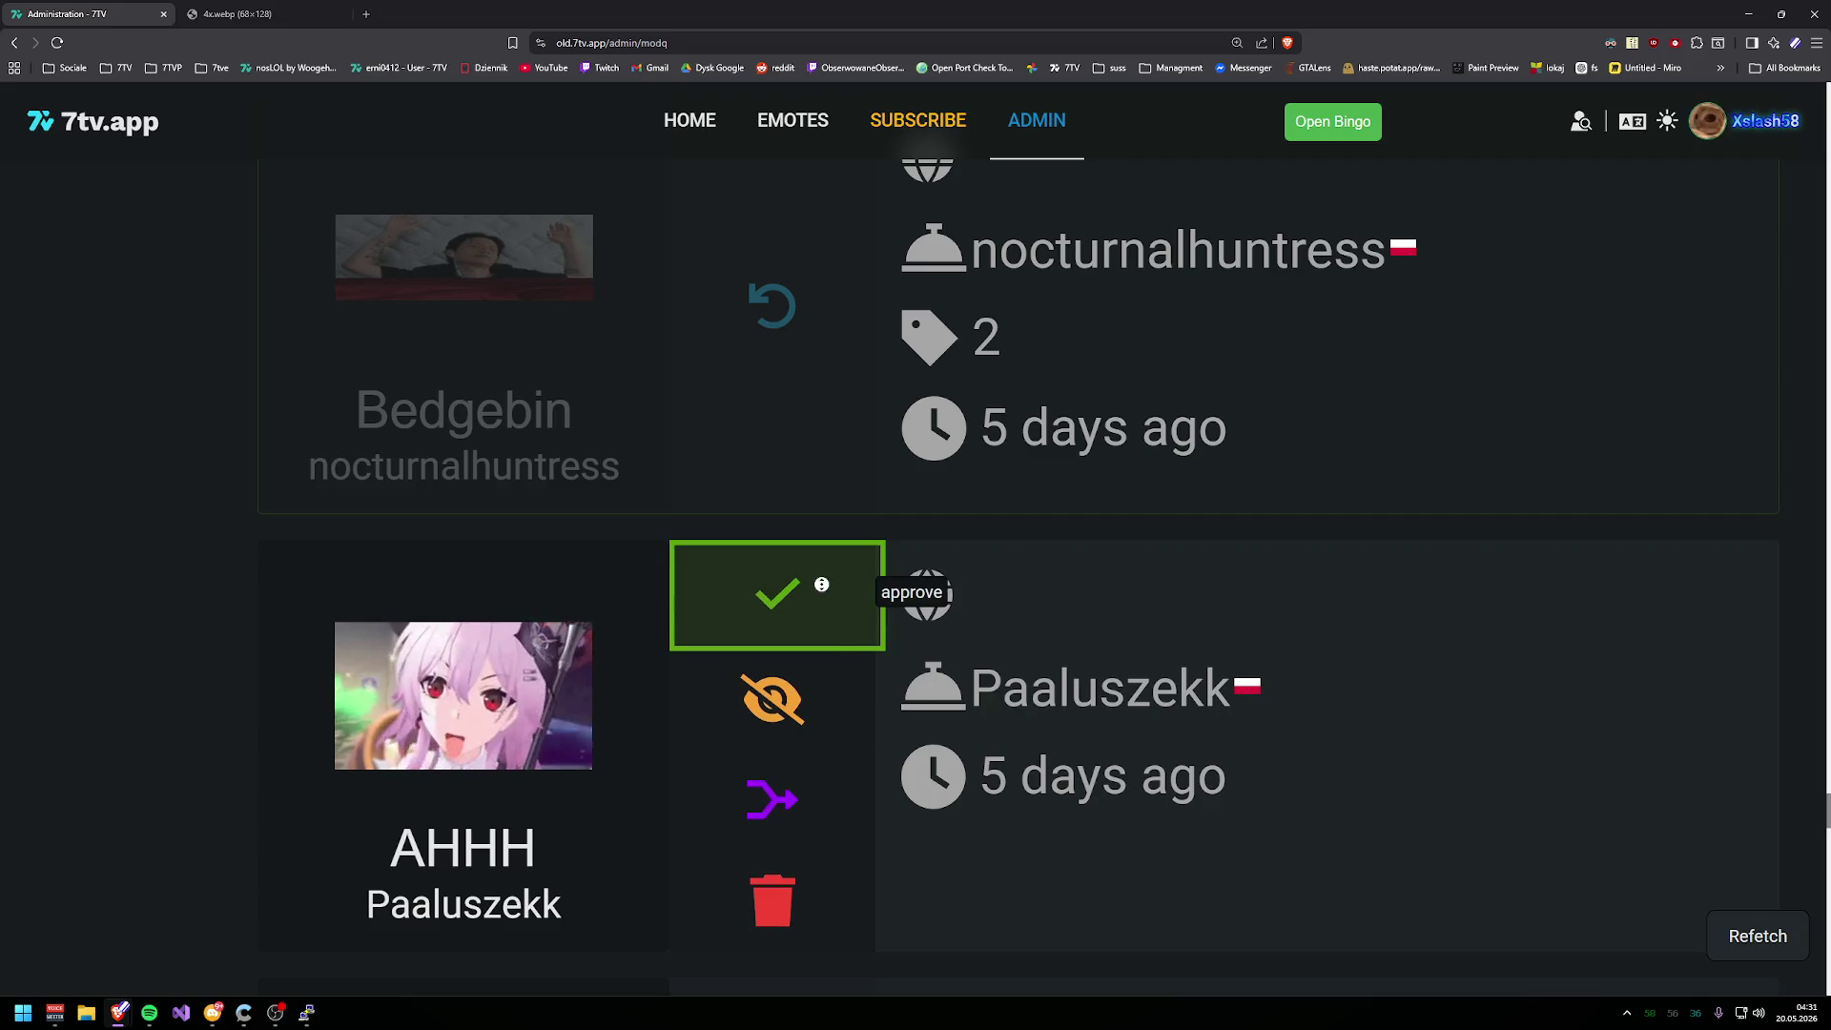
{"action": "left_click", "coordinate": [820, 584]}
{"action": "left_click", "coordinate": [753, 482]}
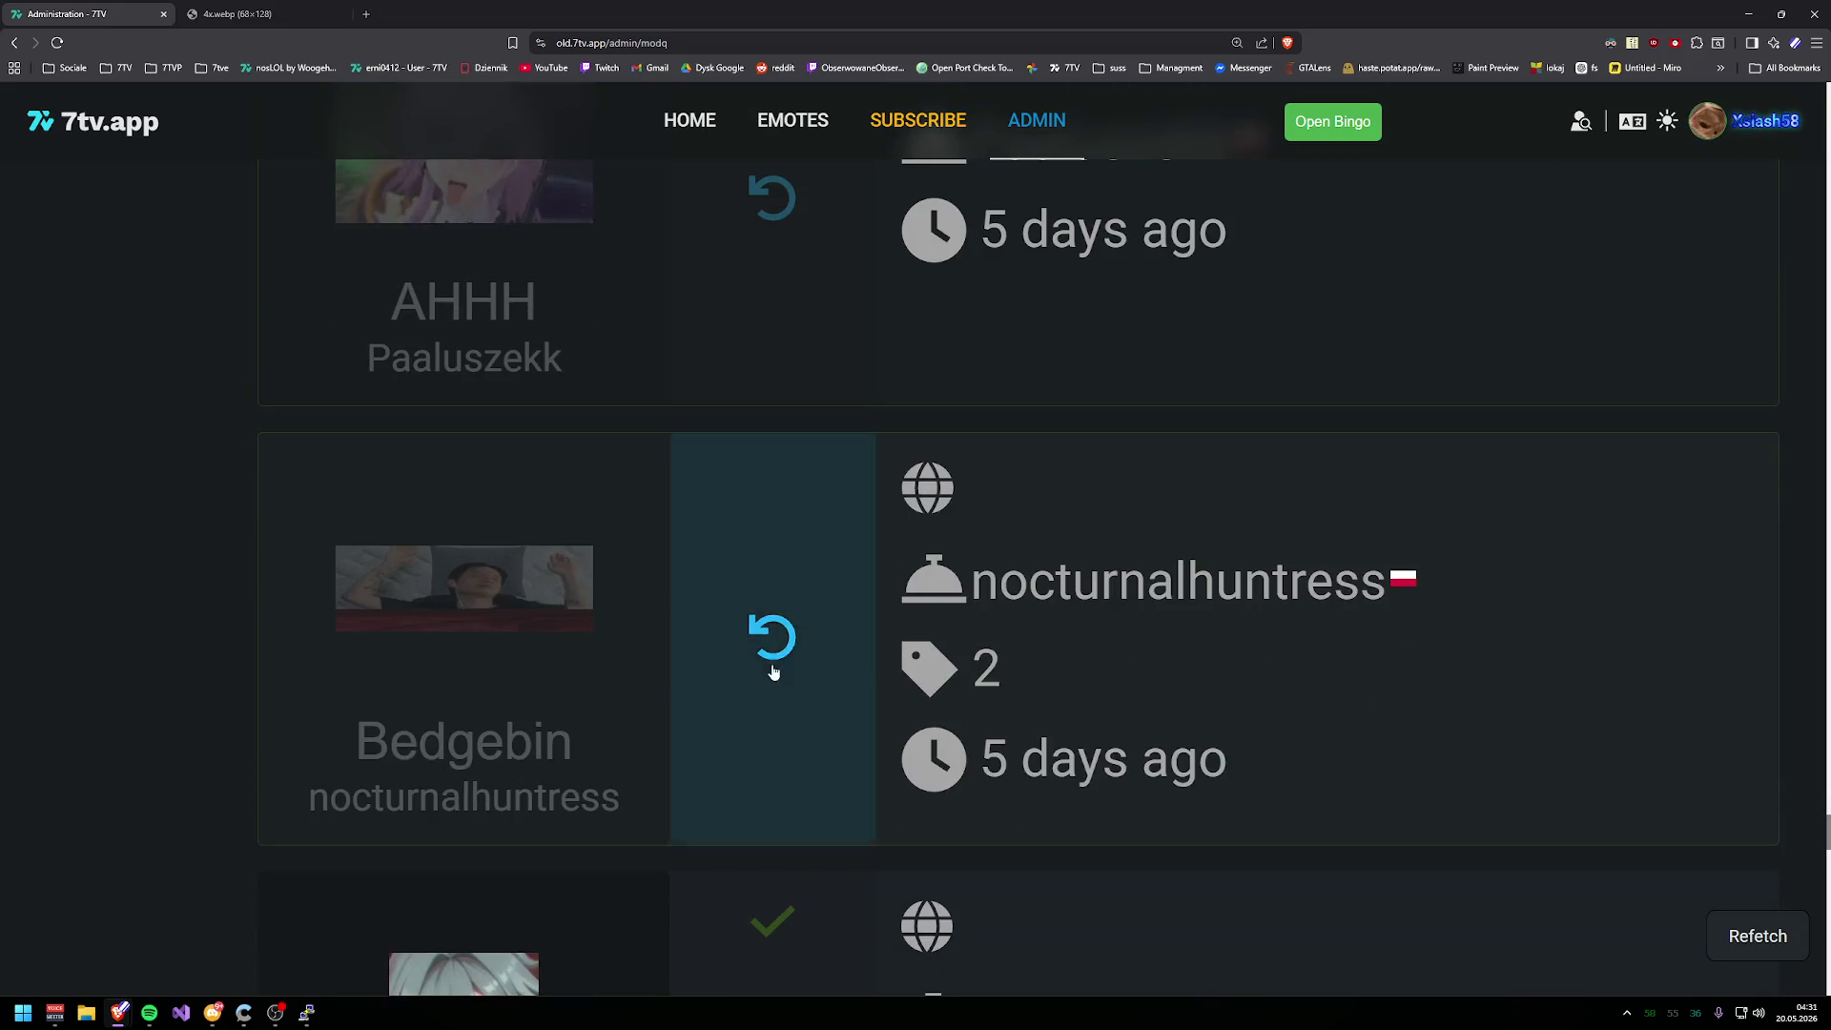
{"action": "left_click", "coordinate": [760, 739]}
{"action": "left_click", "coordinate": [760, 739]}
{"action": "key", "text": "Return"}
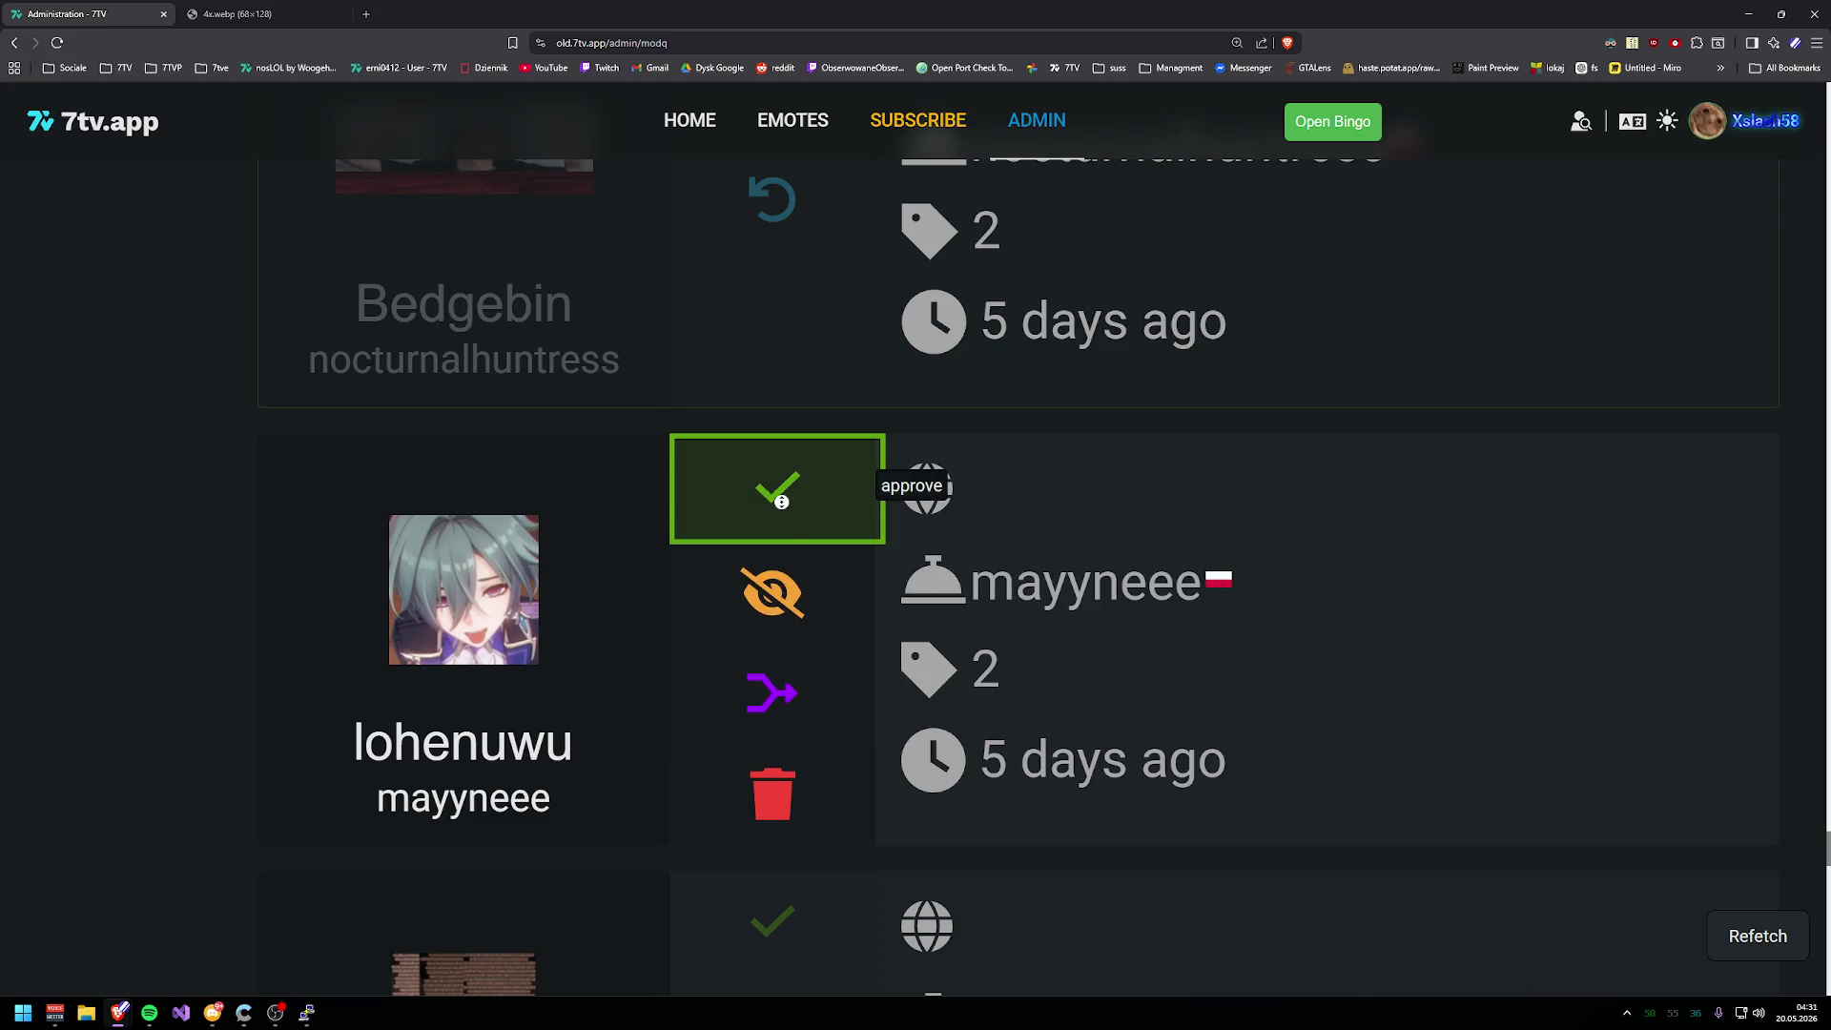
{"action": "left_click", "coordinate": [775, 477]}
- Check the lore emote's enlarged 4x preview in a new browser tab
{"action": "left_click", "coordinate": [558, 340]}
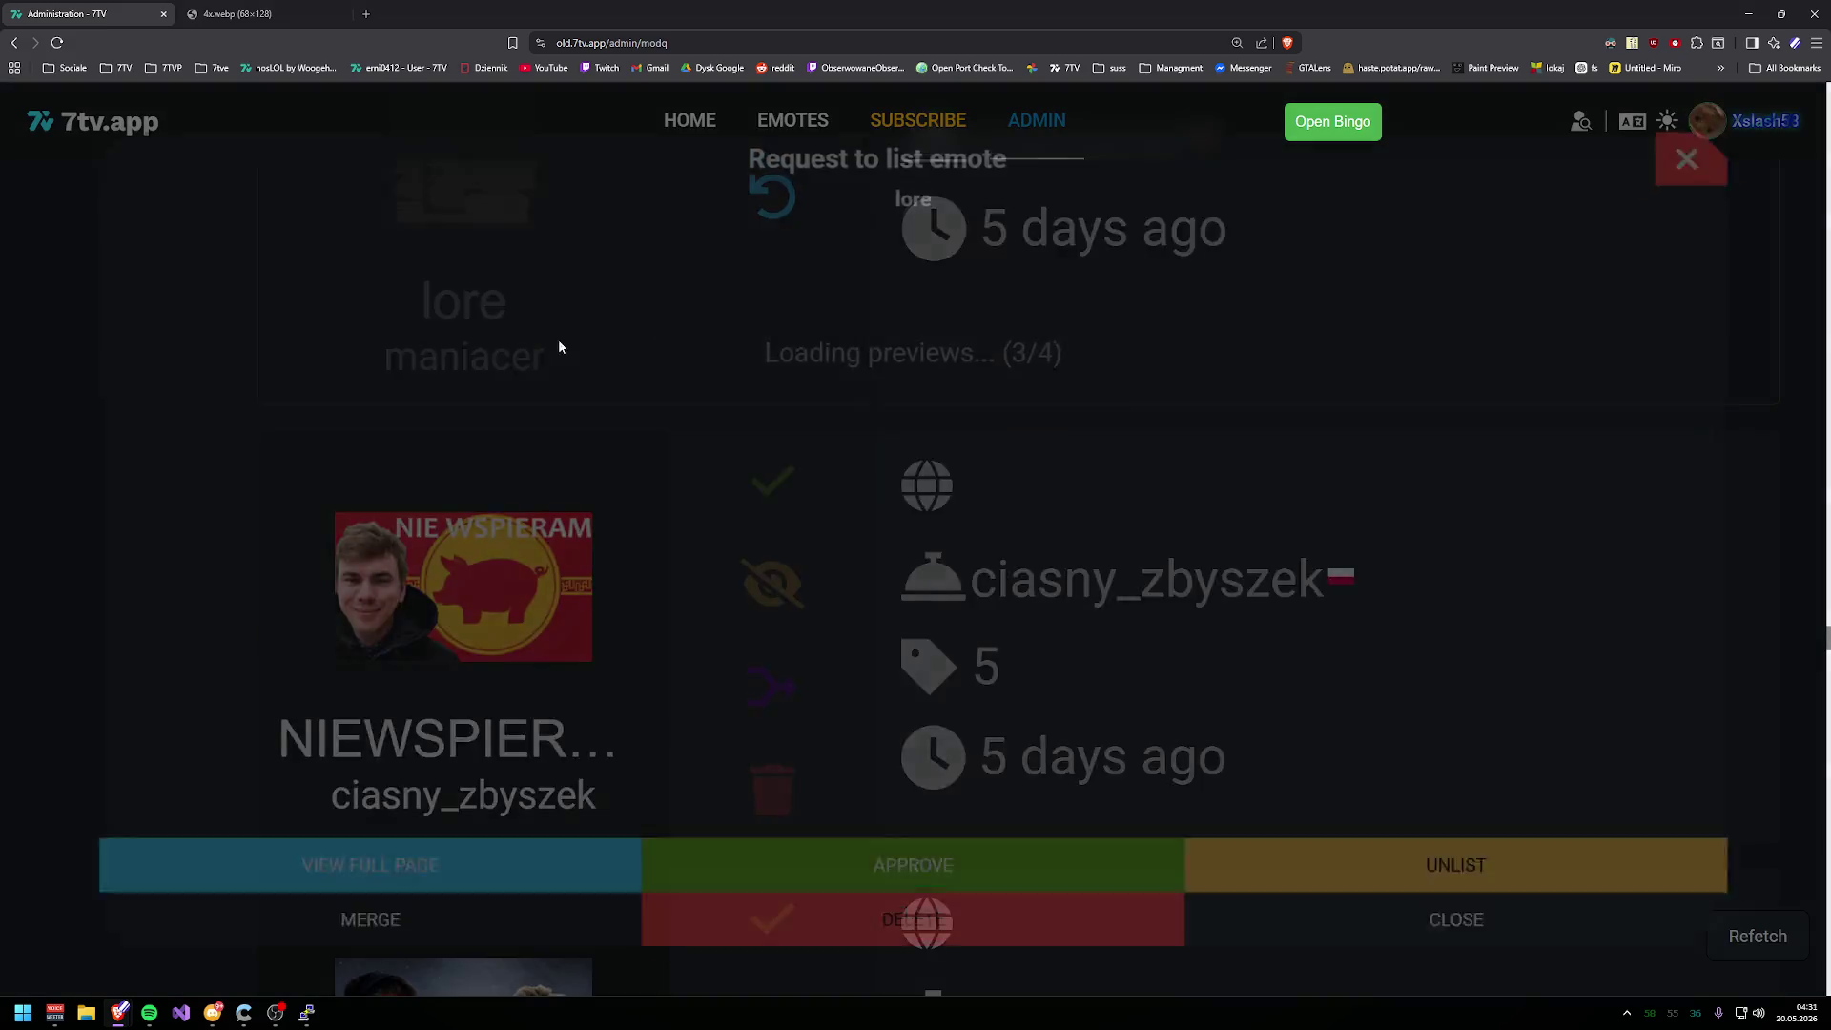
{"action": "left_click", "coordinate": [1135, 357]}
{"action": "left_click", "coordinate": [267, 9]}
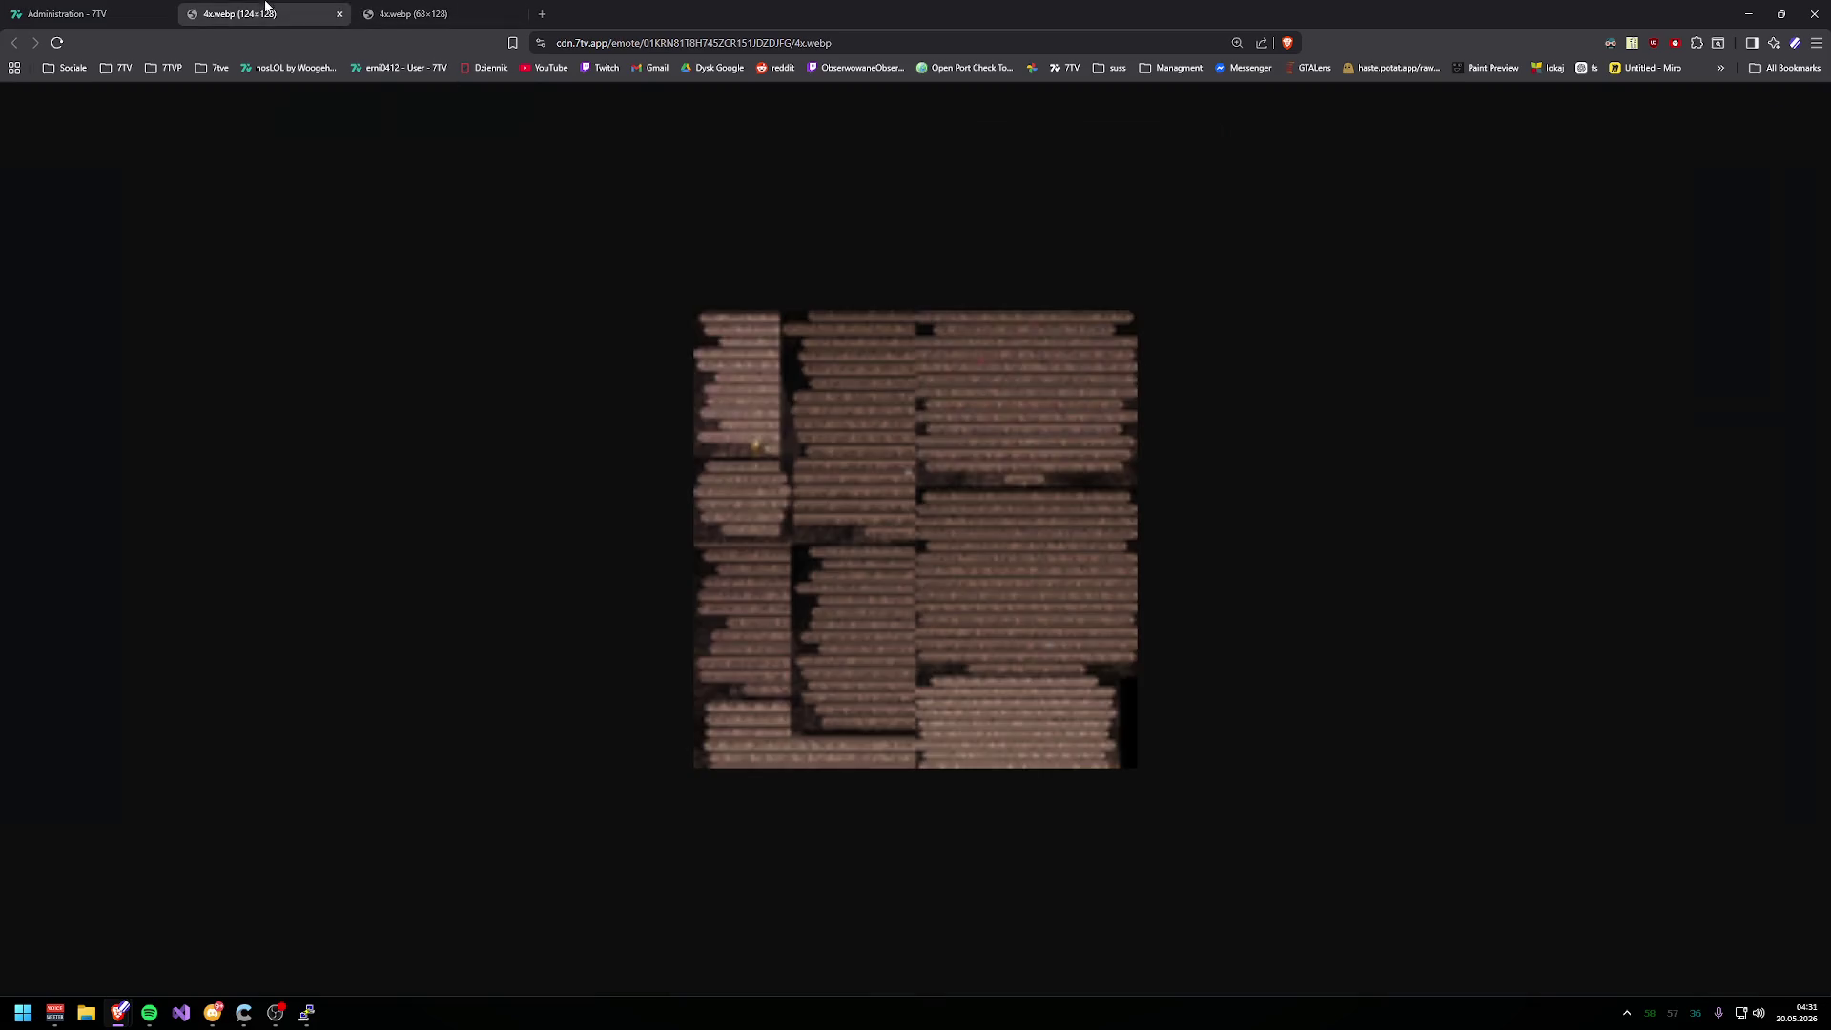
{"action": "left_click", "coordinate": [94, 5]}
- Settle the lore request and approve the NIE WSPIERAM pig emote
{"action": "left_click", "coordinate": [20, 397]}
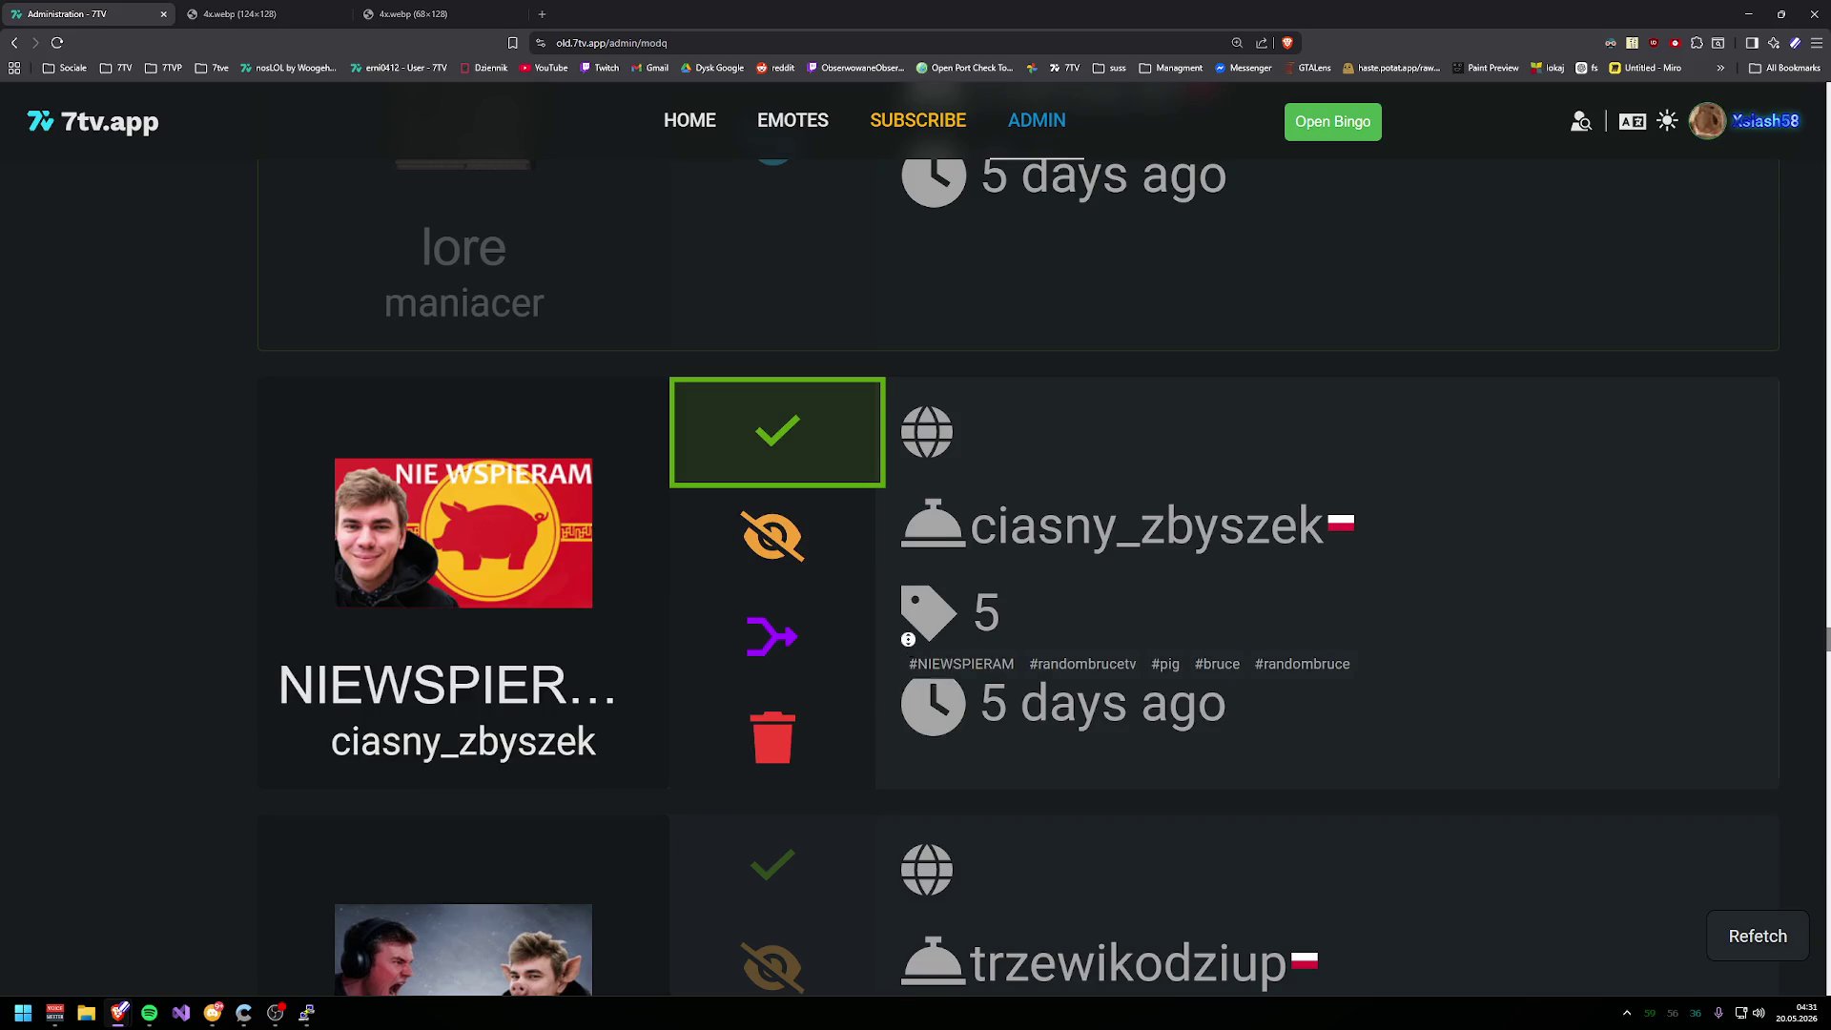
{"action": "left_click", "coordinate": [777, 434]}
{"action": "scroll", "coordinate": [972, 849], "scroll_direction": "down", "scroll_amount": 3}
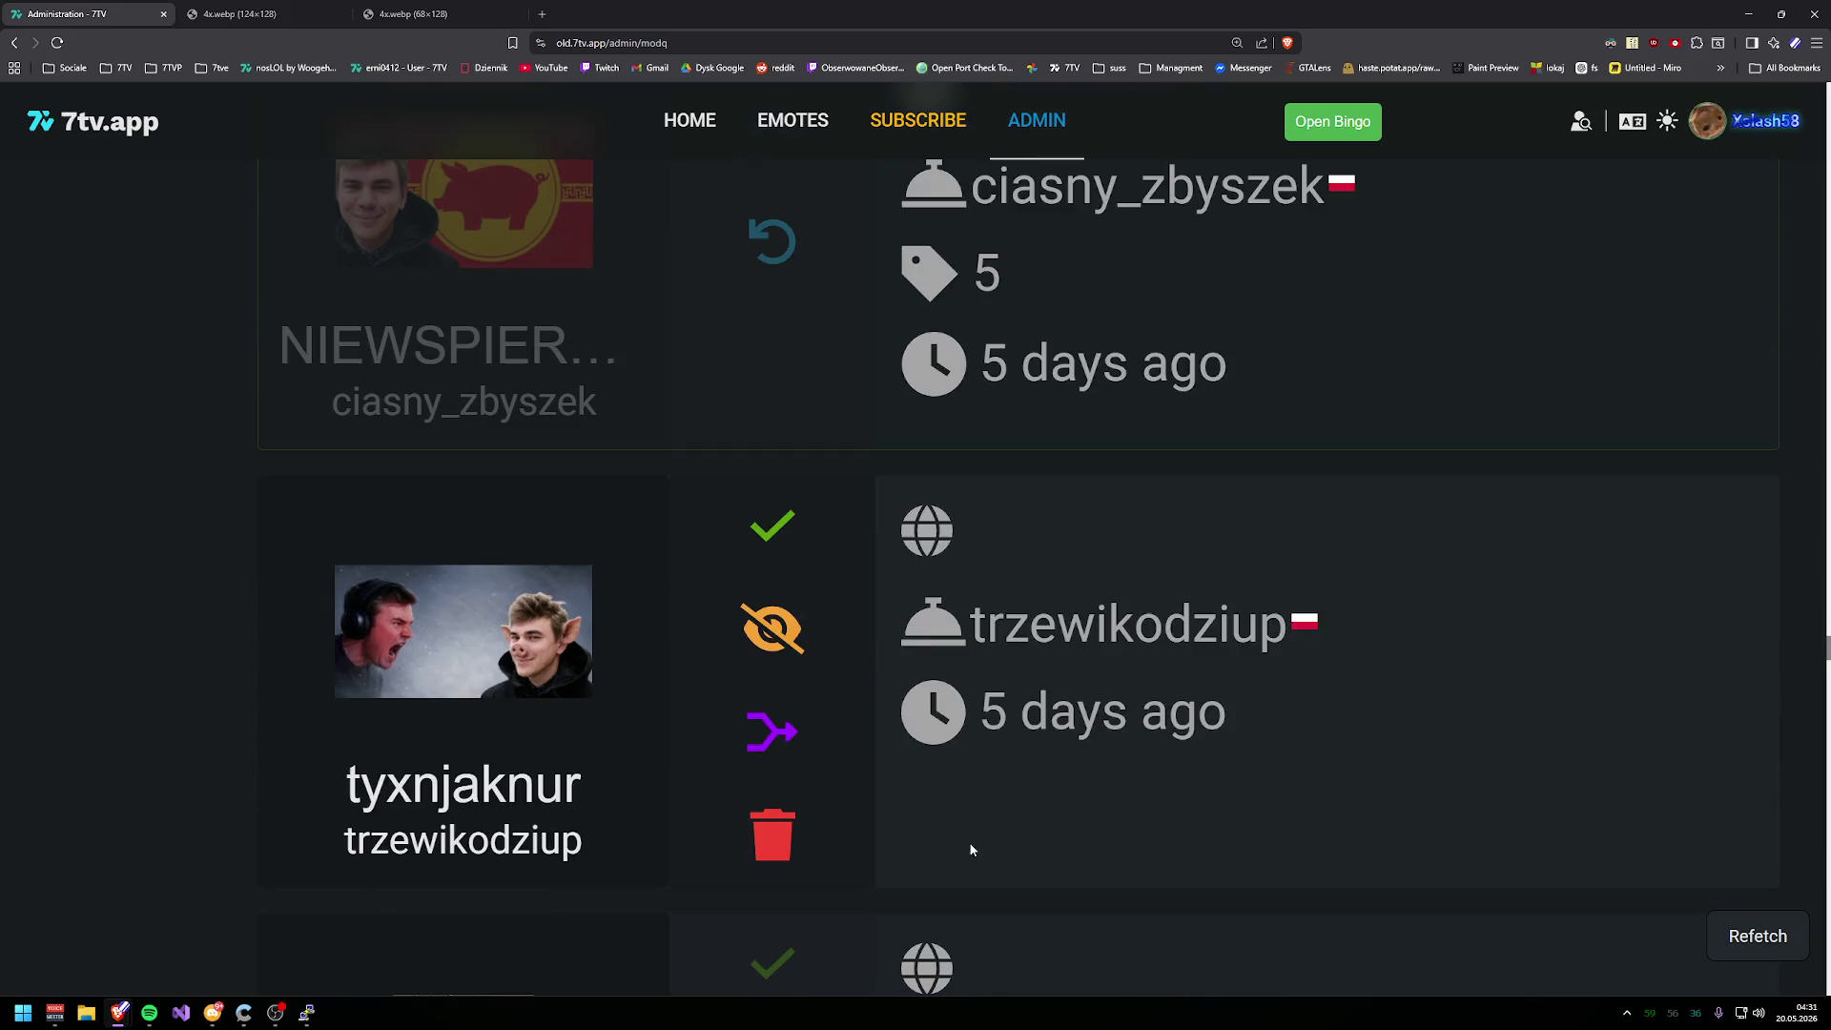
- Approve tyxnjaknur, teletubiesgun, trashman, wtfgrandmom, longfoot, uwucat, nicejob, killmyeyes, holy and hehweirdo
{"action": "left_click", "coordinate": [880, 555]}
{"action": "scroll", "coordinate": [952, 733], "scroll_direction": "down", "scroll_amount": 3}
{"action": "left_click", "coordinate": [862, 626]}
{"action": "scroll", "coordinate": [963, 847], "scroll_direction": "down", "scroll_amount": 4}
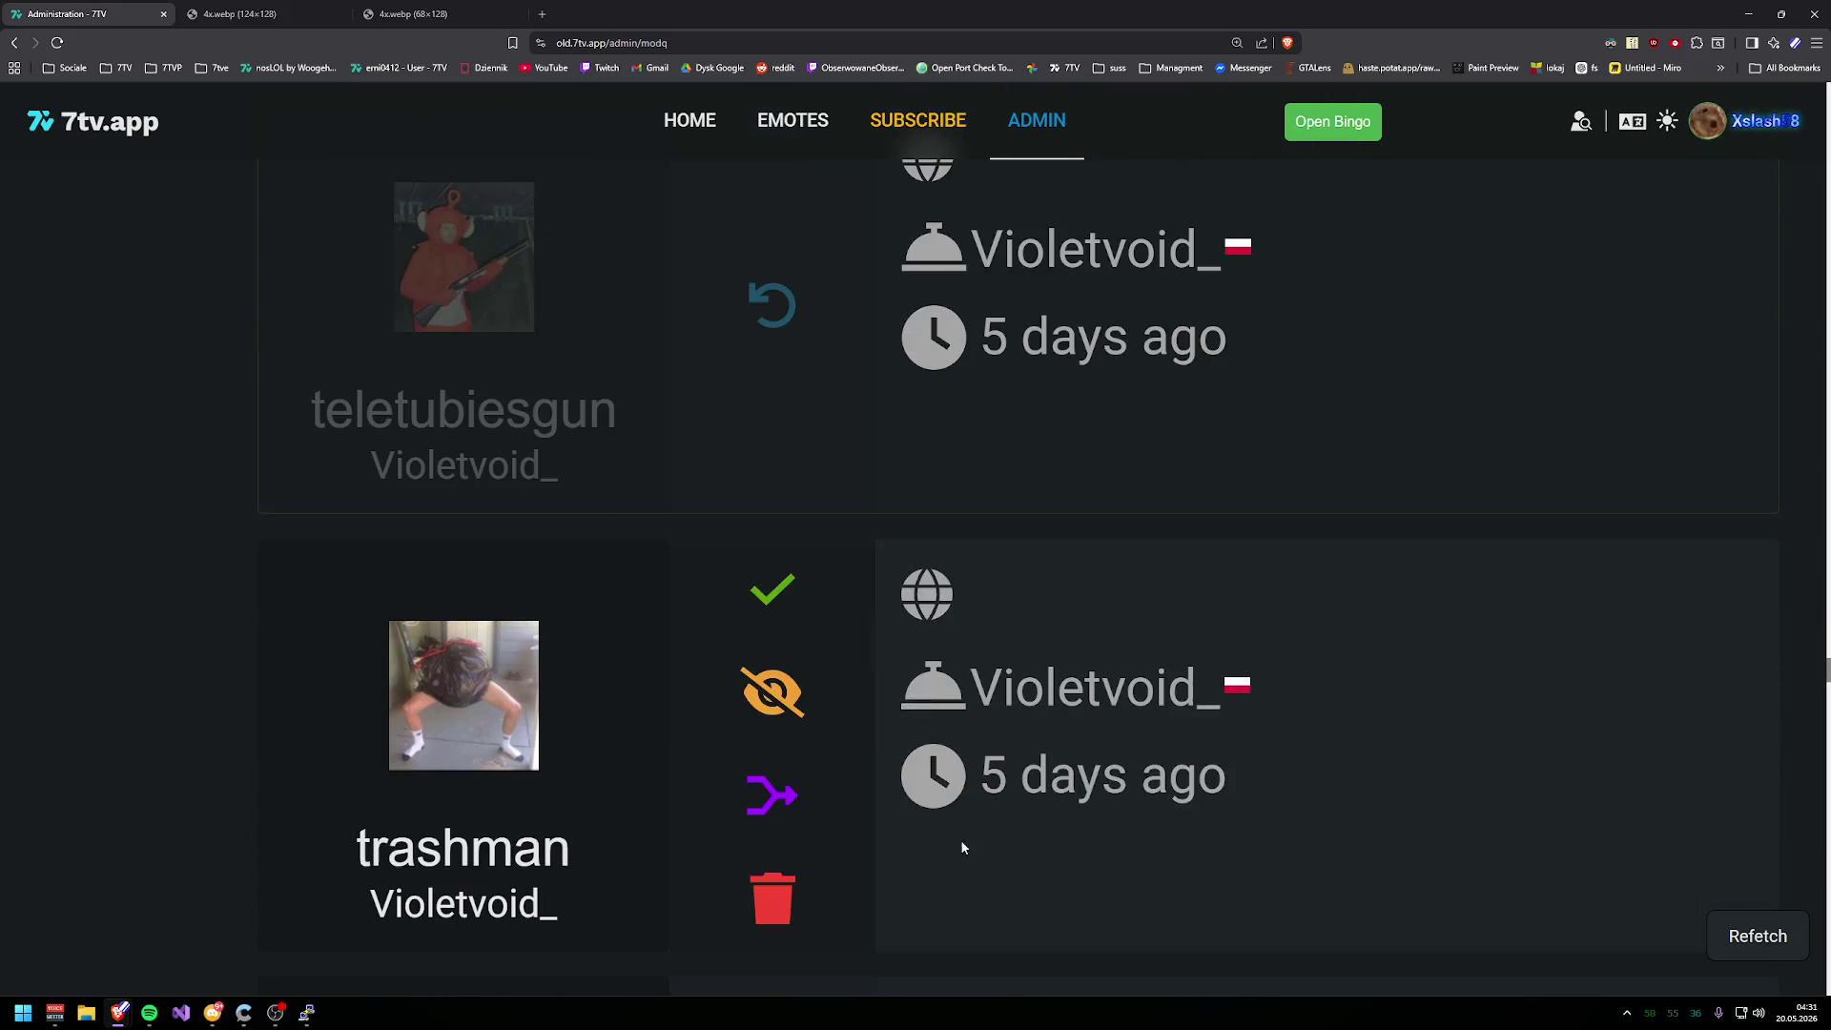
{"action": "left_click", "coordinate": [759, 596]}
{"action": "scroll", "coordinate": [763, 610], "scroll_direction": "down", "scroll_amount": 5}
{"action": "left_click", "coordinate": [758, 637]}
{"action": "scroll", "coordinate": [763, 649], "scroll_direction": "down", "scroll_amount": 4}
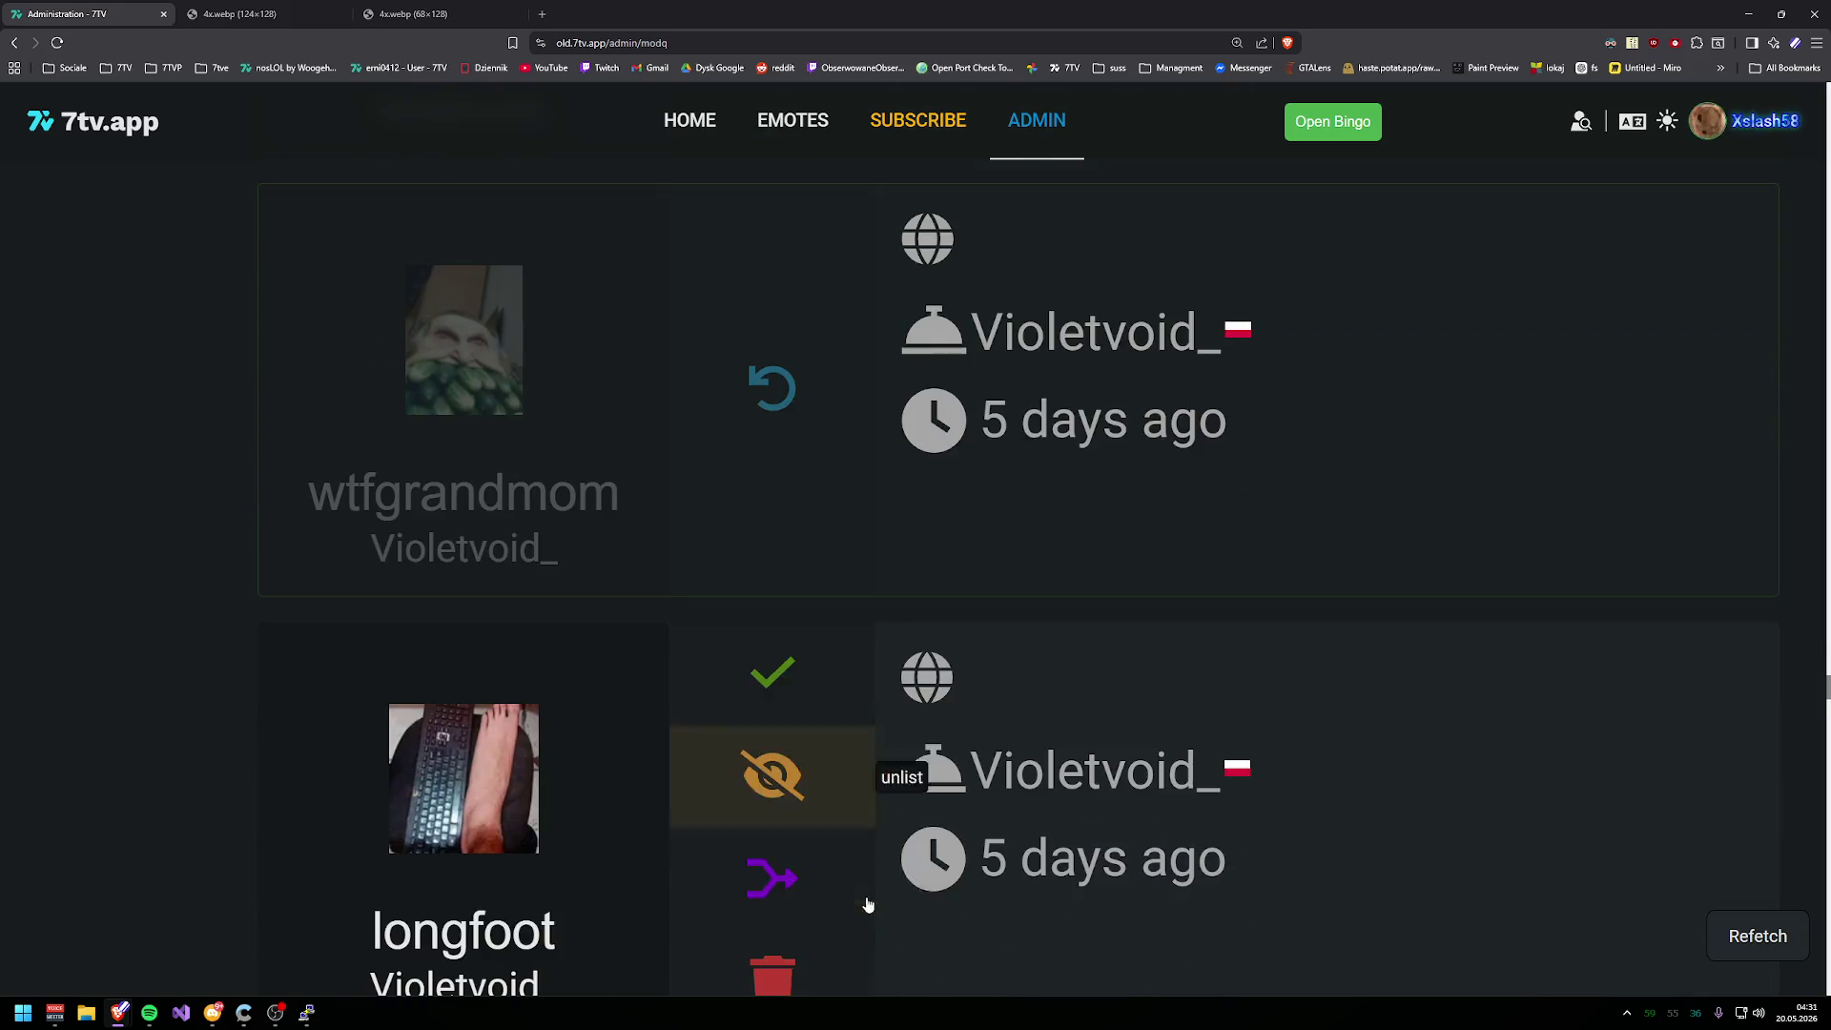
{"action": "left_click", "coordinate": [766, 668]}
{"action": "scroll", "coordinate": [808, 830], "scroll_direction": "down", "scroll_amount": 3}
{"action": "left_click", "coordinate": [809, 777]}
{"action": "scroll", "coordinate": [809, 778], "scroll_direction": "down", "scroll_amount": 3}
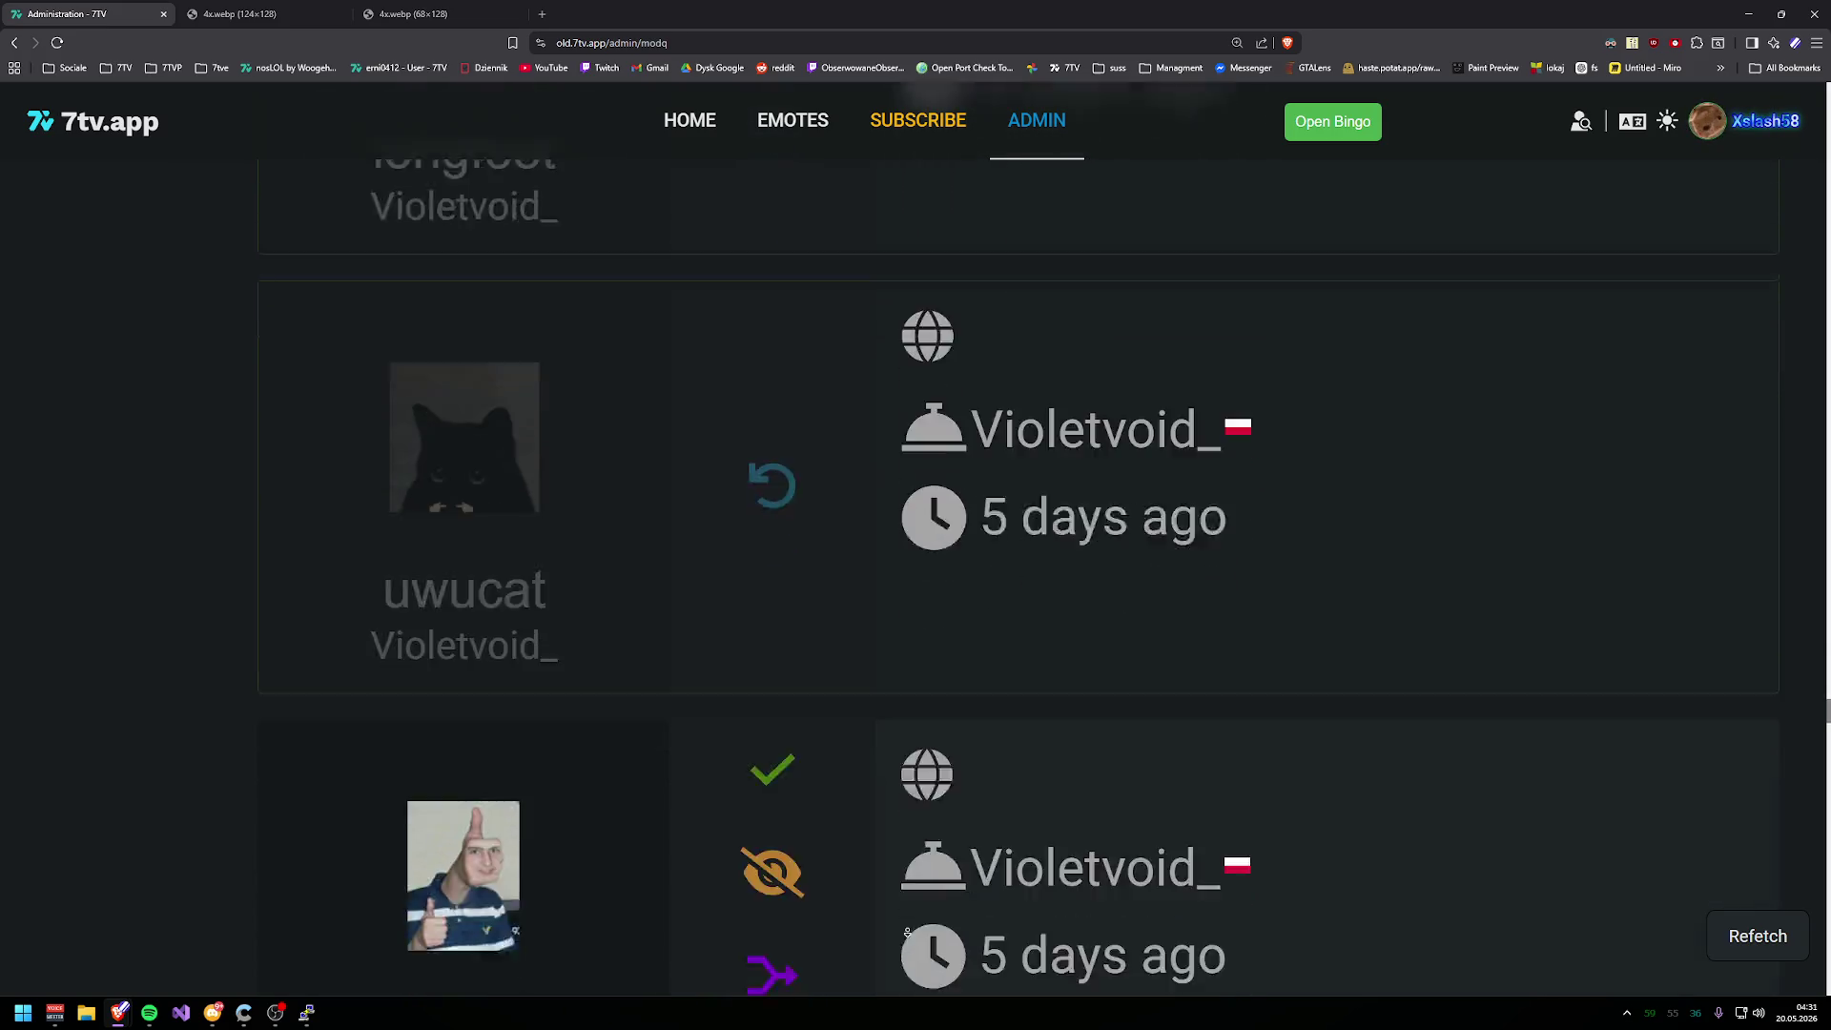
{"action": "left_click", "coordinate": [730, 546]}
{"action": "scroll", "coordinate": [777, 630], "scroll_direction": "down", "scroll_amount": 3}
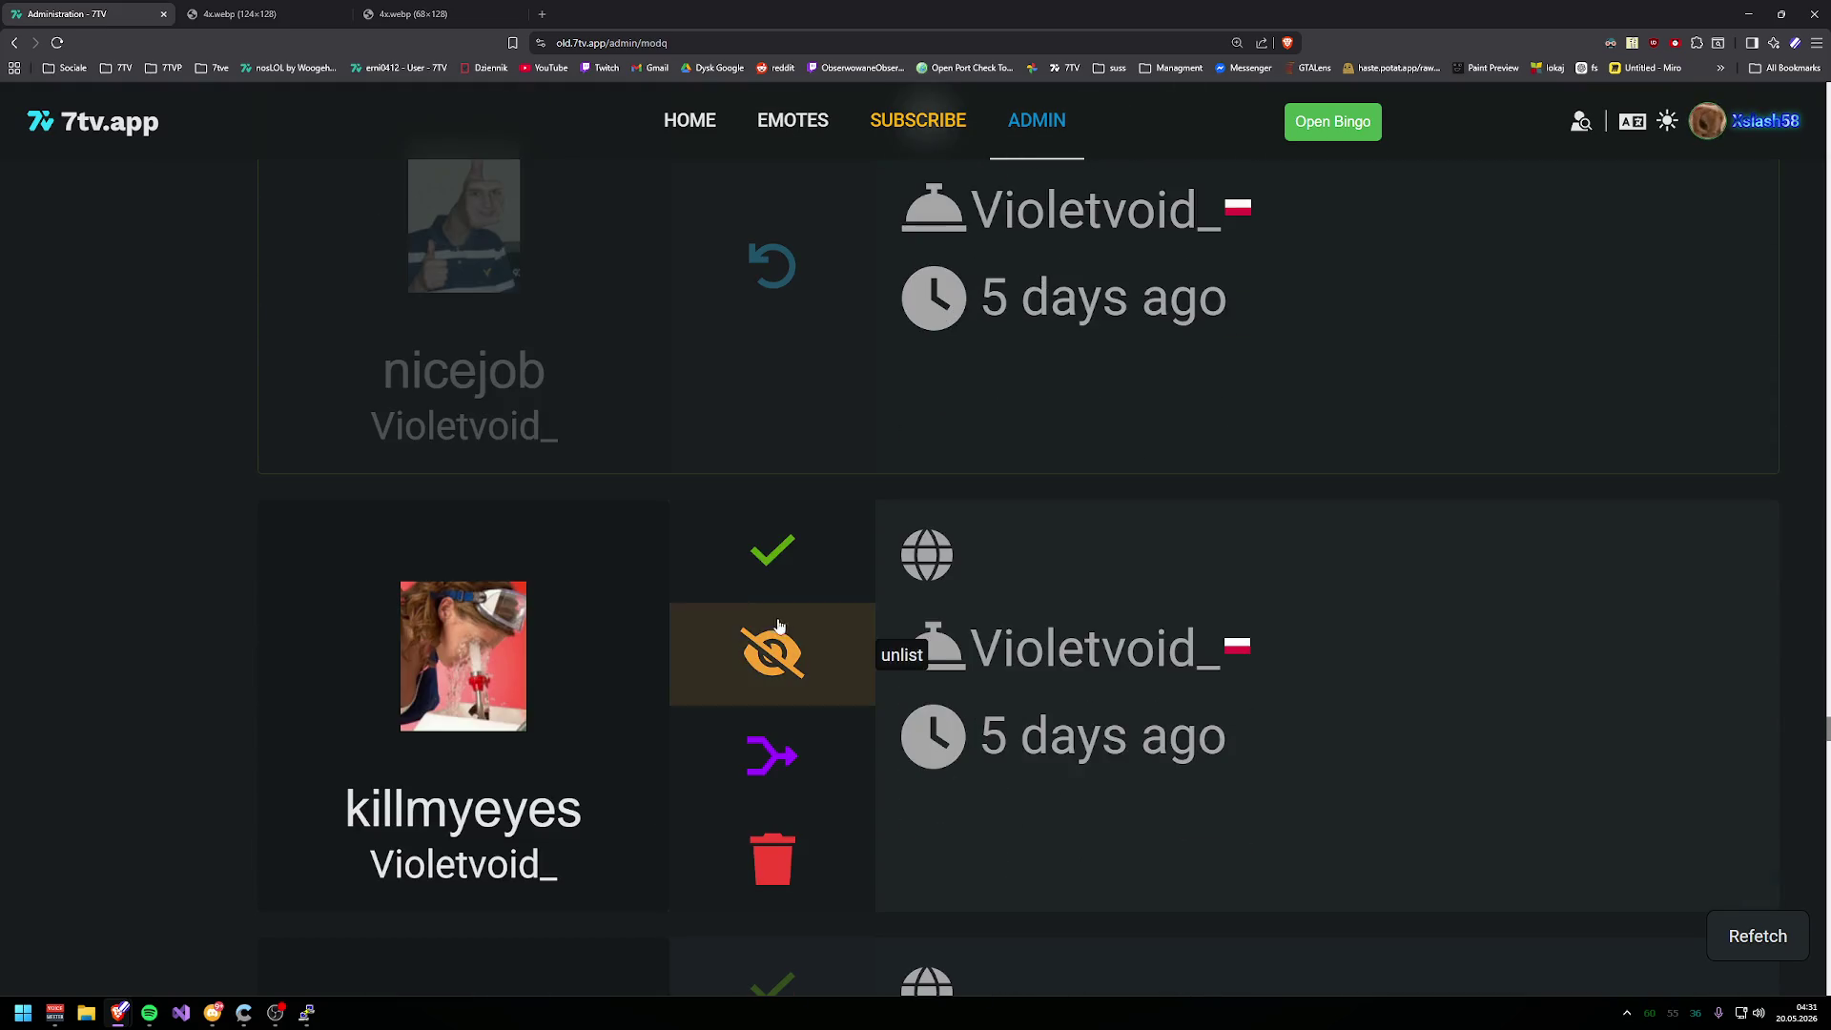
{"action": "left_click", "coordinate": [783, 550]}
{"action": "scroll", "coordinate": [777, 629], "scroll_direction": "down", "scroll_amount": 3}
{"action": "left_click", "coordinate": [810, 573]}
{"action": "scroll", "coordinate": [768, 648], "scroll_direction": "down", "scroll_amount": 3}
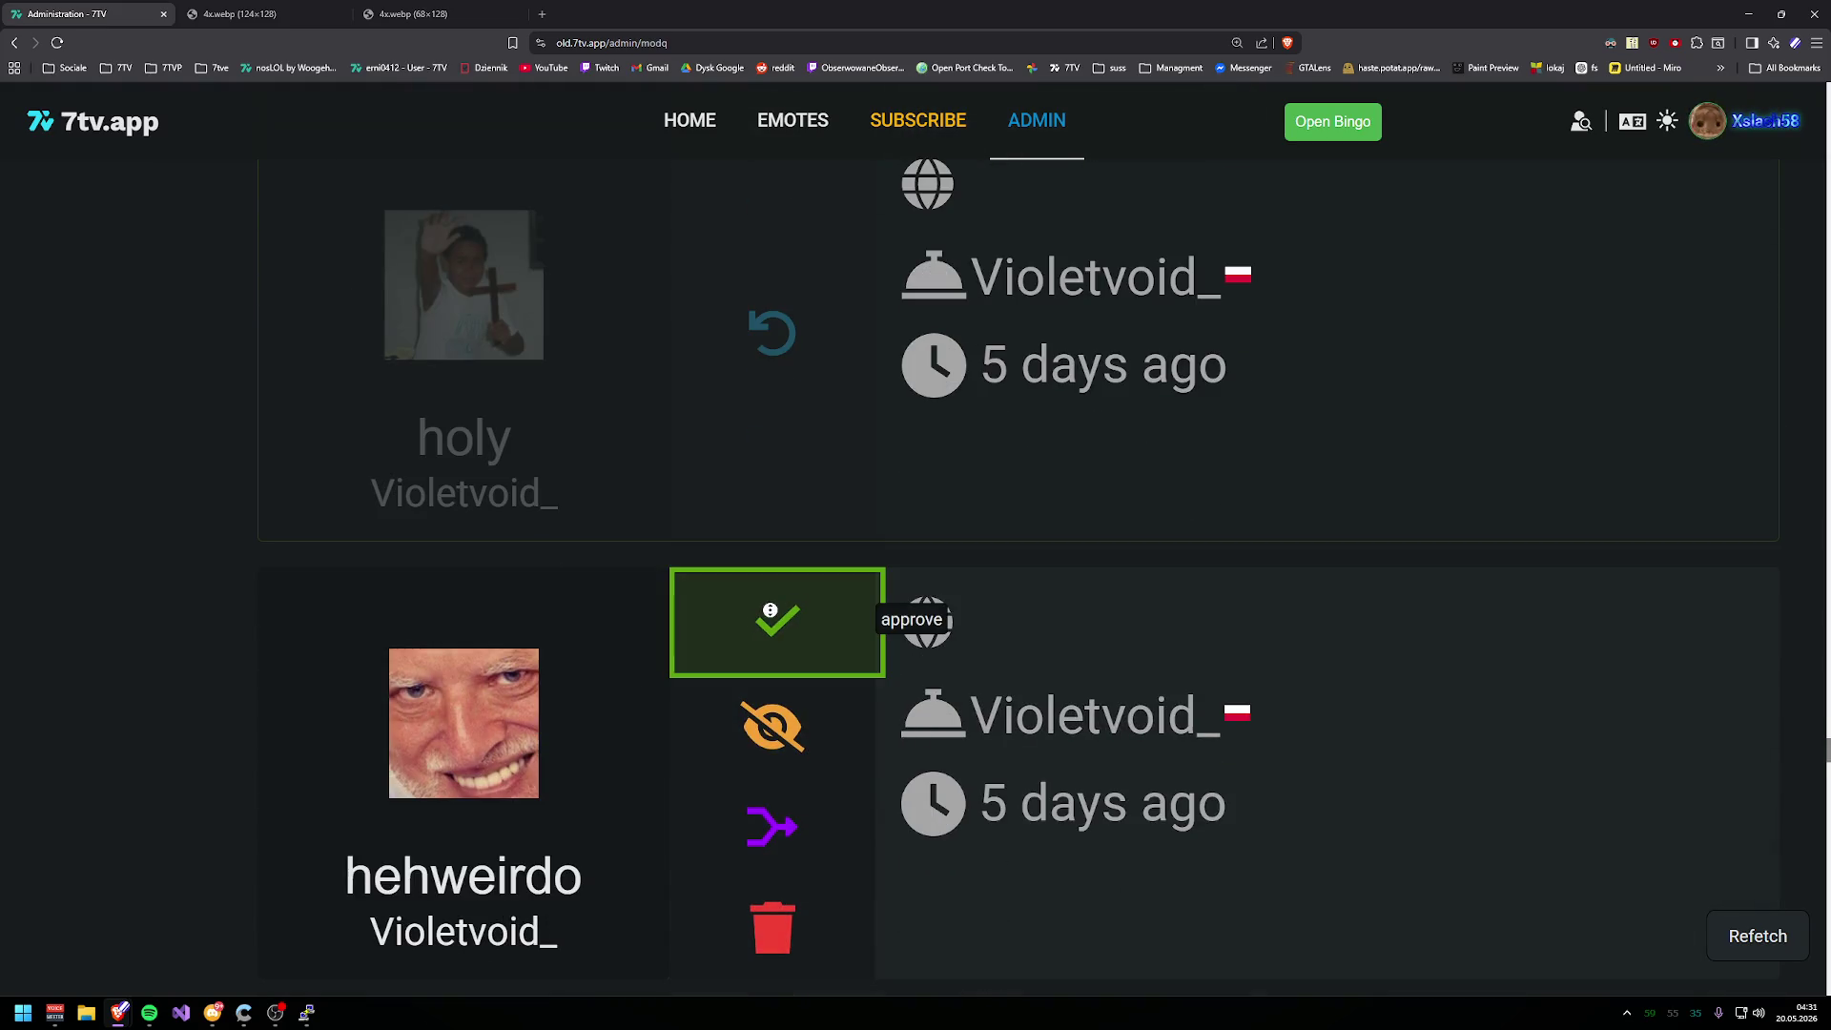
{"action": "left_click", "coordinate": [769, 610]}
{"action": "scroll", "coordinate": [770, 668], "scroll_direction": "down", "scroll_amount": 3}
- Unlist the bigdig emote instead of approving it
{"action": "left_click", "coordinate": [775, 644]}
{"action": "scroll", "coordinate": [763, 648], "scroll_direction": "down", "scroll_amount": 2}
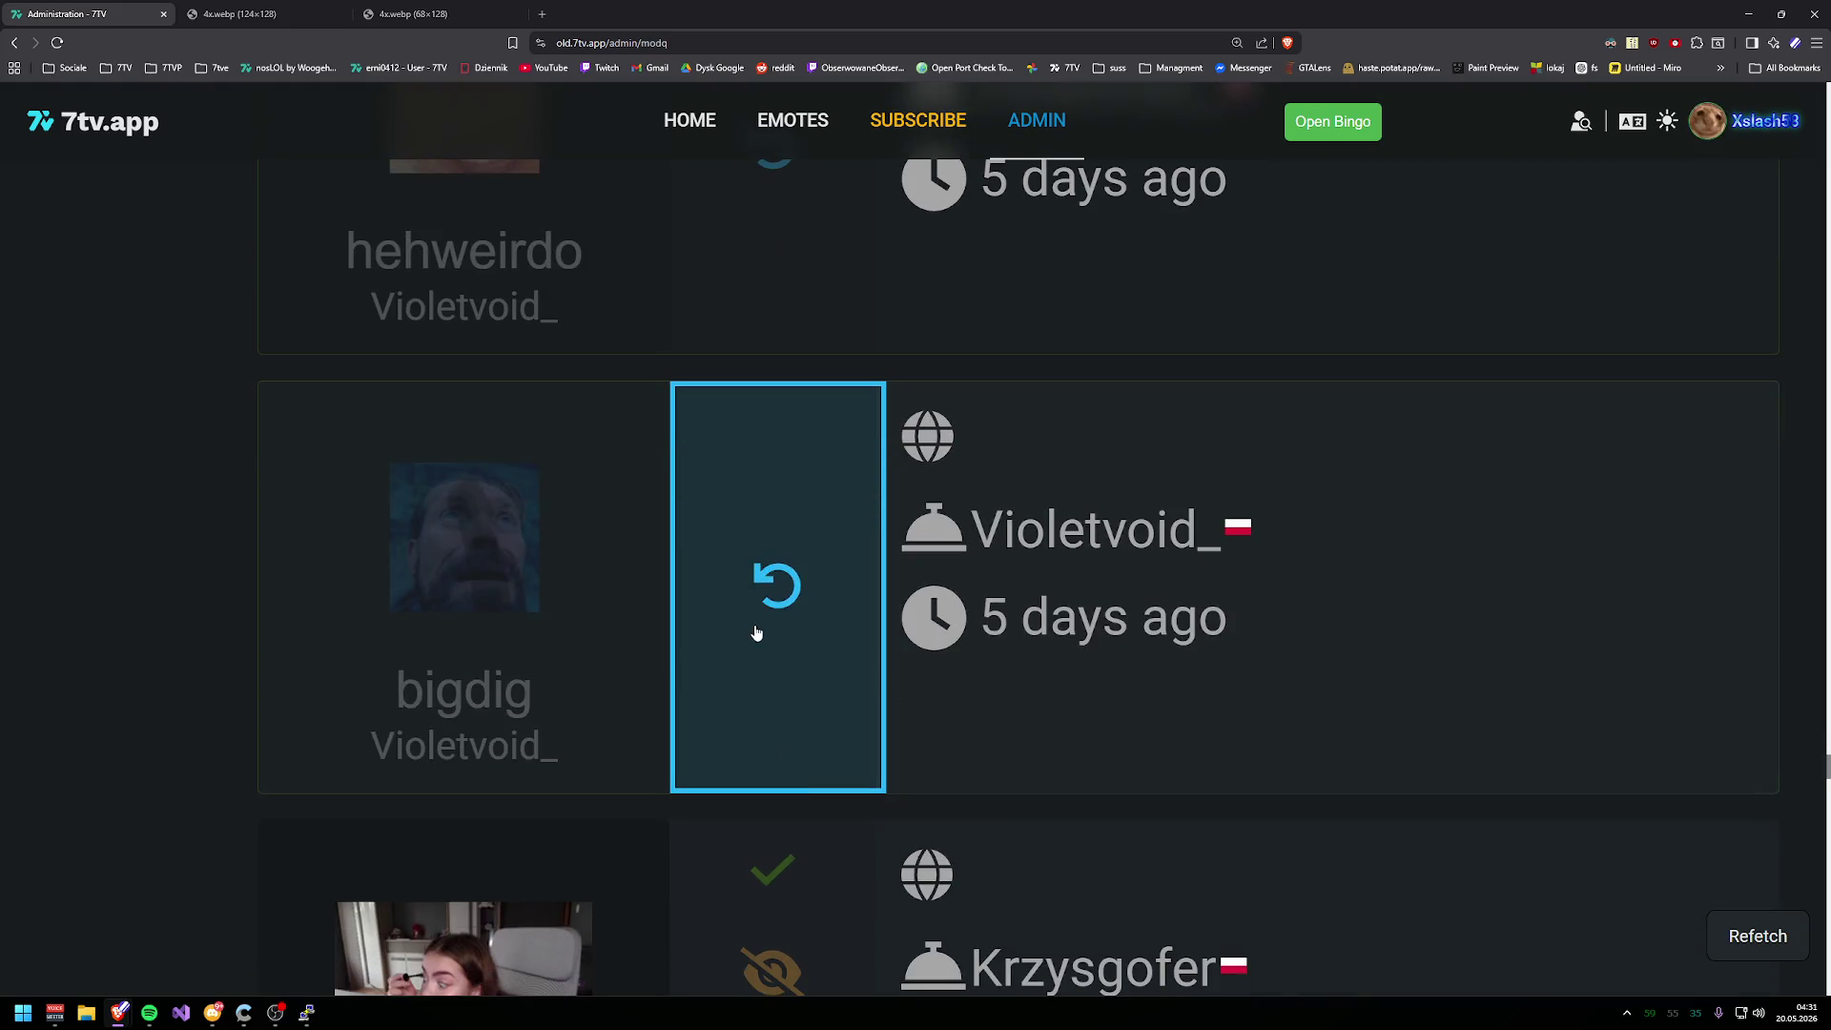
{"action": "left_click", "coordinate": [757, 633]}
{"action": "left_click", "coordinate": [813, 534]}
{"action": "scroll", "coordinate": [1000, 799], "scroll_direction": "down", "scroll_amount": 3}
- Approve the next request, gankrequest, both Czesio requests, crazyq, knurxx and son
{"action": "left_click", "coordinate": [772, 423]}
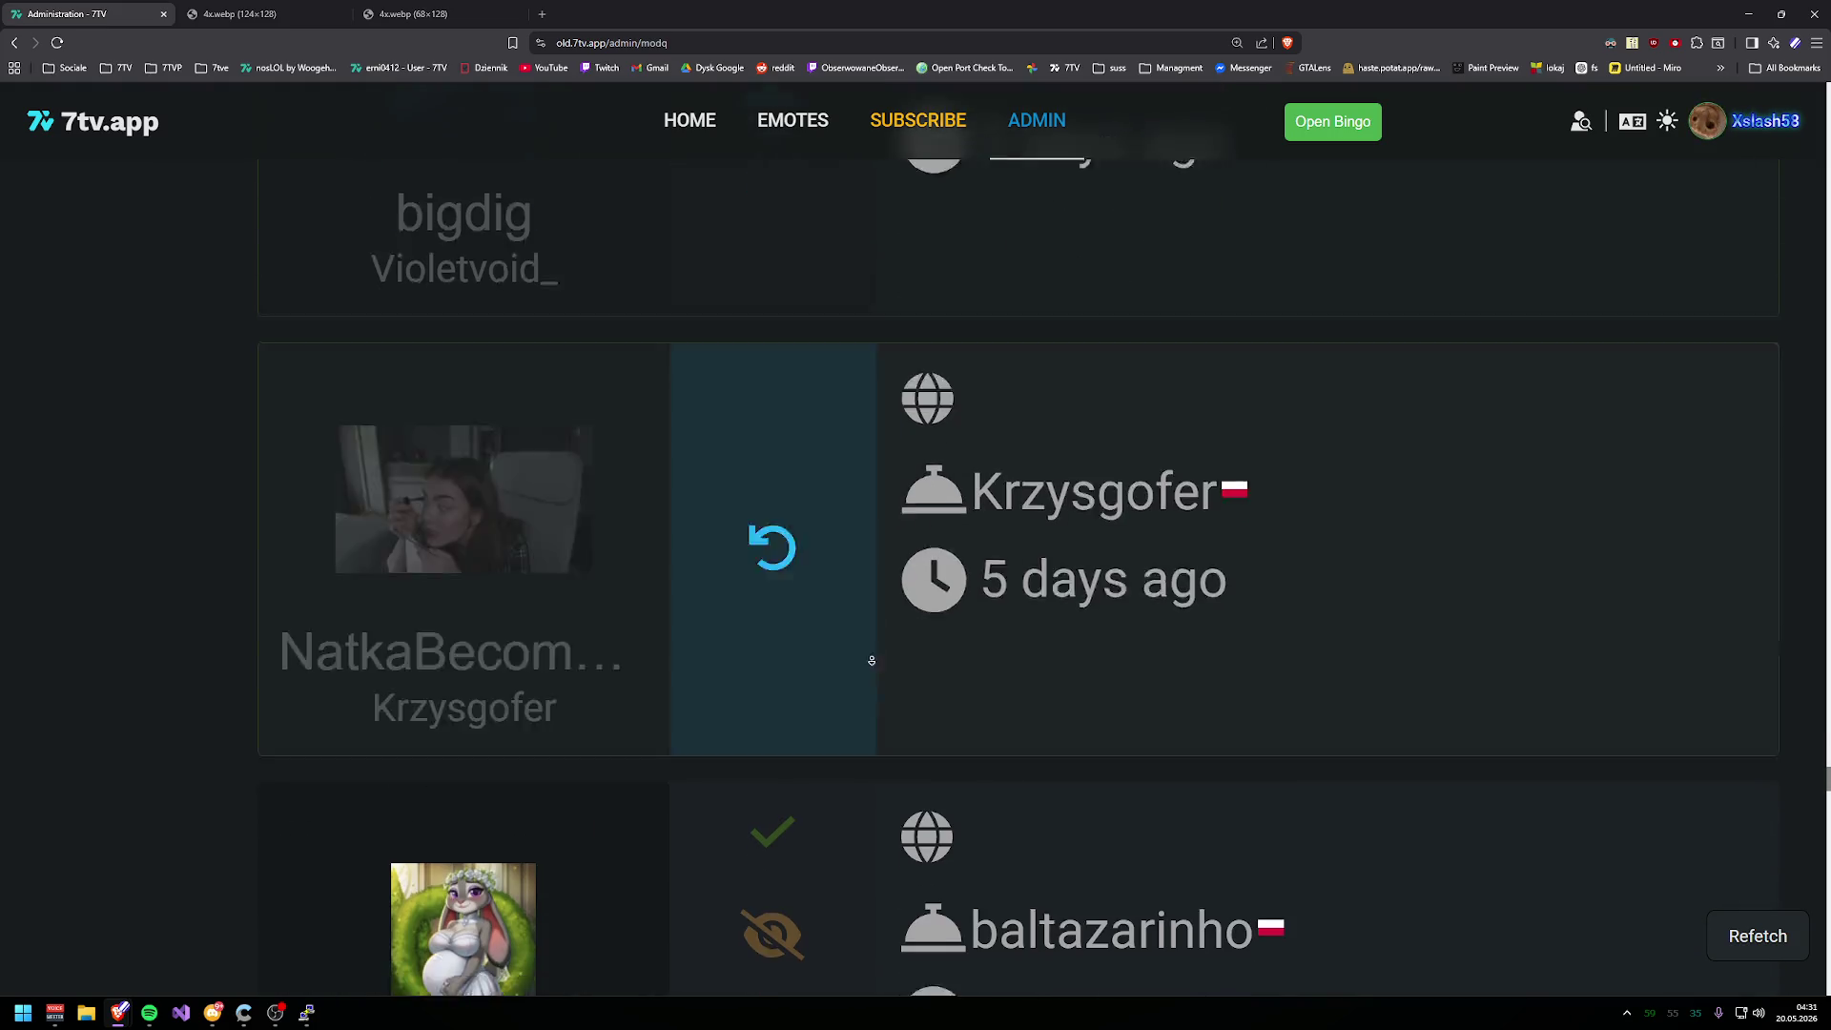
{"action": "scroll", "coordinate": [775, 534], "scroll_direction": "down", "scroll_amount": 3}
{"action": "scroll", "coordinate": [792, 525], "scroll_direction": "up", "scroll_amount": 1}
{"action": "left_click", "coordinate": [773, 404]}
{"action": "scroll", "coordinate": [966, 747], "scroll_direction": "down", "scroll_amount": 3}
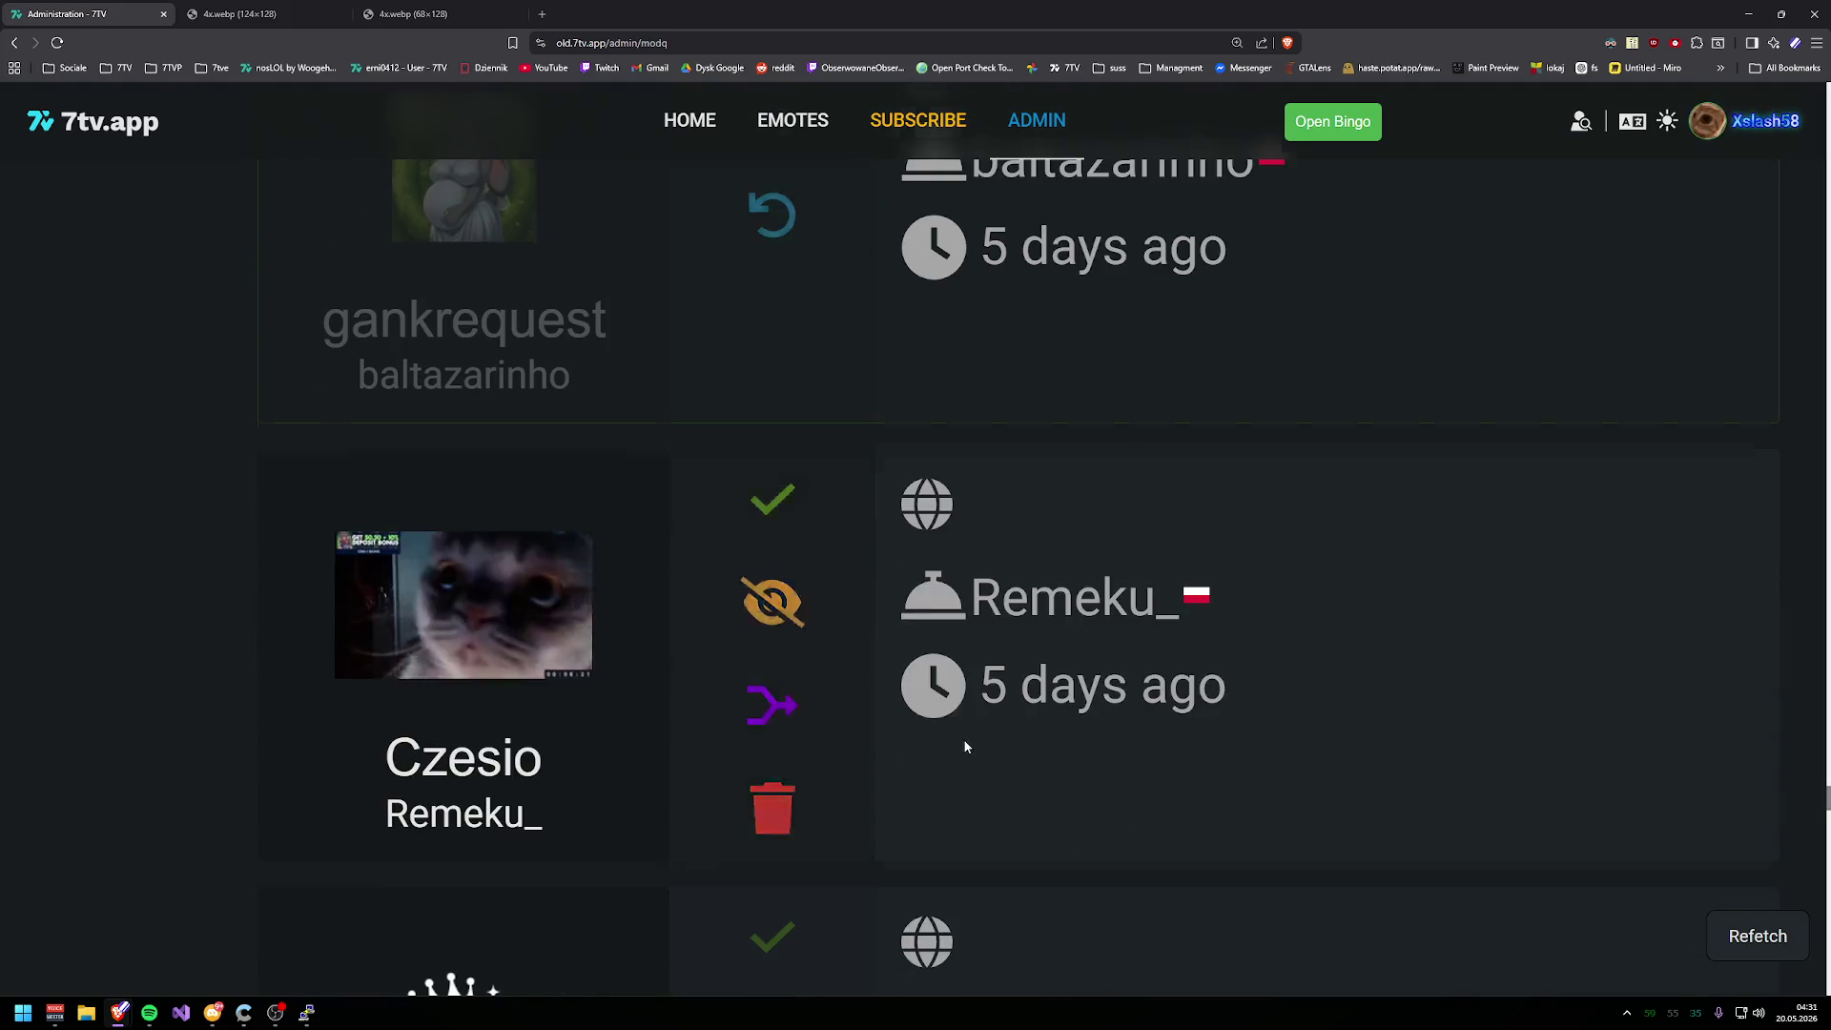
{"action": "left_click", "coordinate": [811, 515]}
{"action": "scroll", "coordinate": [797, 621], "scroll_direction": "down", "scroll_amount": 3}
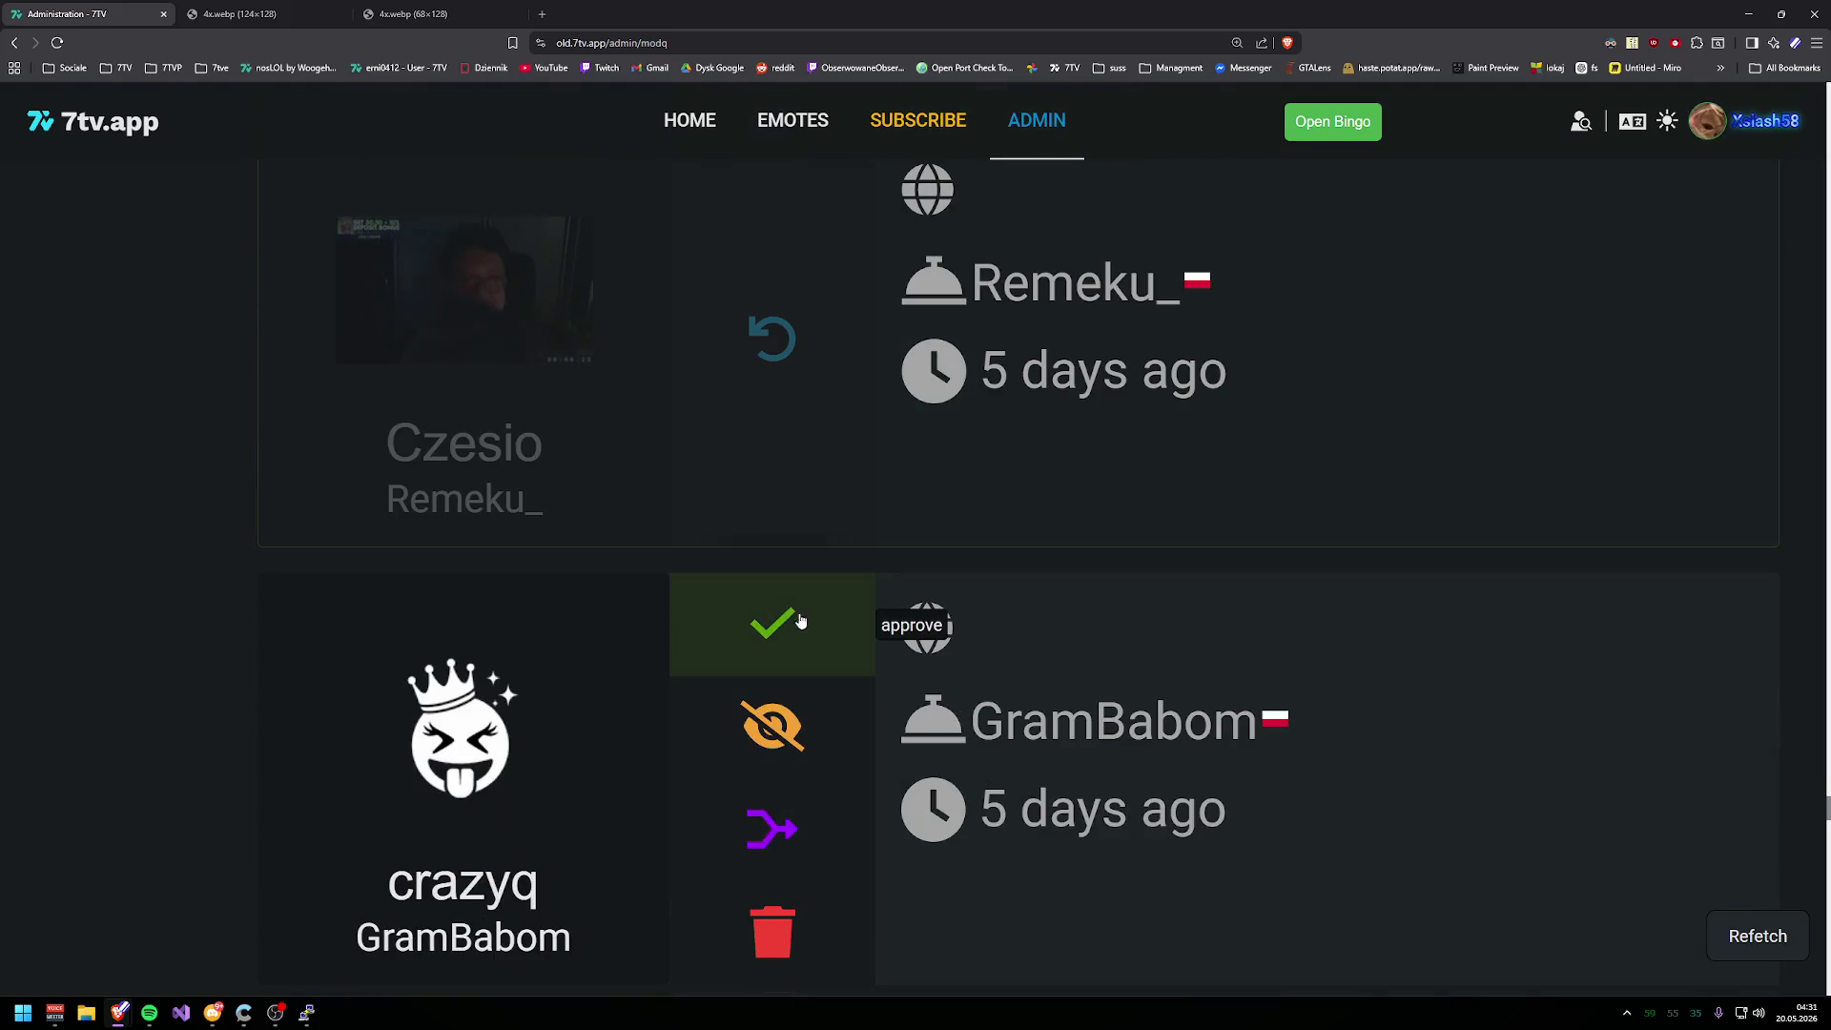
{"action": "left_click", "coordinate": [798, 621]}
{"action": "scroll", "coordinate": [719, 592], "scroll_direction": "down", "scroll_amount": 3}
{"action": "left_click", "coordinate": [778, 551]}
{"action": "scroll", "coordinate": [760, 450], "scroll_direction": "down", "scroll_amount": 5}
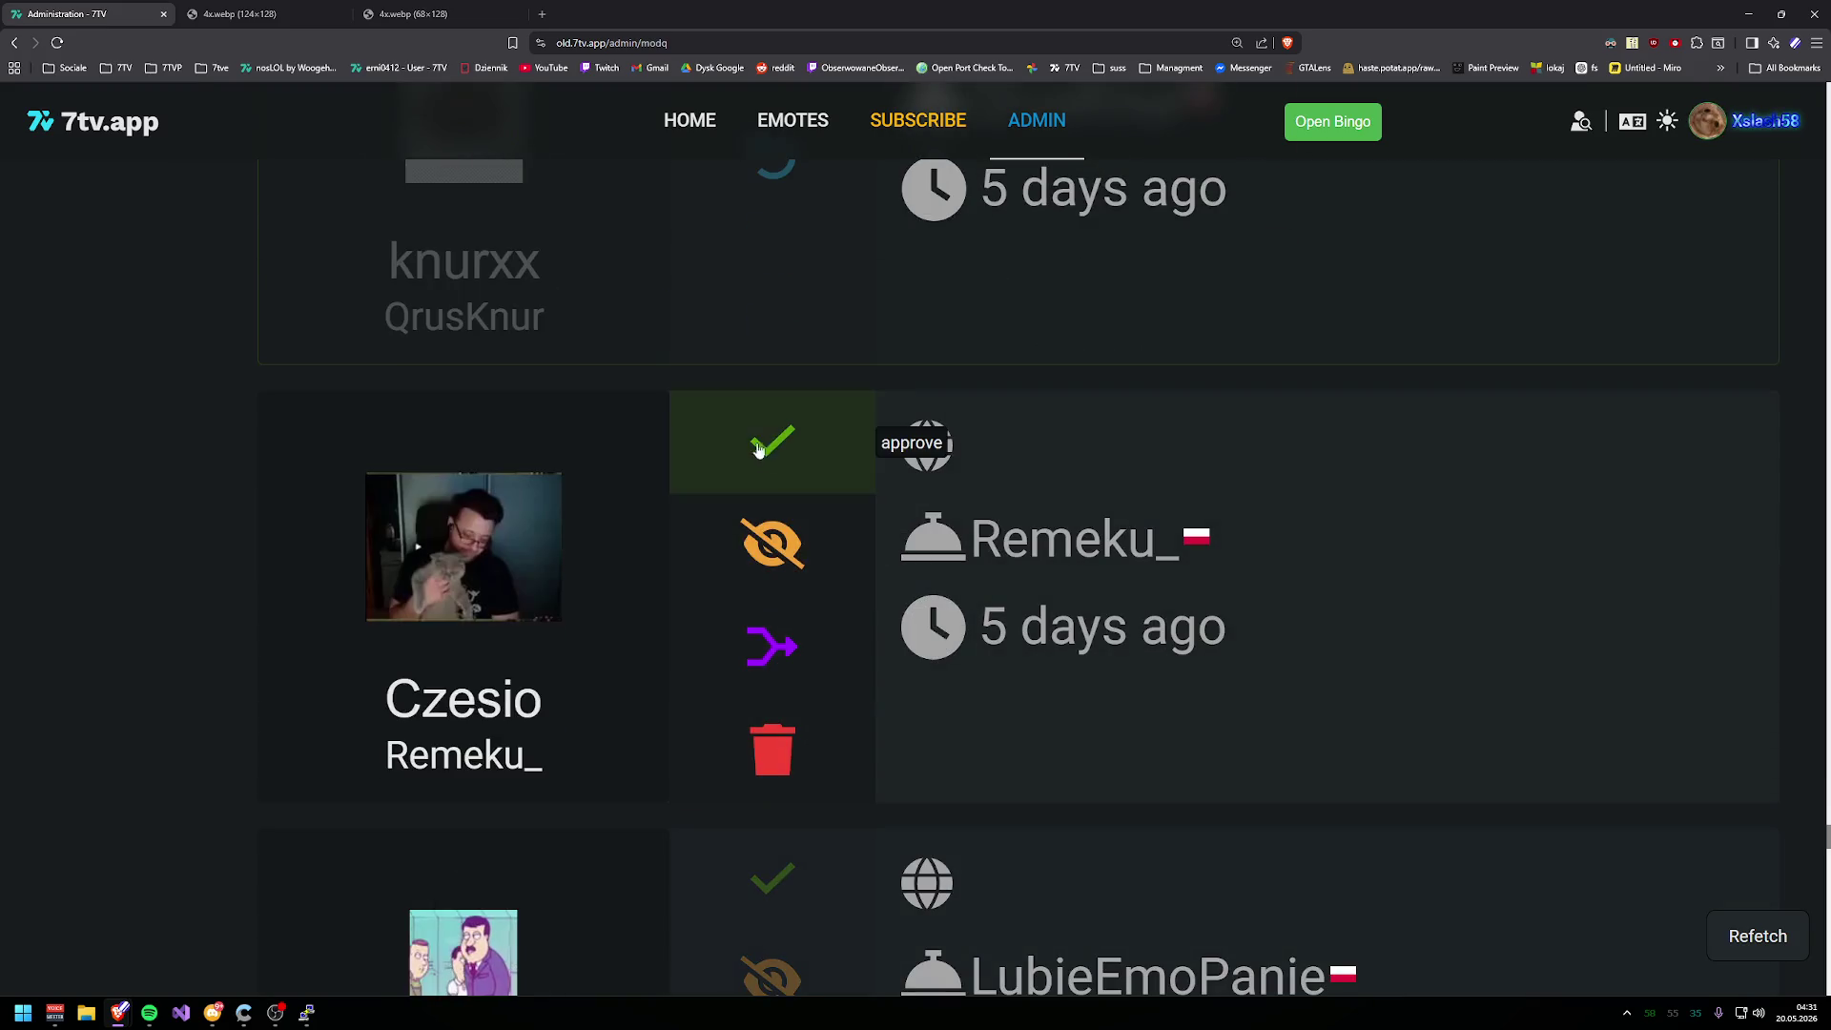
{"action": "left_click", "coordinate": [858, 499]}
{"action": "scroll", "coordinate": [804, 556], "scroll_direction": "down", "scroll_amount": 4}
{"action": "left_click", "coordinate": [811, 552]}
{"action": "scroll", "coordinate": [784, 518], "scroll_direction": "down", "scroll_amount": 5}
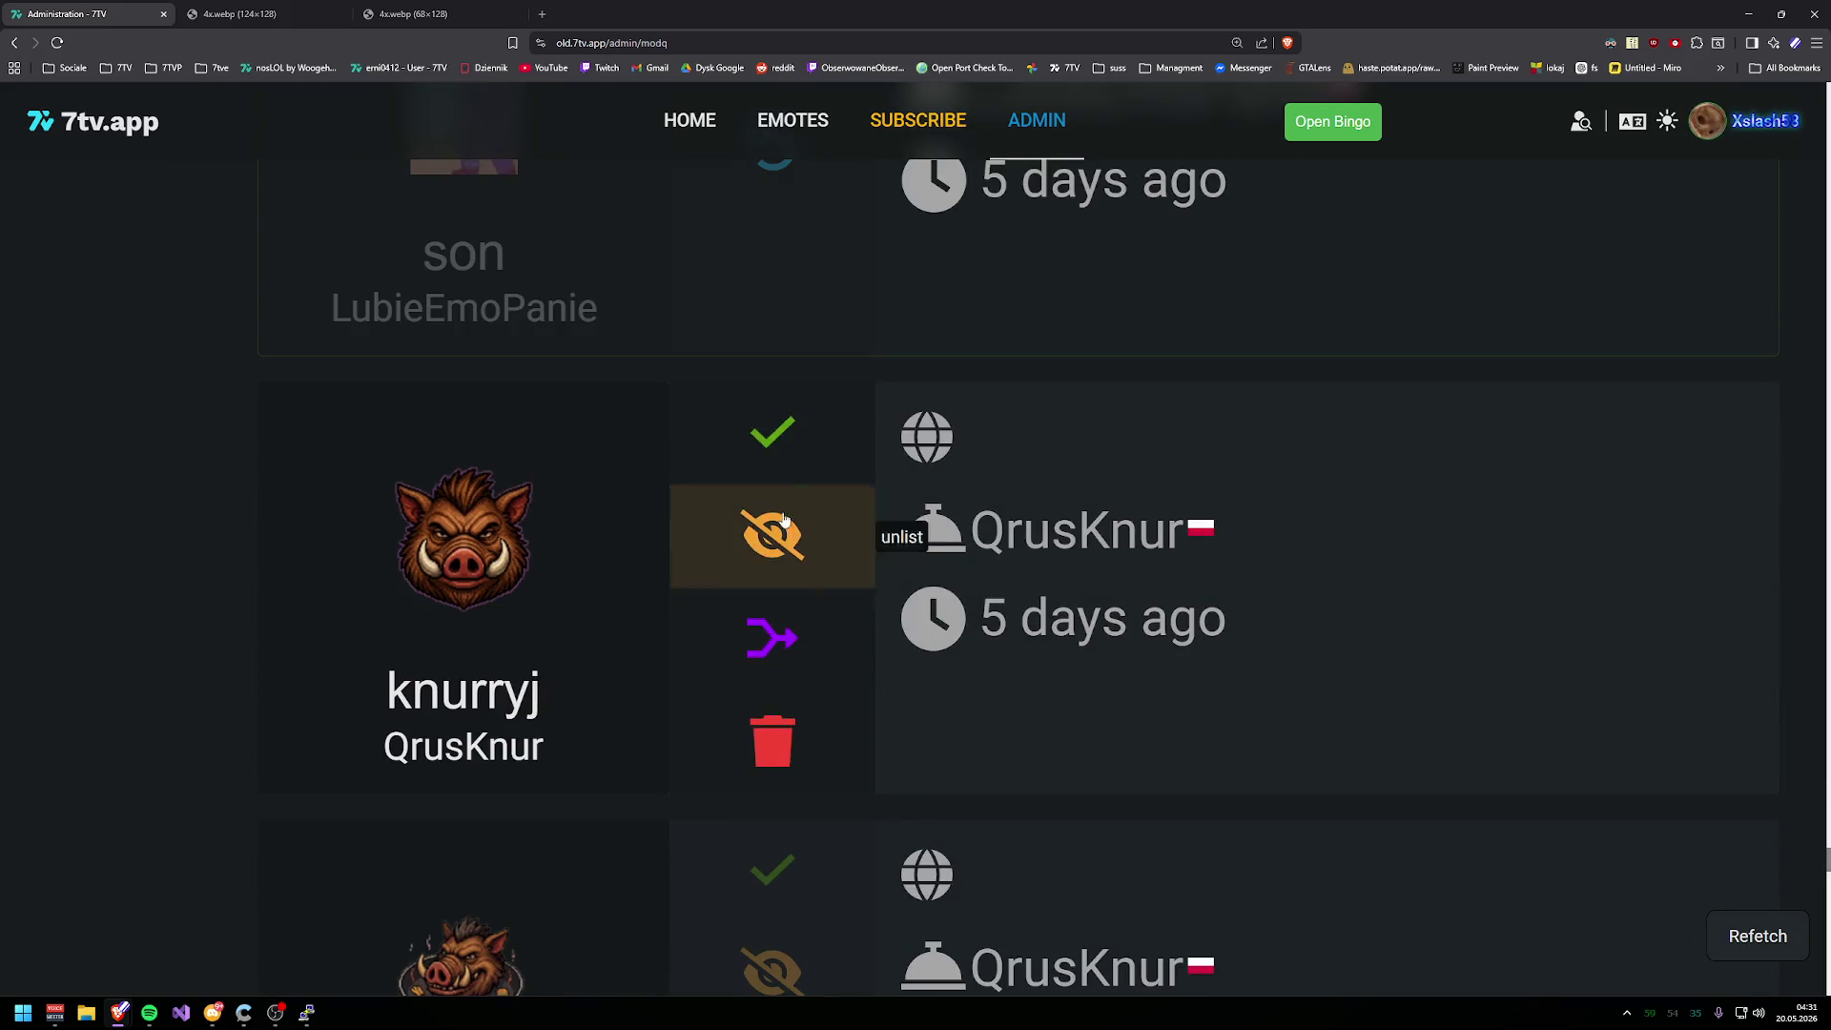
- Unlist knurryj and giry, settling the knurpatel request between them
{"action": "left_click", "coordinate": [804, 530]}
{"action": "scroll", "coordinate": [804, 572], "scroll_direction": "down", "scroll_amount": 3}
{"action": "left_click", "coordinate": [805, 535]}
{"action": "scroll", "coordinate": [776, 585], "scroll_direction": "down", "scroll_amount": 4}
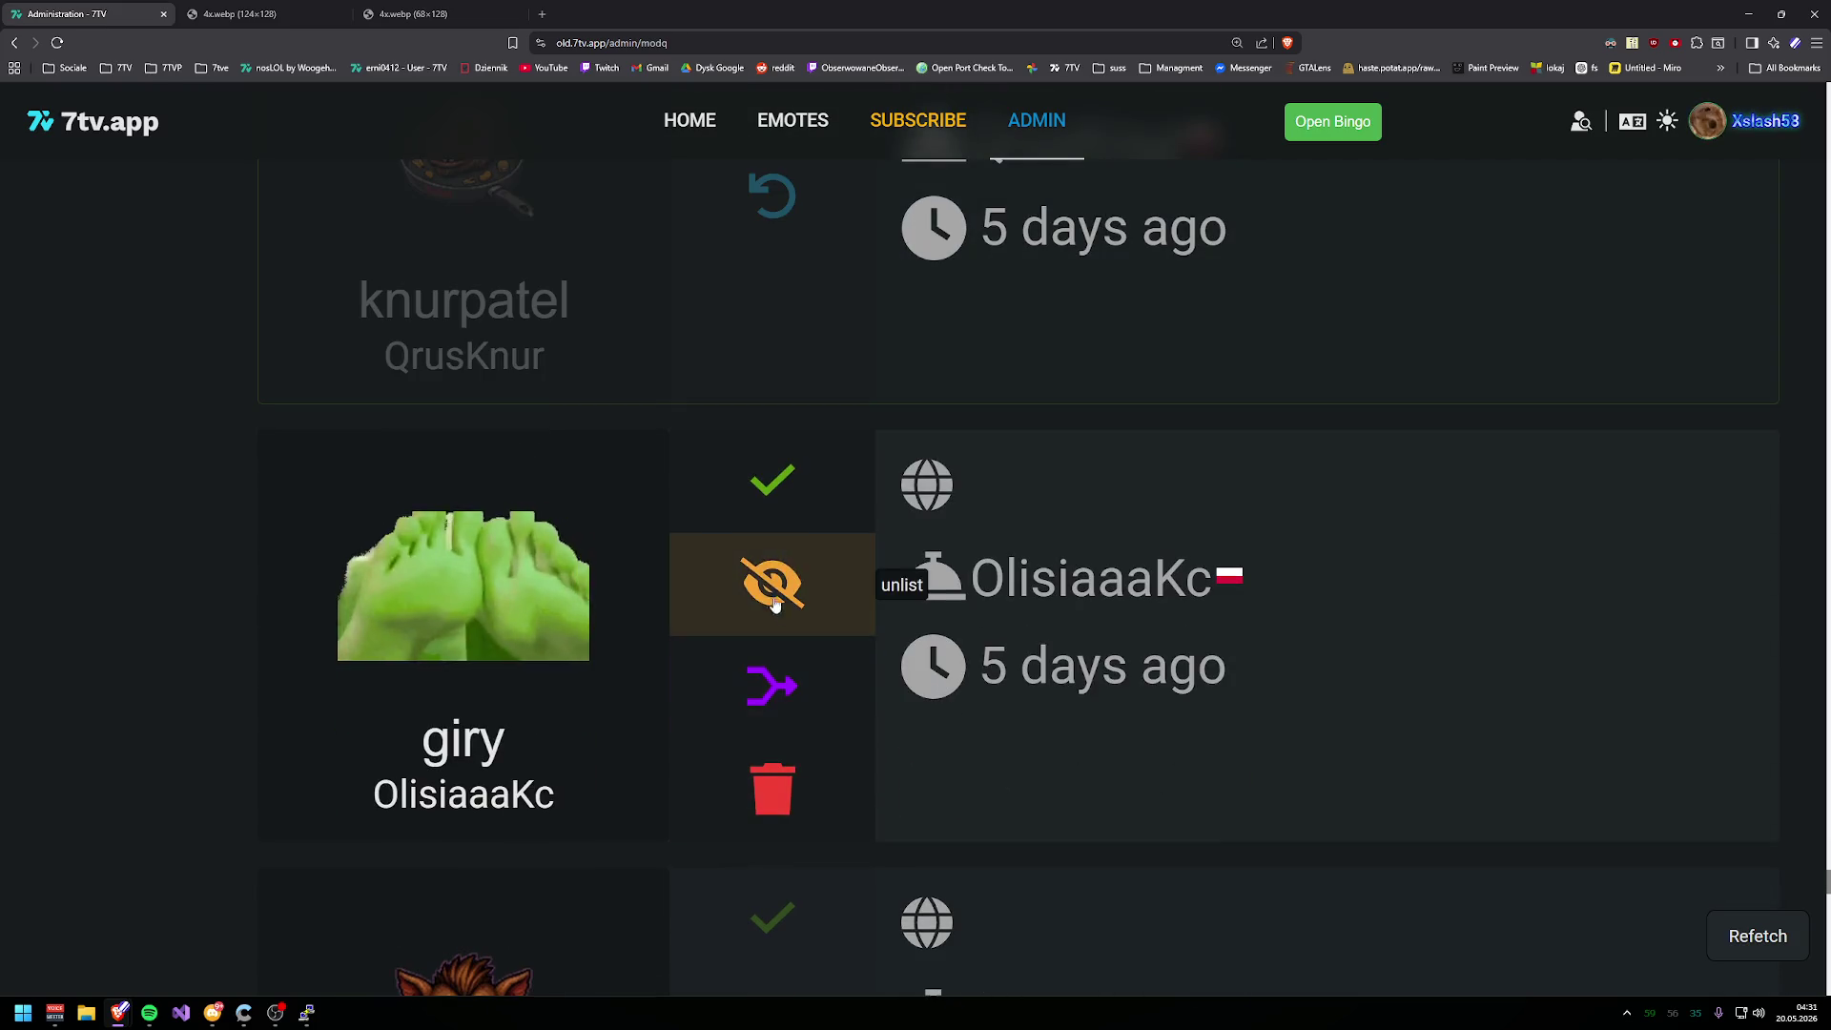
{"action": "left_click", "coordinate": [756, 505]}
{"action": "scroll", "coordinate": [718, 529], "scroll_direction": "down", "scroll_amount": 4}
- Approve knursad, Romeo, knurlol, knurrzyg, knurmix and mondry
{"action": "left_click", "coordinate": [763, 554]}
{"action": "scroll", "coordinate": [752, 543], "scroll_direction": "down", "scroll_amount": 4}
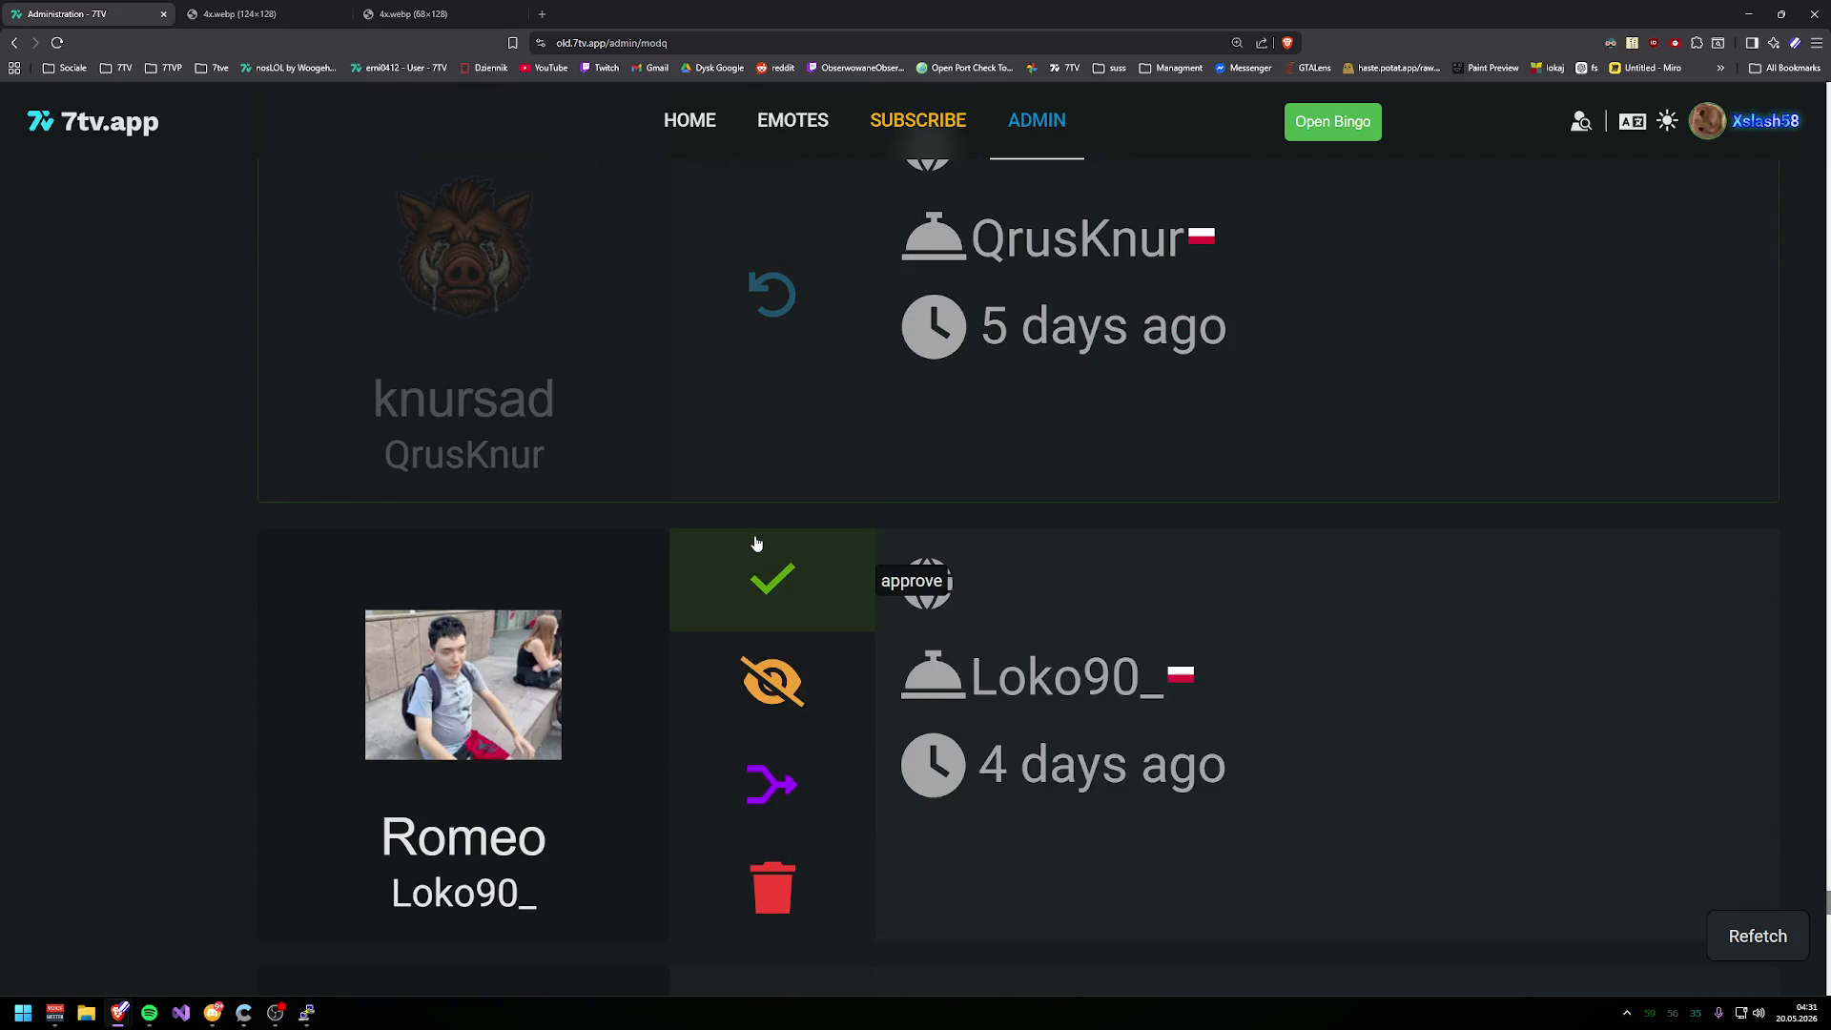
{"action": "left_click", "coordinate": [778, 439]}
{"action": "scroll", "coordinate": [777, 496], "scroll_direction": "down", "scroll_amount": 4}
{"action": "left_click", "coordinate": [777, 544]}
{"action": "scroll", "coordinate": [792, 667], "scroll_direction": "down", "scroll_amount": 4}
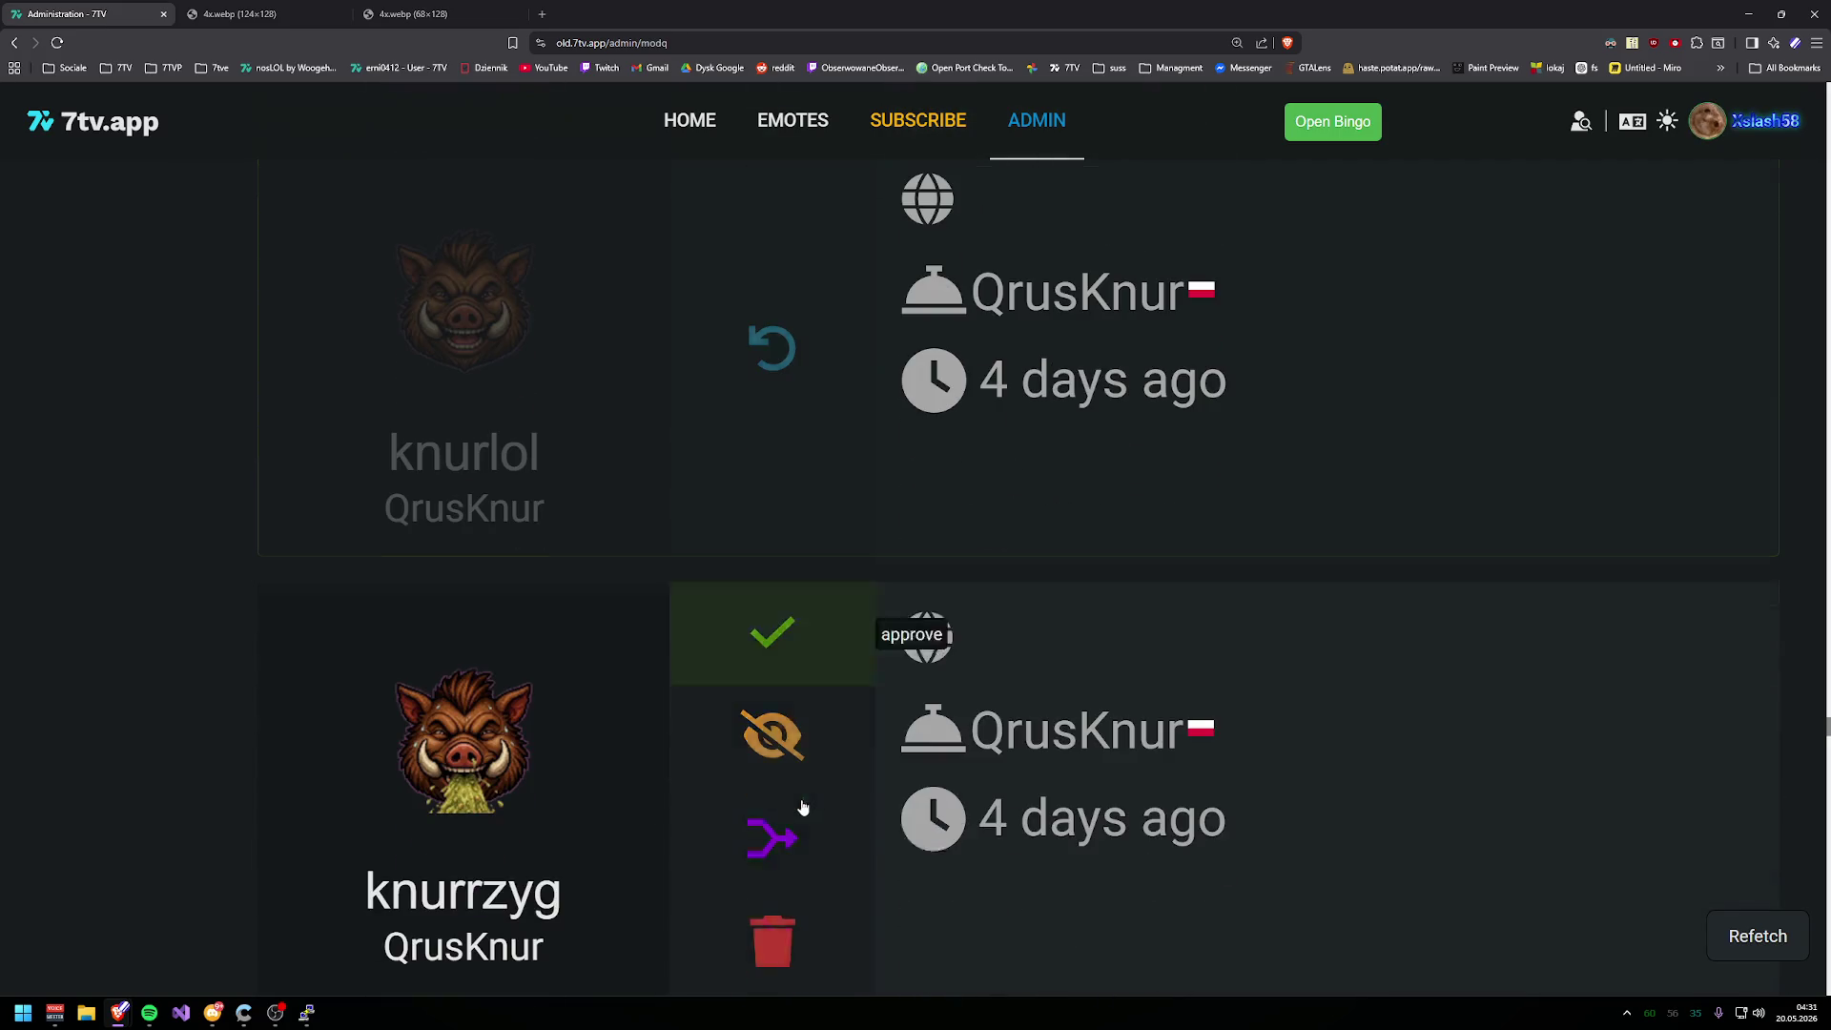
{"action": "left_click", "coordinate": [756, 627]}
{"action": "scroll", "coordinate": [767, 725], "scroll_direction": "down", "scroll_amount": 4}
{"action": "left_click", "coordinate": [772, 637]}
{"action": "scroll", "coordinate": [771, 735], "scroll_direction": "down", "scroll_amount": 4}
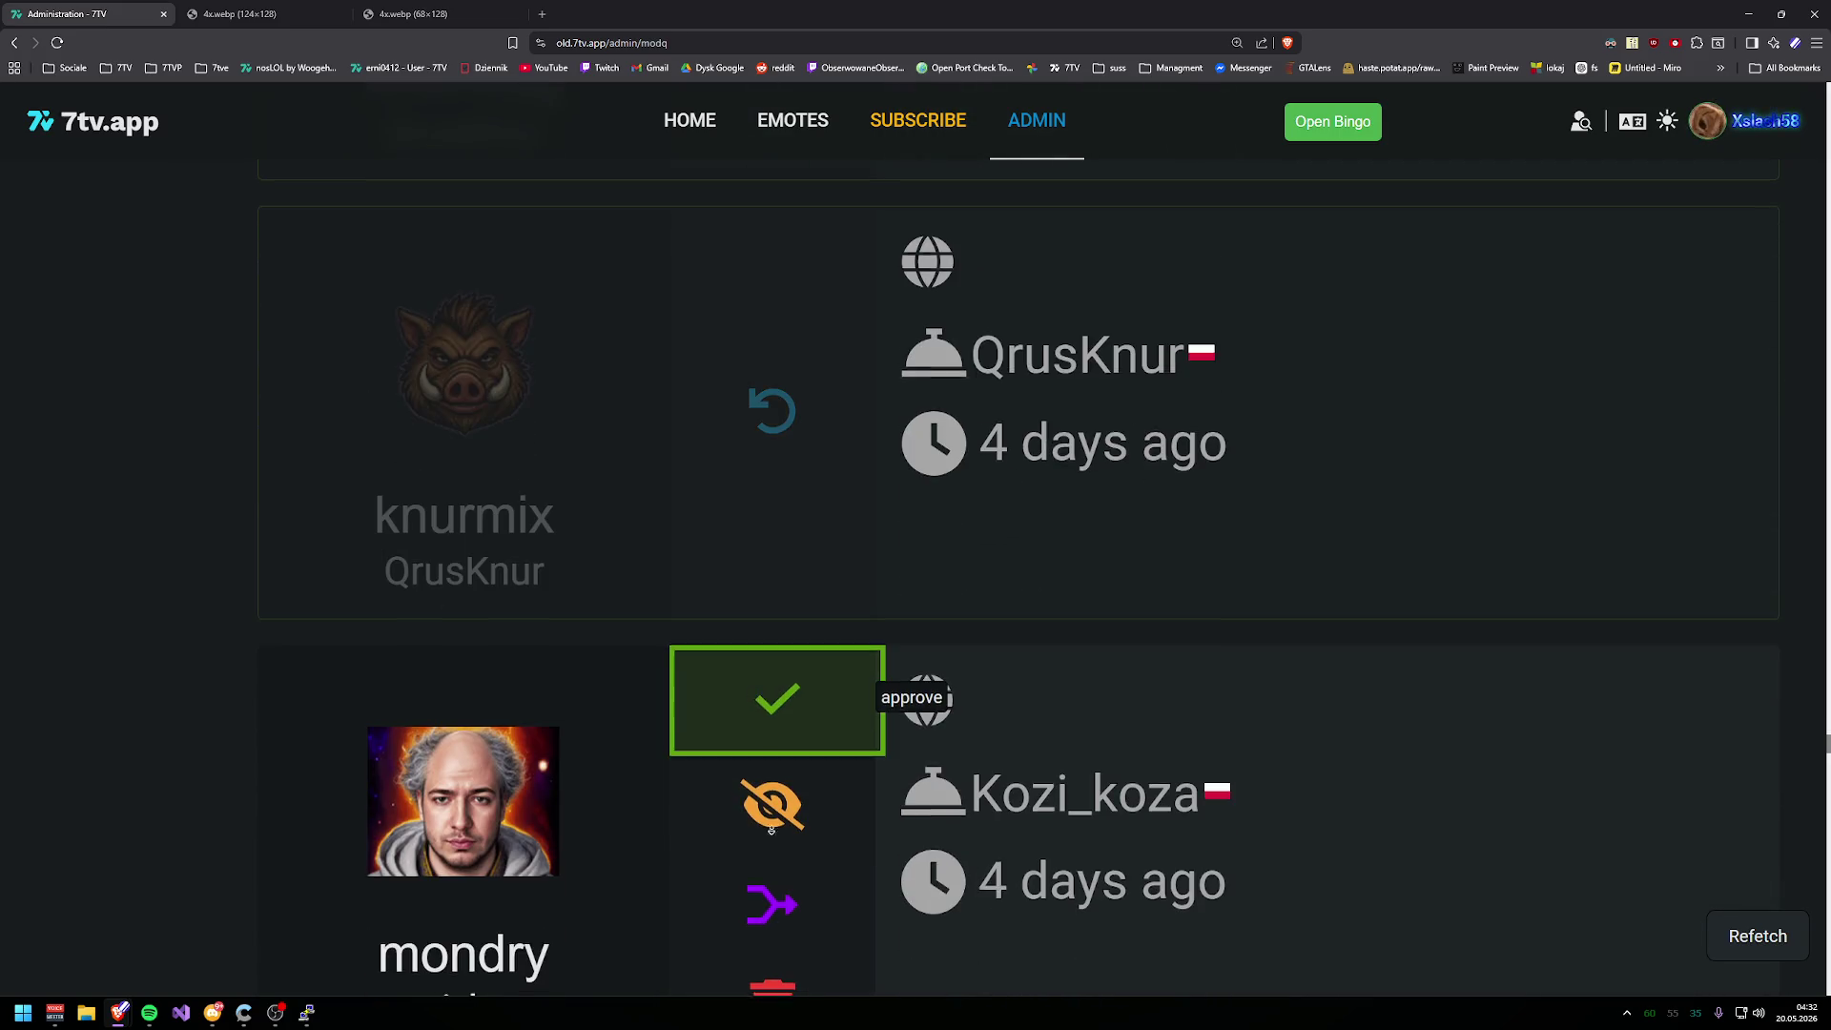
{"action": "left_click", "coordinate": [772, 734]}
{"action": "scroll", "coordinate": [763, 763], "scroll_direction": "down", "scroll_amount": 4}
- Approve gildia, katering2, JHbelka, boobs, liwiaJAM and unc
{"action": "left_click", "coordinate": [763, 858]}
{"action": "scroll", "coordinate": [811, 764], "scroll_direction": "down", "scroll_amount": 4}
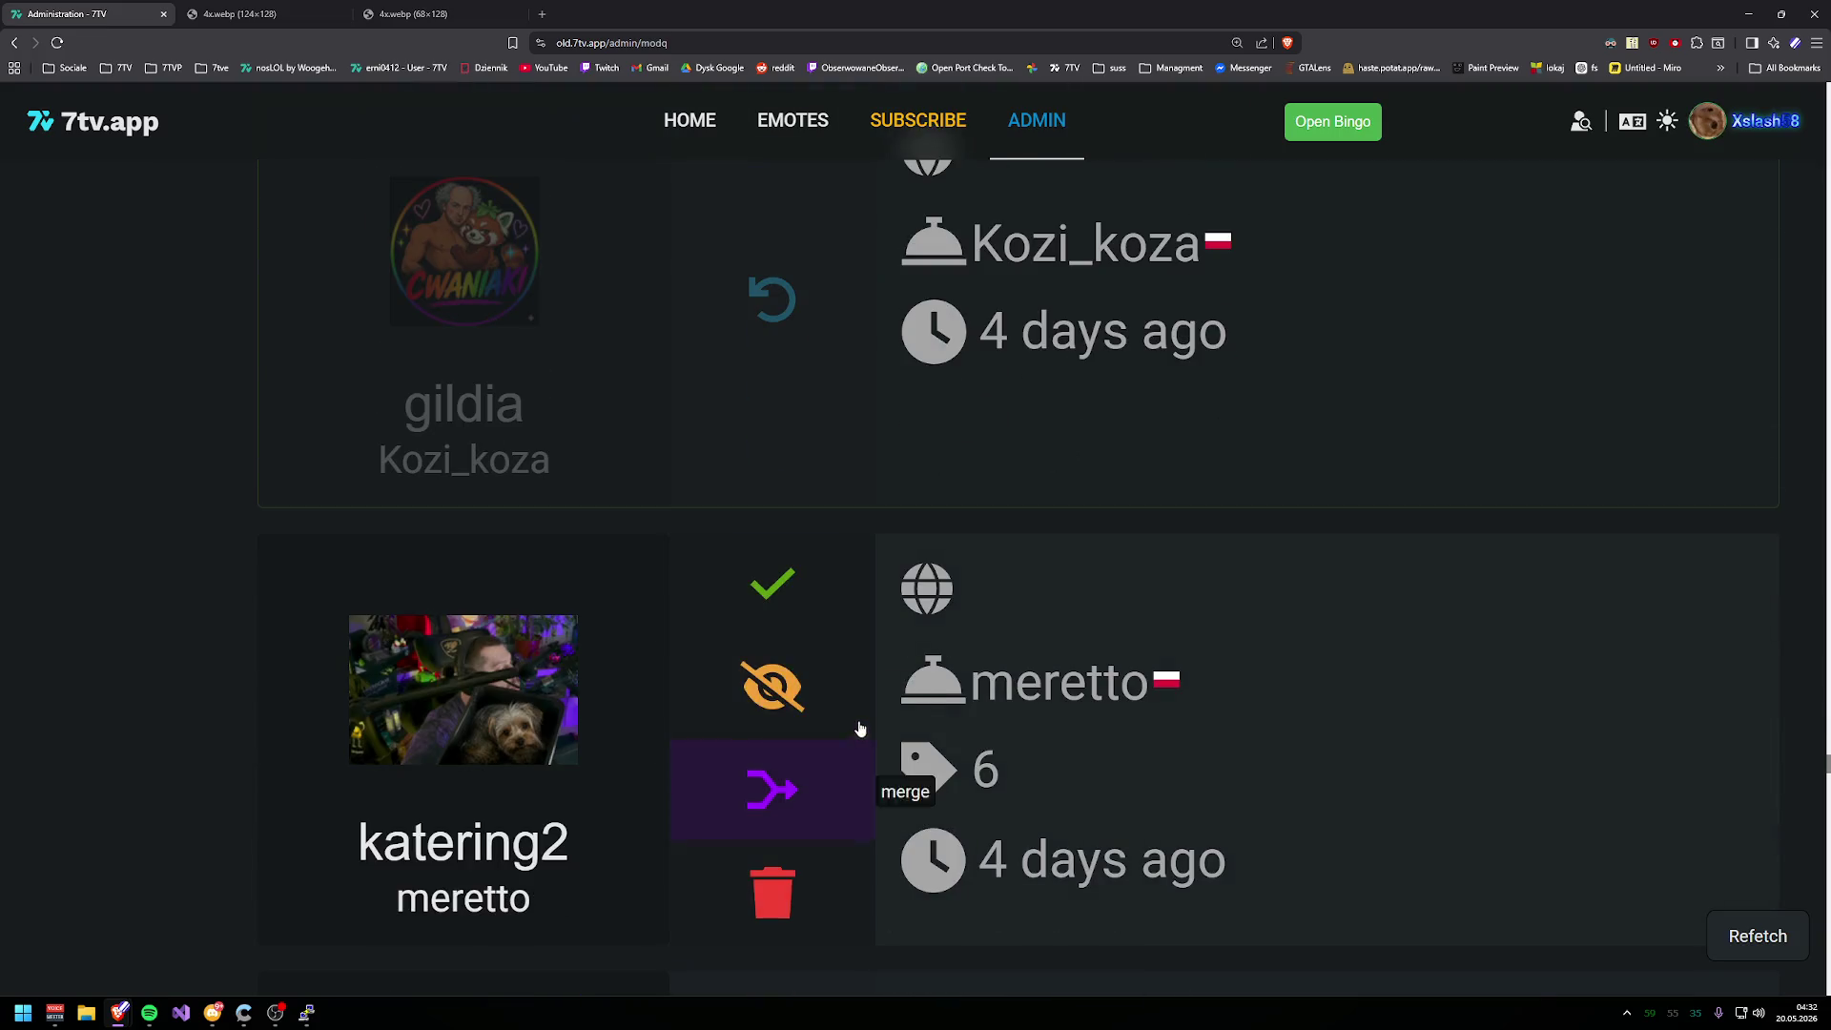
{"action": "left_click", "coordinate": [808, 584]}
{"action": "scroll", "coordinate": [791, 610], "scroll_direction": "down", "scroll_amount": 4}
{"action": "left_click", "coordinate": [776, 621]}
{"action": "scroll", "coordinate": [763, 572], "scroll_direction": "down", "scroll_amount": 4}
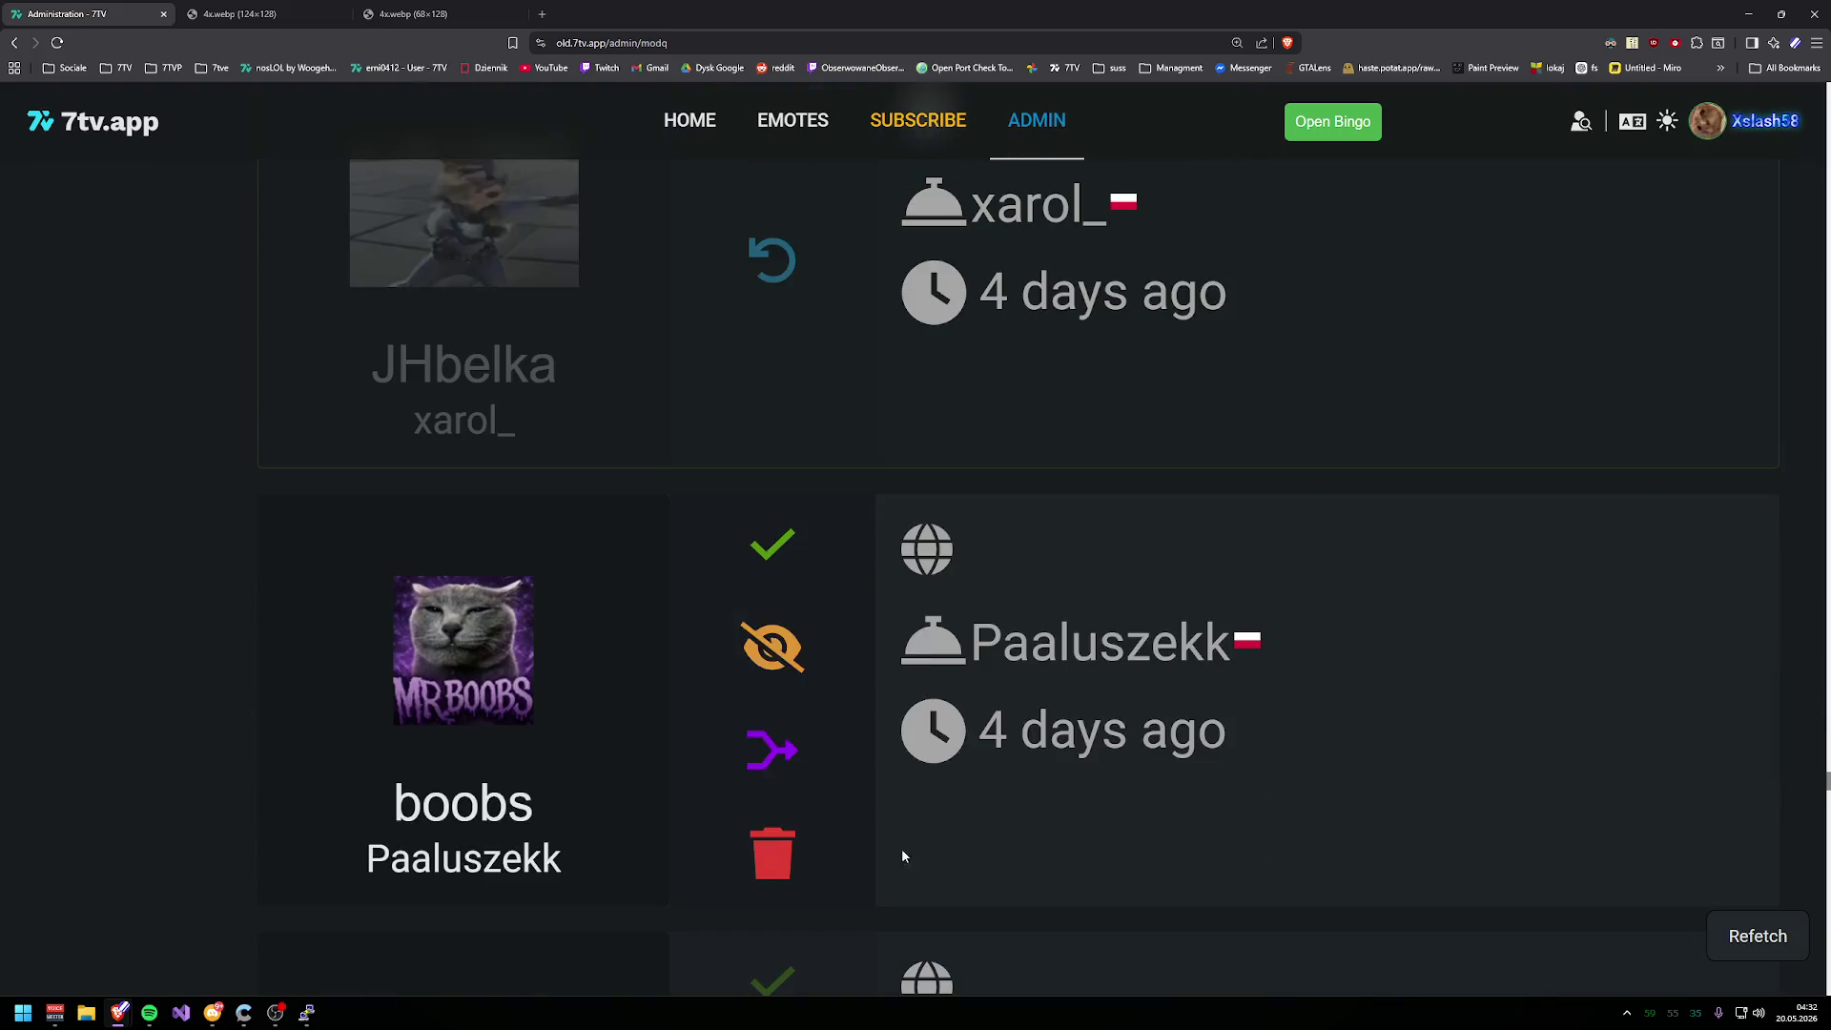
{"action": "left_click", "coordinate": [745, 529]}
{"action": "scroll", "coordinate": [829, 817], "scroll_direction": "down", "scroll_amount": 4}
{"action": "left_click", "coordinate": [762, 642]}
{"action": "scroll", "coordinate": [768, 763], "scroll_direction": "down", "scroll_amount": 4}
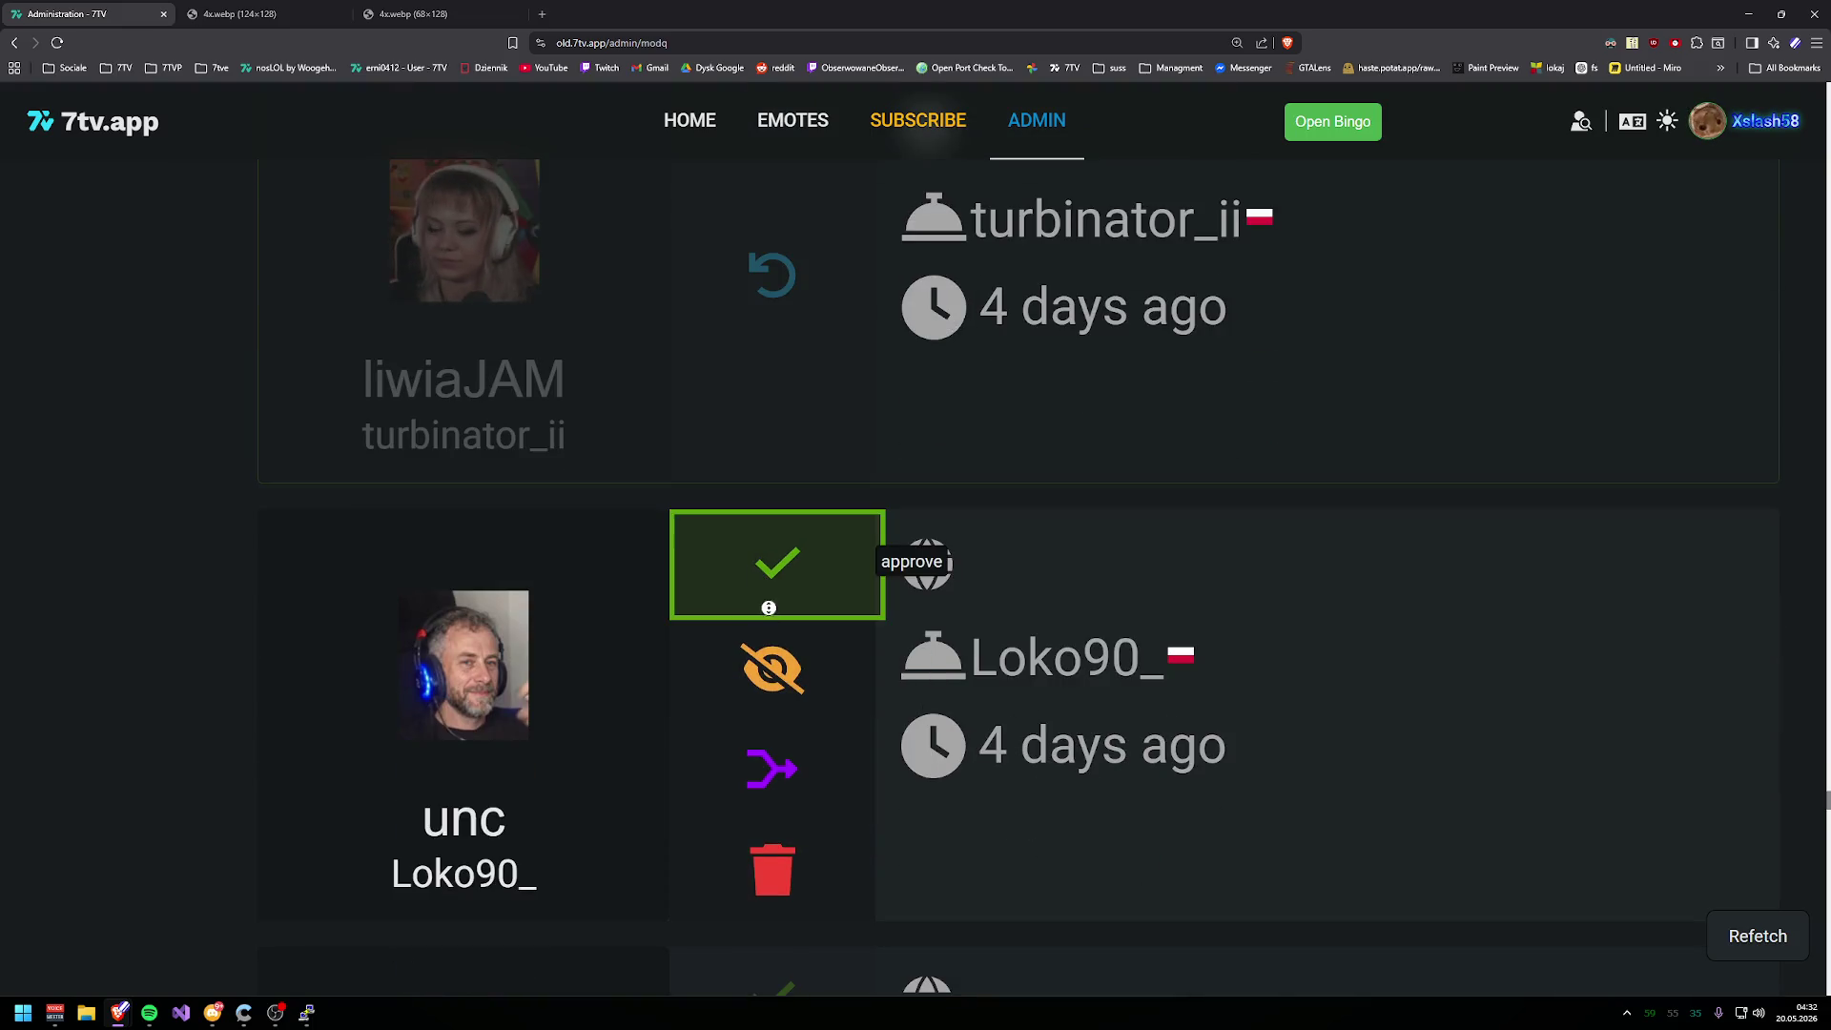
{"action": "left_click", "coordinate": [769, 605]}
{"action": "scroll", "coordinate": [754, 628], "scroll_direction": "down", "scroll_amount": 4}
- Settle the fjucias request and delete the alestary request
{"action": "left_click", "coordinate": [770, 573]}
{"action": "scroll", "coordinate": [749, 556], "scroll_direction": "down", "scroll_amount": 4}
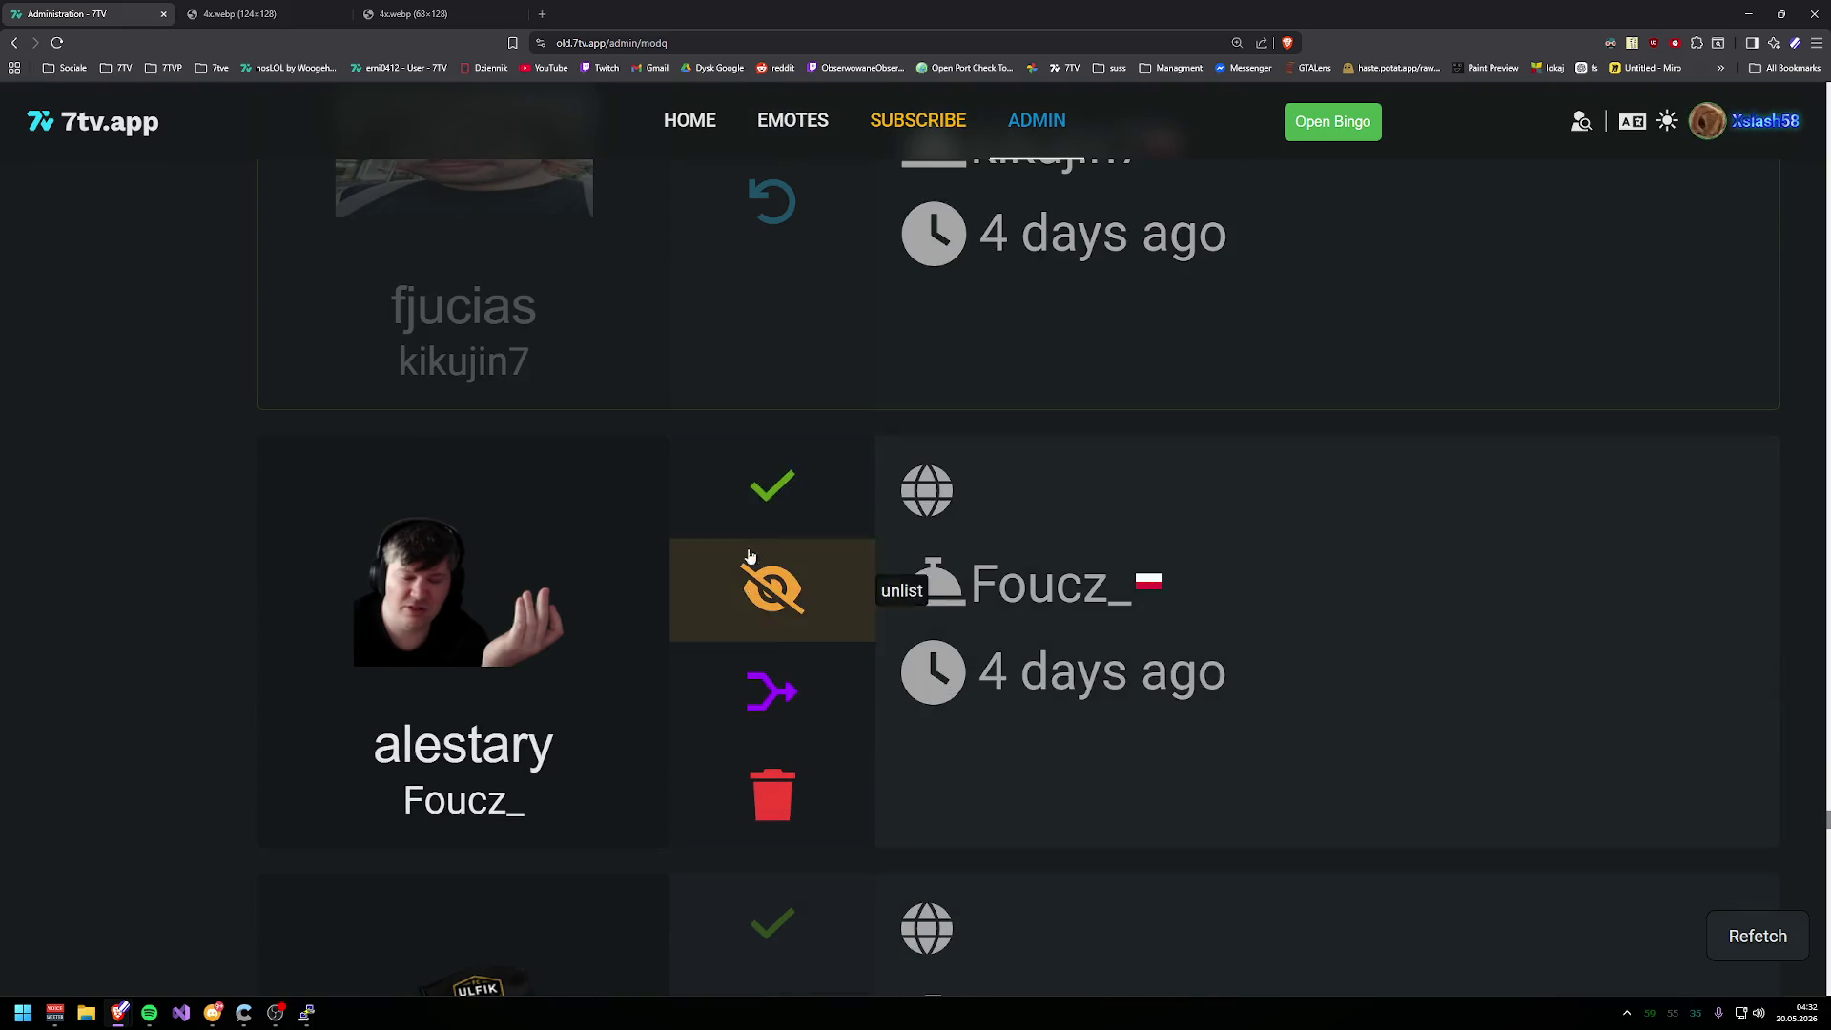
{"action": "left_click", "coordinate": [770, 846]}
{"action": "key", "text": "Return"}
{"action": "scroll", "coordinate": [918, 752], "scroll_direction": "down", "scroll_amount": 4}
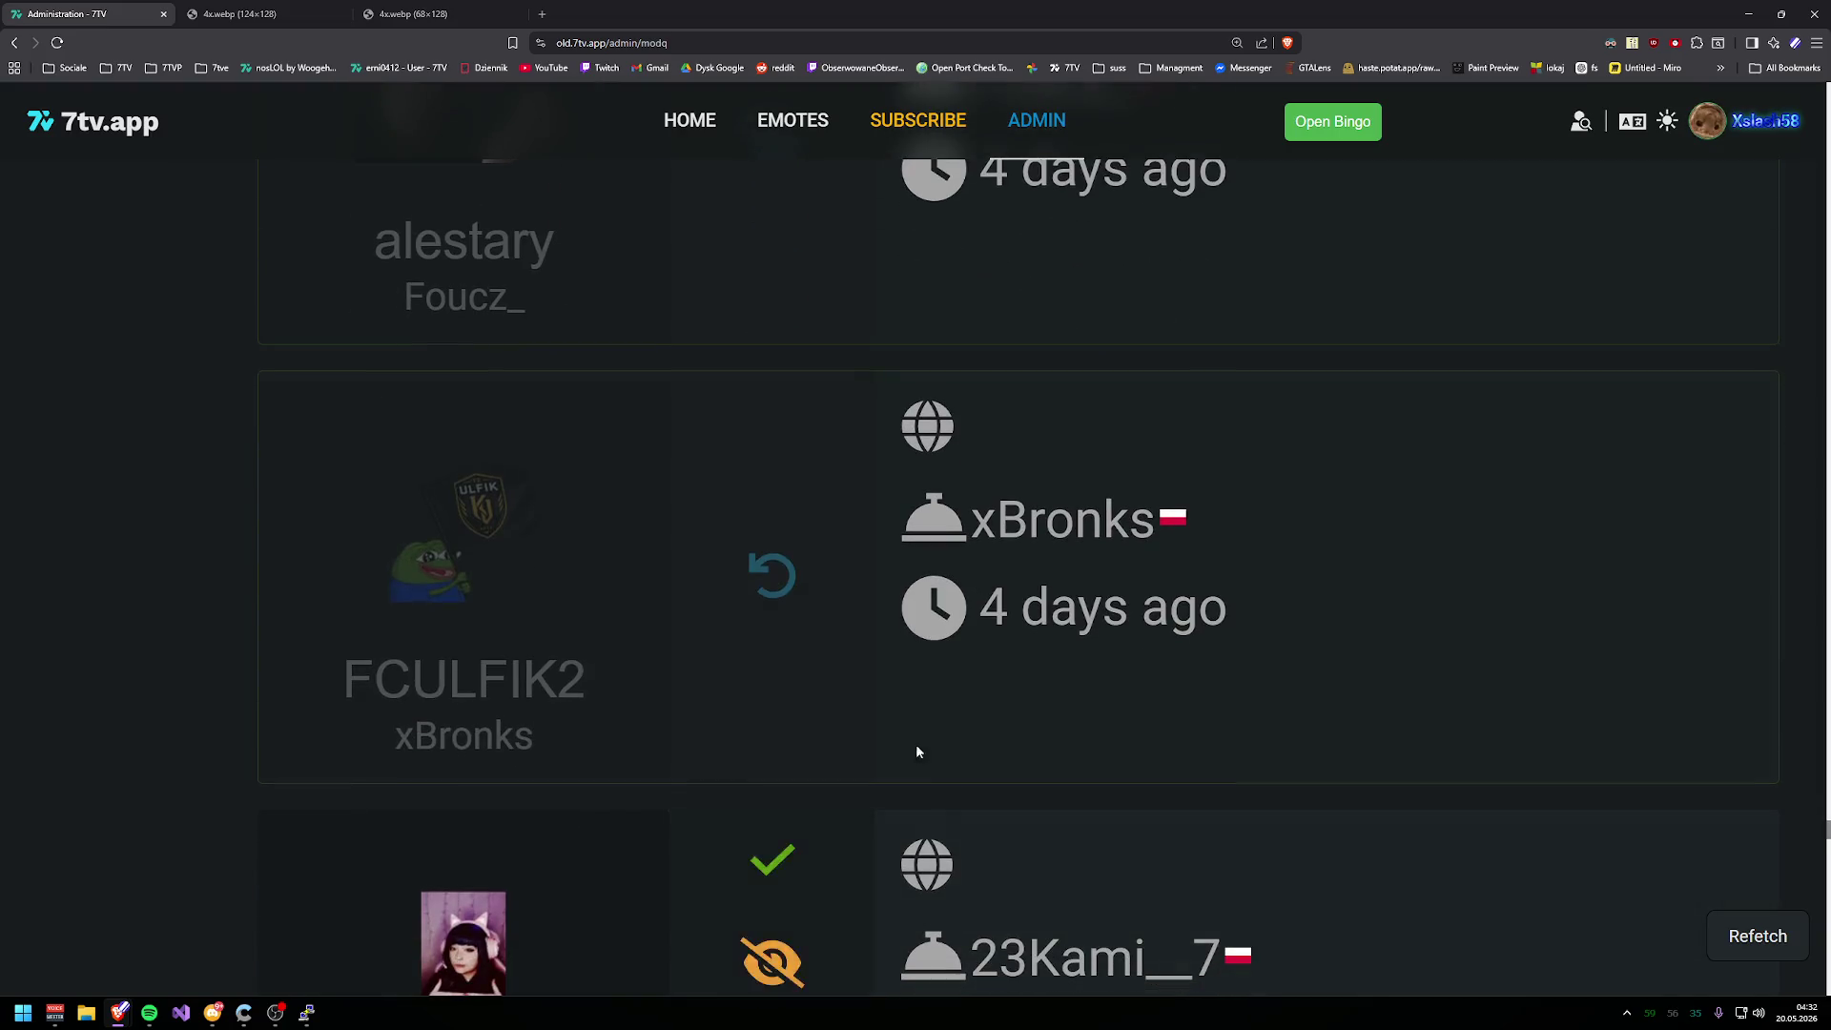
{"action": "scroll", "coordinate": [918, 753], "scroll_direction": "down", "scroll_amount": 5}
- Approve daga, PIPKA, zrobcos, zrubcosp, andrewtate and the following requests up to :clairLOL:
{"action": "left_click", "coordinate": [773, 306]}
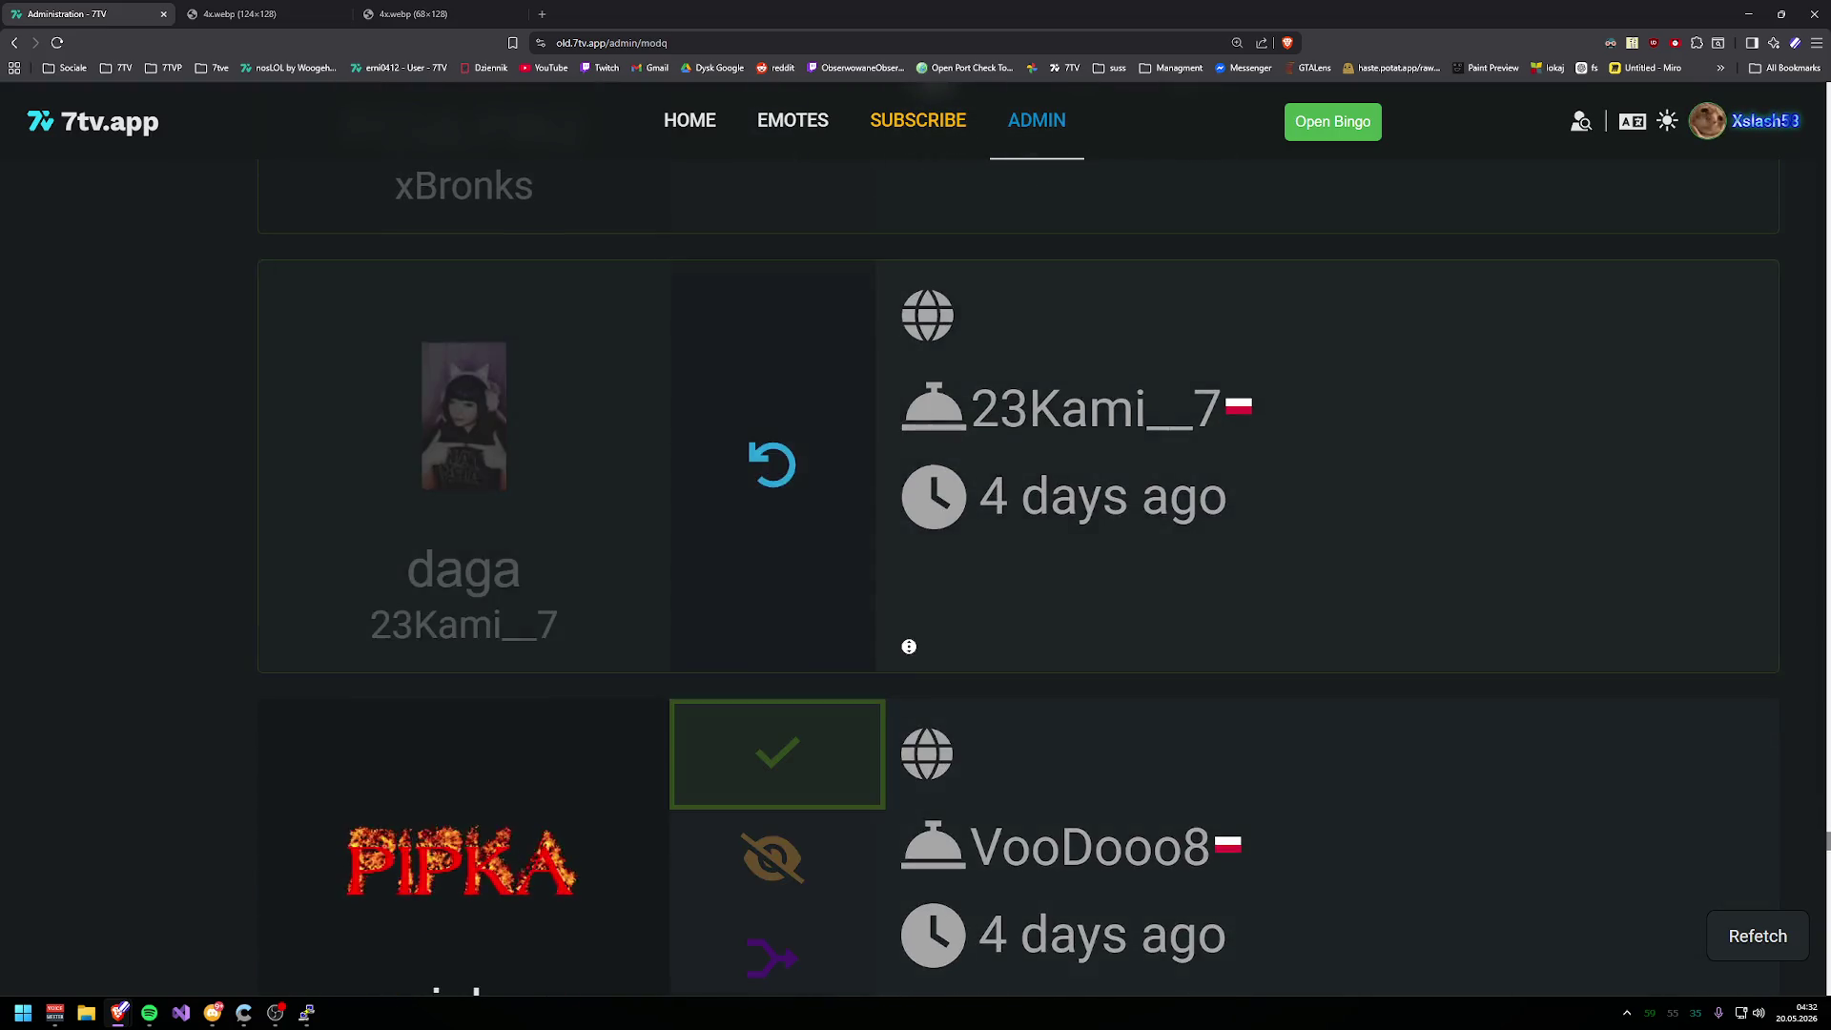
{"action": "left_click", "coordinate": [777, 753]}
{"action": "scroll", "coordinate": [782, 665], "scroll_direction": "down", "scroll_amount": 5}
{"action": "left_click", "coordinate": [782, 515]}
{"action": "scroll", "coordinate": [801, 519], "scroll_direction": "down", "scroll_amount": 5}
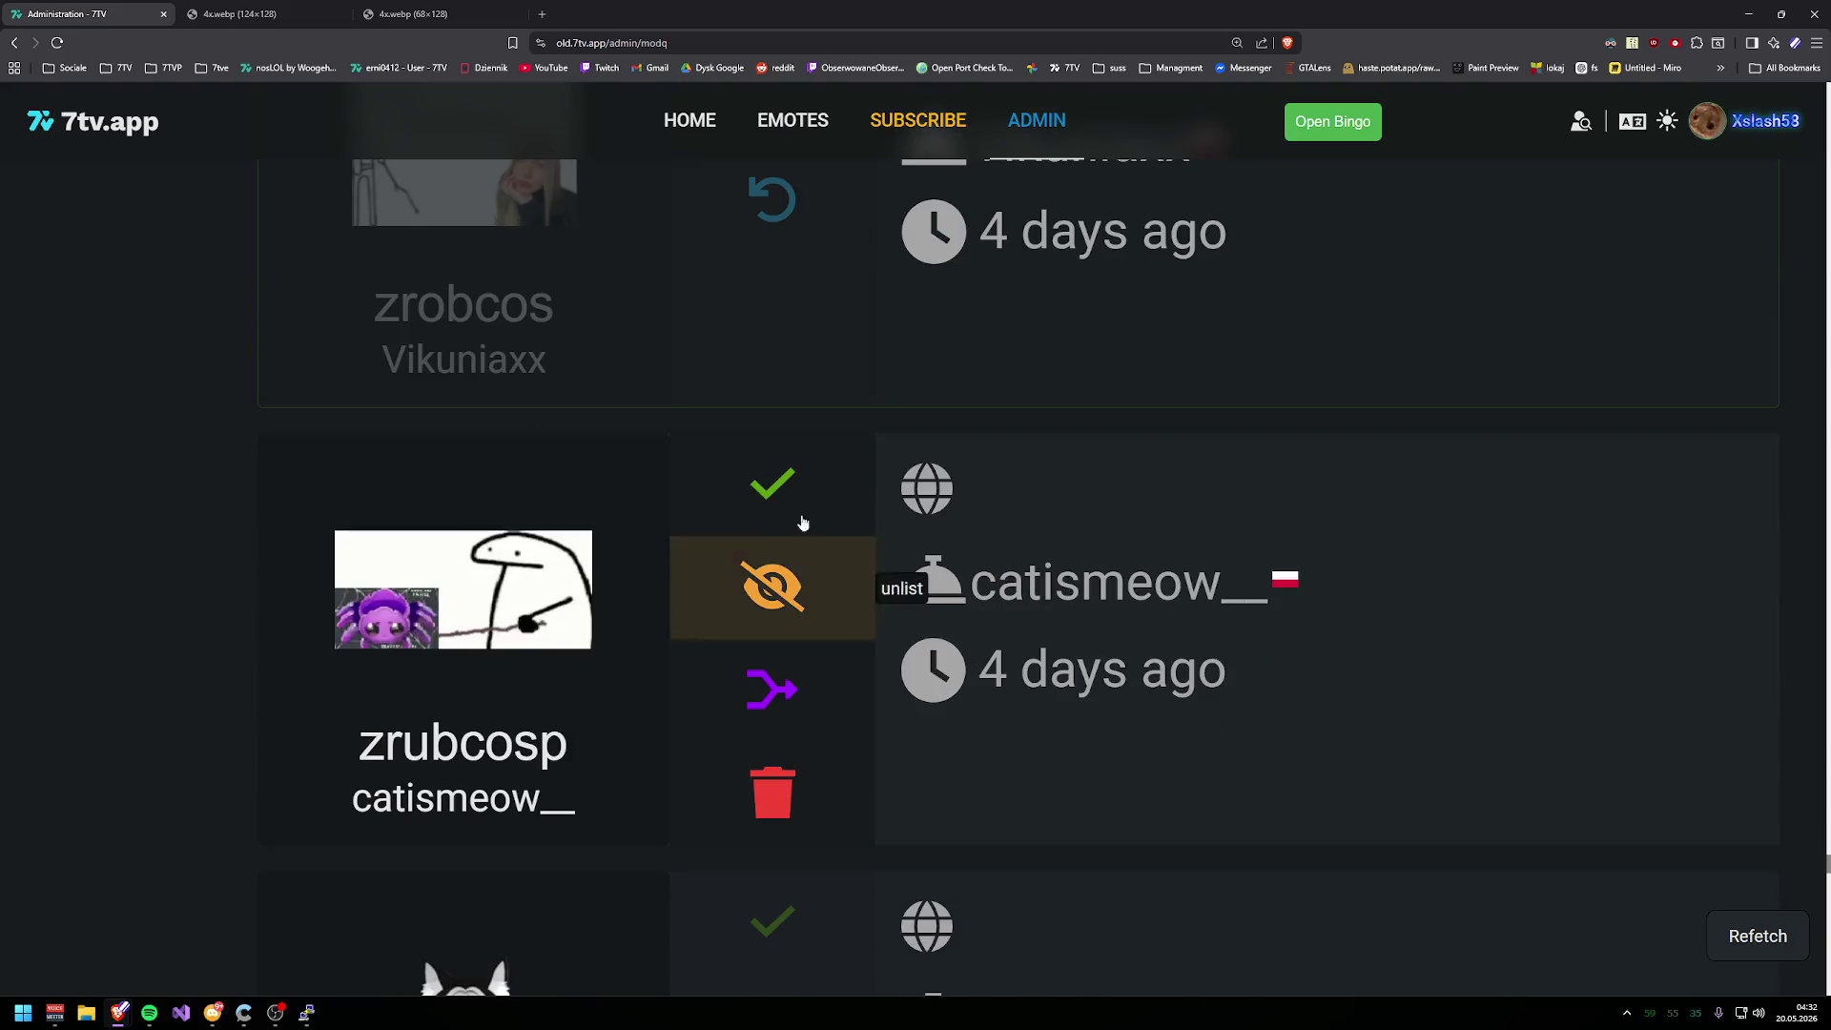
{"action": "left_click", "coordinate": [736, 461]}
{"action": "scroll", "coordinate": [735, 462], "scroll_direction": "down", "scroll_amount": 5}
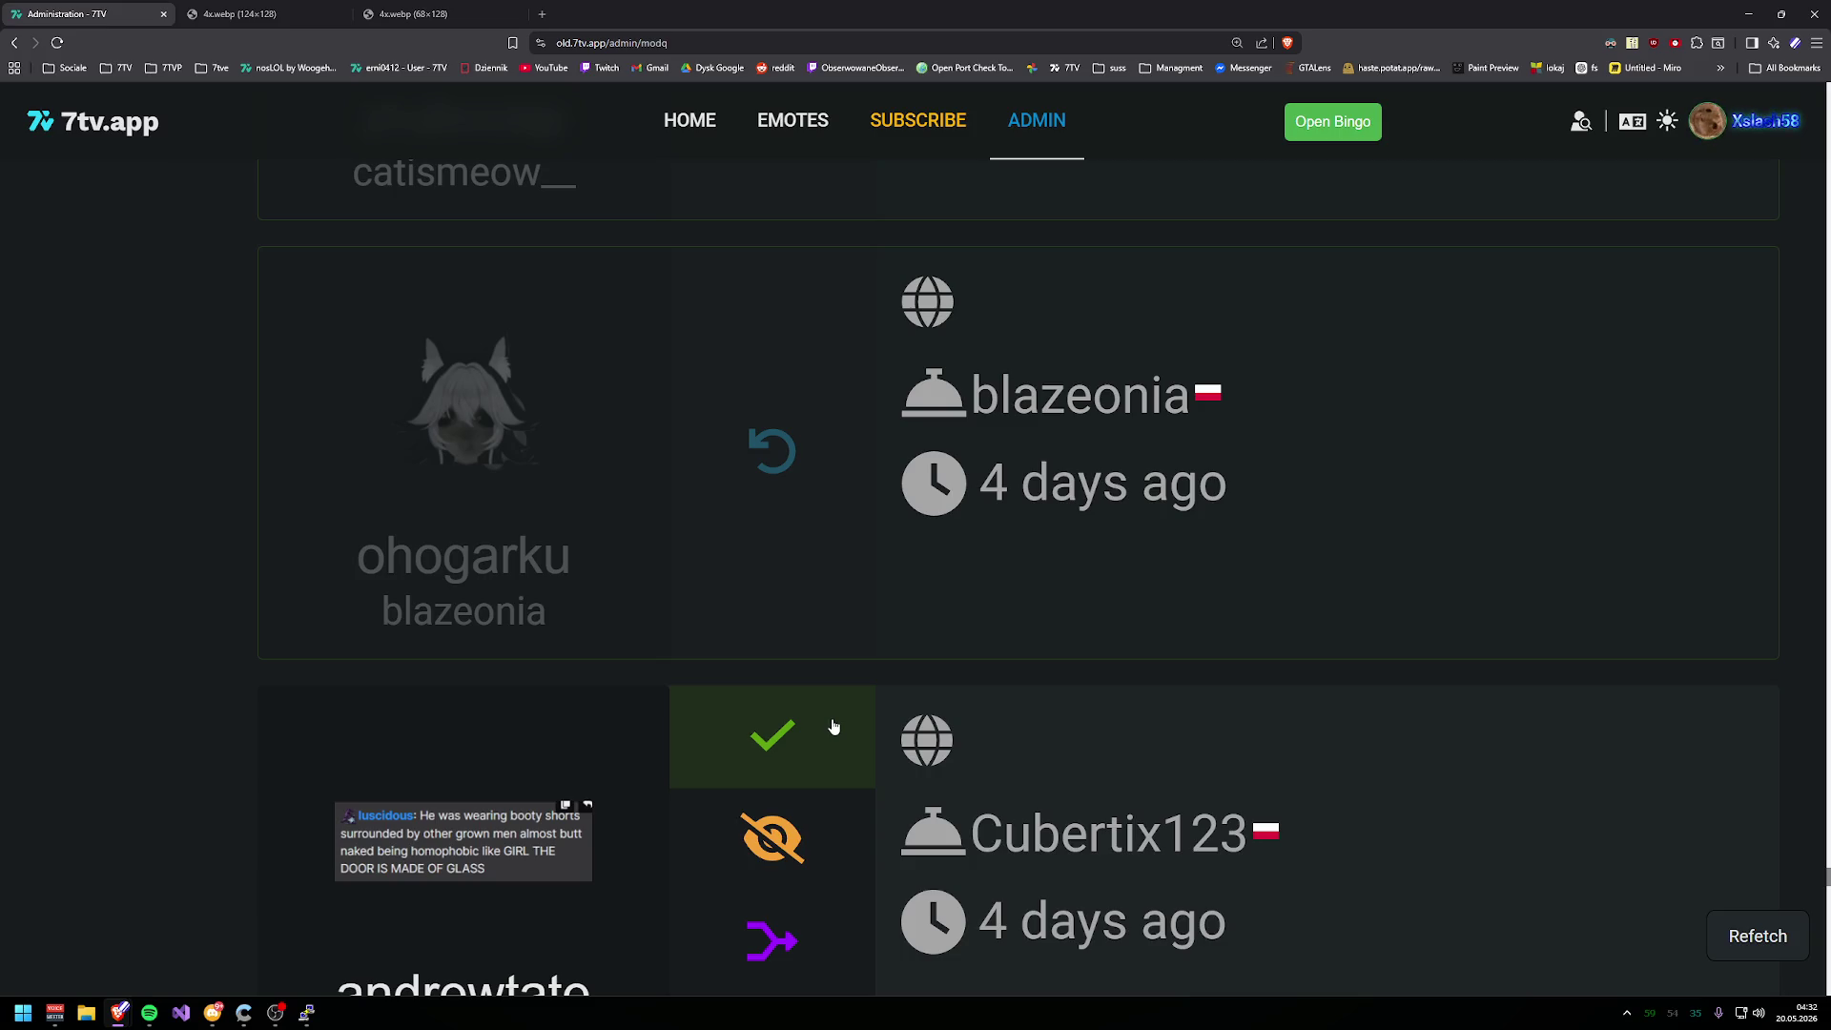
{"action": "left_click", "coordinate": [867, 730]}
{"action": "scroll", "coordinate": [866, 677], "scroll_direction": "down", "scroll_amount": 5}
{"action": "left_click", "coordinate": [862, 665]}
{"action": "scroll", "coordinate": [805, 633], "scroll_direction": "down", "scroll_amount": 5}
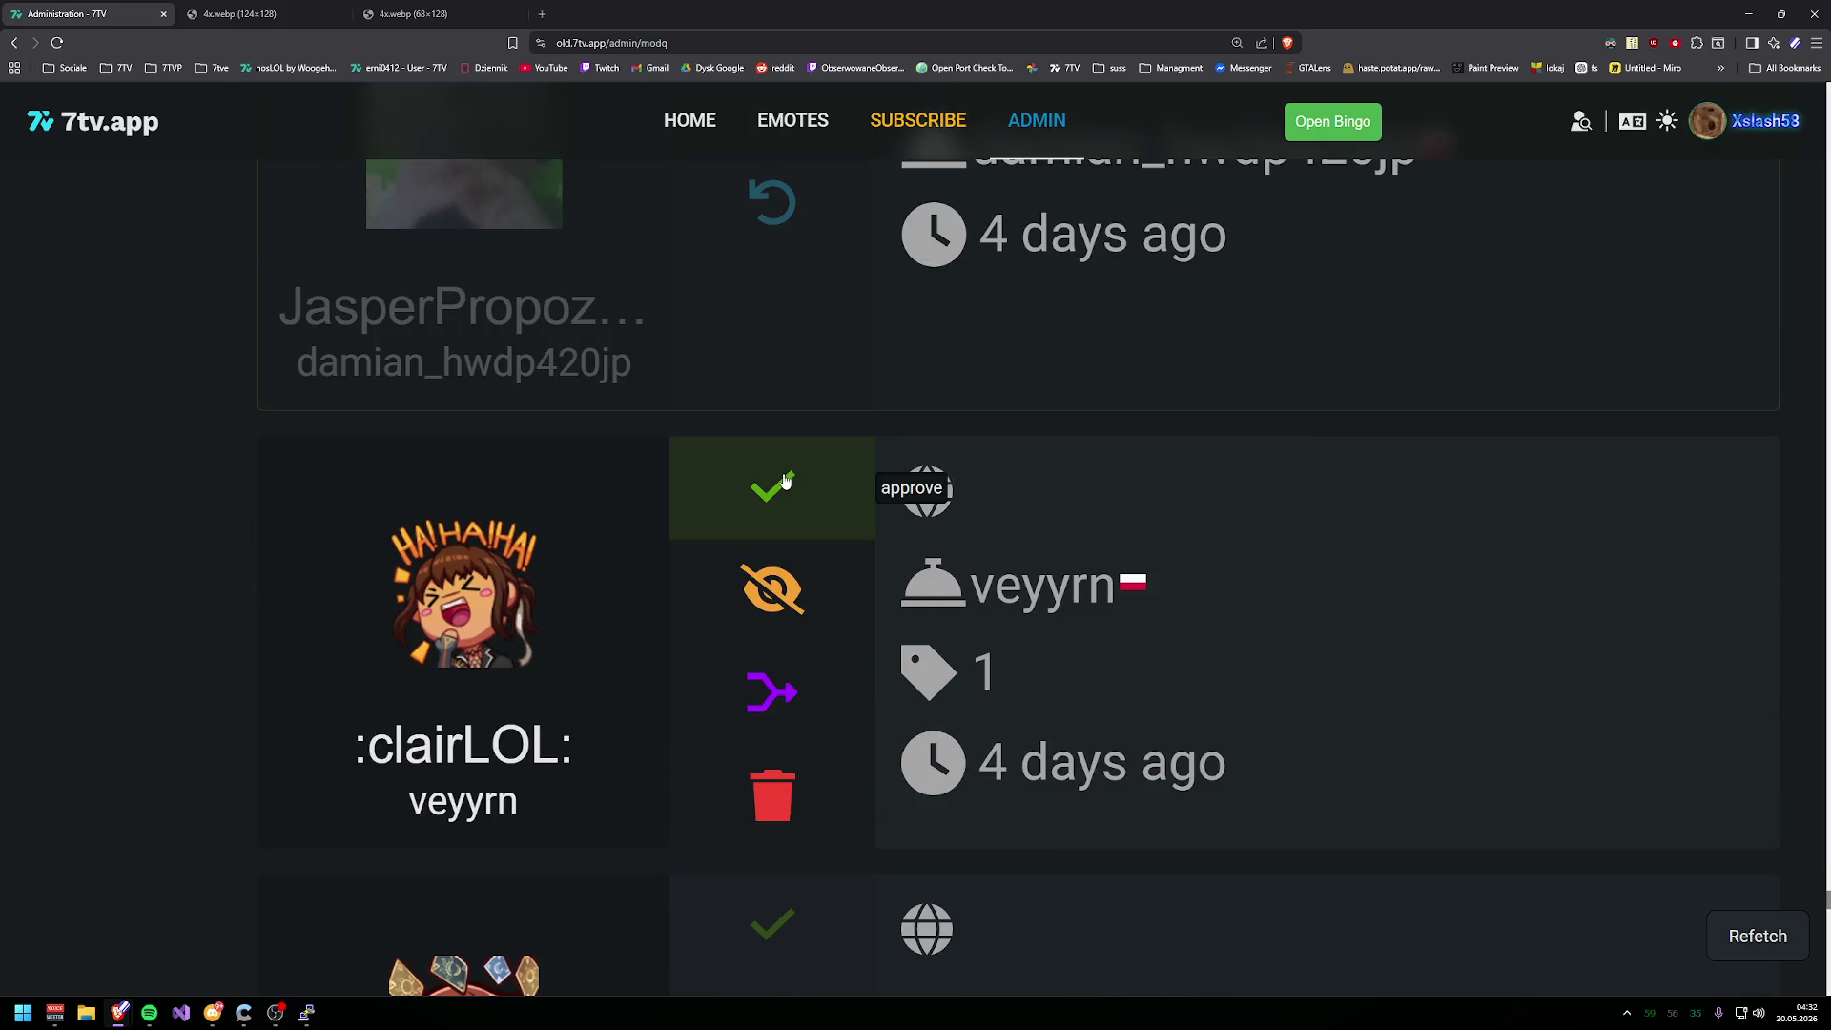
{"action": "left_click", "coordinate": [785, 481]}
{"action": "scroll", "coordinate": [783, 513], "scroll_direction": "down", "scroll_amount": 4}
- Save the 128x128 :clairLOL: image to the Pobrane folder under a new file name
{"action": "left_click", "coordinate": [707, 426]}
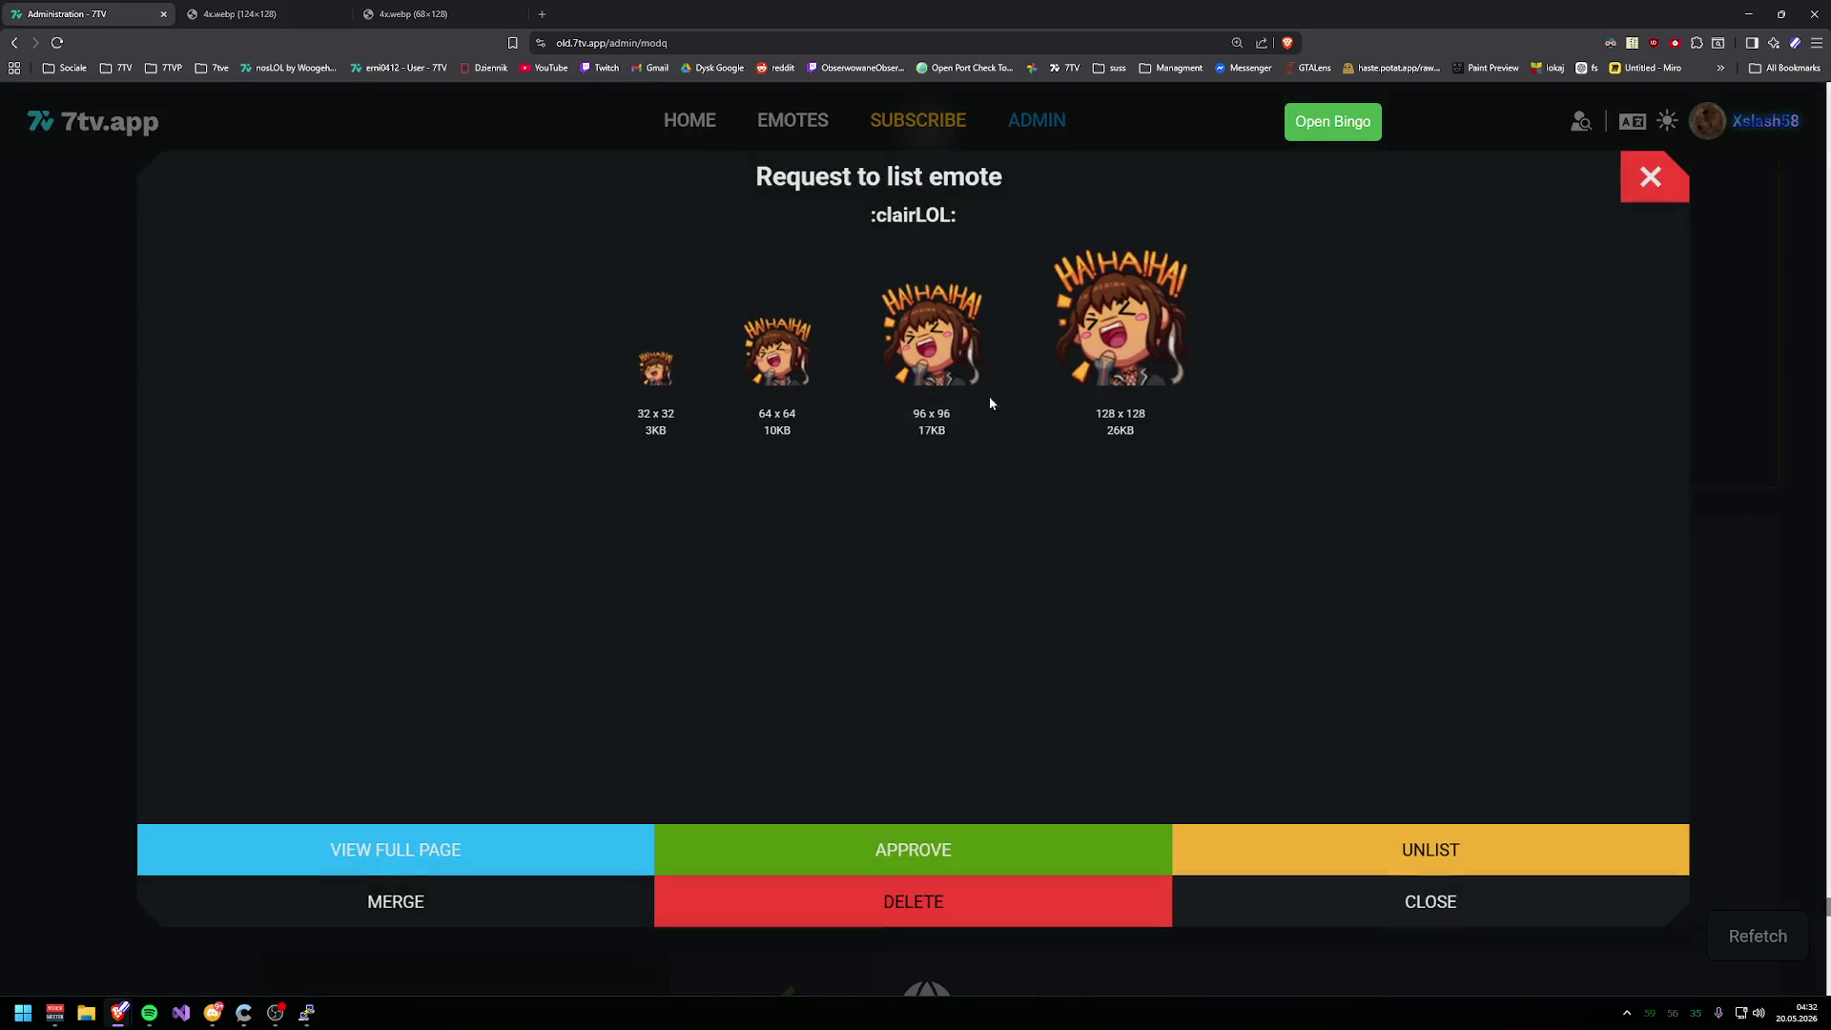
{"action": "left_click", "coordinate": [1103, 414]}
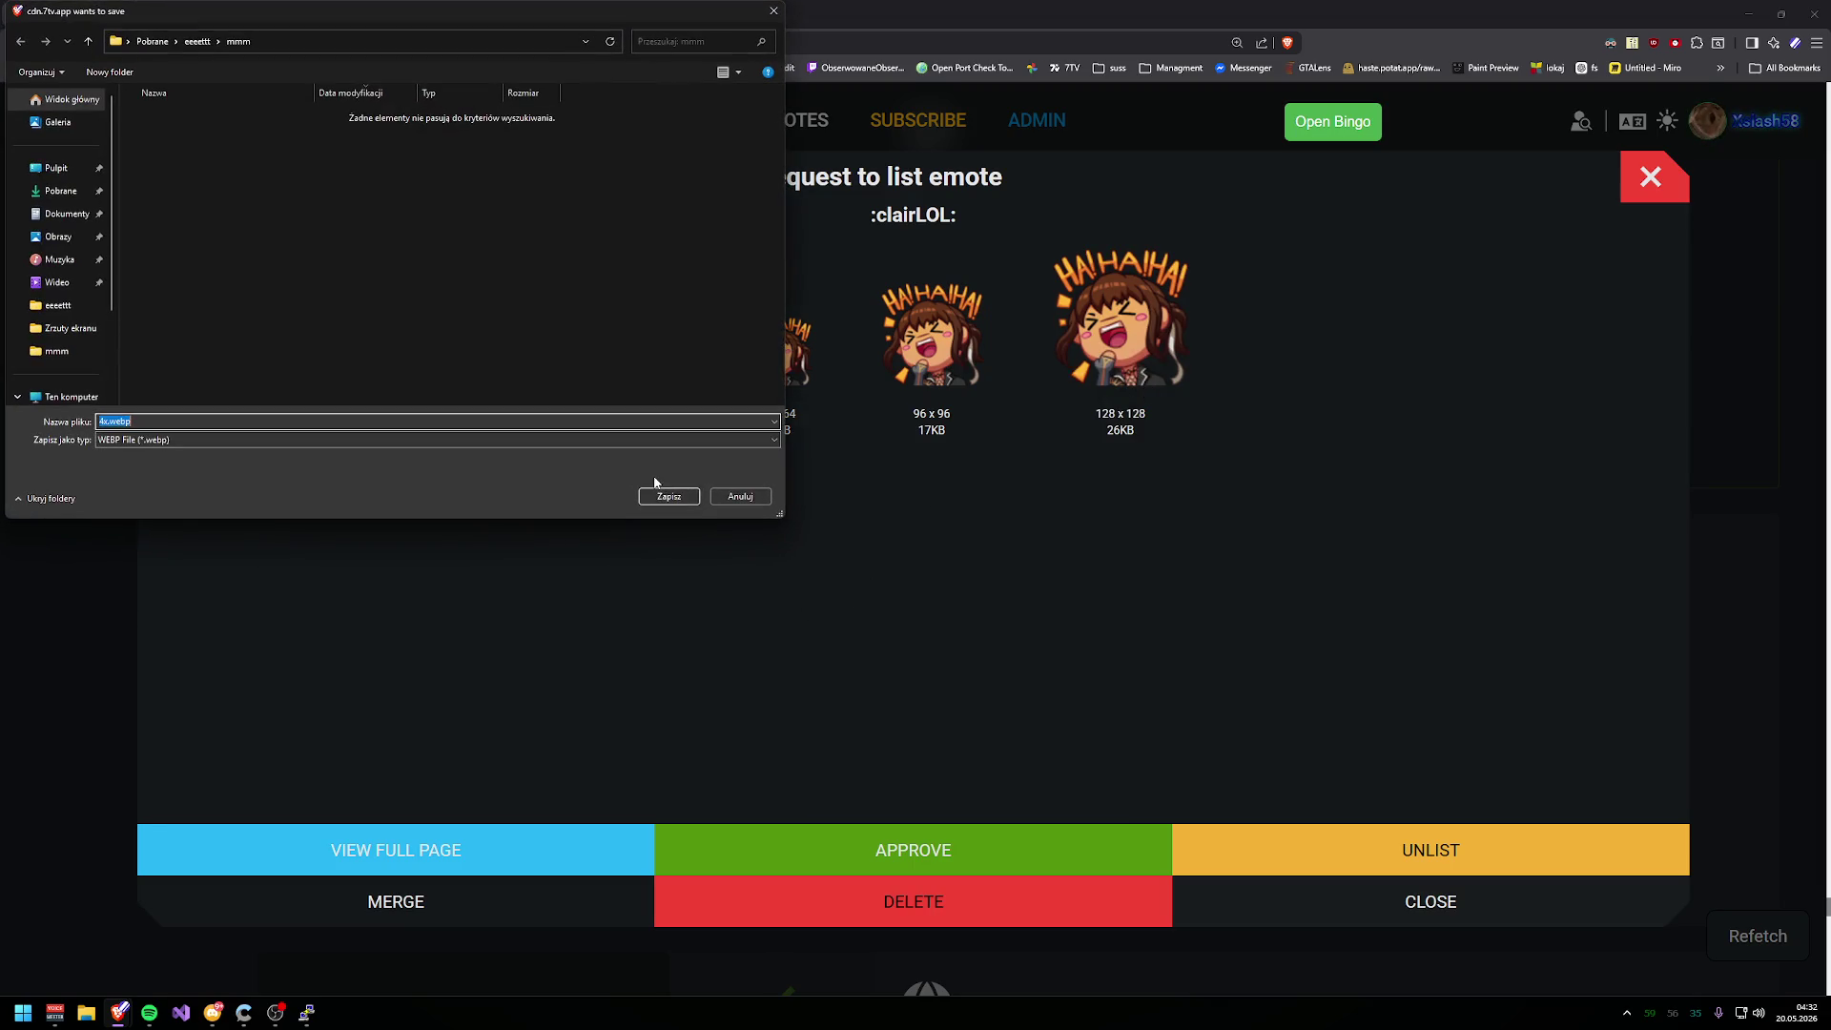
{"action": "left_click", "coordinate": [156, 44]}
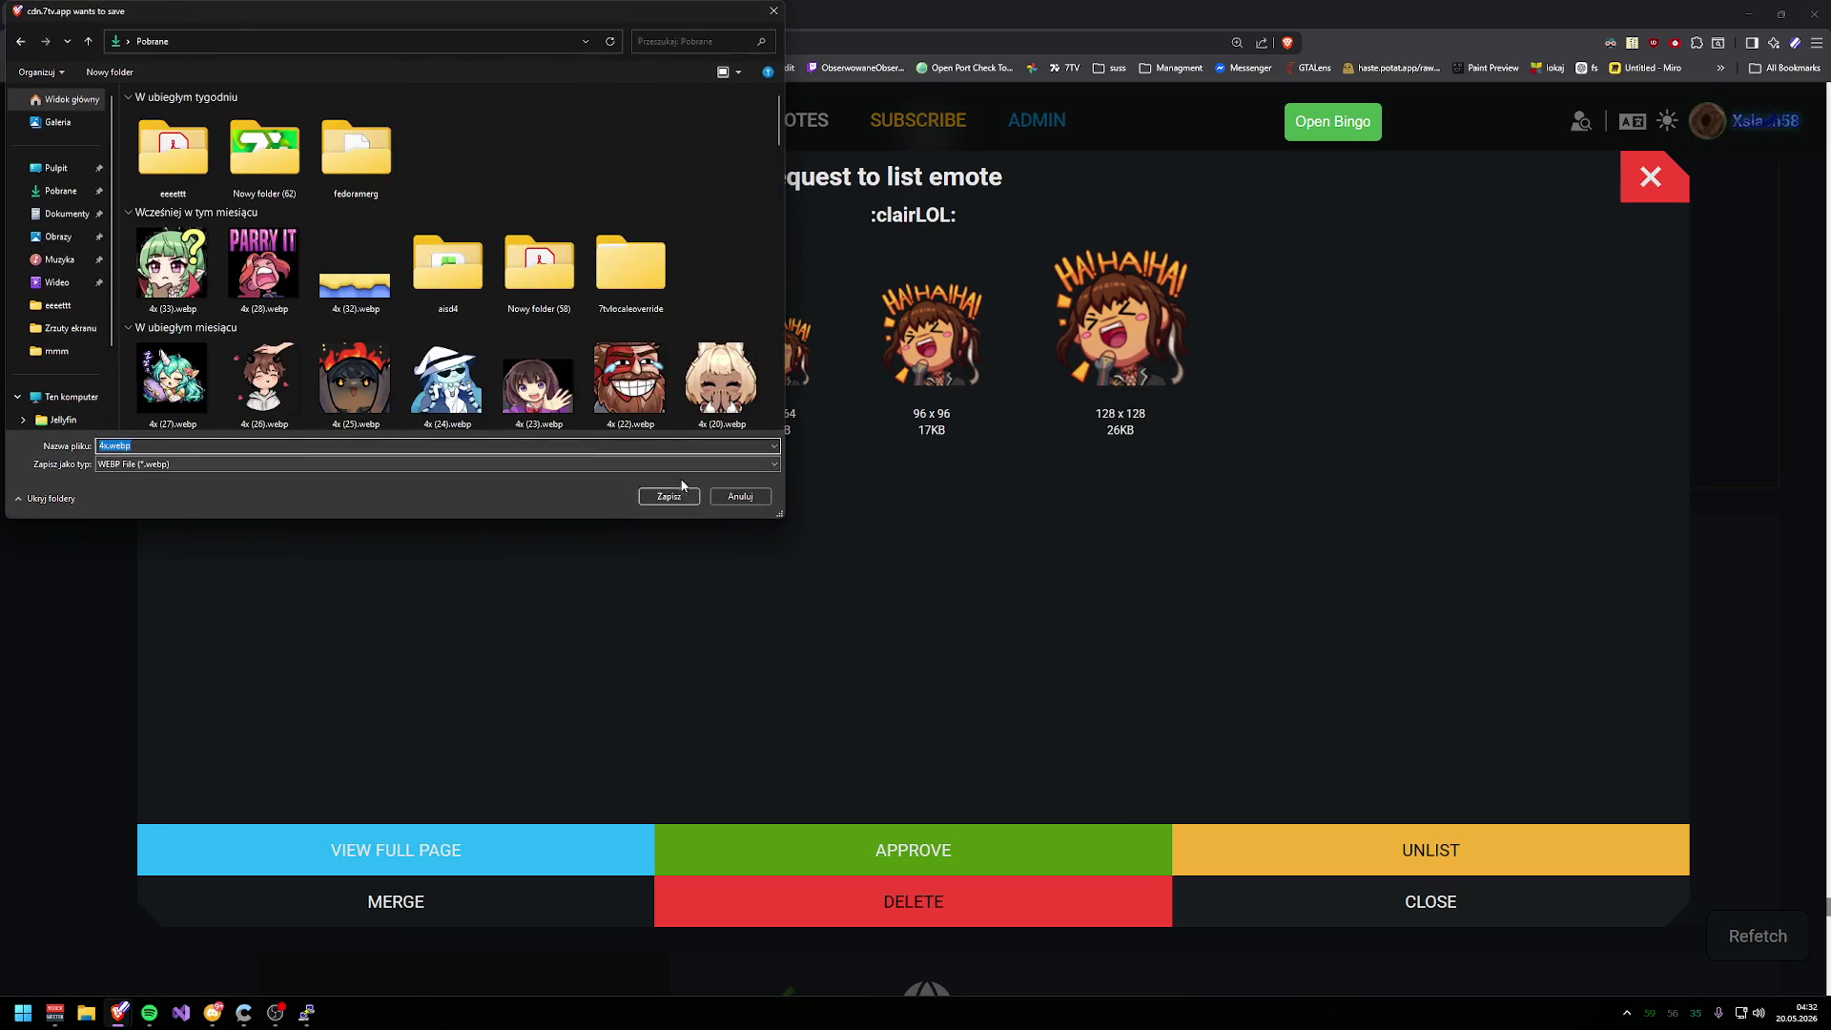
{"action": "left_click", "coordinate": [670, 495]}
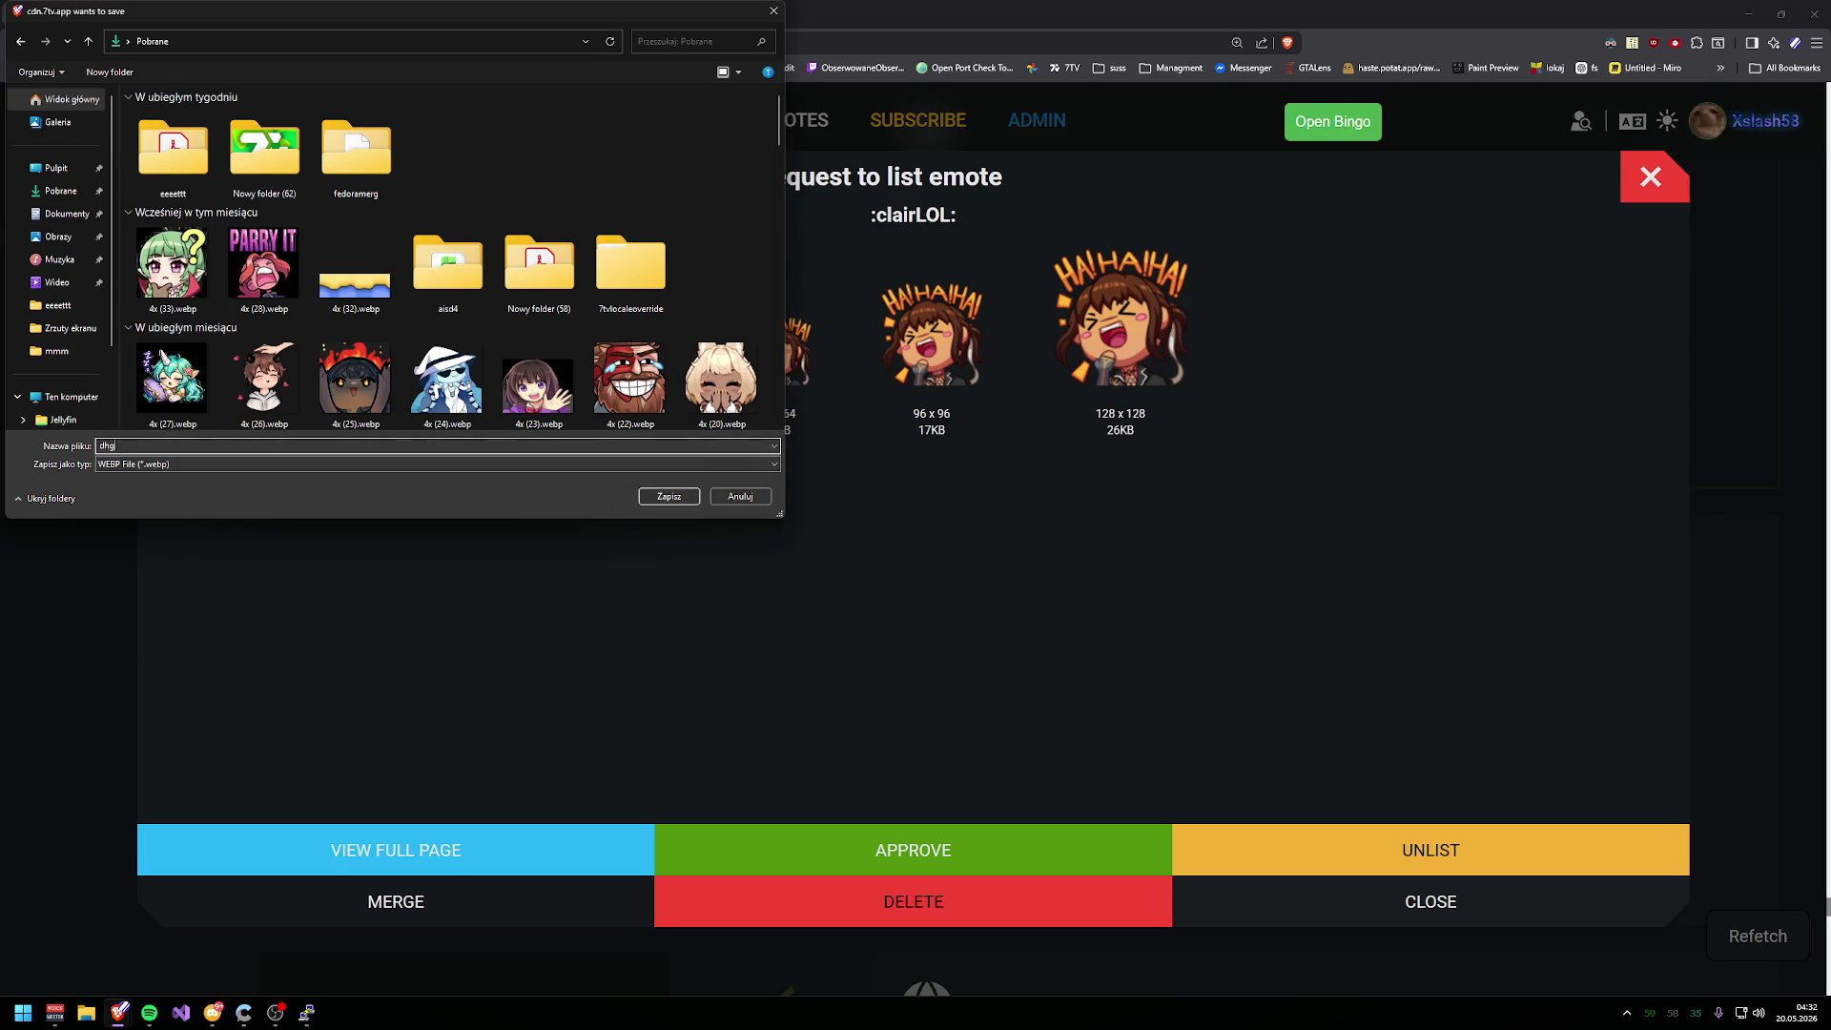
{"action": "left_click", "coordinate": [669, 496]}
- Match the saved image in Twitch Tools Emotes Content ID, then delete the :clairLOL: request
{"action": "left_click", "coordinate": [429, 13]}
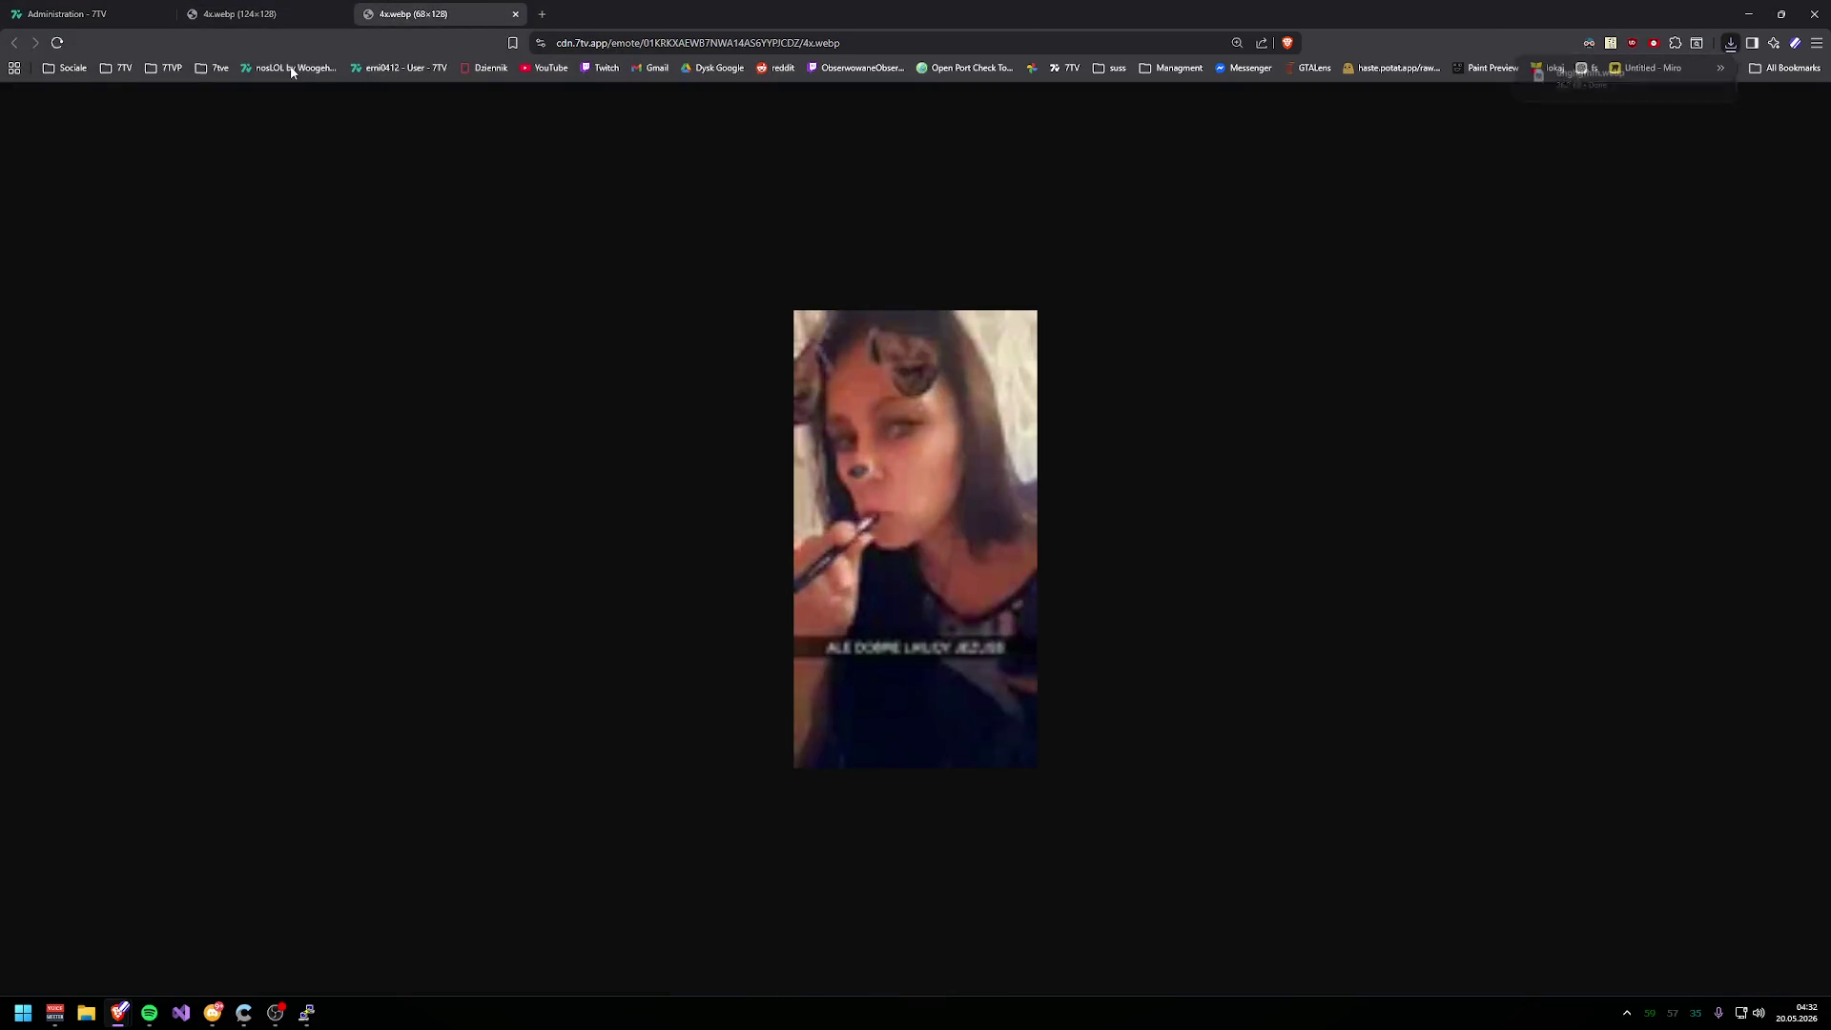
{"action": "left_click", "coordinate": [67, 68]}
{"action": "left_click", "coordinate": [135, 95]}
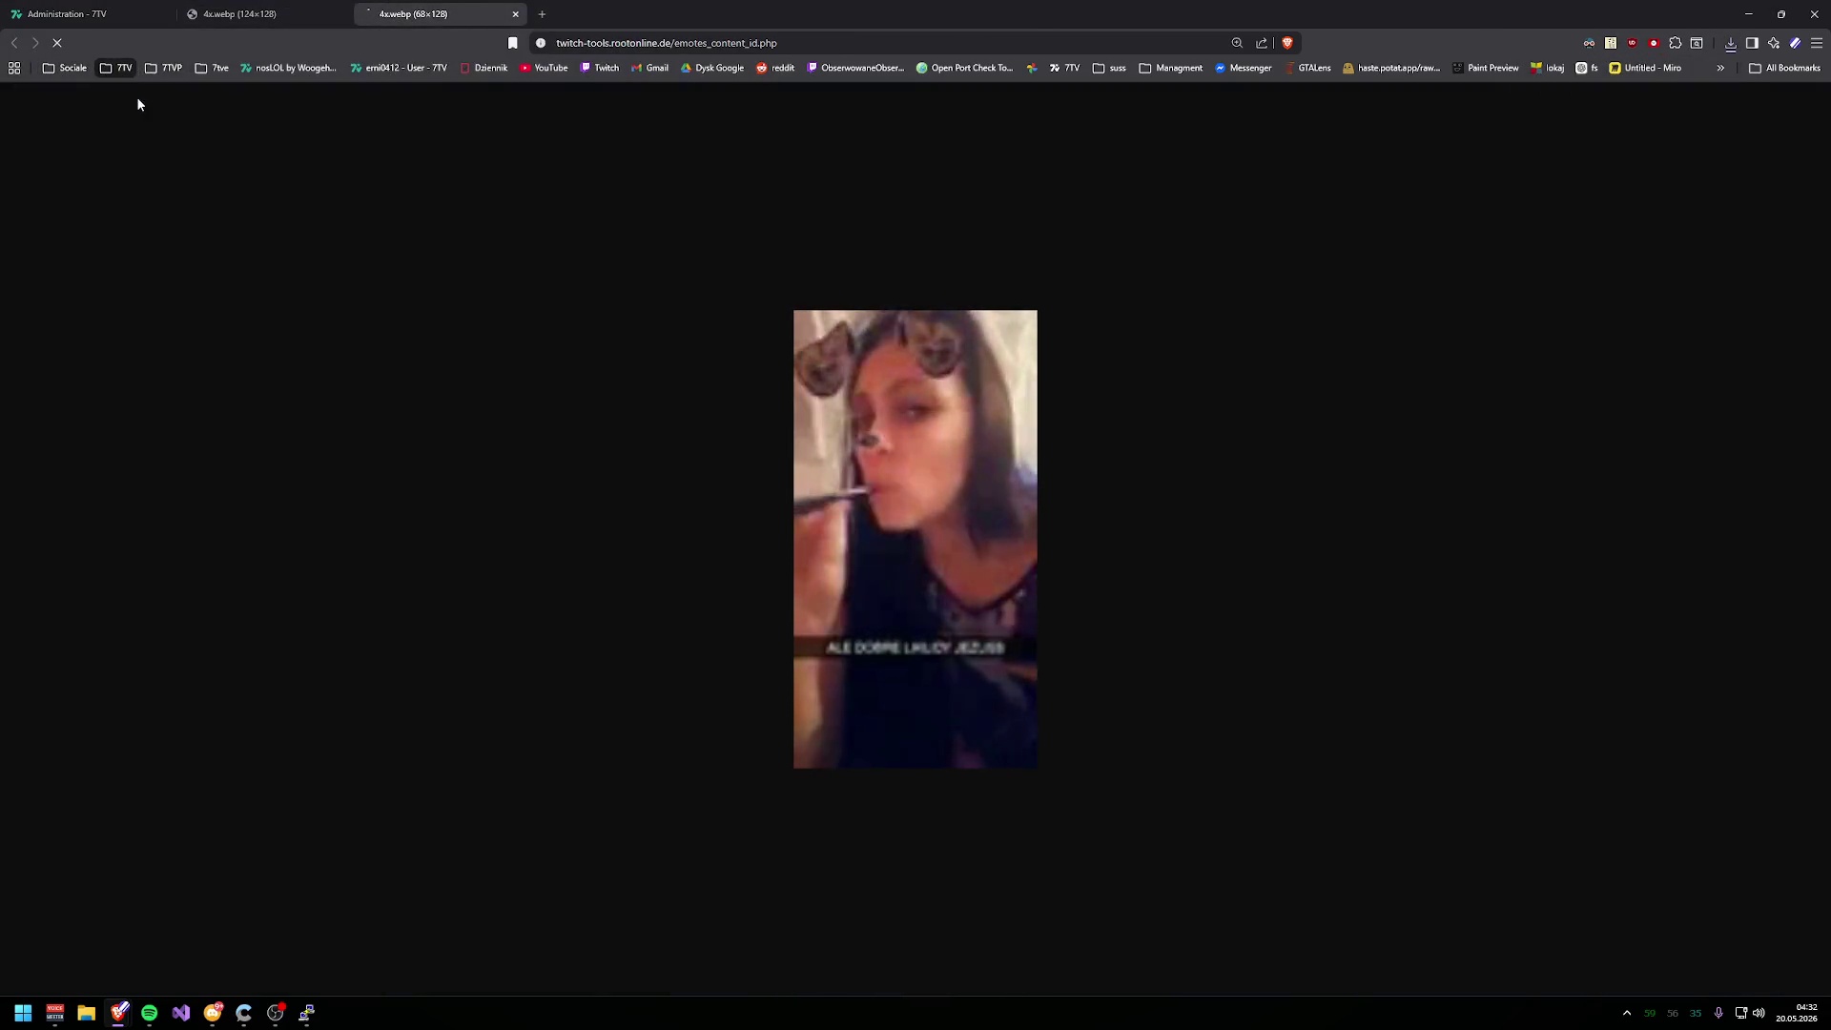
{"action": "left_click", "coordinate": [158, 426]}
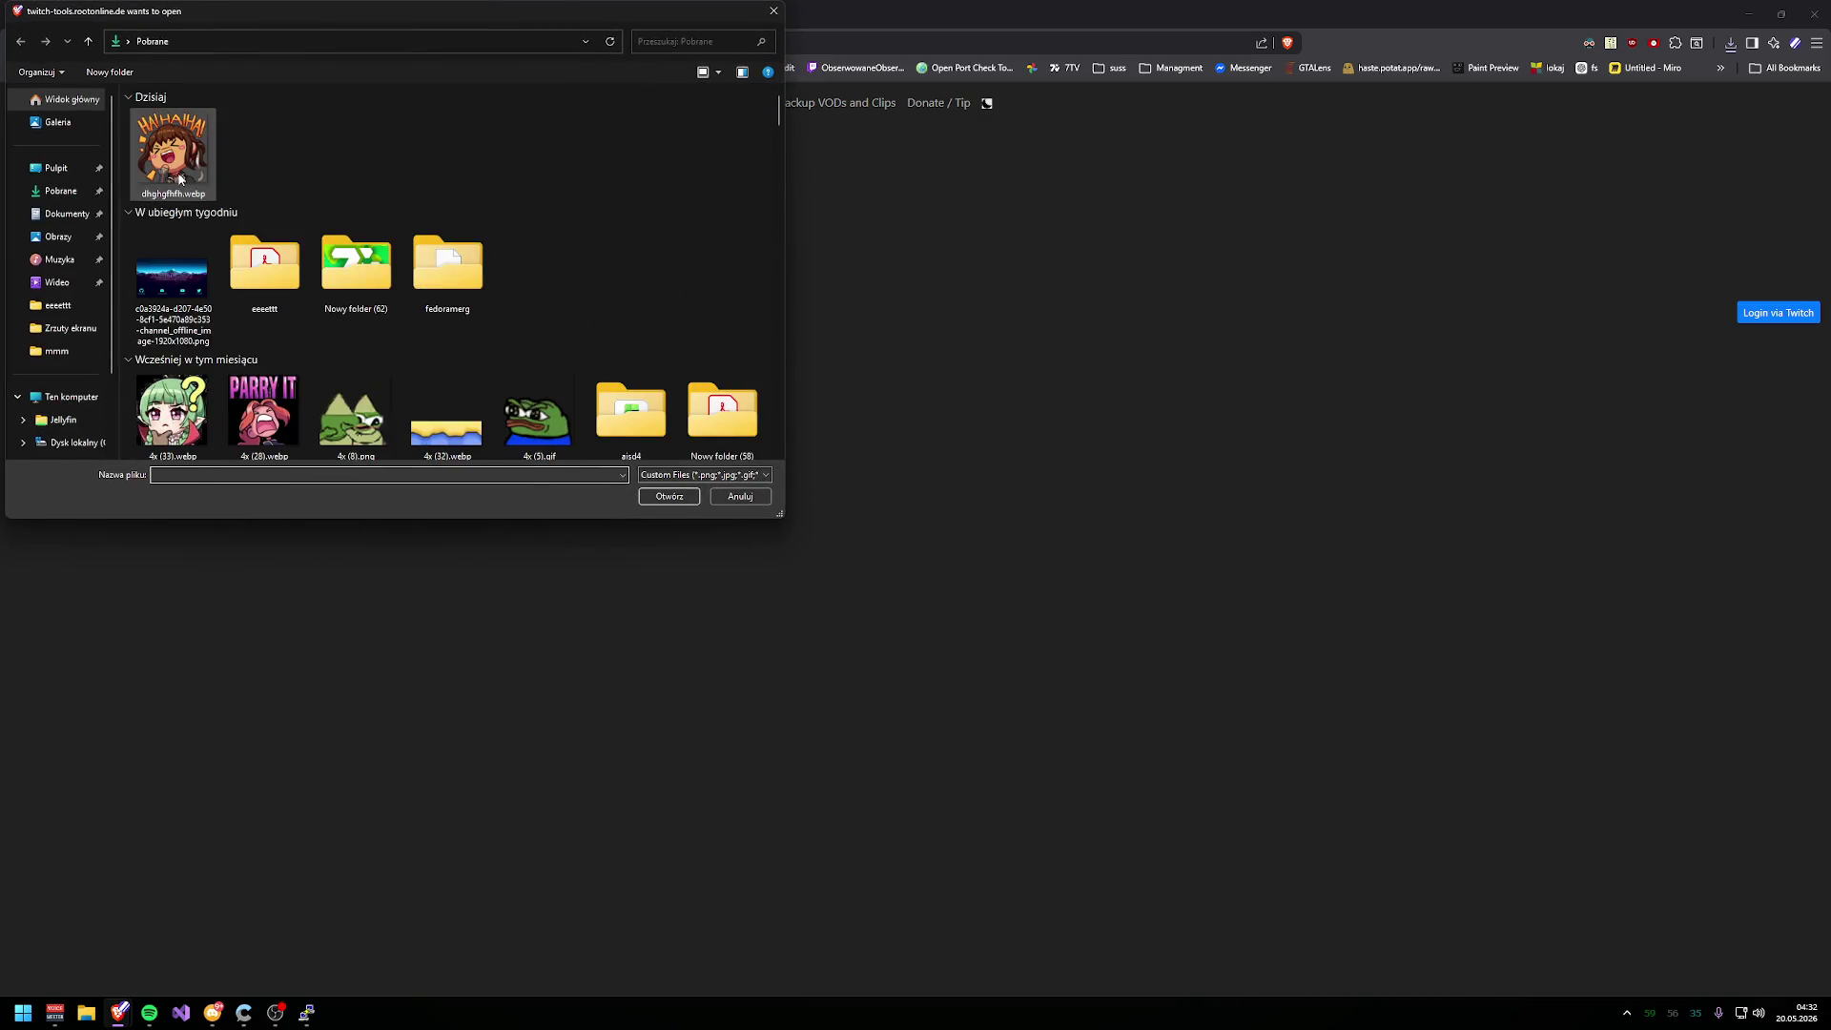
{"action": "double_click", "coordinate": [173, 155]}
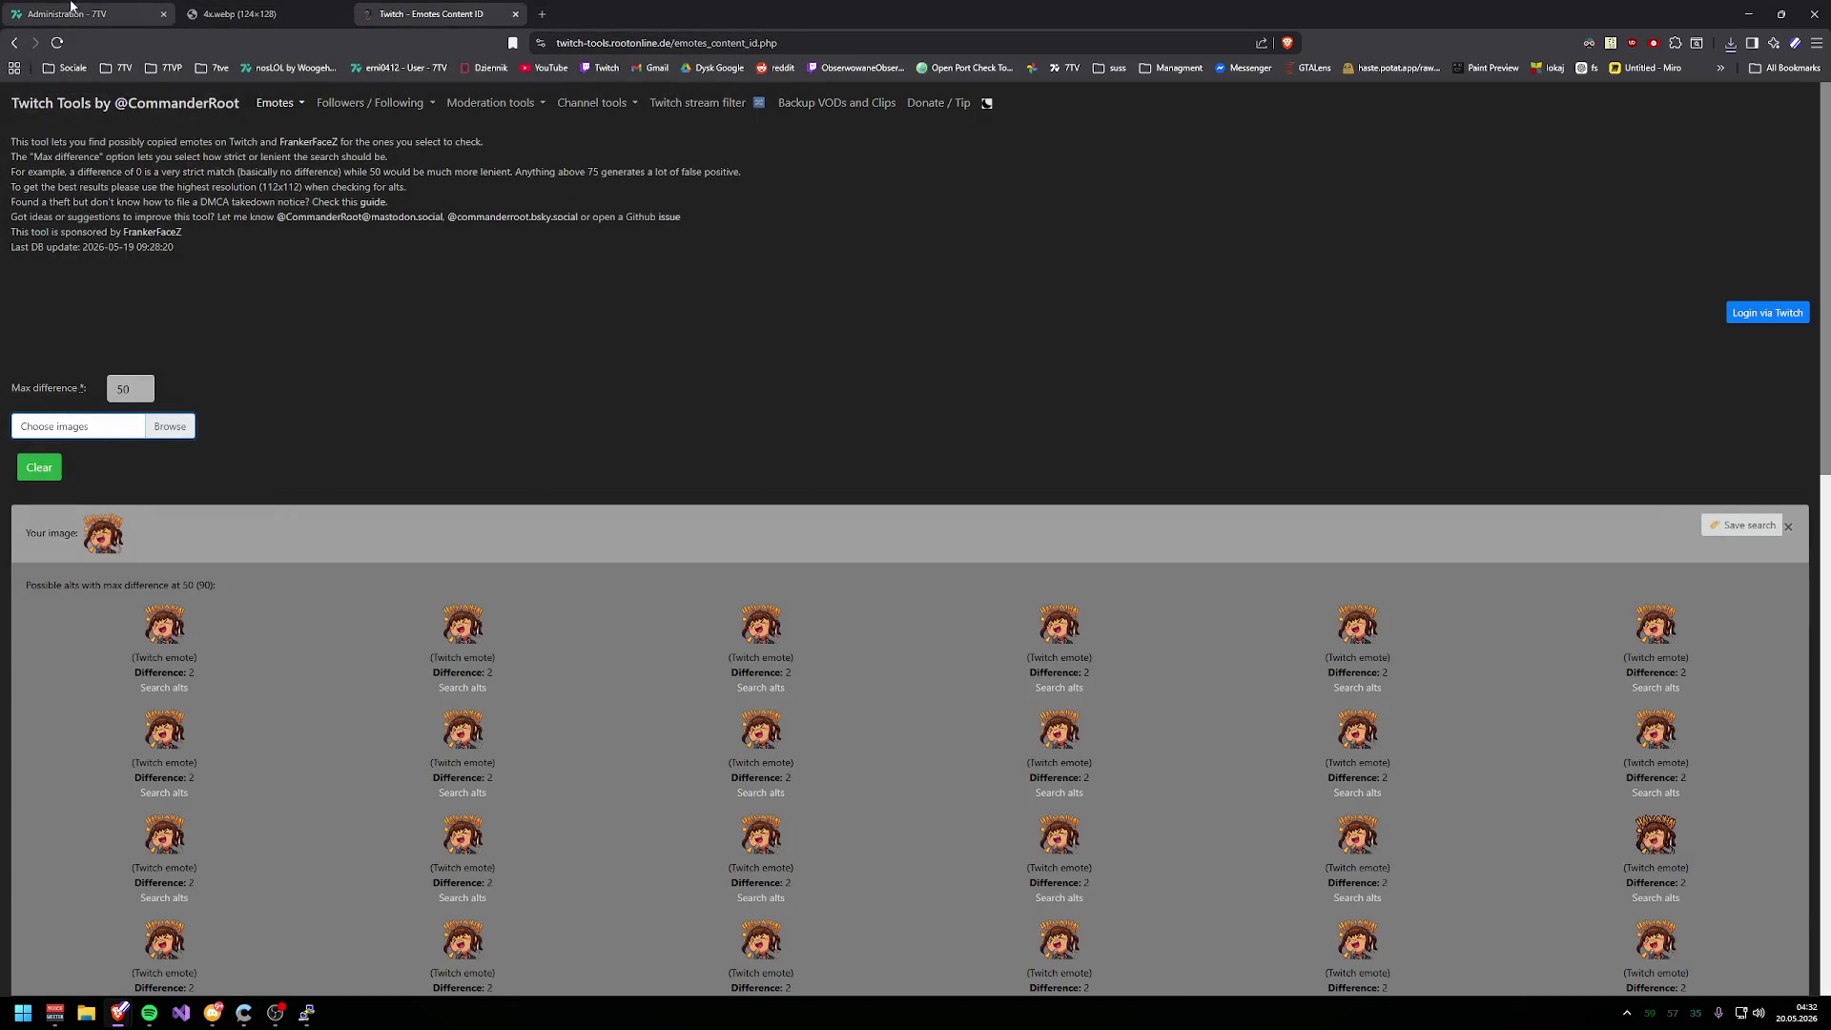
{"action": "left_click", "coordinate": [71, 10]}
{"action": "left_click", "coordinate": [807, 913]}
- Delete the clairHype emote and unlist the spin emote
{"action": "left_click", "coordinate": [763, 650]}
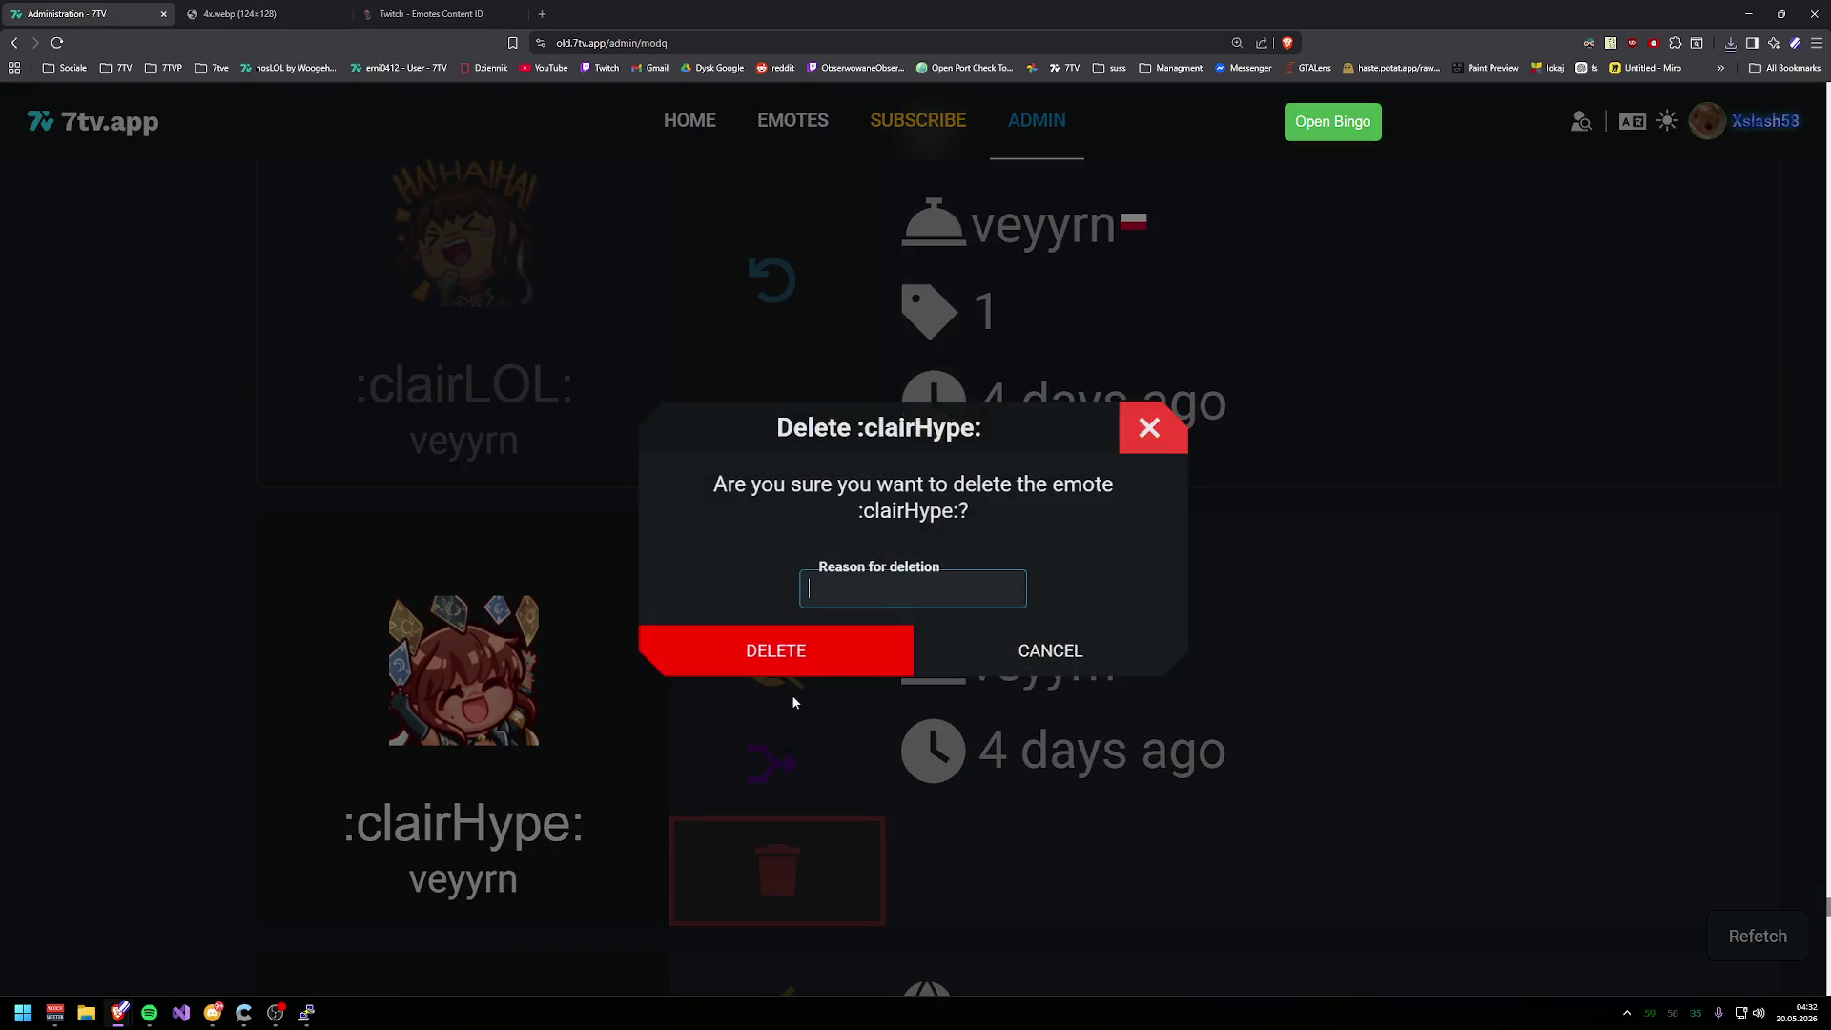
{"action": "key", "text": "Escape"}
{"action": "scroll", "coordinate": [828, 459], "scroll_direction": "up", "scroll_amount": 4}
{"action": "scroll", "coordinate": [830, 429], "scroll_direction": "up", "scroll_amount": 5}
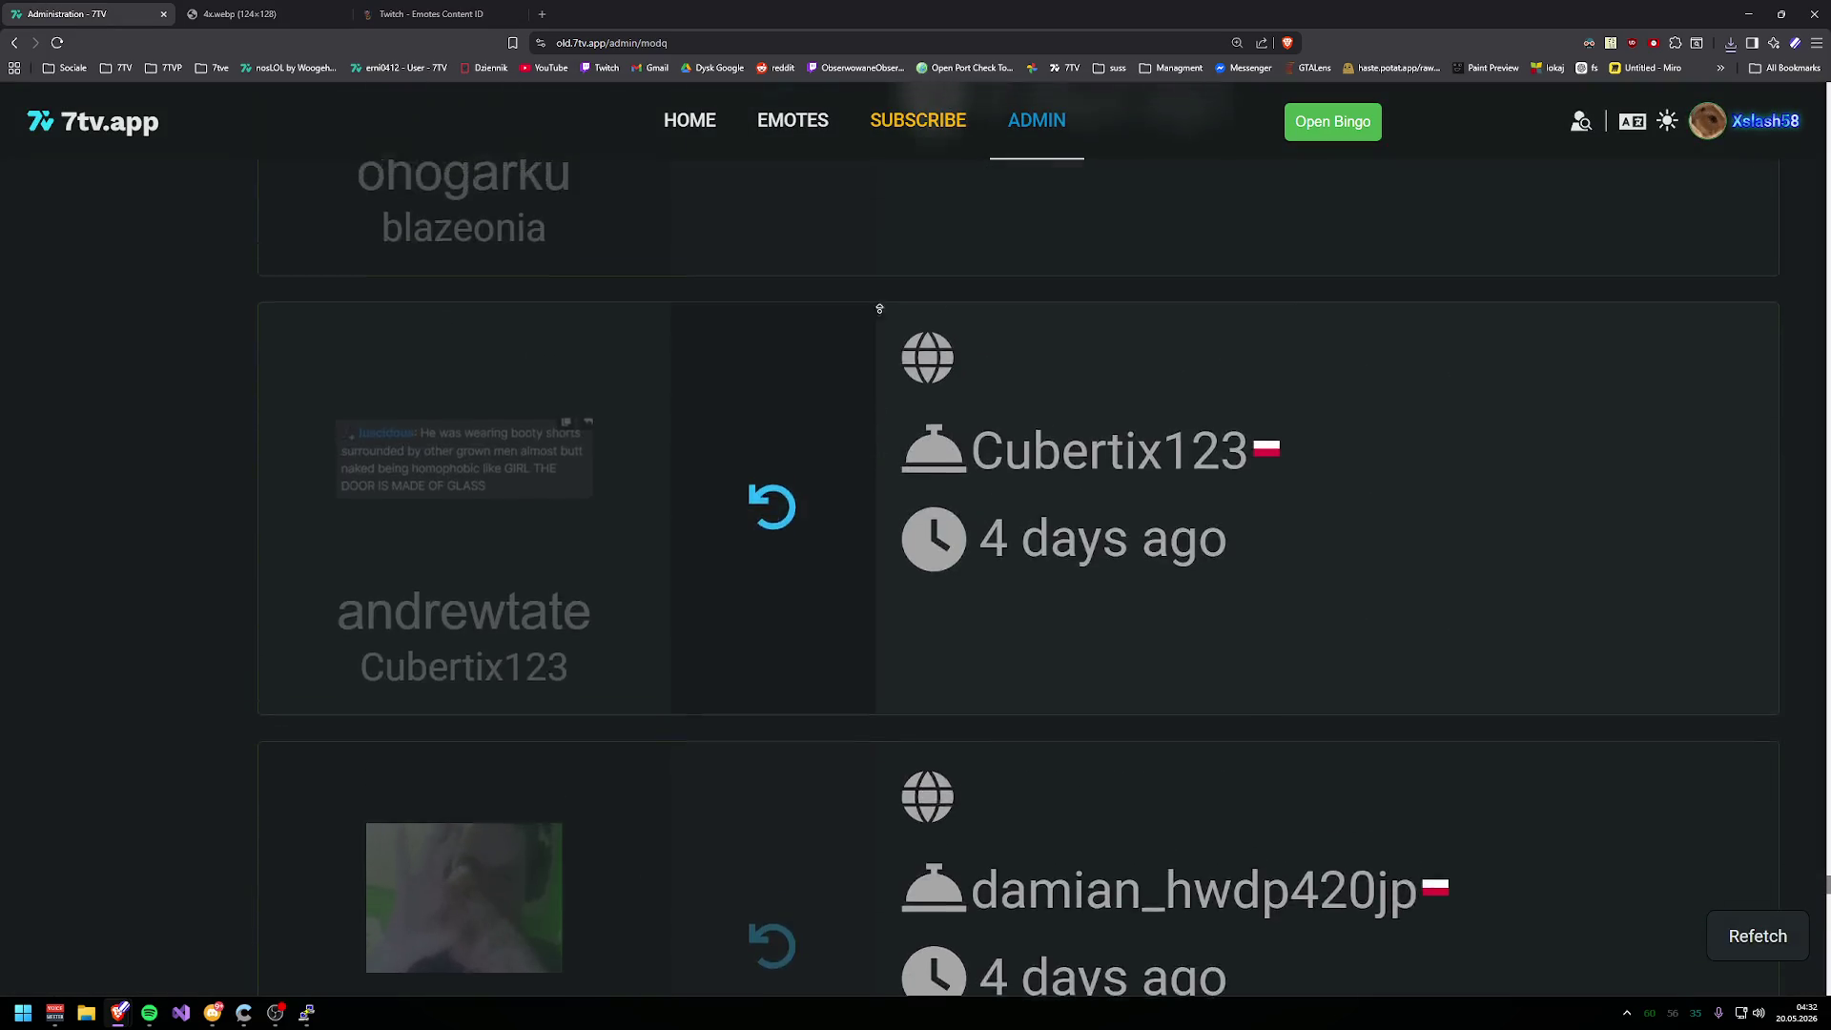
{"action": "scroll", "coordinate": [838, 749], "scroll_direction": "down", "scroll_amount": 10}
{"action": "scroll", "coordinate": [865, 685], "scroll_direction": "down", "scroll_amount": 5}
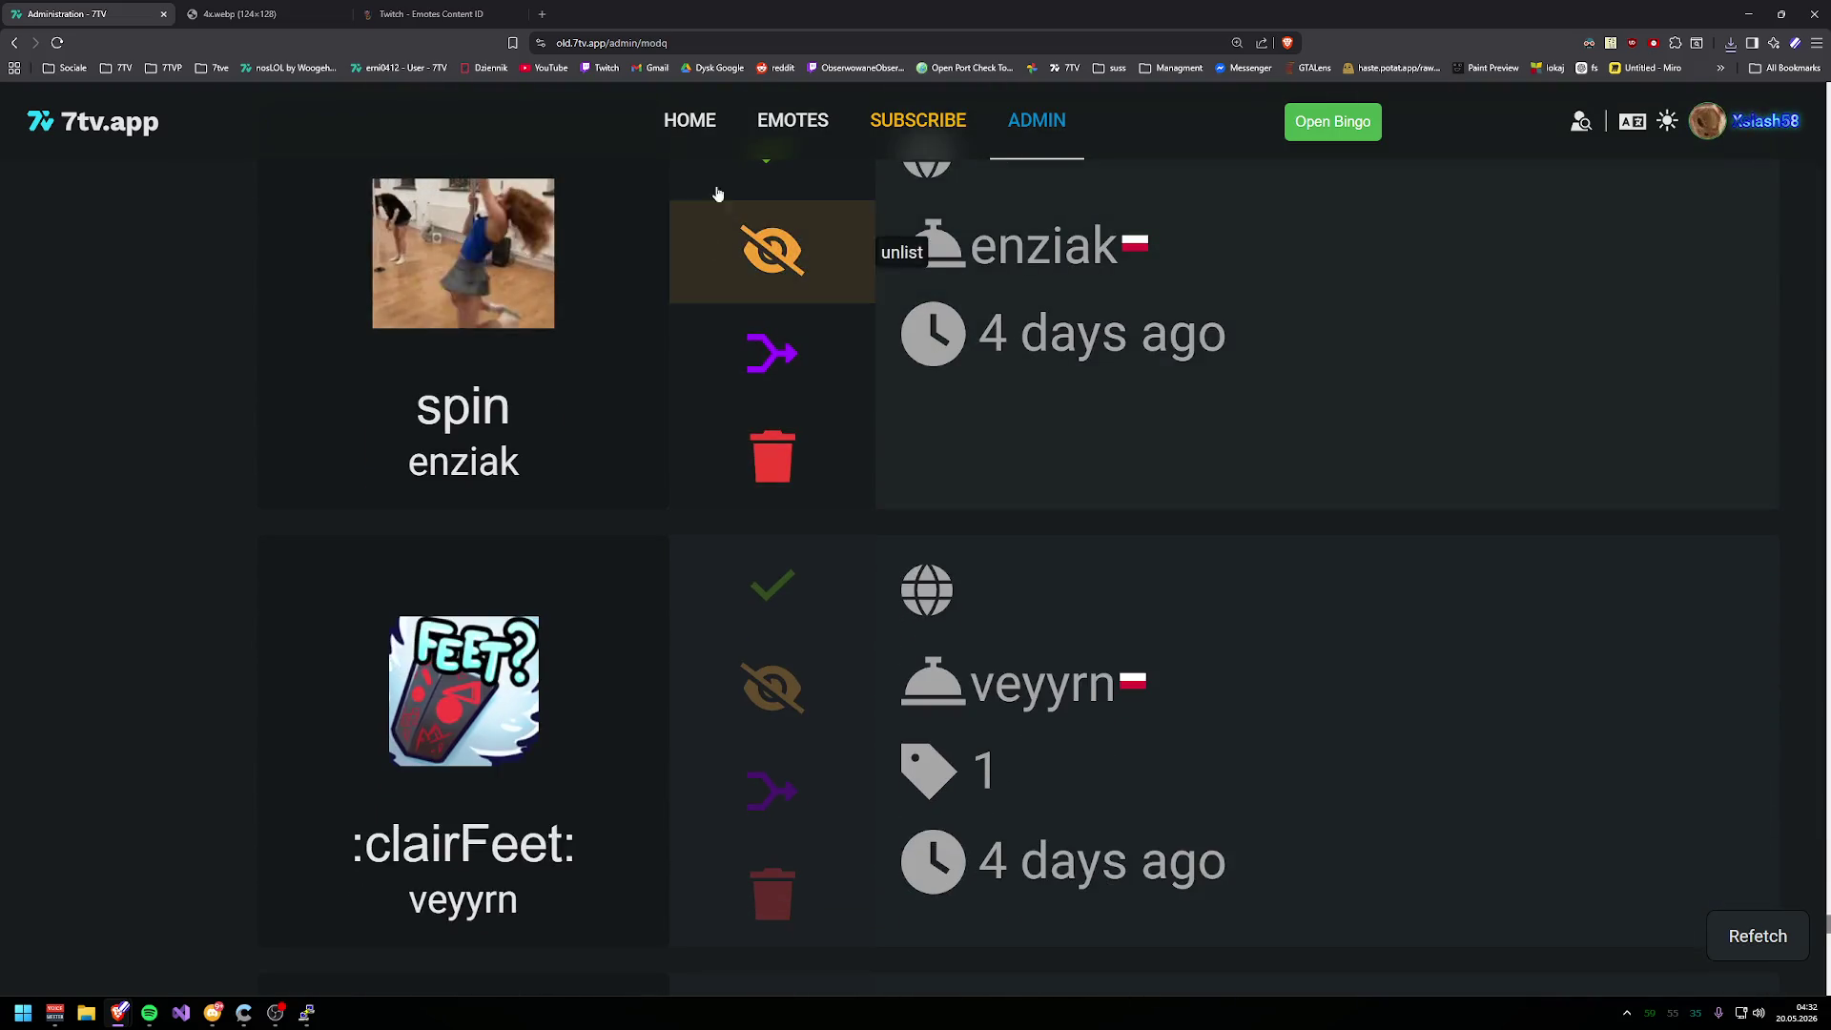
{"action": "left_click", "coordinate": [820, 246]}
- Delete the clairFeet and clairDANCE emote requests
{"action": "left_click", "coordinate": [867, 584]}
{"action": "left_click", "coordinate": [777, 339]}
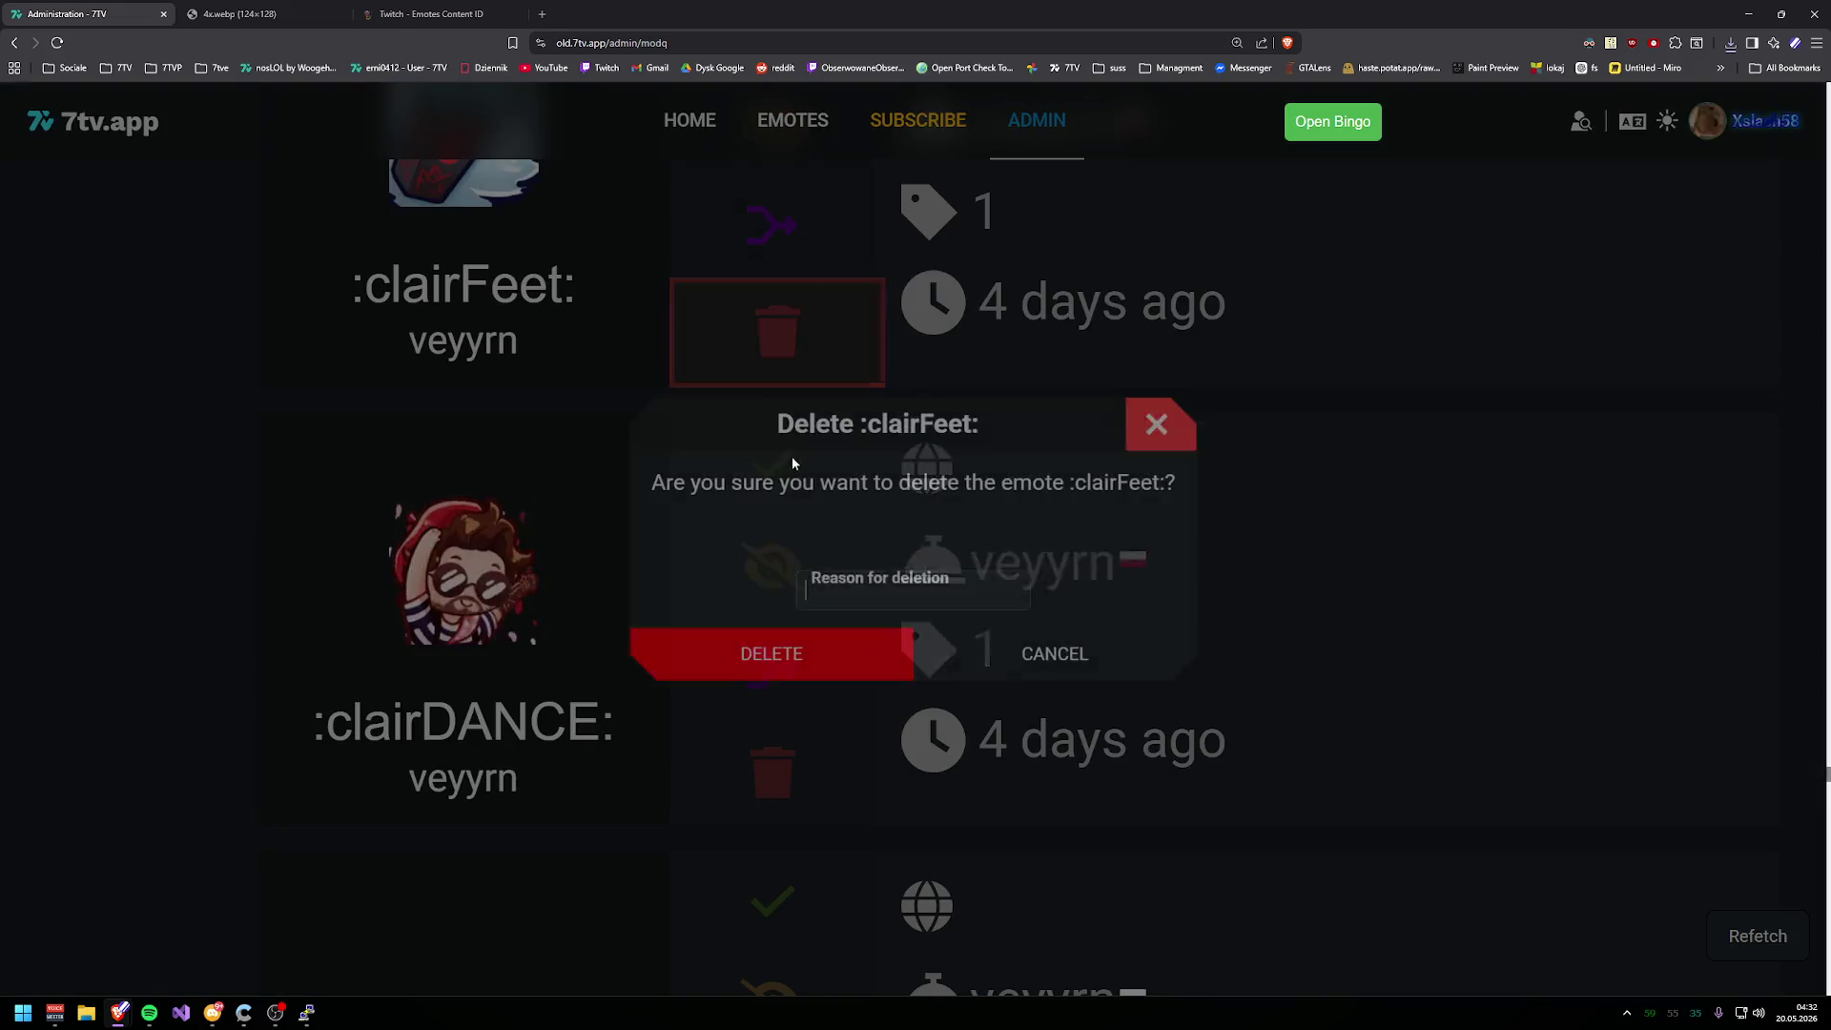
{"action": "left_click", "coordinate": [765, 831]}
{"action": "left_click", "coordinate": [771, 777]}
{"action": "left_click", "coordinate": [768, 656]}
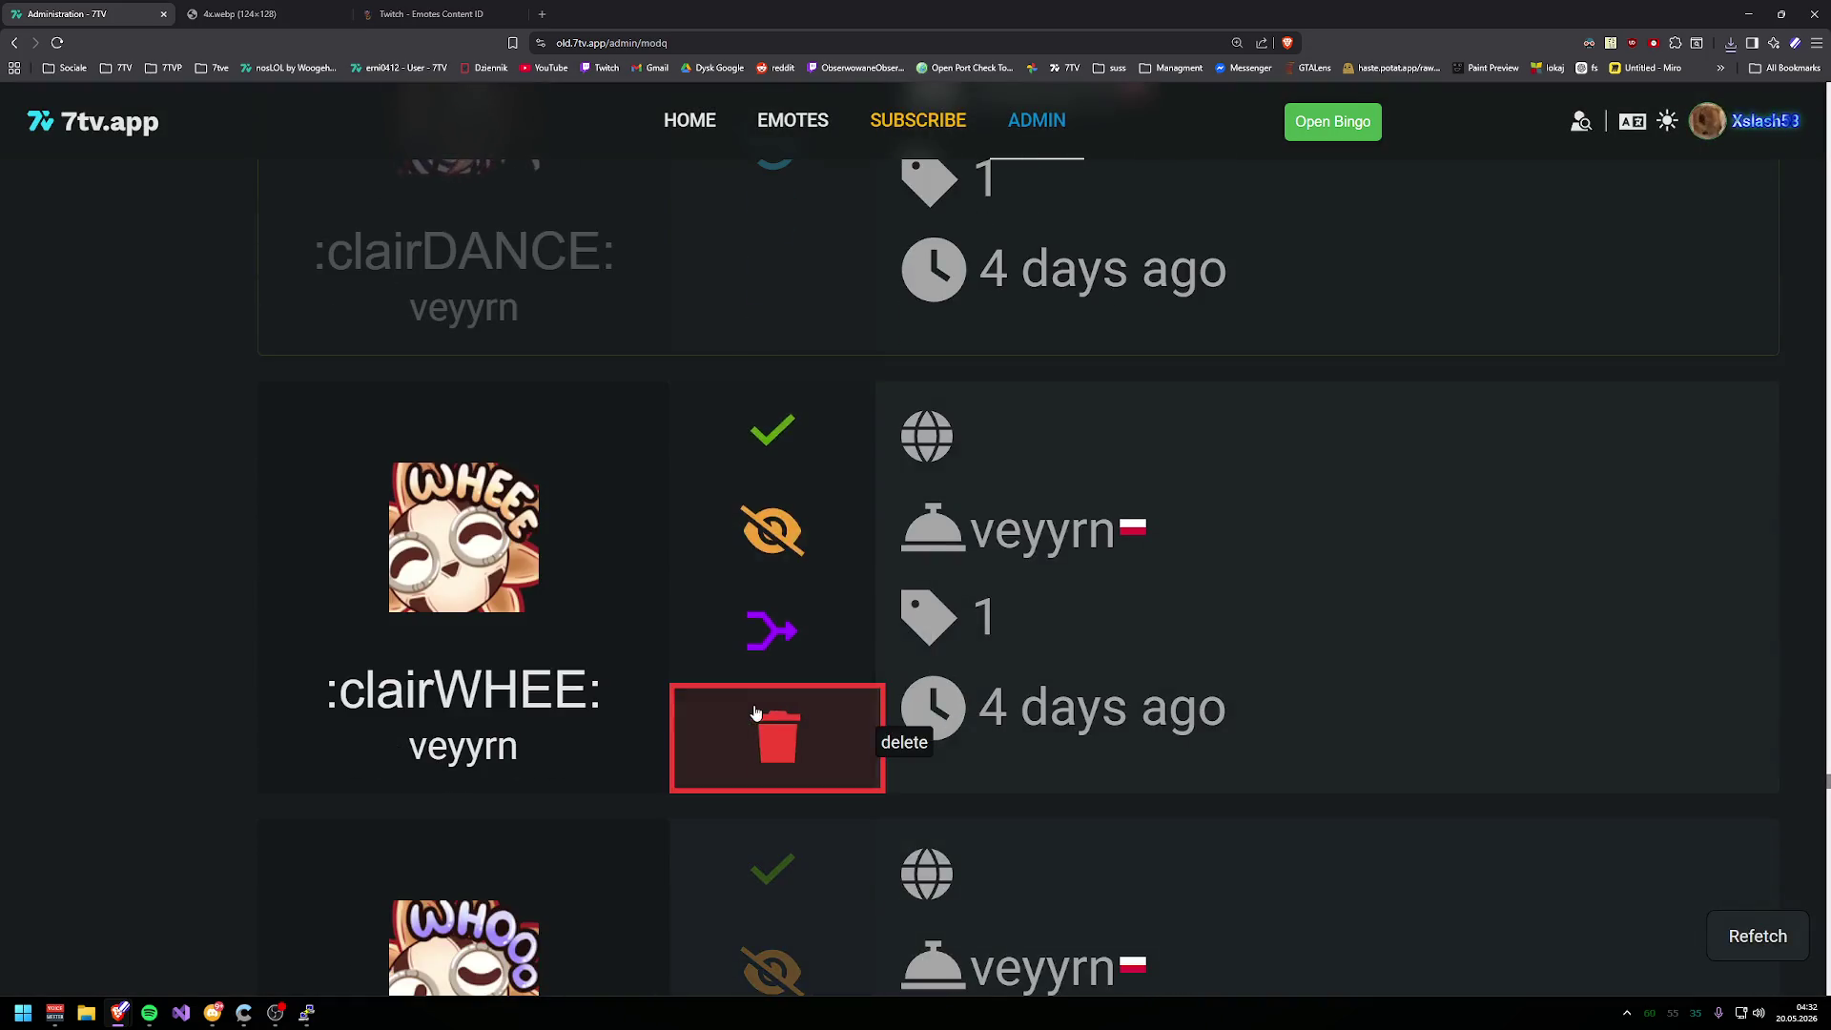
- Delete the clairWHEE, clairWHOO and lizacz emote requests
{"action": "left_click", "coordinate": [770, 734]}
{"action": "left_click", "coordinate": [752, 651]}
{"action": "left_click", "coordinate": [763, 753]}
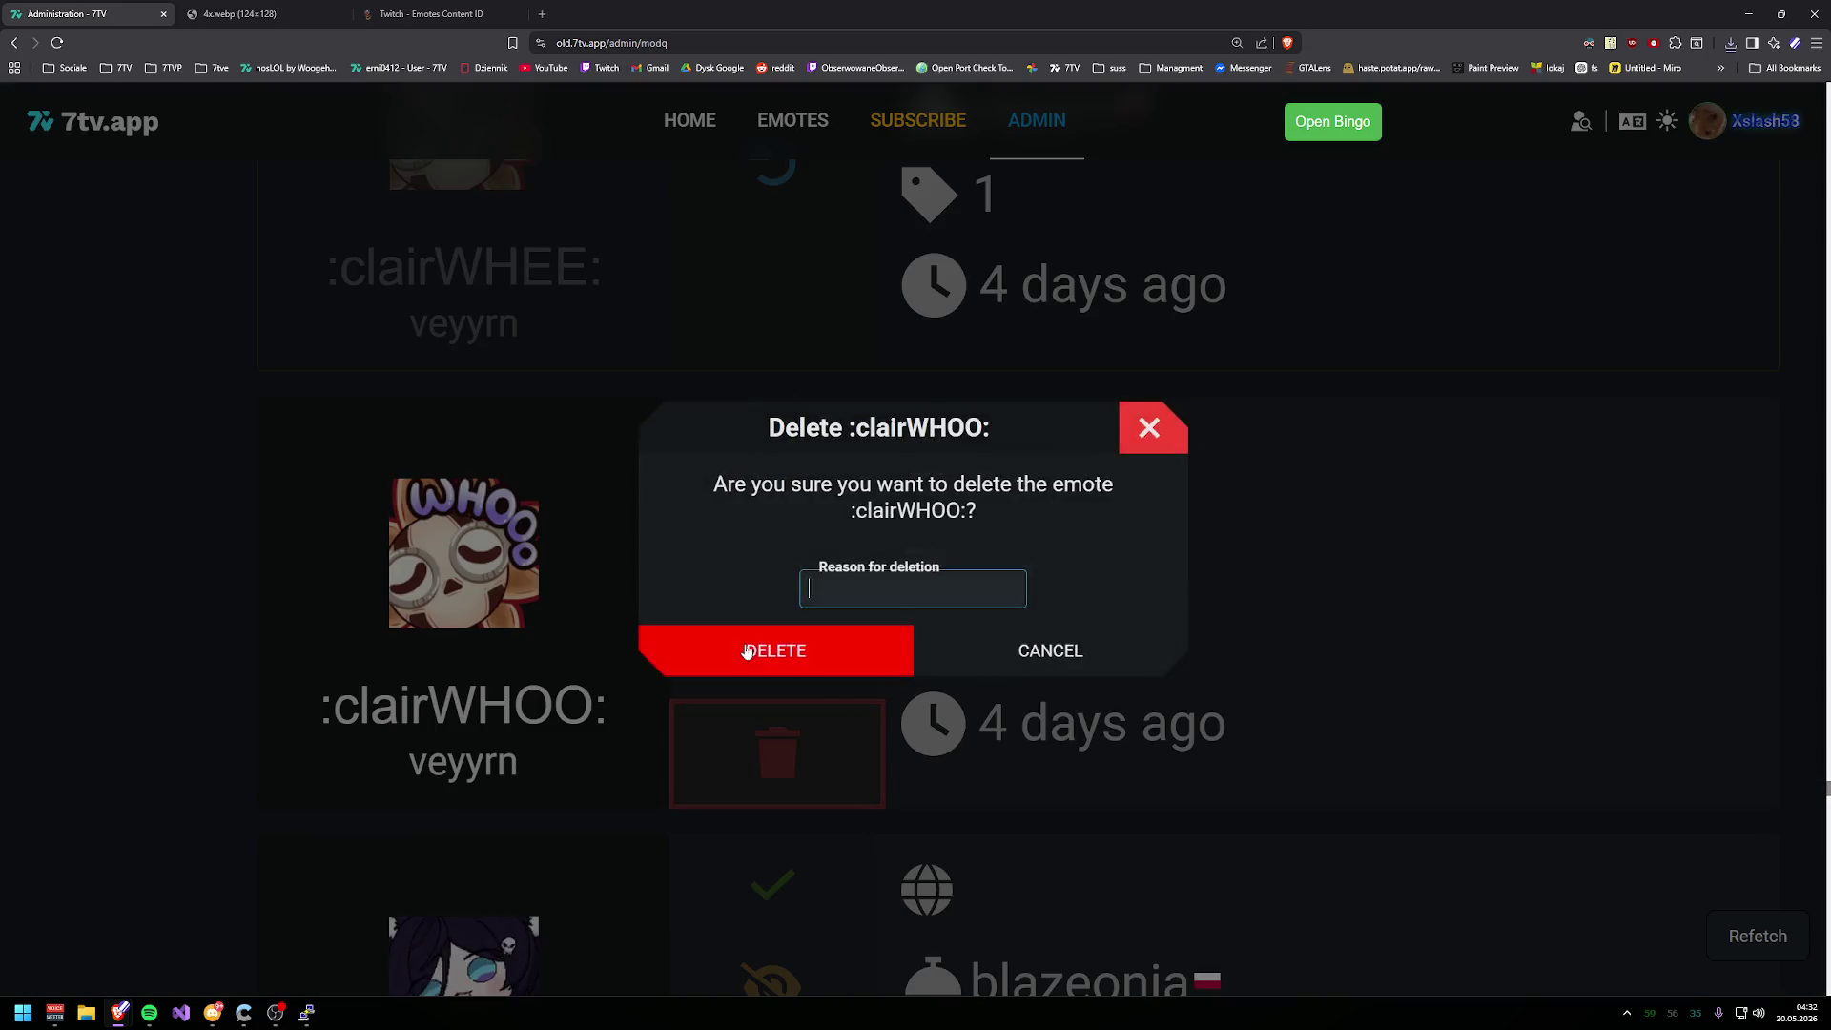
{"action": "left_click", "coordinate": [768, 647]}
{"action": "left_click", "coordinate": [732, 859]}
{"action": "left_click", "coordinate": [749, 649]}
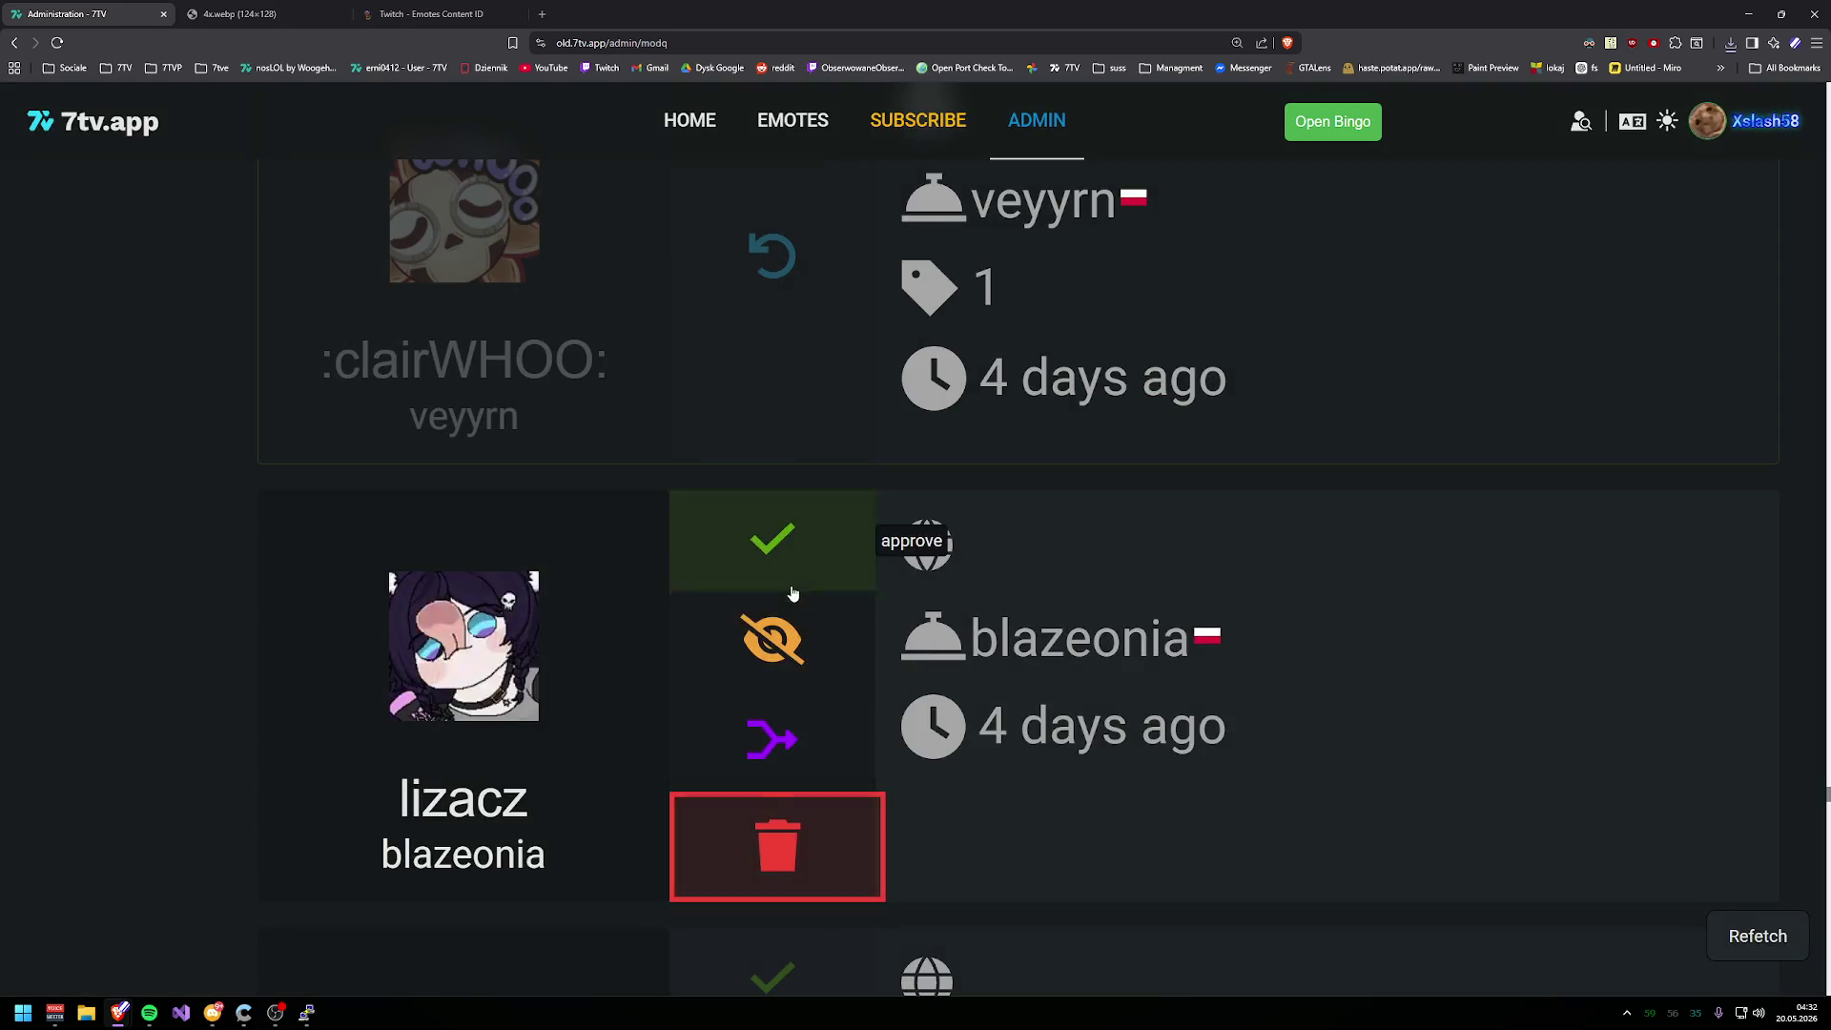
- Approve the next pending request, alemagia and depleted, undoing an accidental unlist of depleted
{"action": "left_click", "coordinate": [761, 495]}
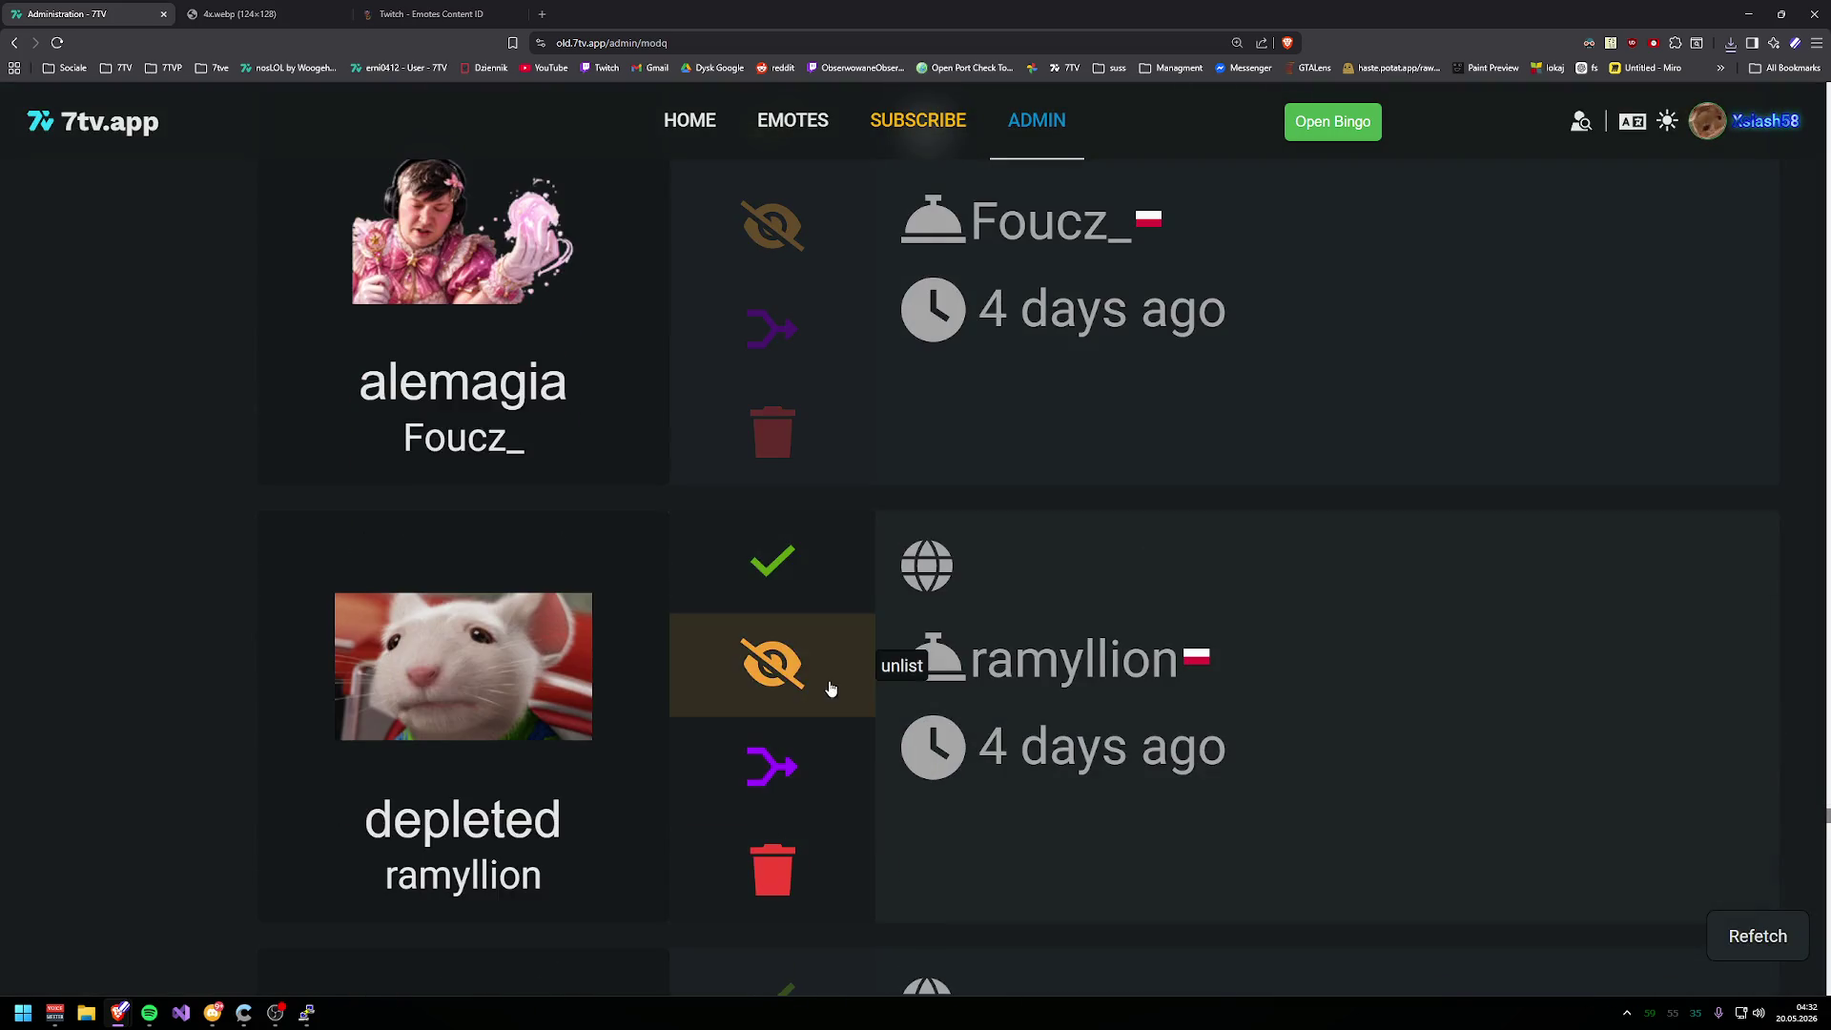
{"action": "left_click", "coordinate": [756, 265]}
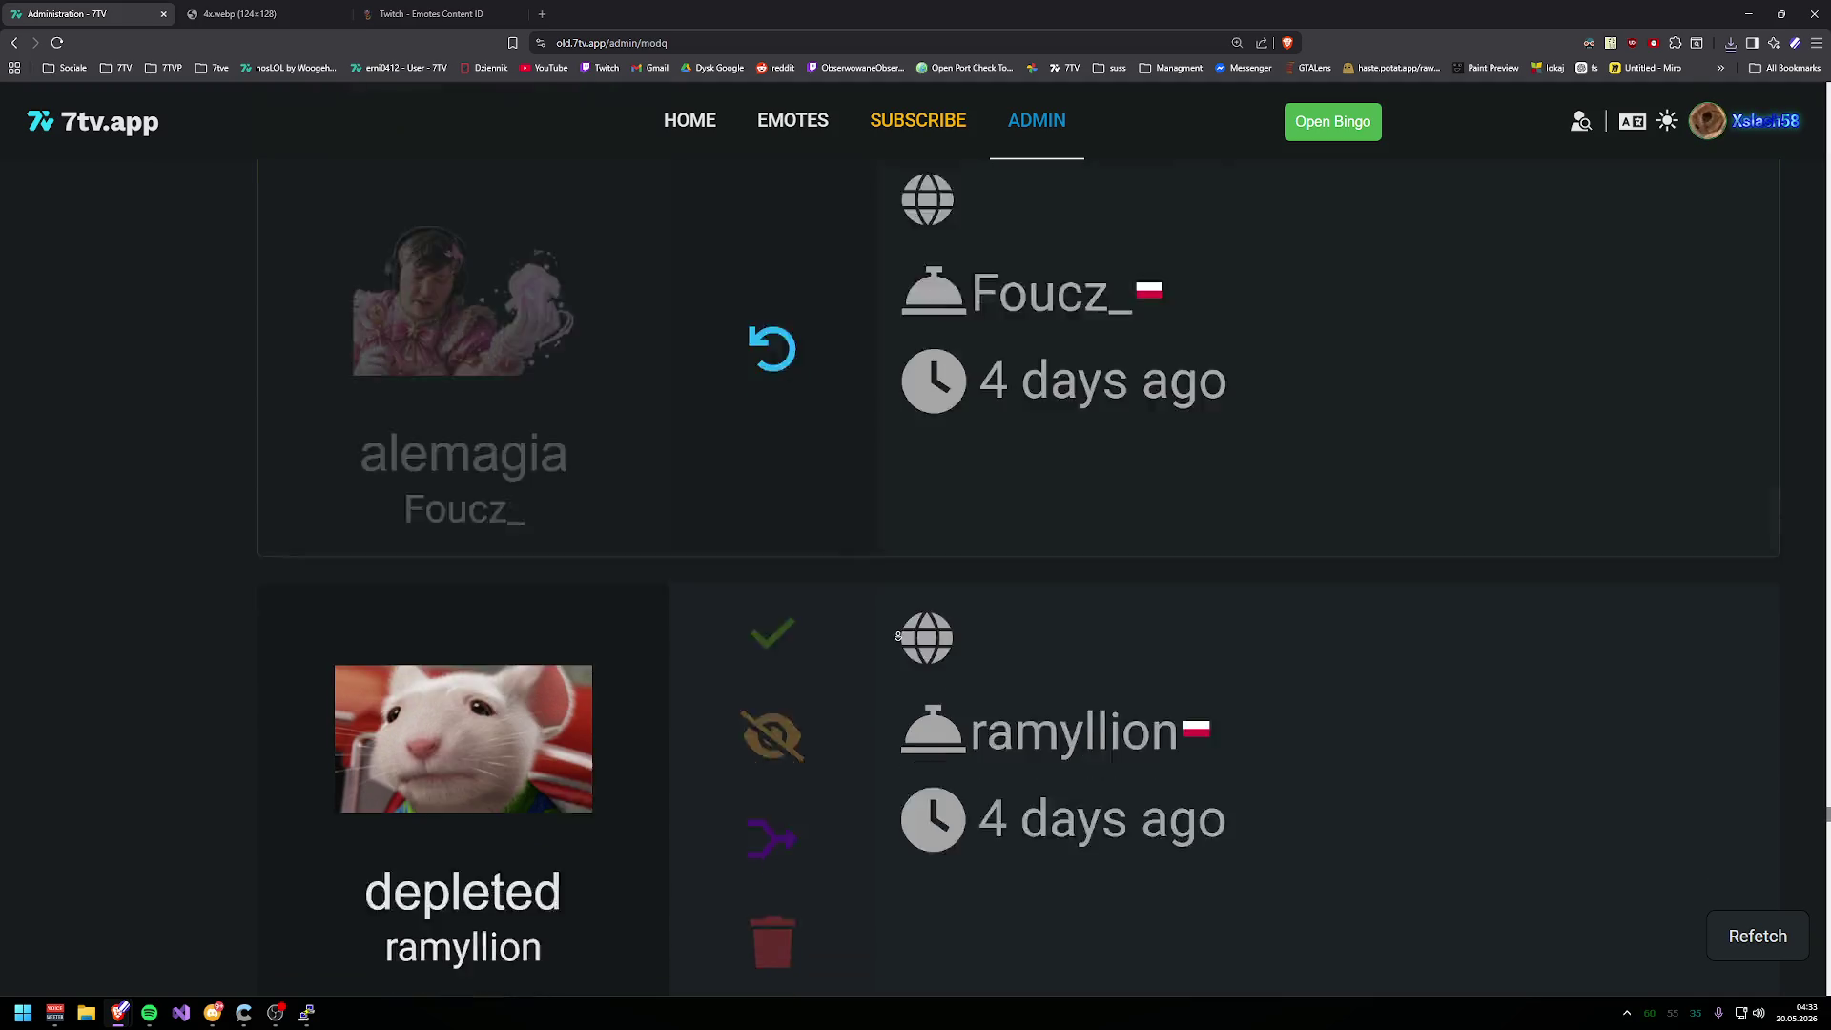
{"action": "left_click", "coordinate": [789, 523]}
{"action": "left_click", "coordinate": [798, 508]}
{"action": "left_click", "coordinate": [798, 507]}
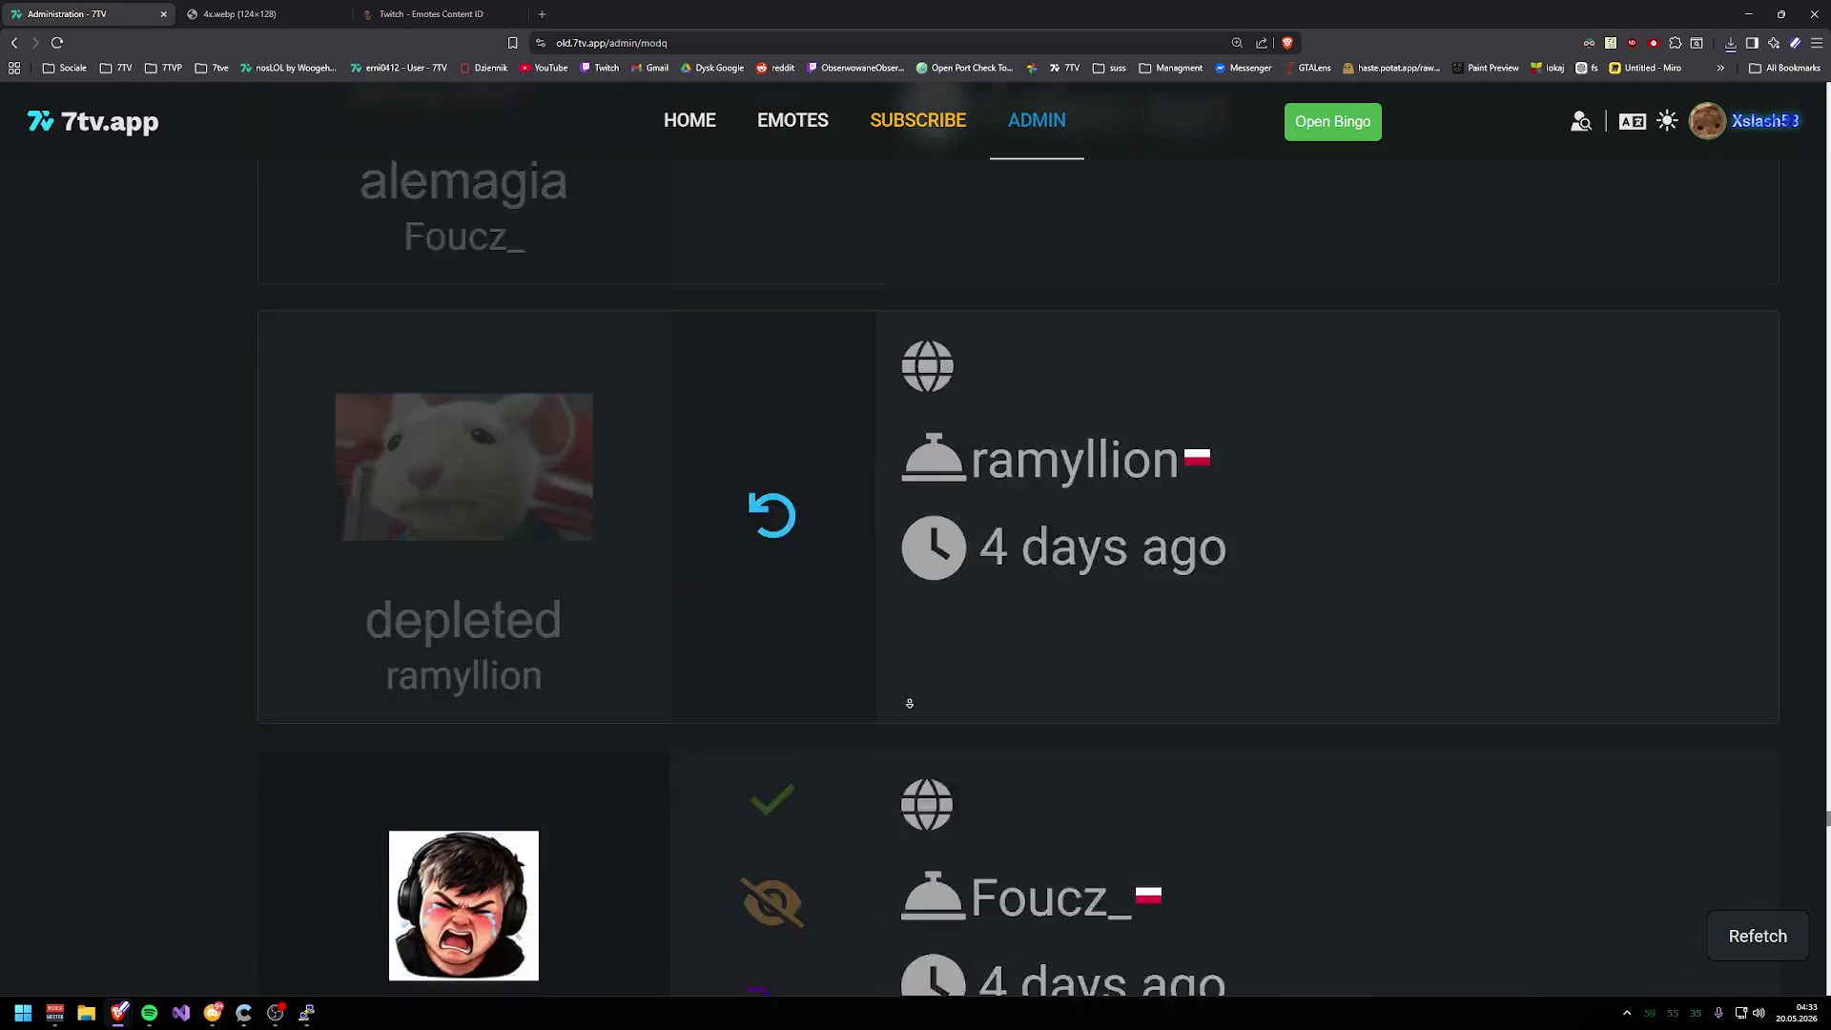
- Approve the nilrage, krufsko, moger and ssij emotes
{"action": "left_click", "coordinate": [754, 472]}
{"action": "left_click", "coordinate": [734, 490]}
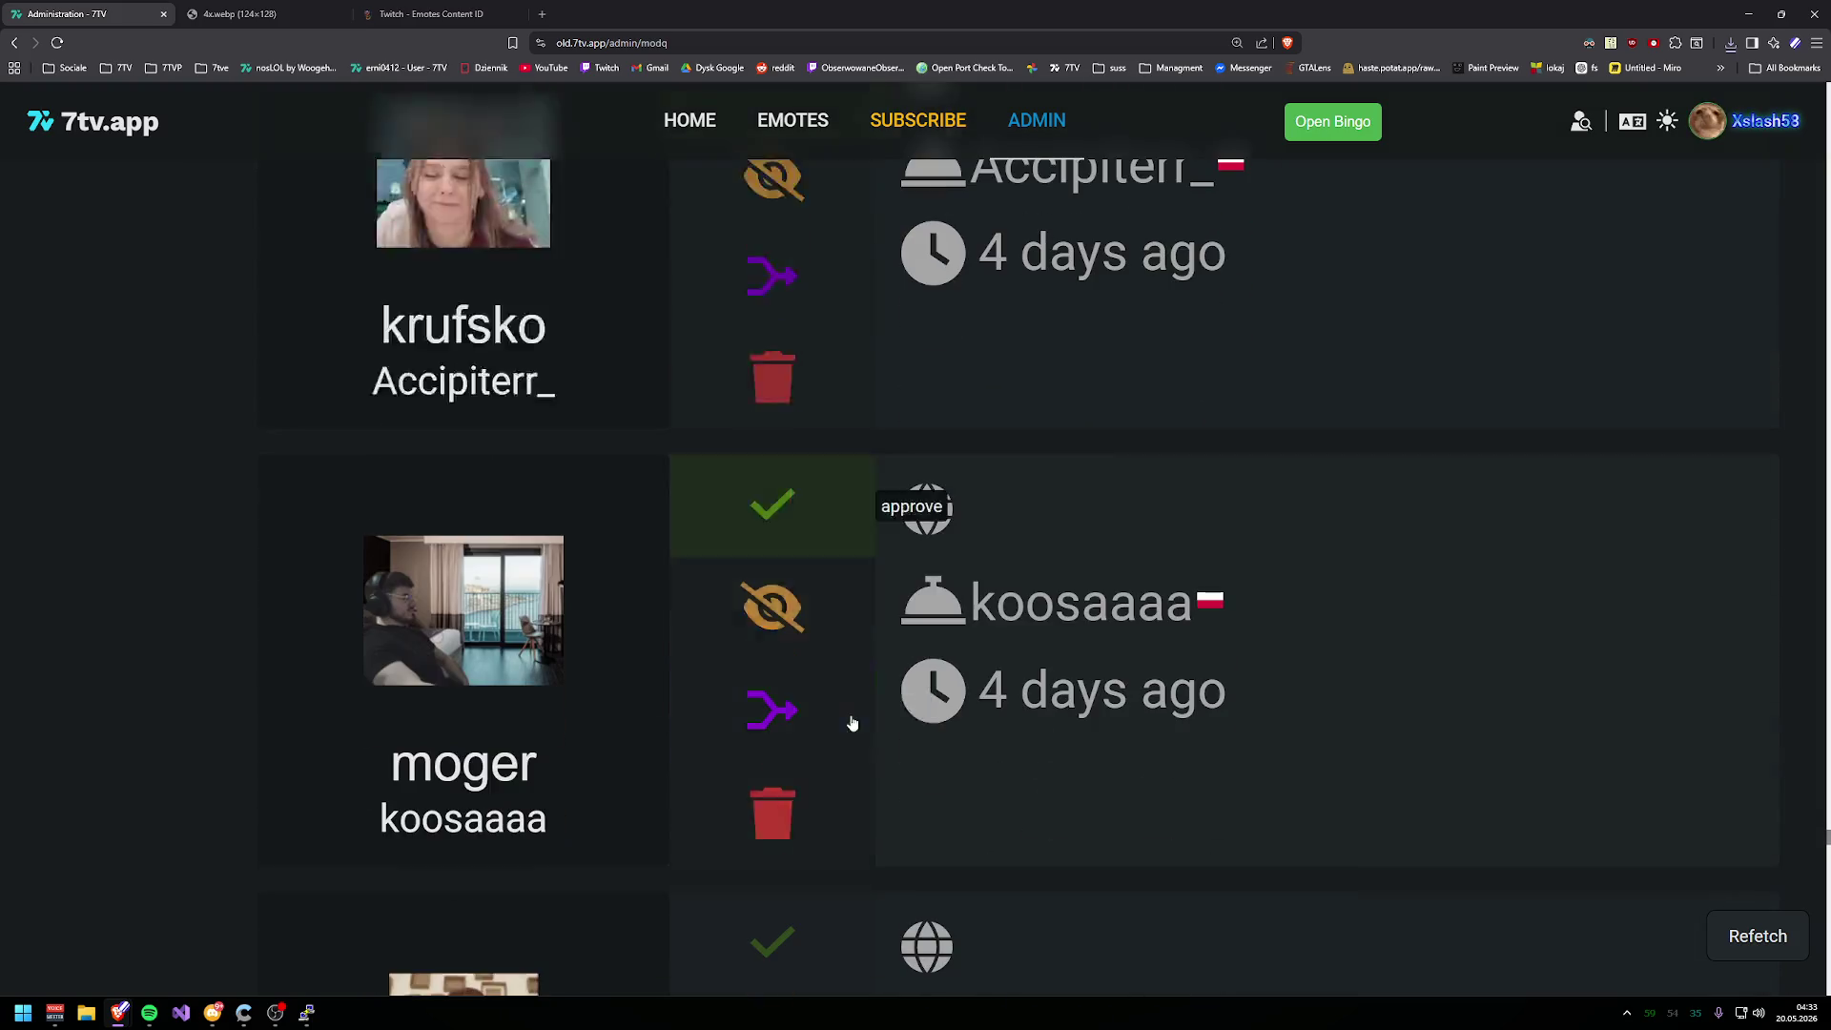
{"action": "left_click", "coordinate": [755, 497]}
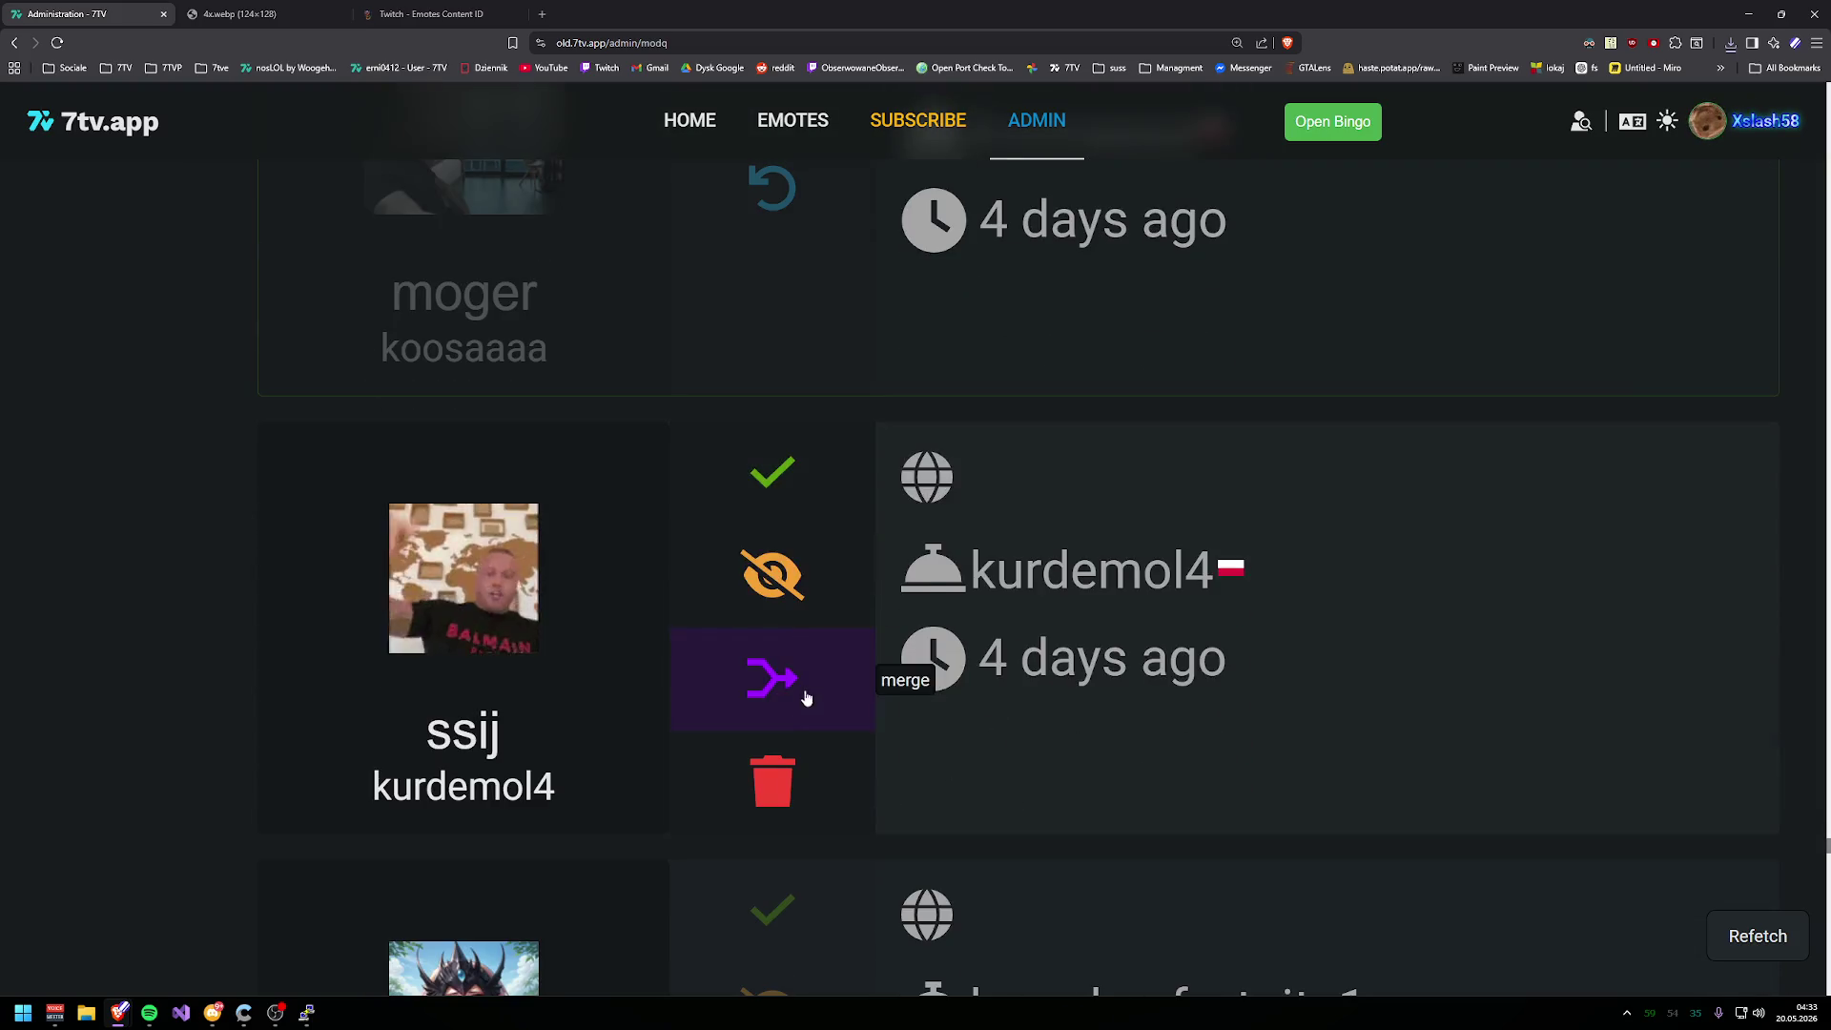
{"action": "left_click", "coordinate": [752, 481]}
- Unlist the nami emote instead of approving it, then approve poraumierac
{"action": "left_click", "coordinate": [748, 523]}
{"action": "left_click", "coordinate": [773, 488]}
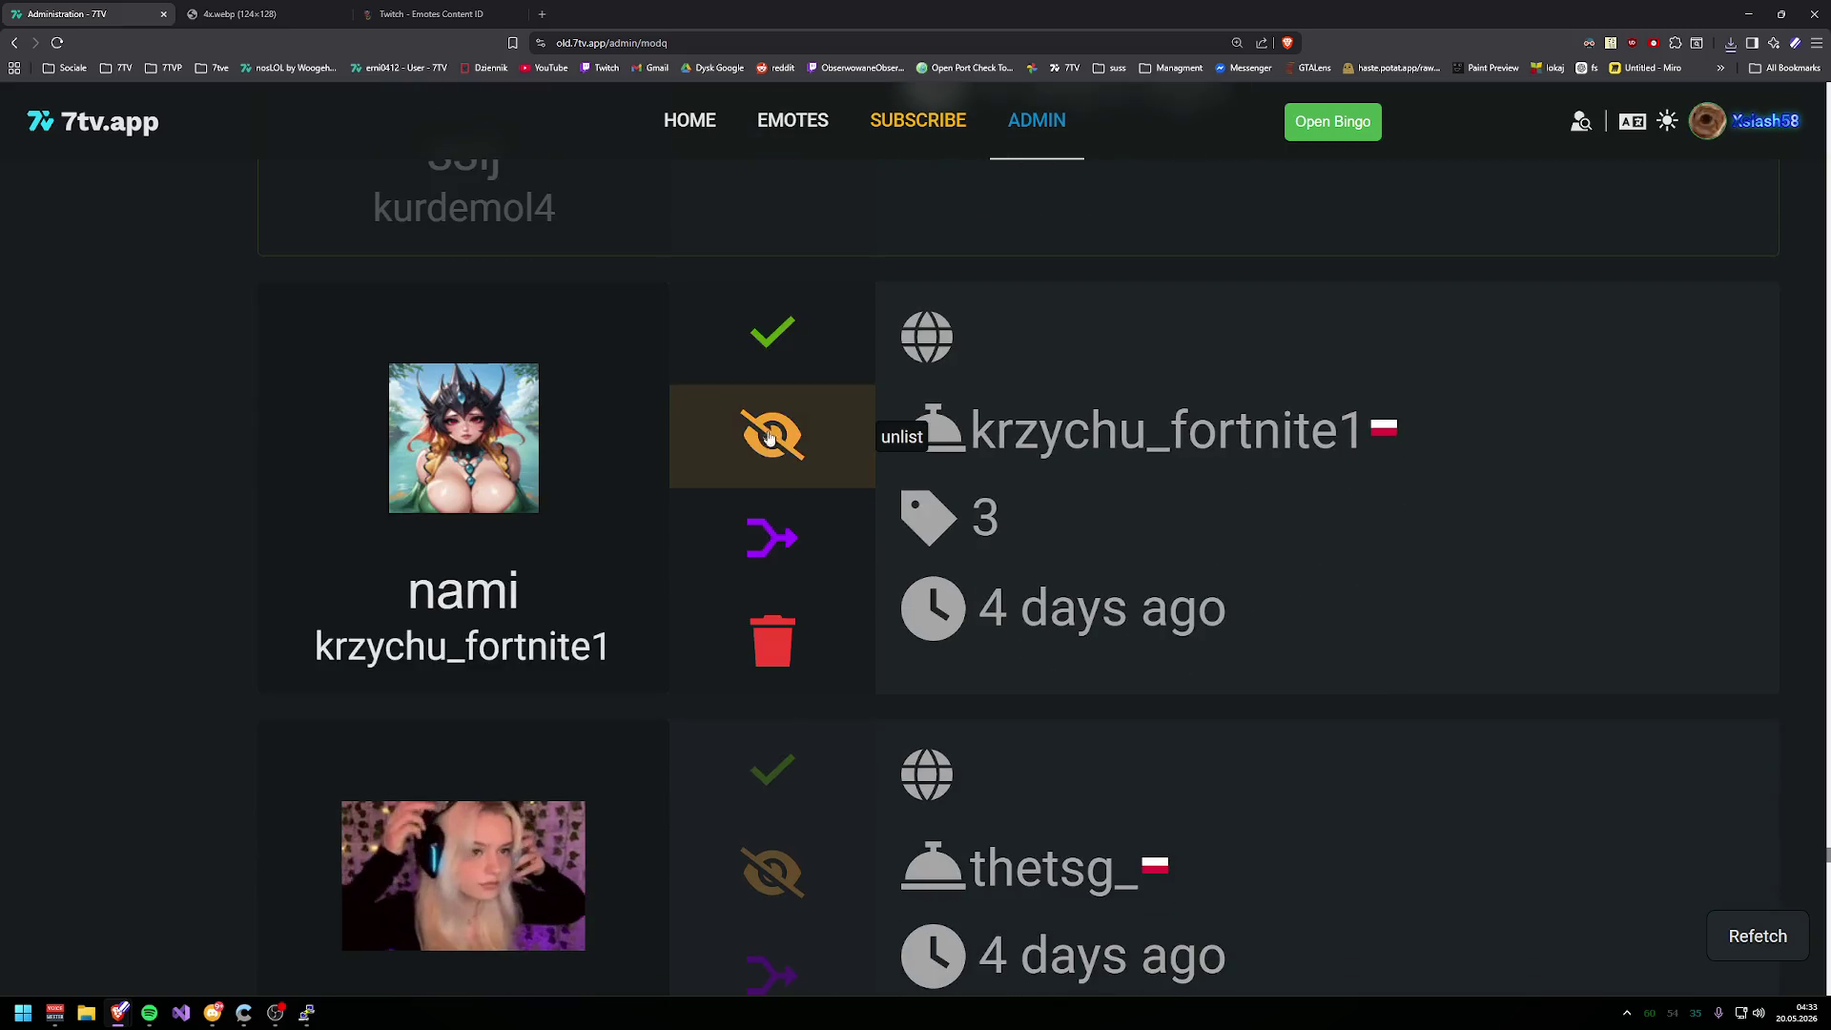
{"action": "left_click", "coordinate": [775, 448]}
{"action": "scroll", "coordinate": [840, 430], "scroll_direction": "up", "scroll_amount": 1}
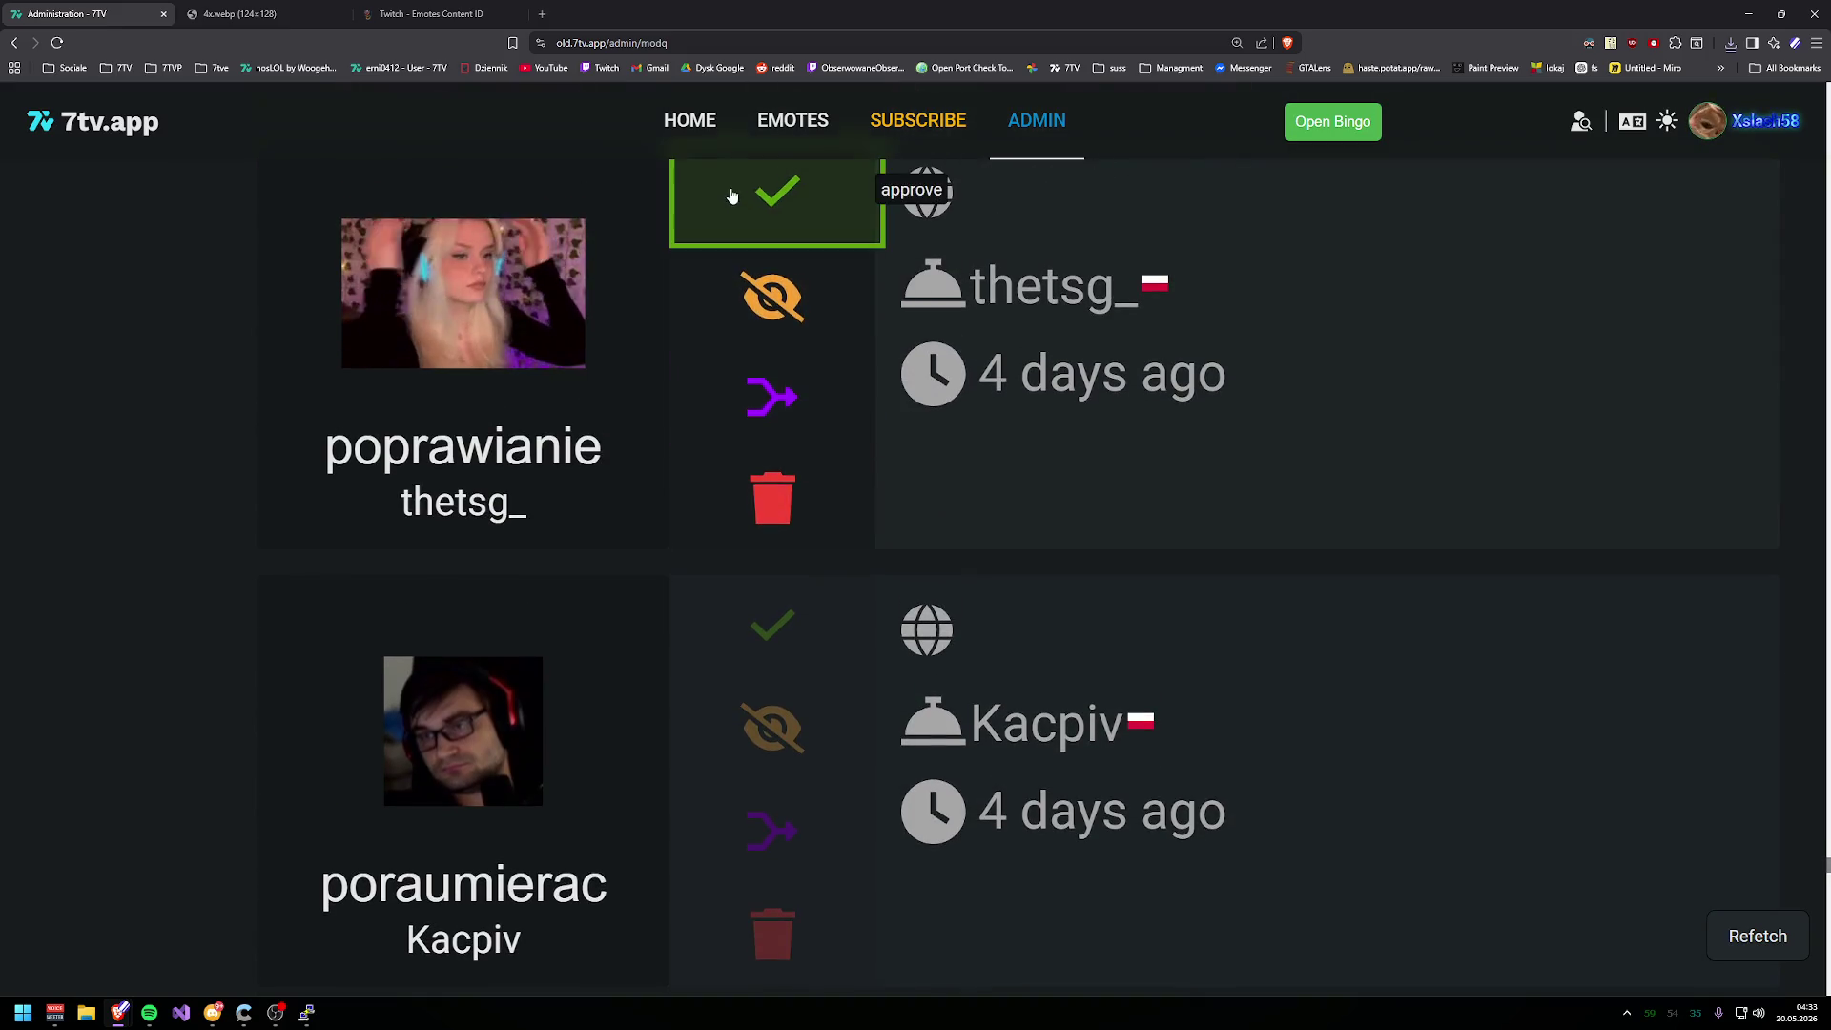
{"action": "left_click", "coordinate": [759, 624]}
- Approve the long-named emote and the next request, and delete bingcziling
{"action": "left_click", "coordinate": [717, 491]}
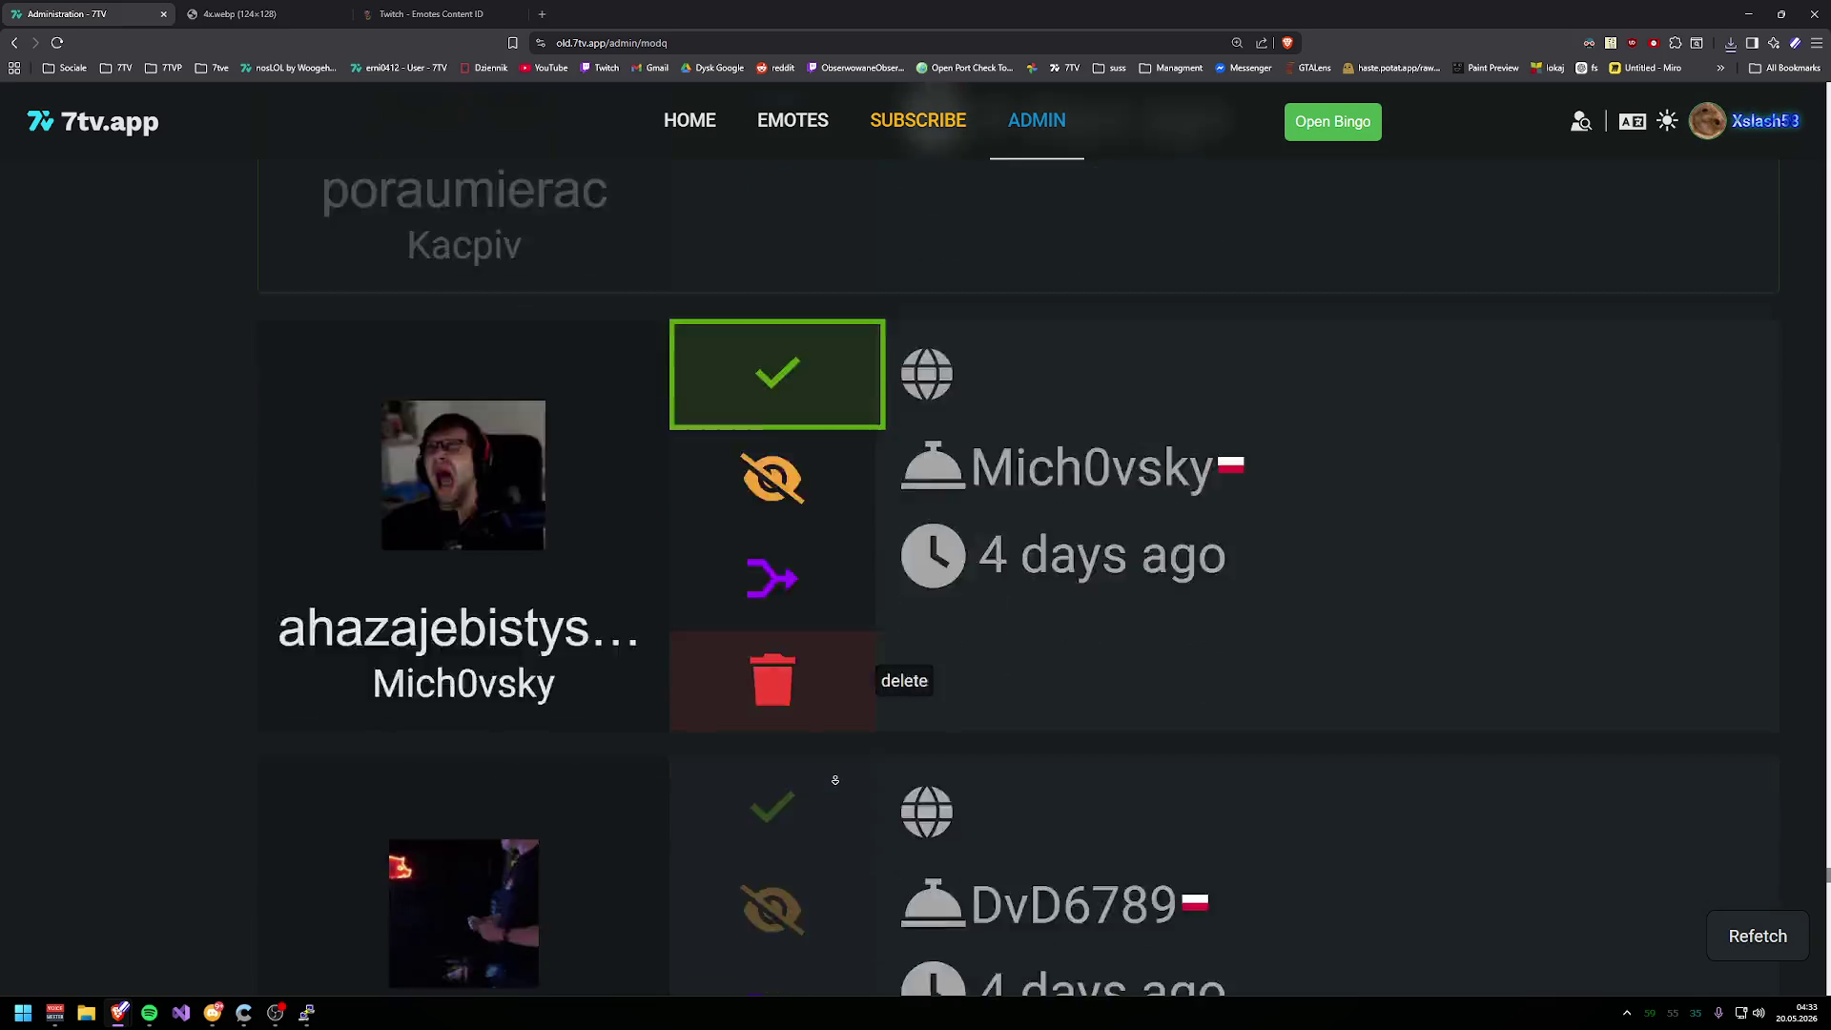
{"action": "left_click", "coordinate": [716, 489]}
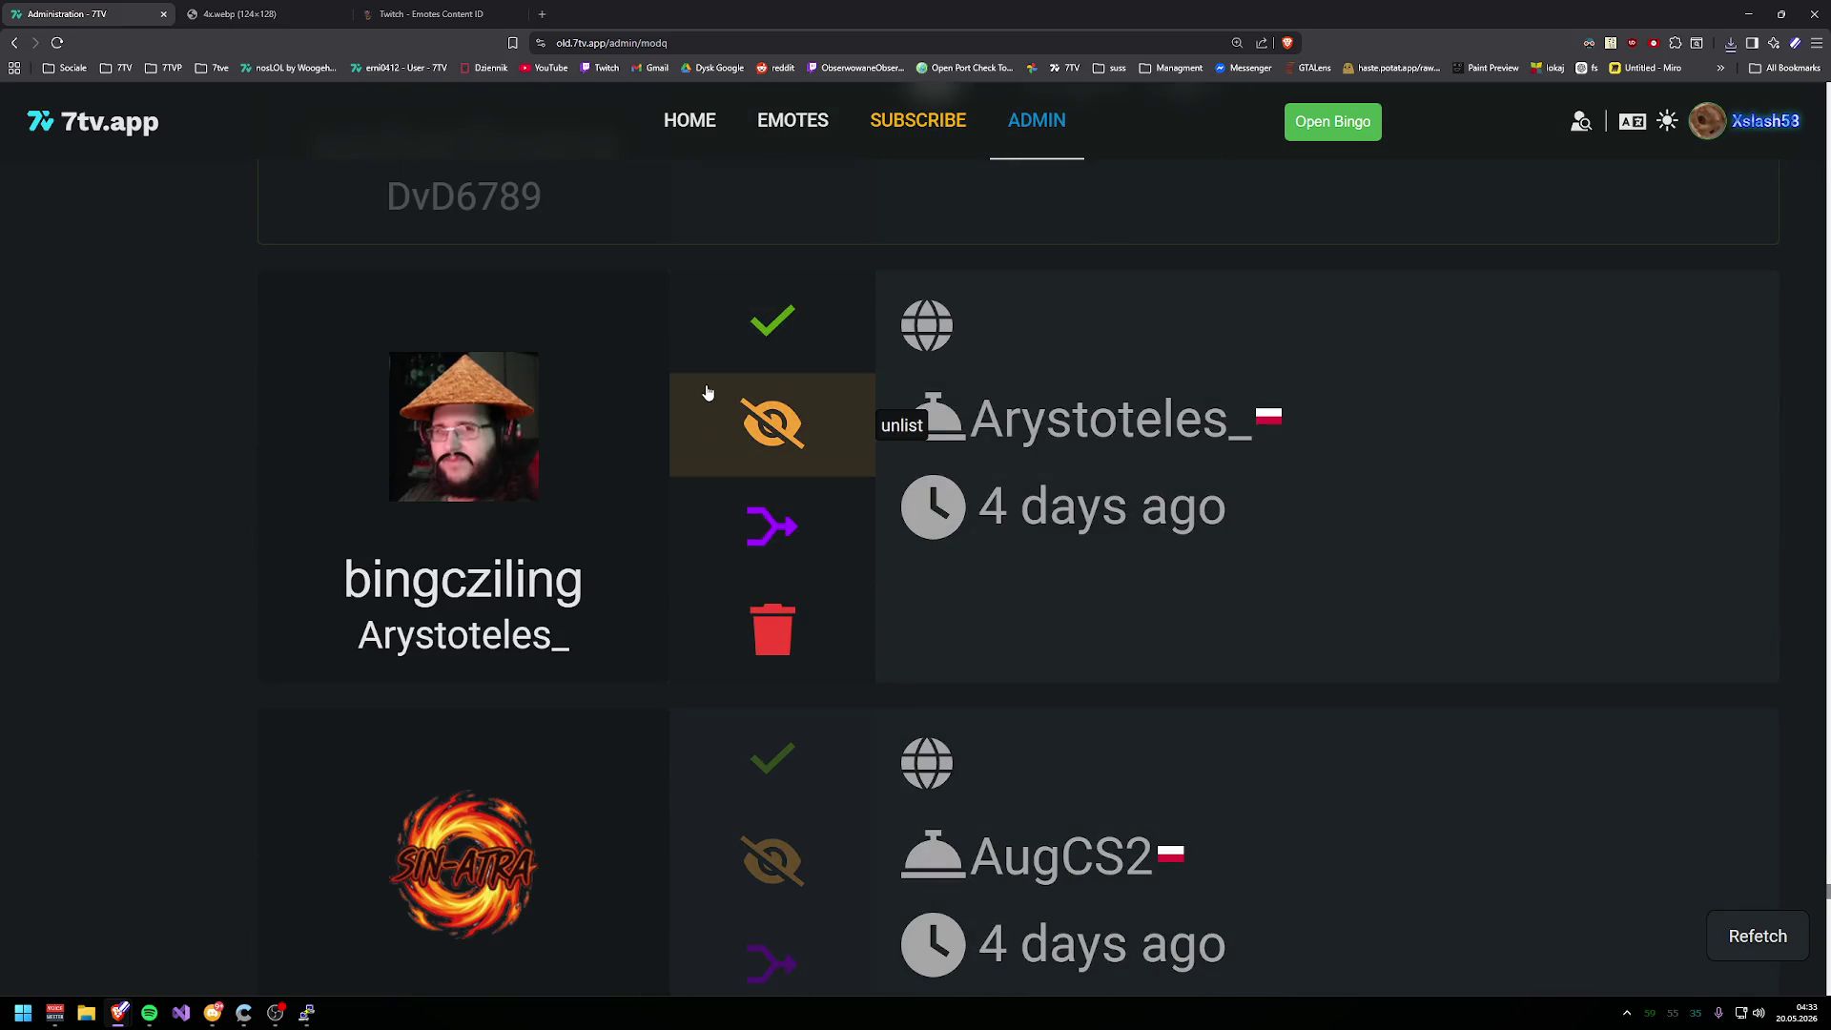
{"action": "left_click", "coordinate": [713, 646]}
{"action": "left_click", "coordinate": [713, 647]}
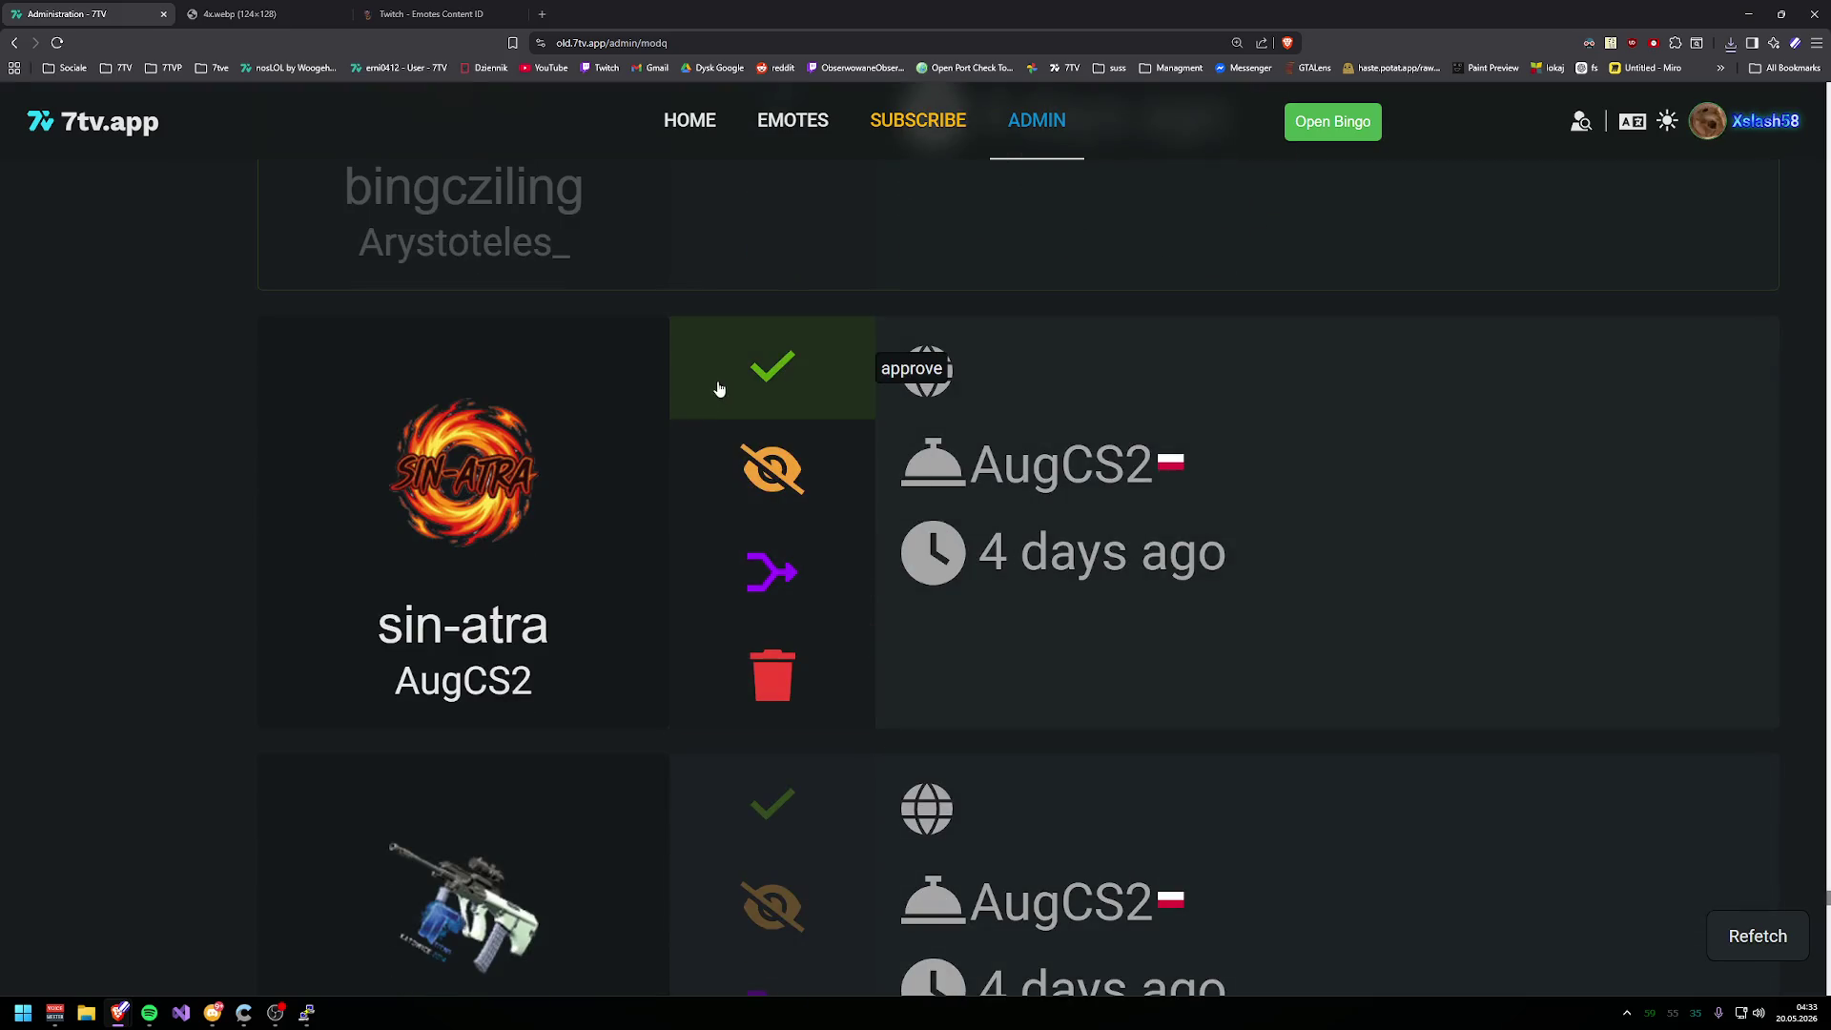
- Approve the sin-atra, aug, r8, fw and astolfo emotes
{"action": "left_click", "coordinate": [872, 512]}
{"action": "left_click", "coordinate": [776, 286]}
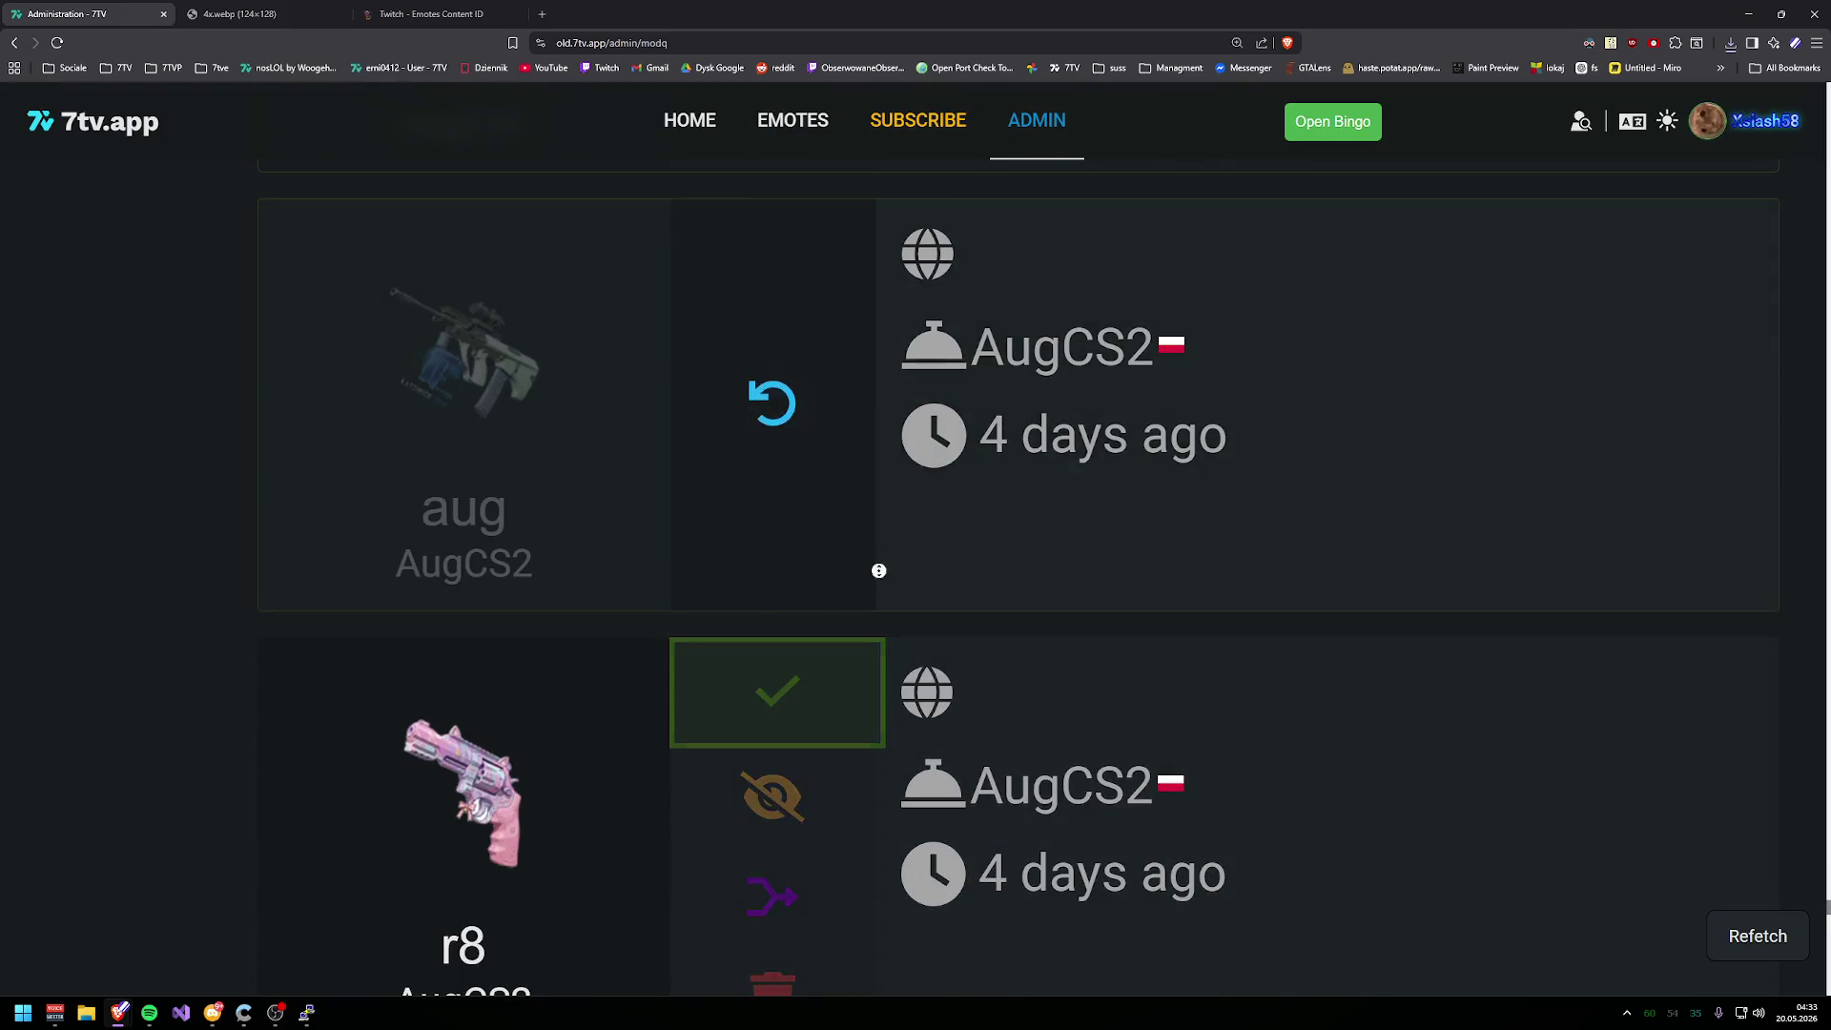
{"action": "left_click", "coordinate": [808, 668]}
{"action": "left_click", "coordinate": [791, 624]}
{"action": "left_click", "coordinate": [776, 543]}
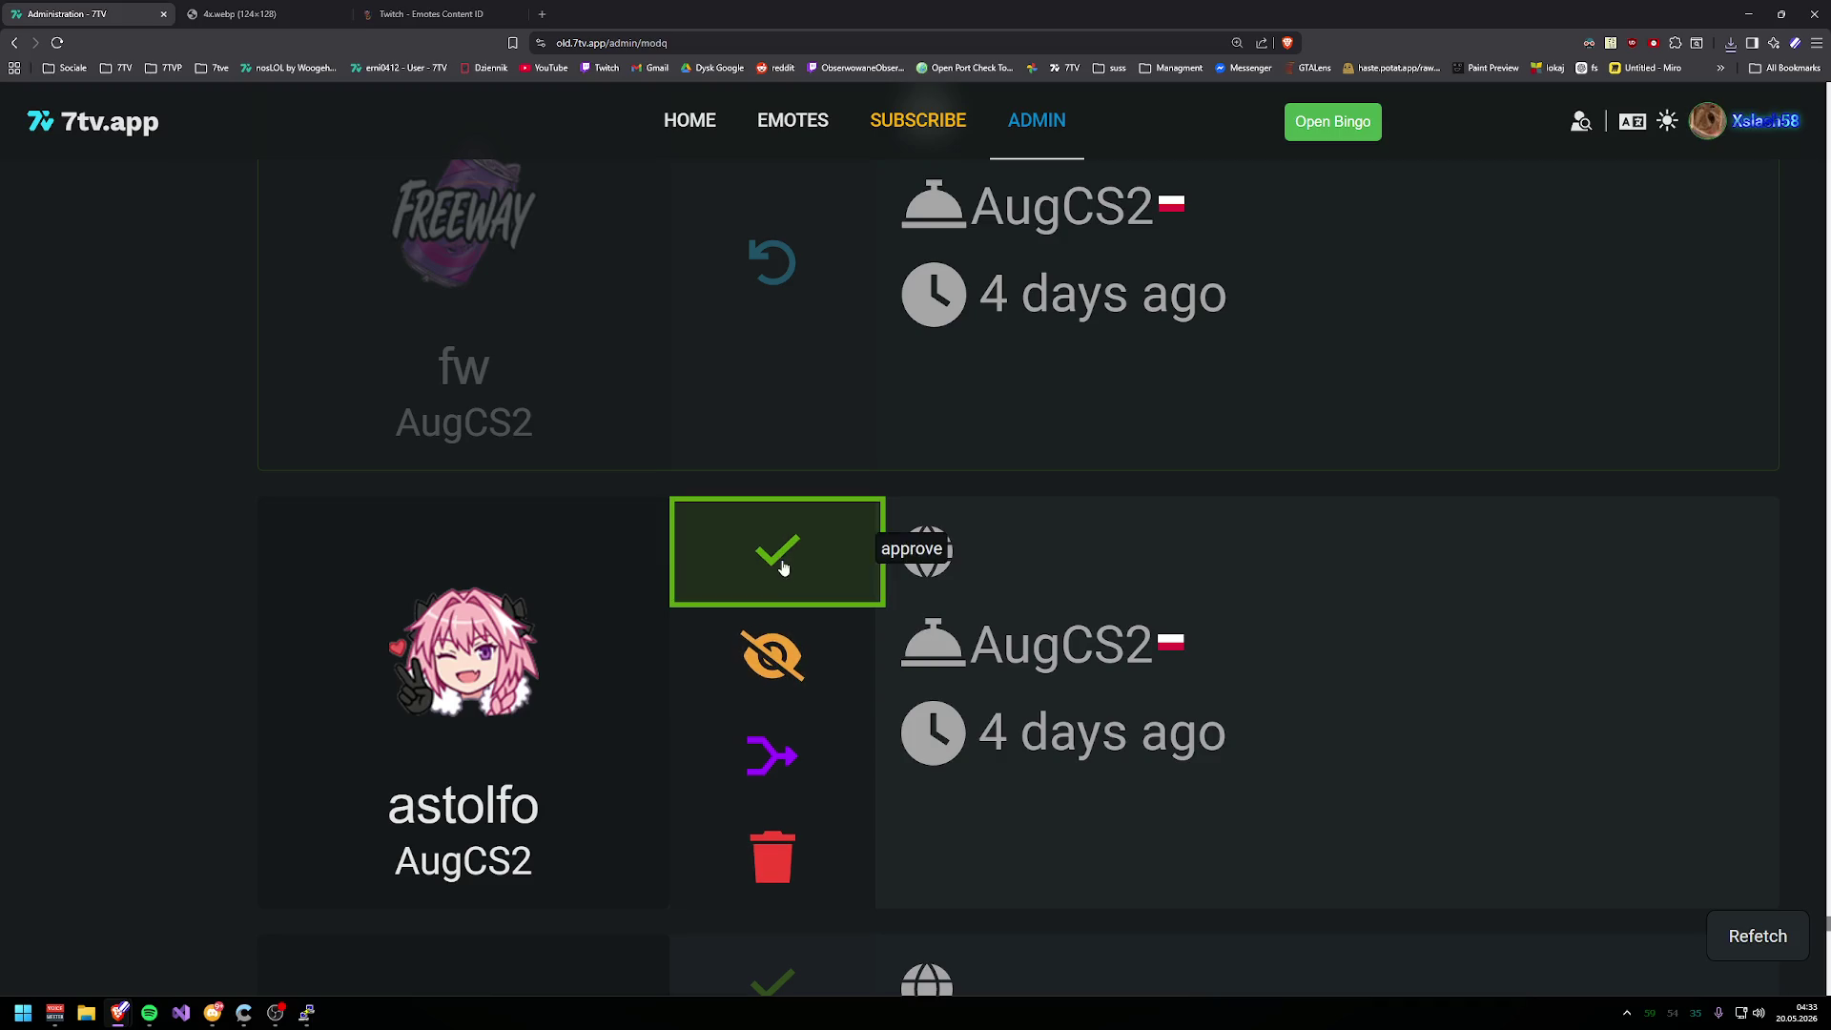
- Approve the cardboard box, HUH???, Peace, home and downczaki emotes
{"action": "left_click", "coordinate": [753, 450]}
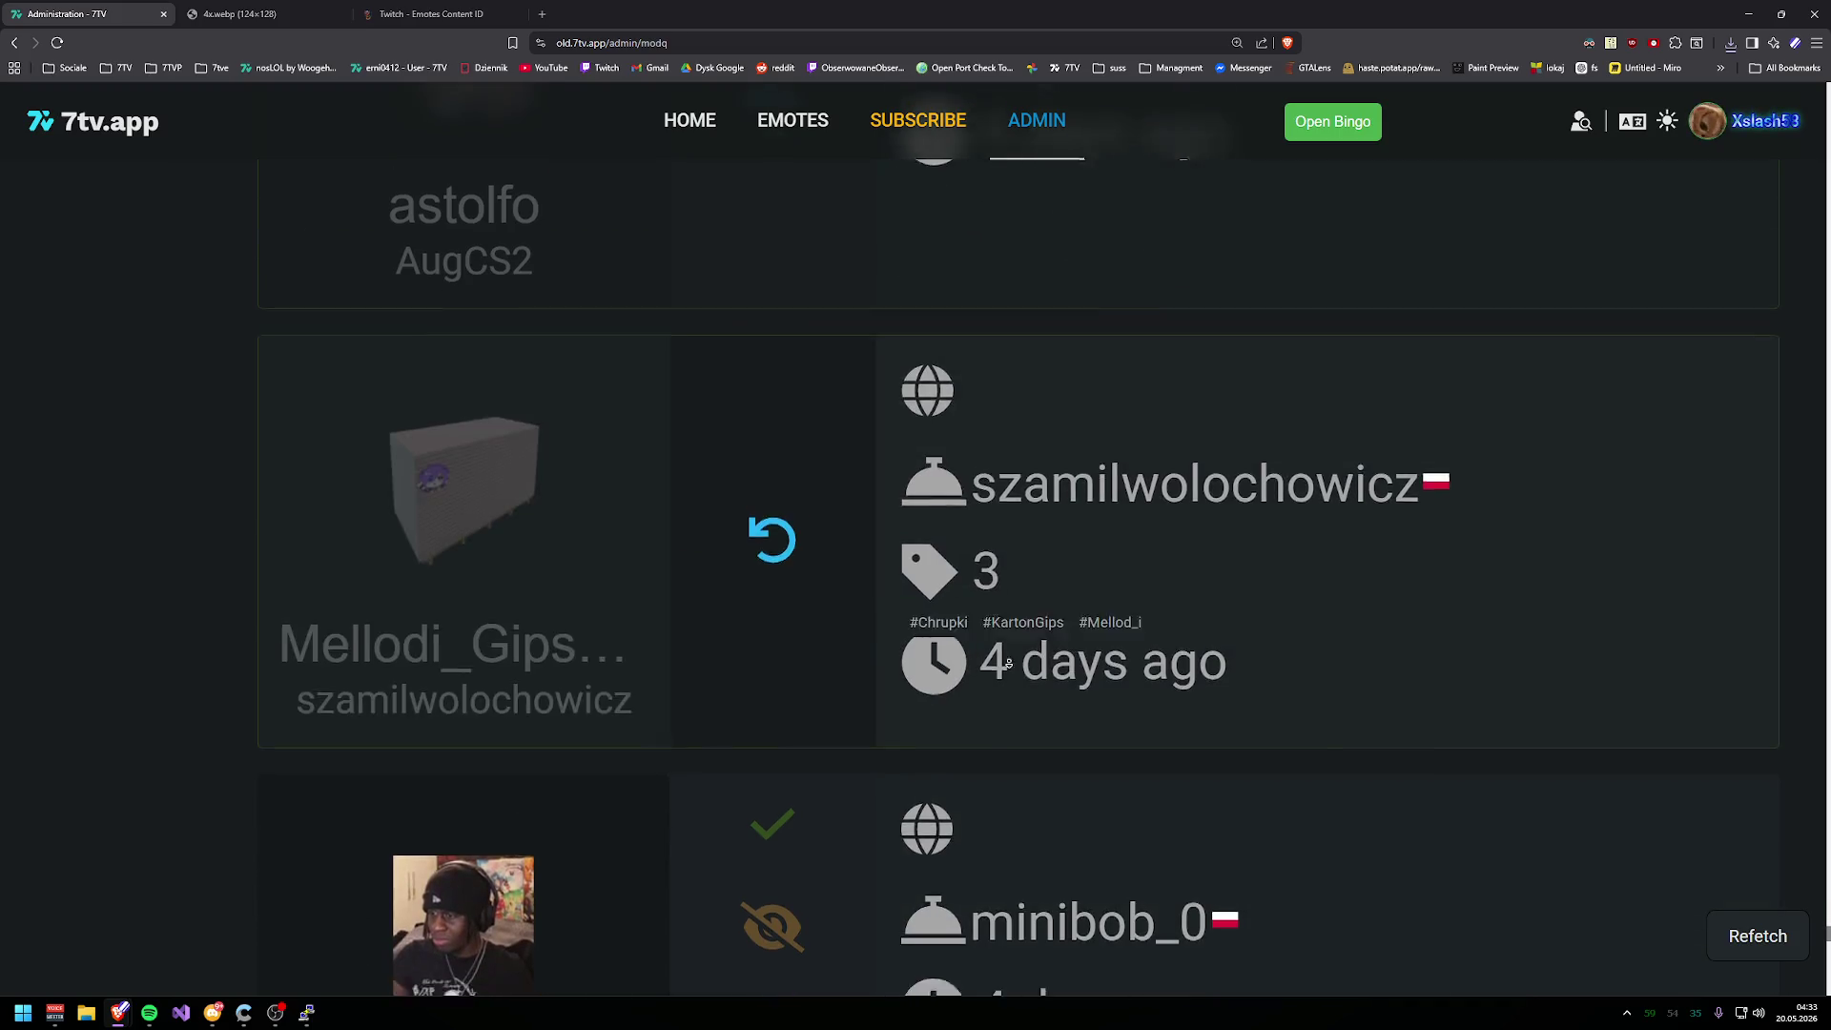
{"action": "left_click", "coordinate": [820, 410]}
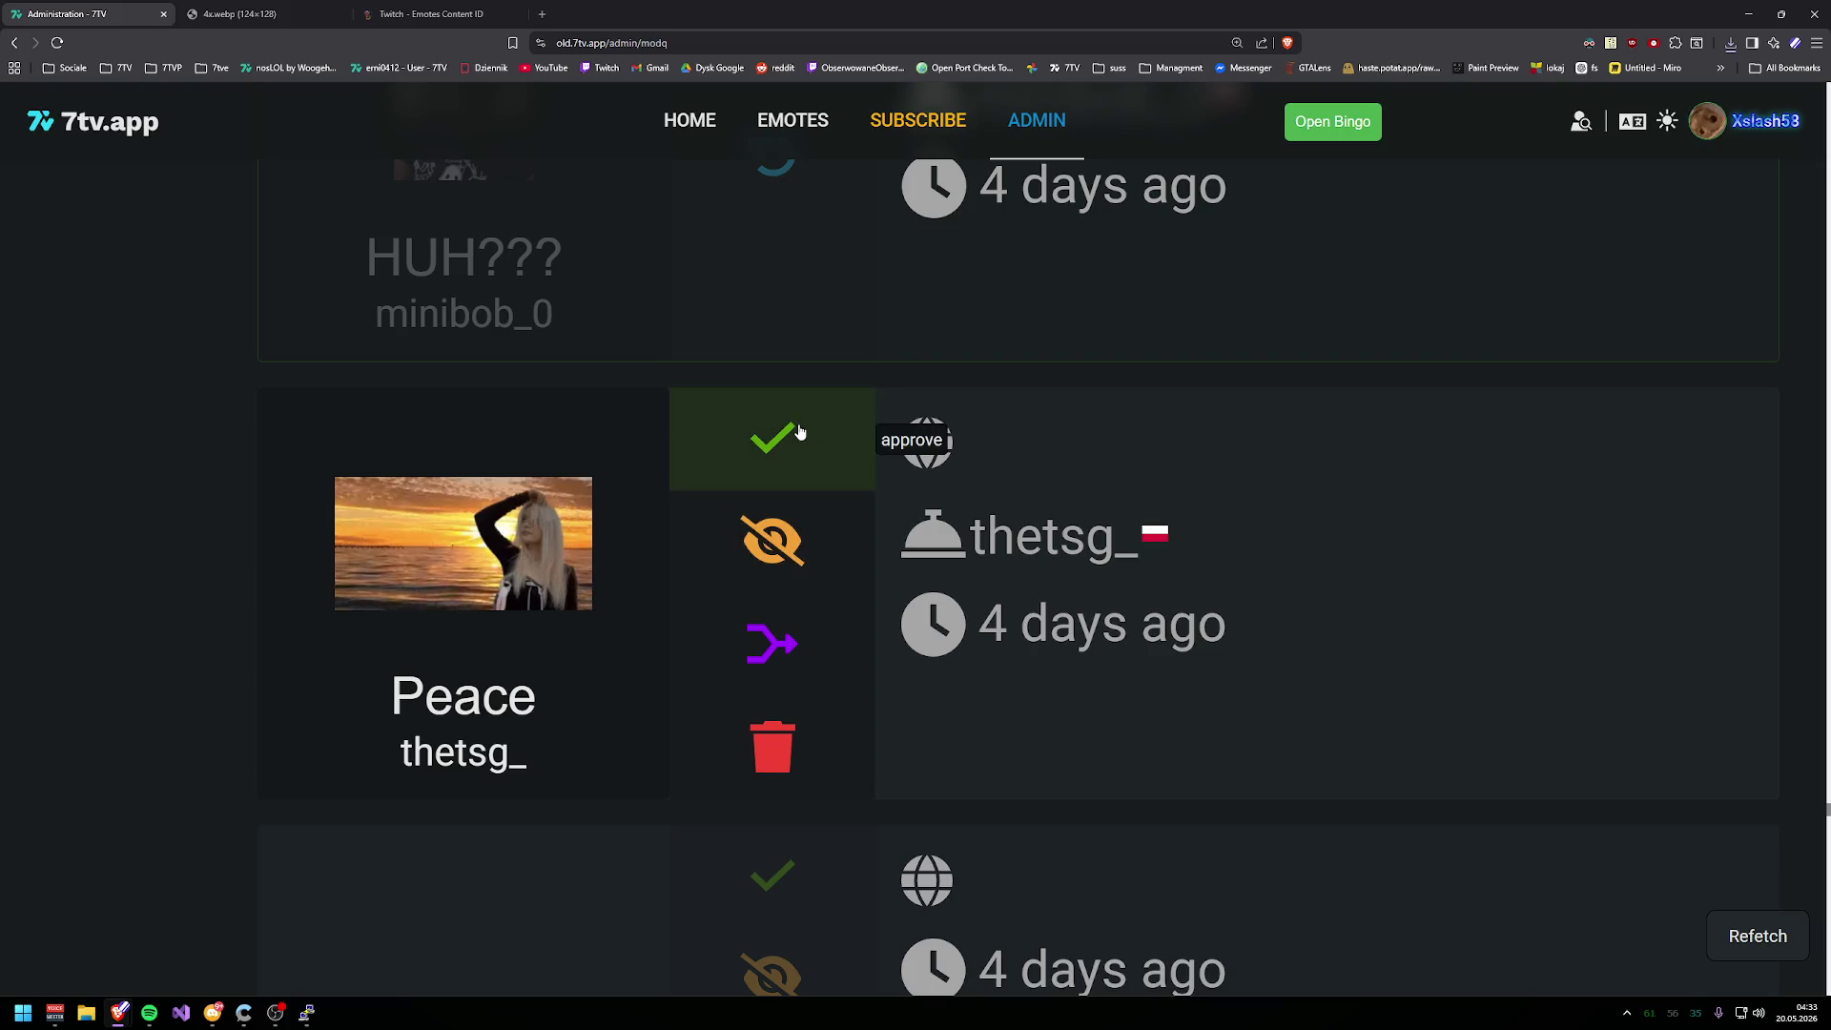
{"action": "left_click", "coordinate": [801, 424]}
{"action": "left_click", "coordinate": [815, 534]}
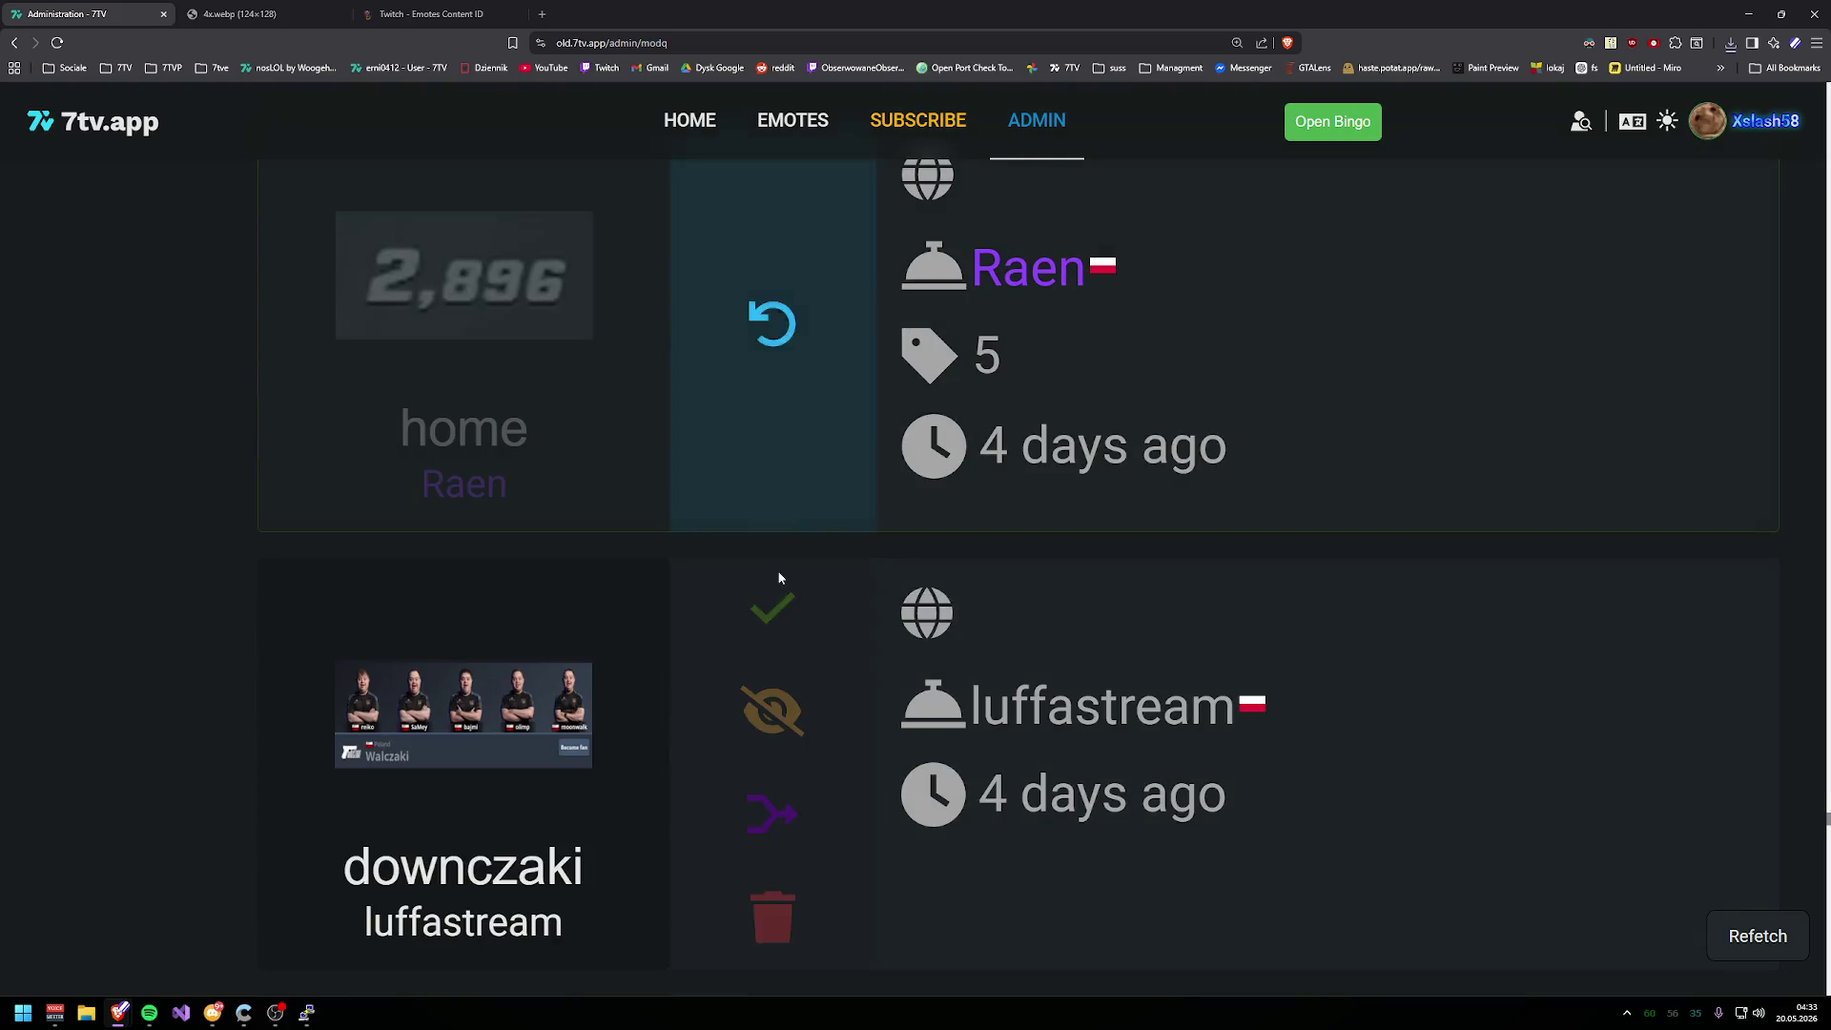
{"action": "left_click", "coordinate": [774, 610]}
- Approve the next pending request, sluchaj, desperados and the request above knoffHype
{"action": "left_click", "coordinate": [812, 595]}
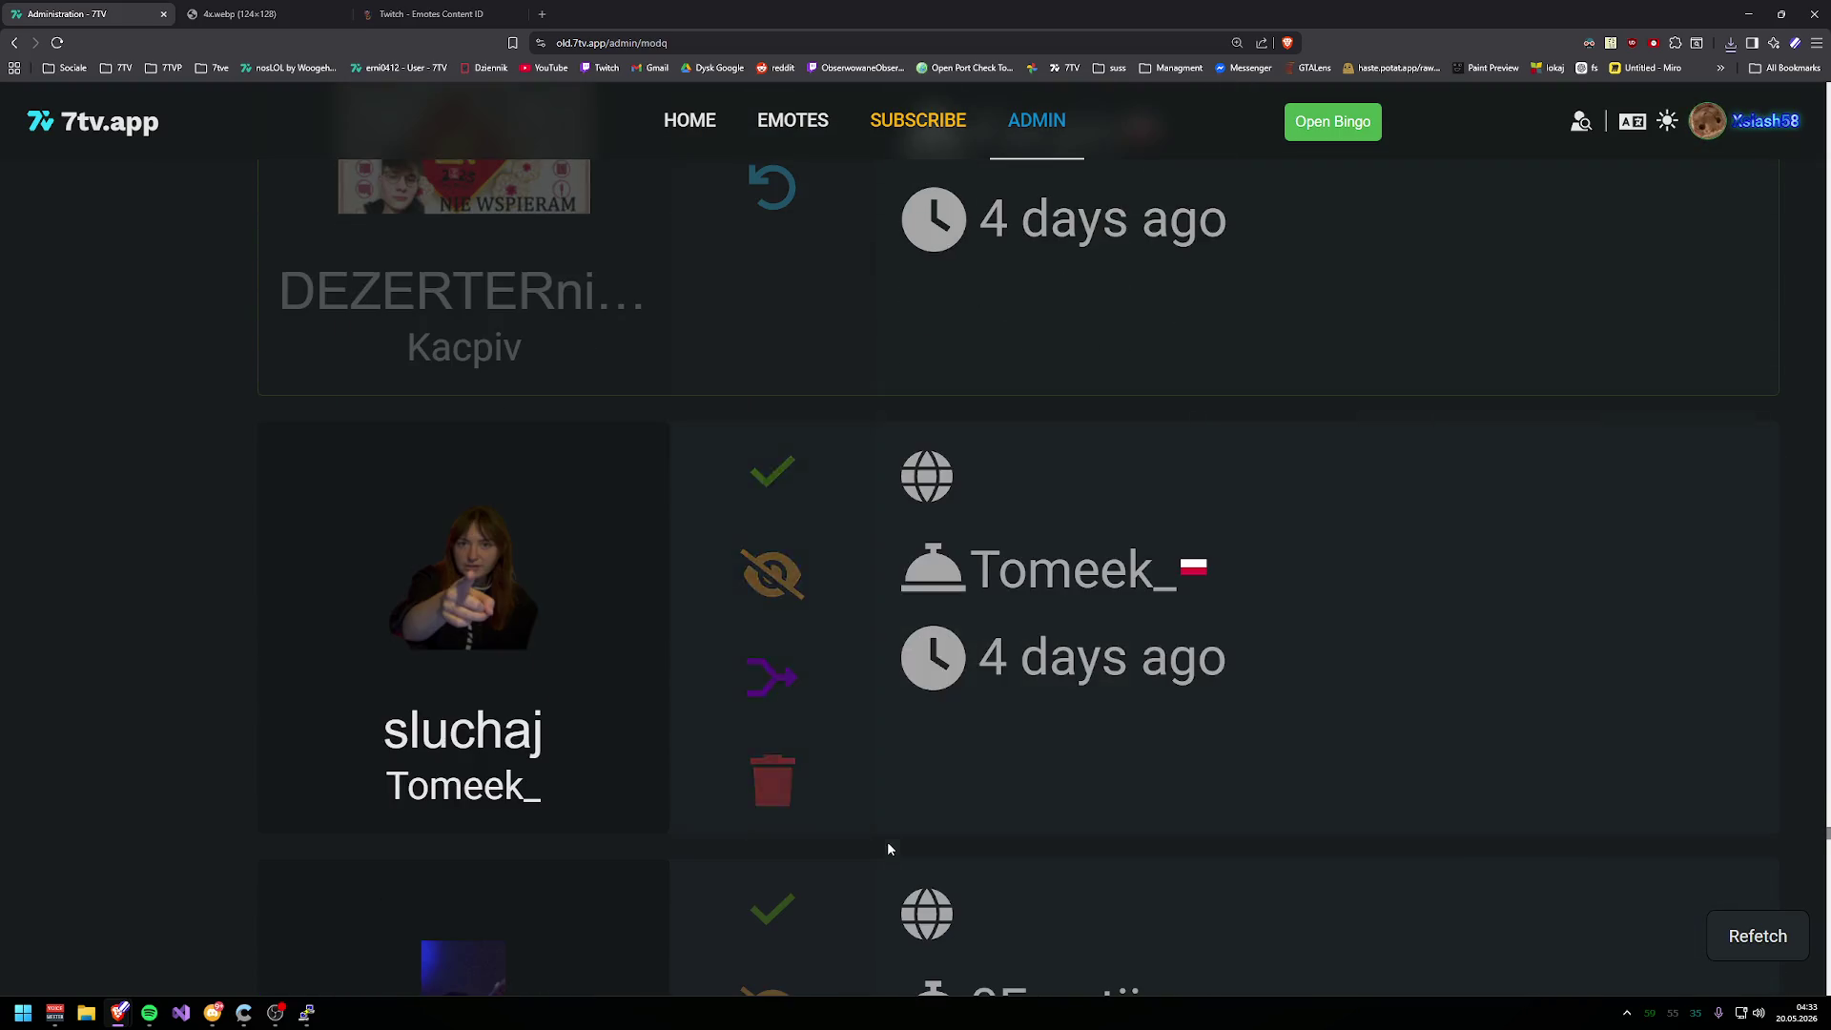
{"action": "left_click", "coordinate": [863, 506]}
{"action": "left_click", "coordinate": [751, 420]}
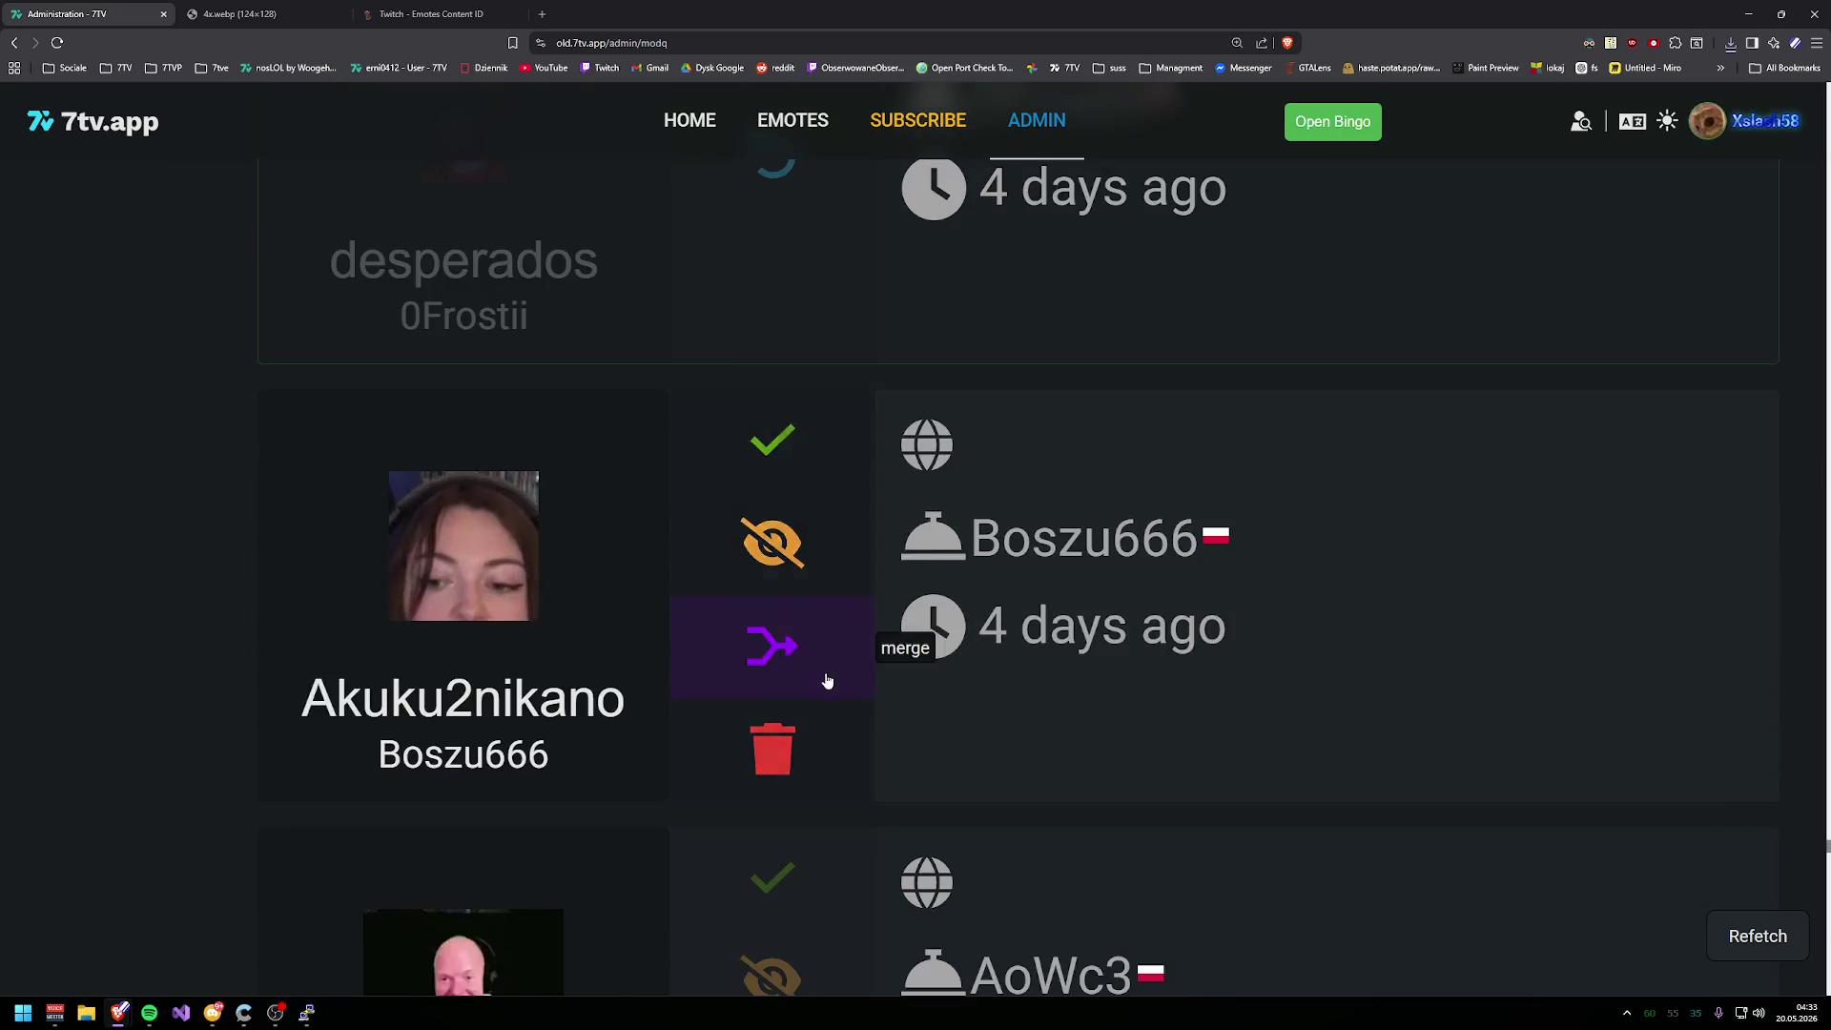
{"action": "left_click", "coordinate": [775, 437]}
{"action": "left_click", "coordinate": [721, 325]}
{"action": "left_click", "coordinate": [810, 711]}
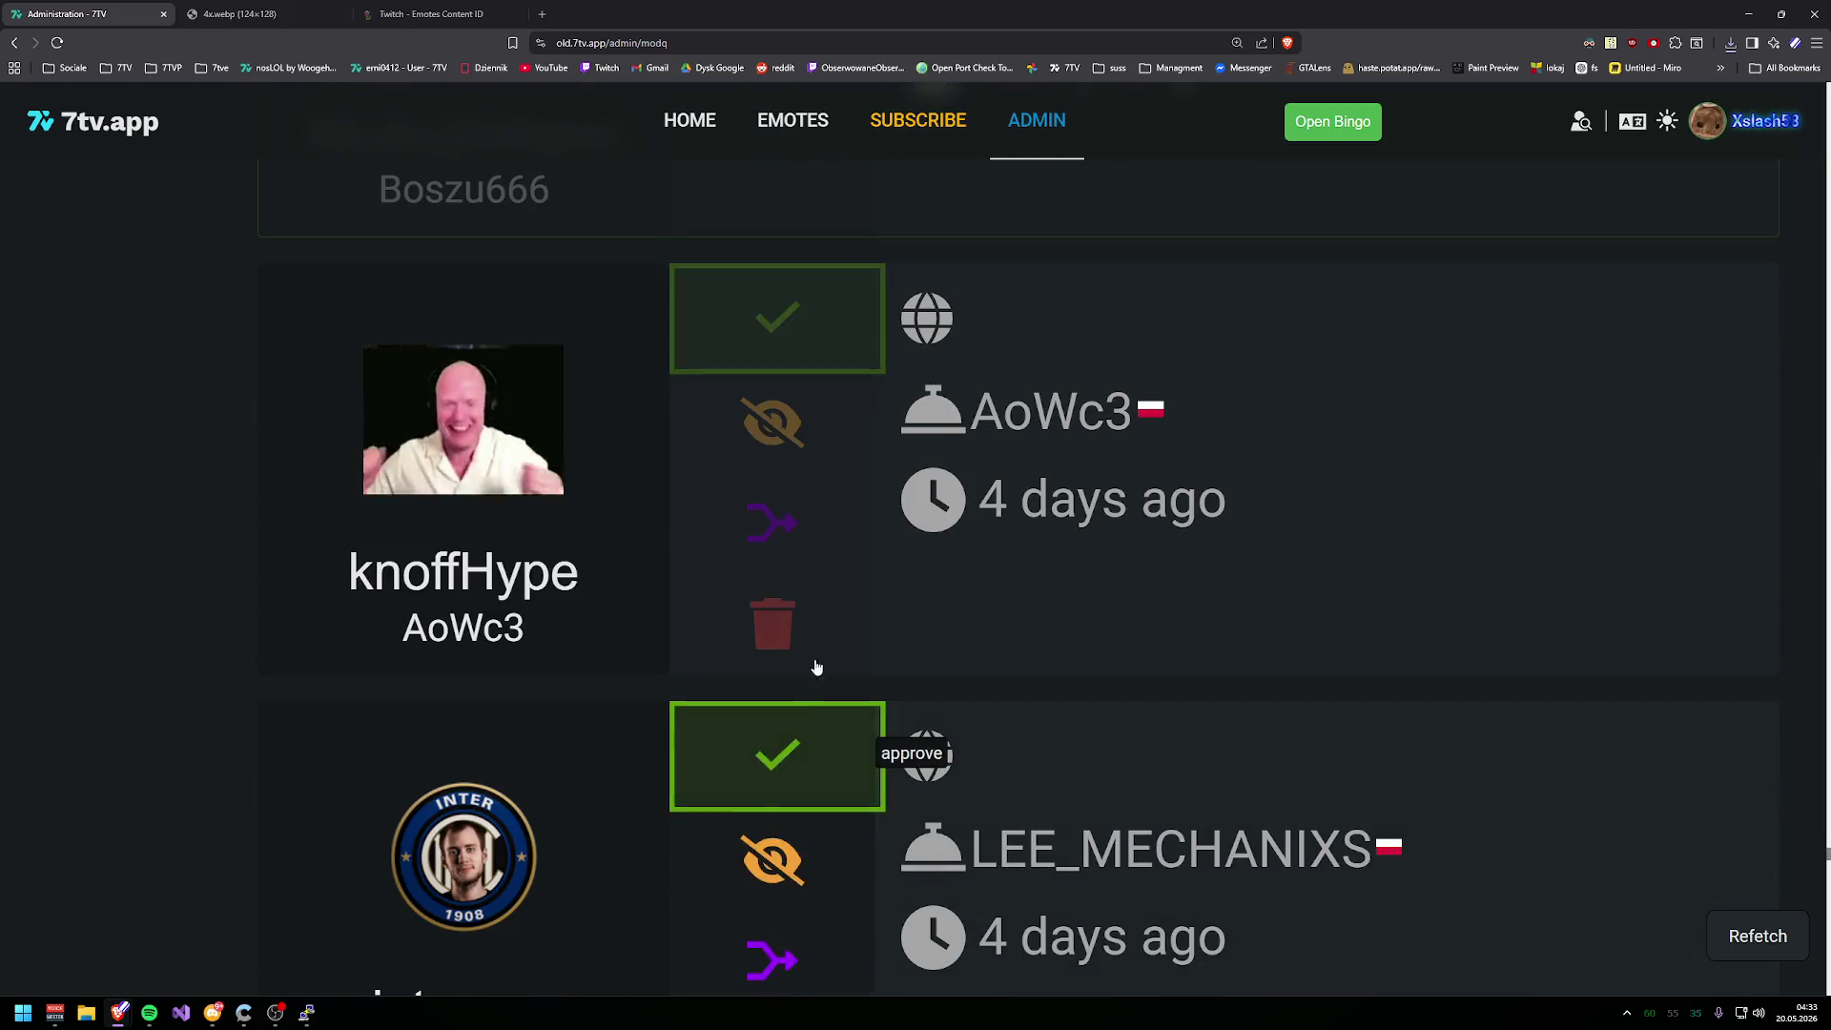
{"action": "left_click", "coordinate": [827, 581]}
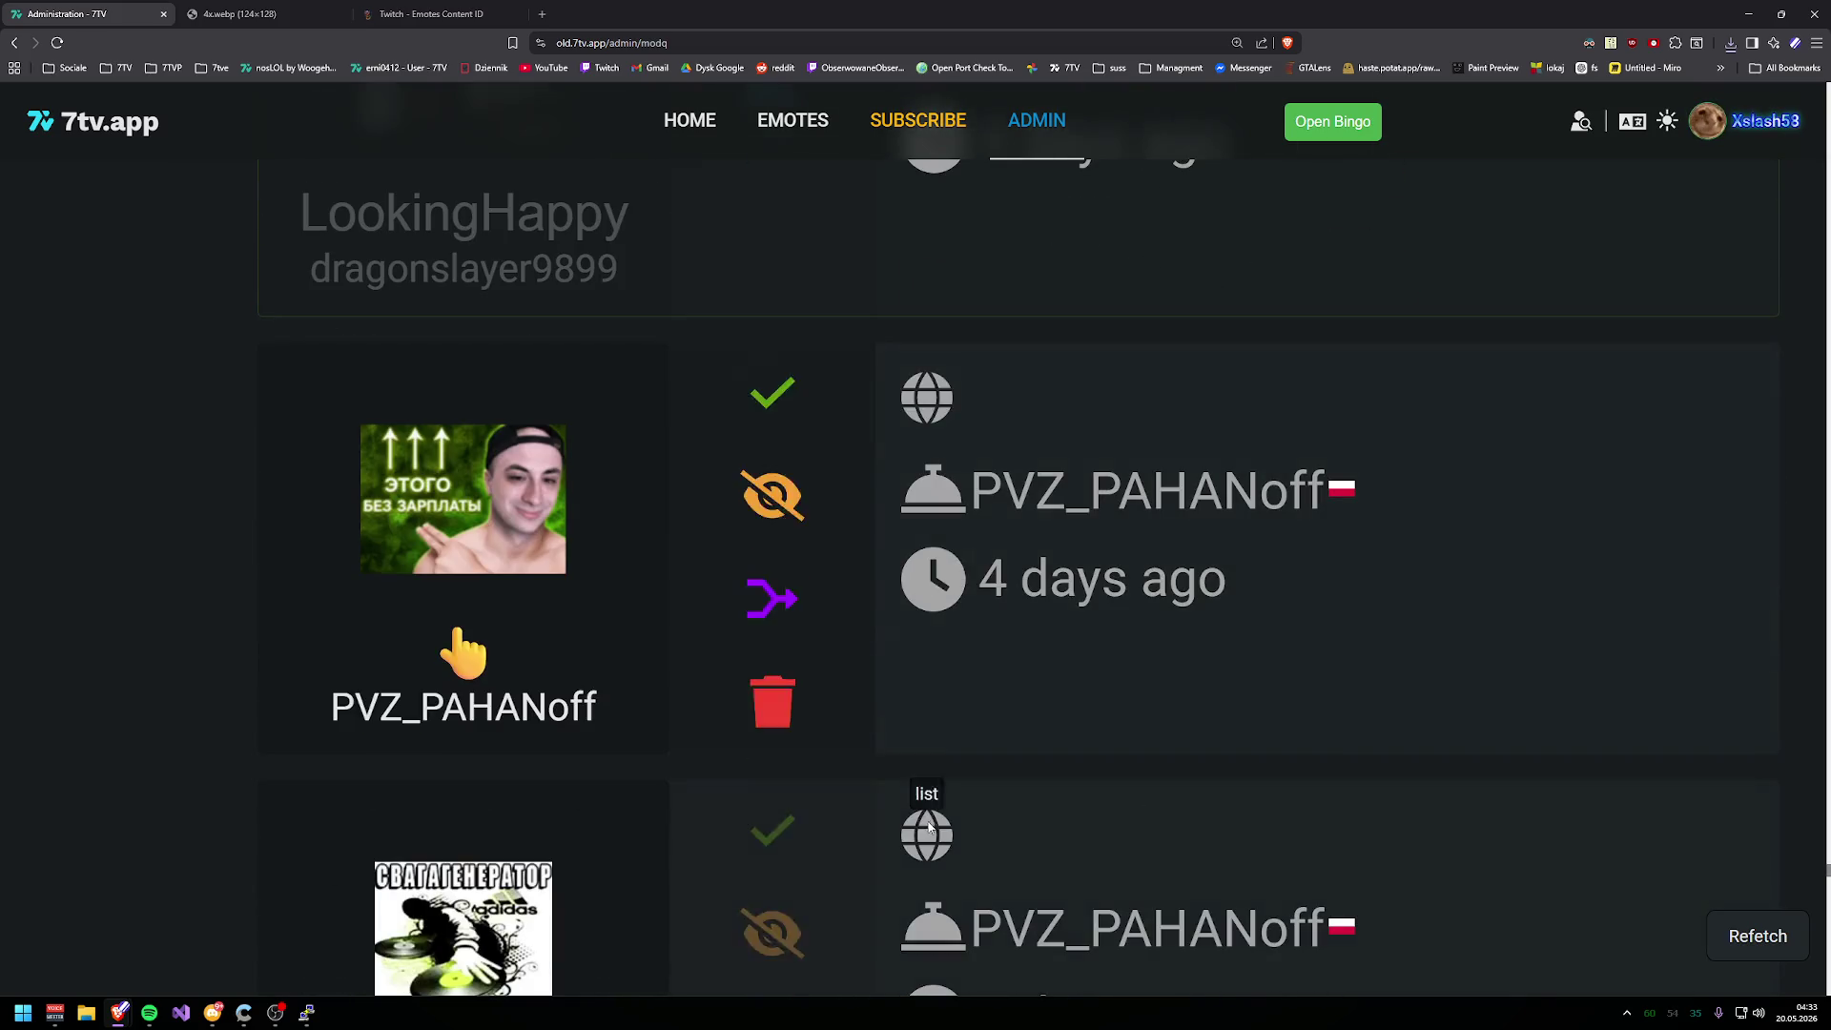
{"action": "left_click", "coordinate": [825, 405]}
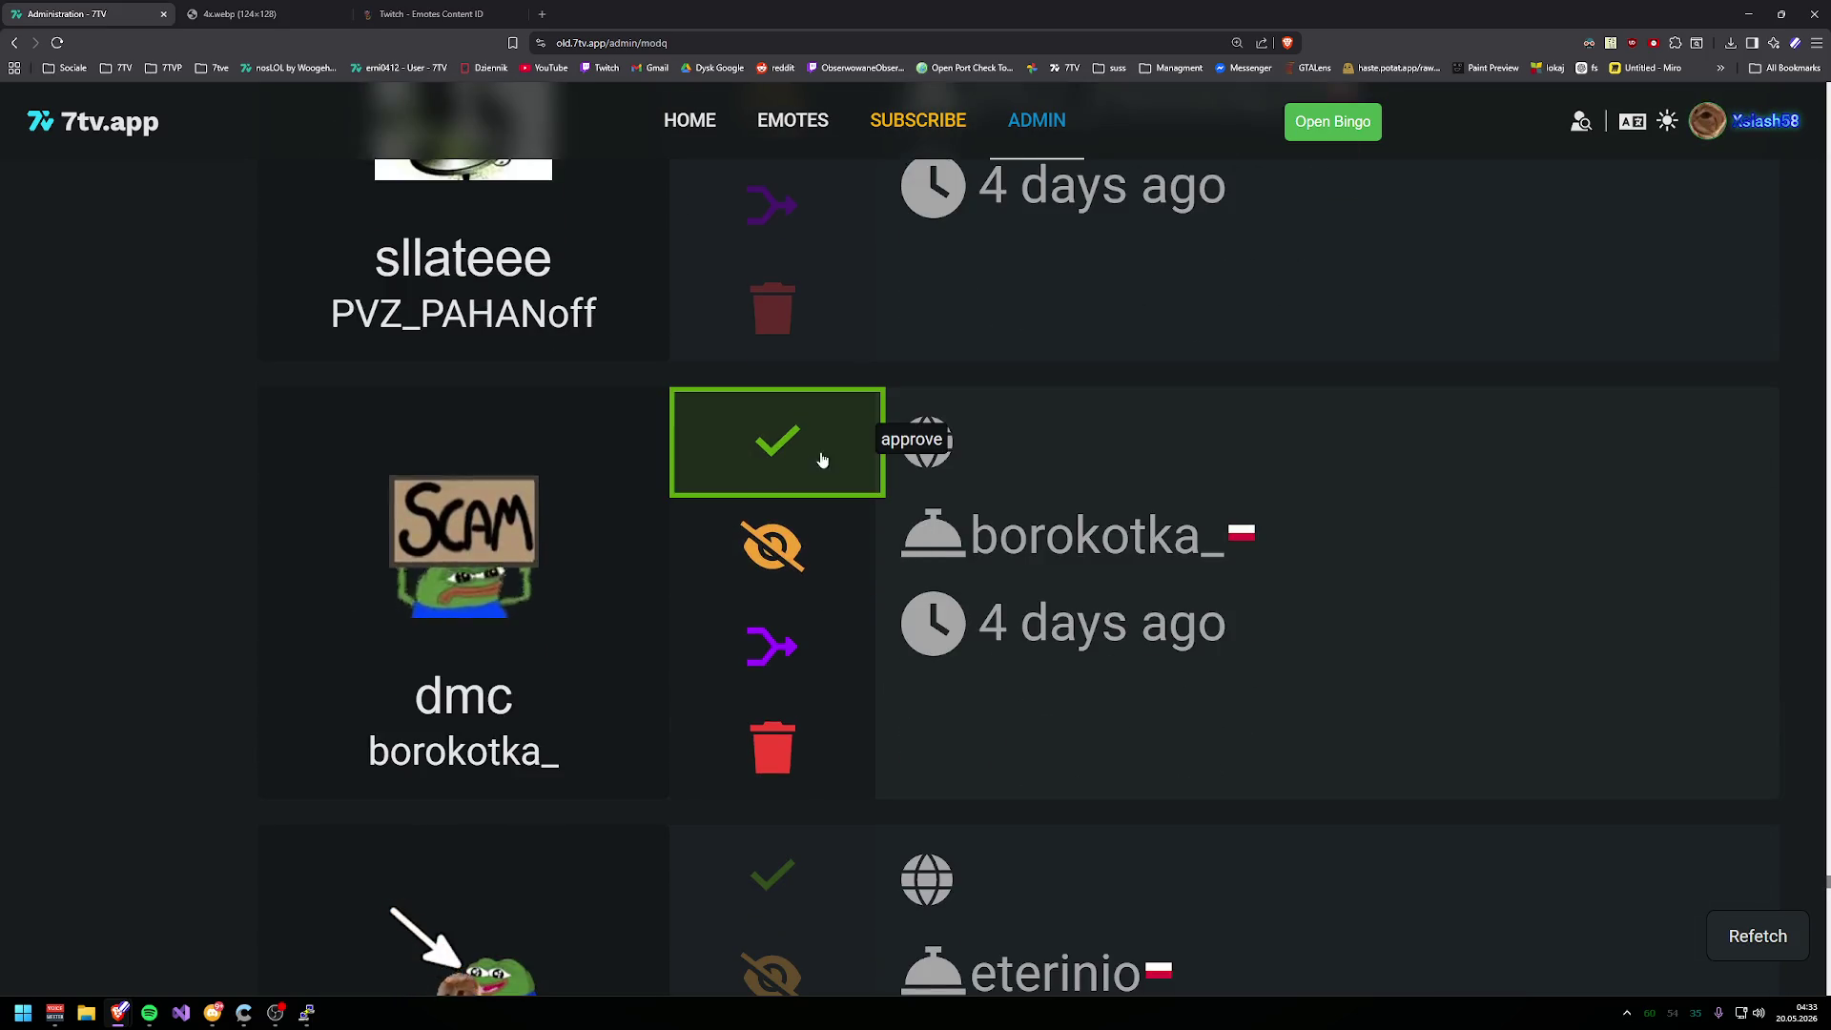
{"action": "left_click", "coordinate": [818, 458]}
{"action": "left_click", "coordinate": [782, 367]}
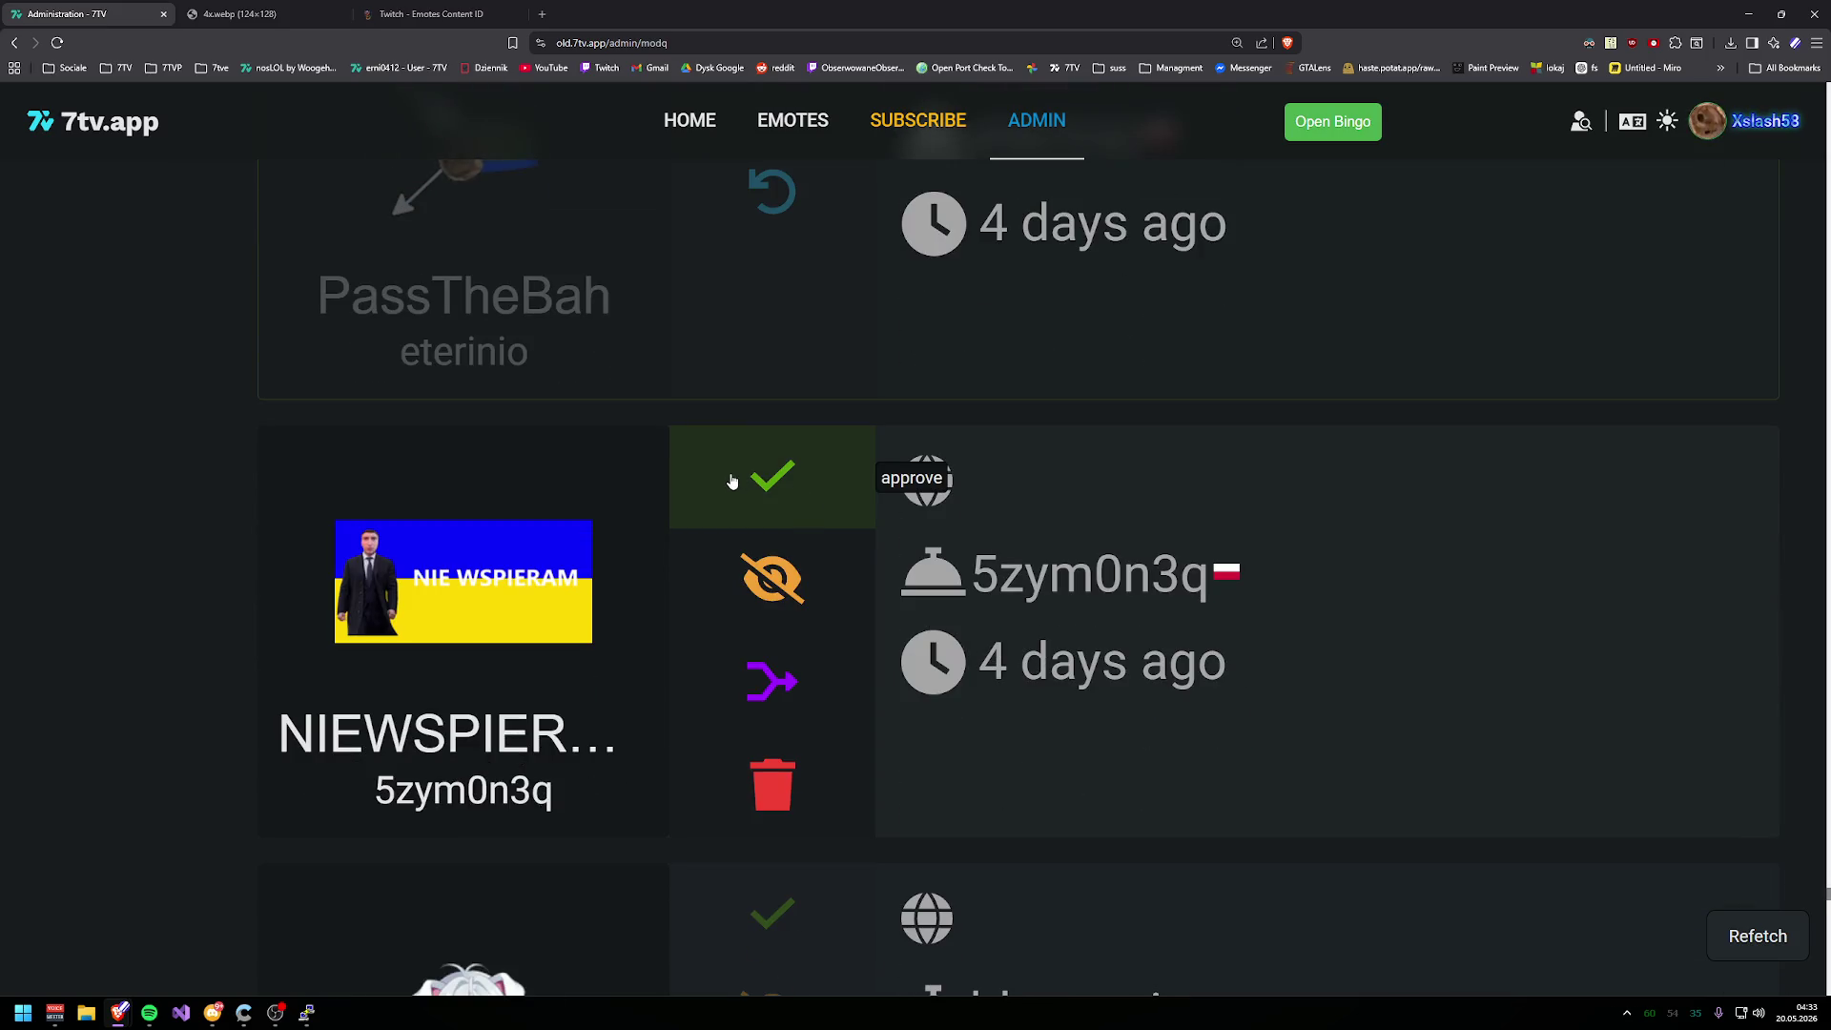
- Approve NIE WSPIERAM, ohmidori, geje and Irys, and clear miau from the queue
{"action": "left_click", "coordinate": [870, 500]}
{"action": "left_click", "coordinate": [750, 610]}
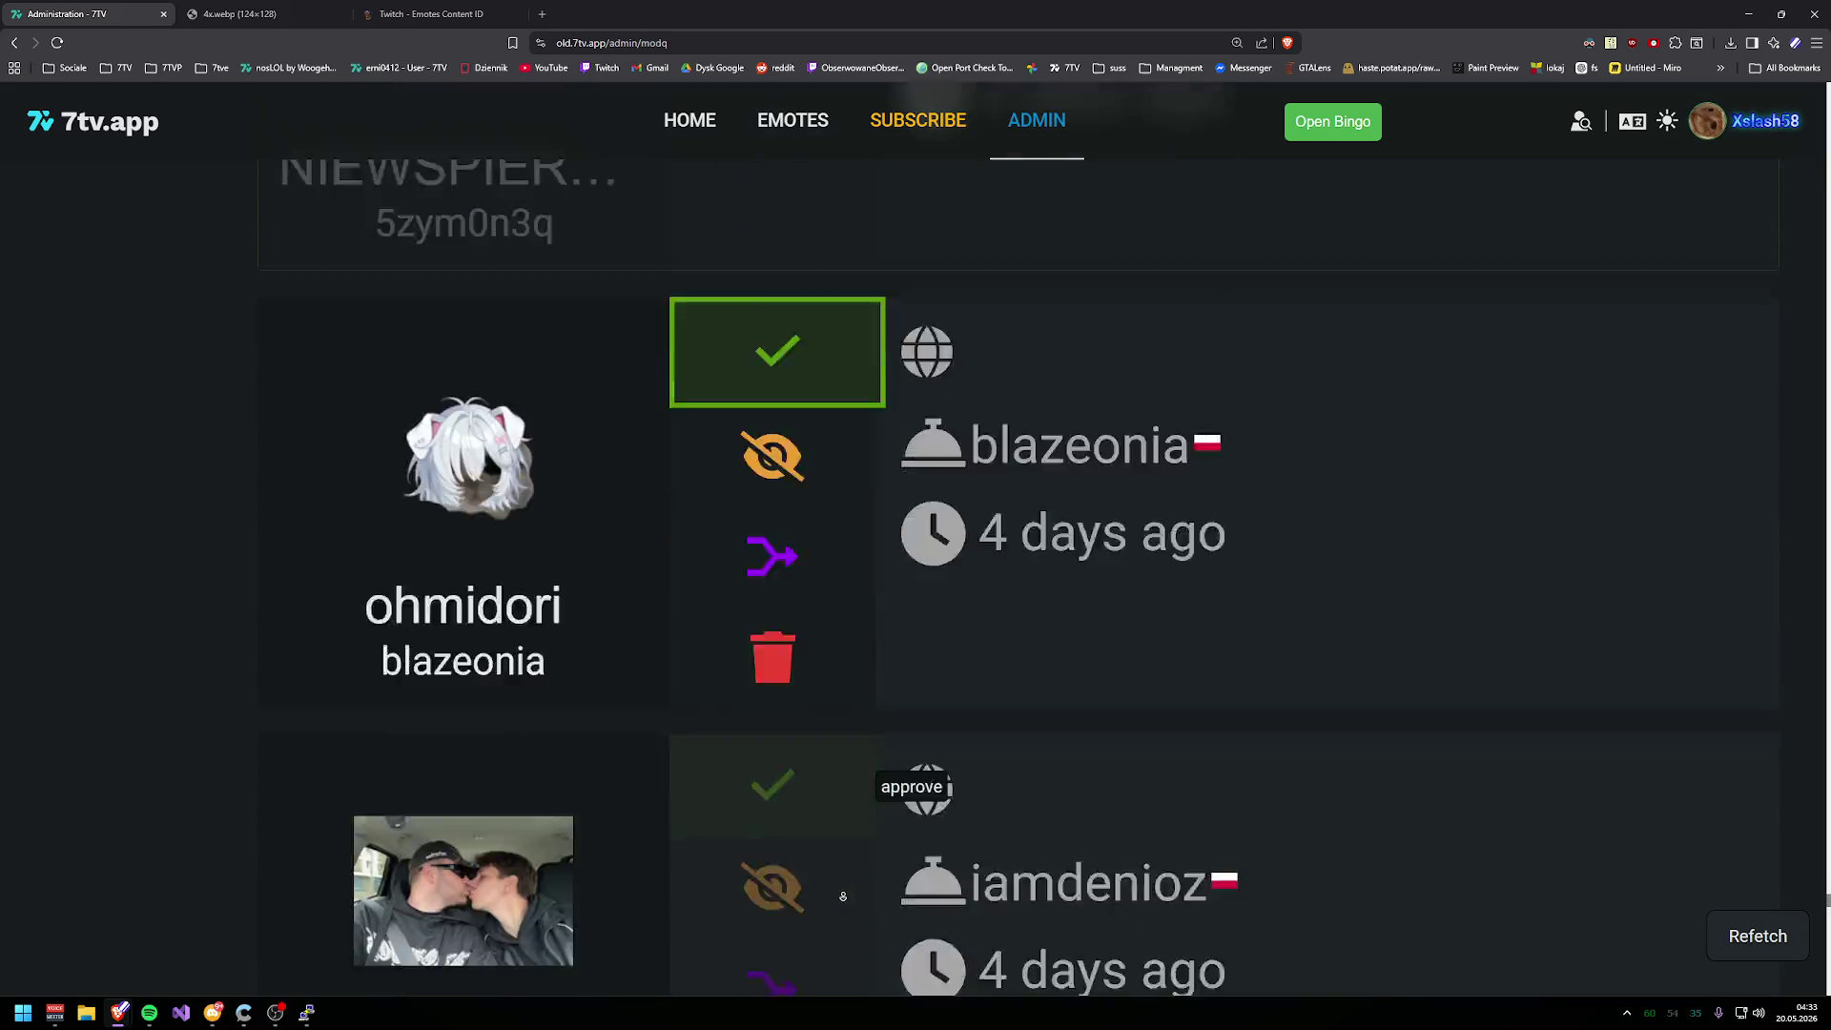
{"action": "left_click", "coordinate": [806, 573]}
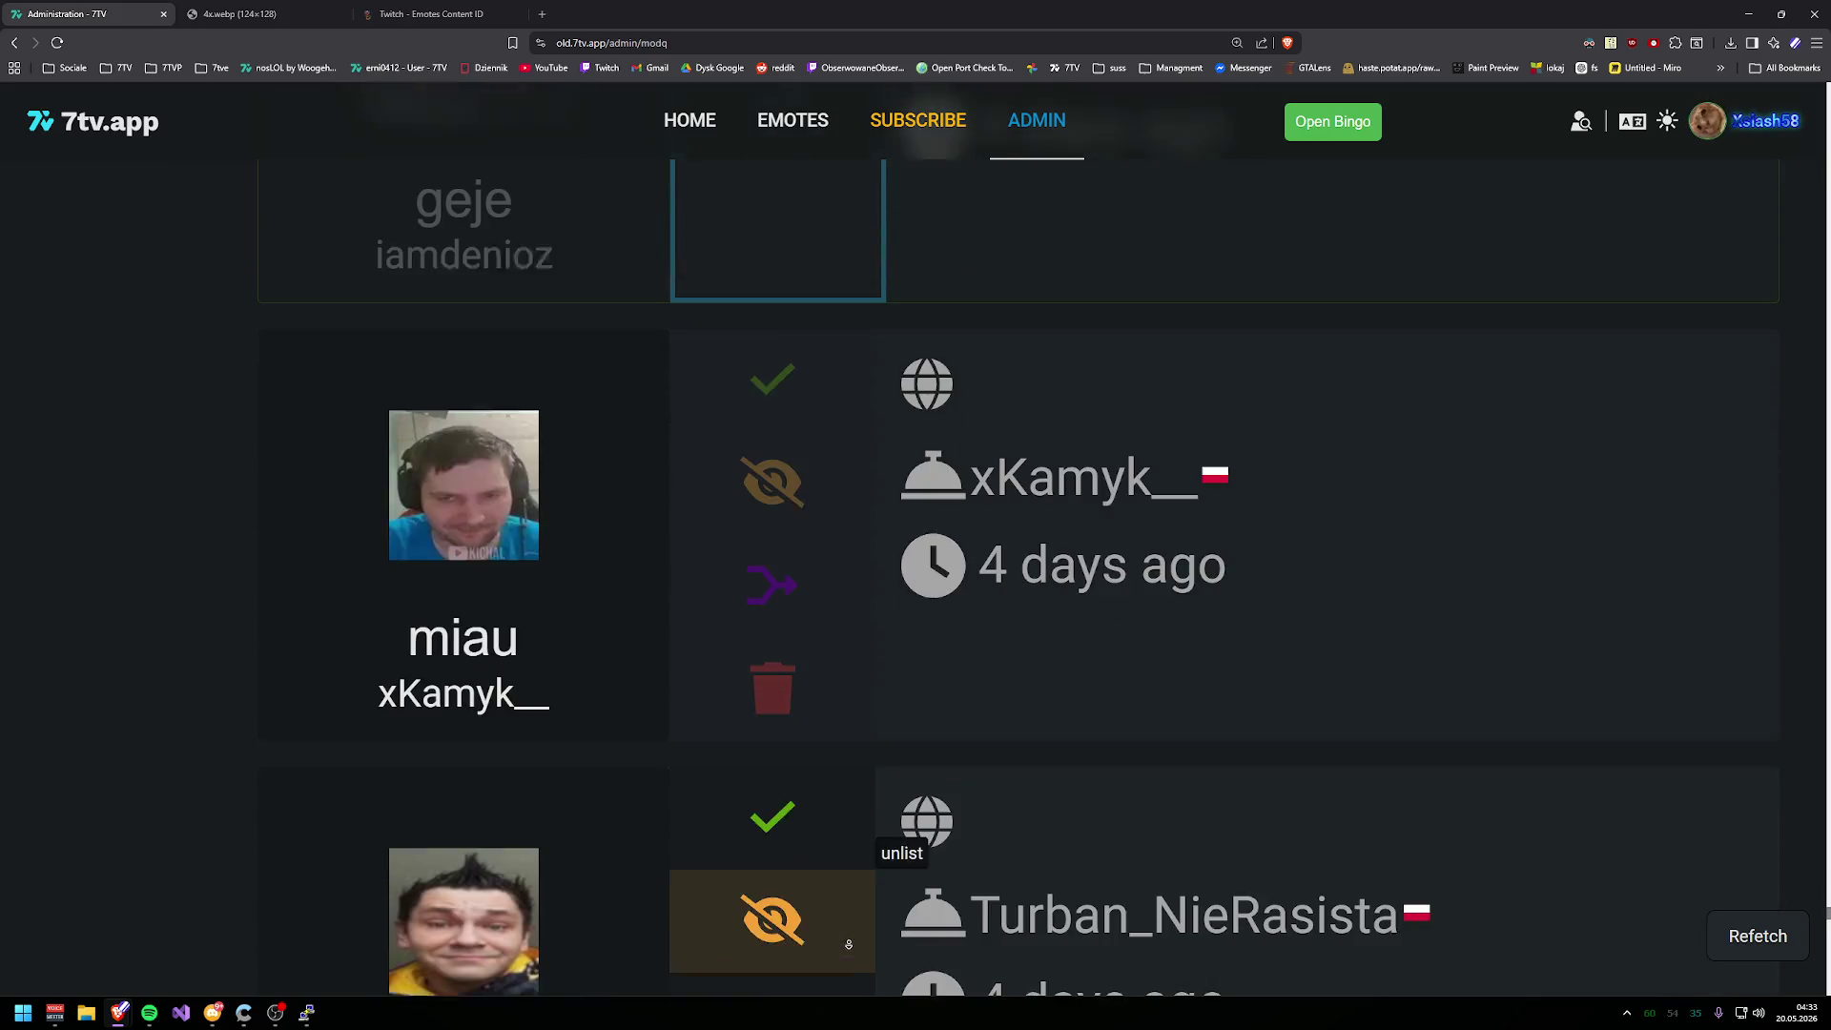
{"action": "left_click", "coordinate": [758, 449]}
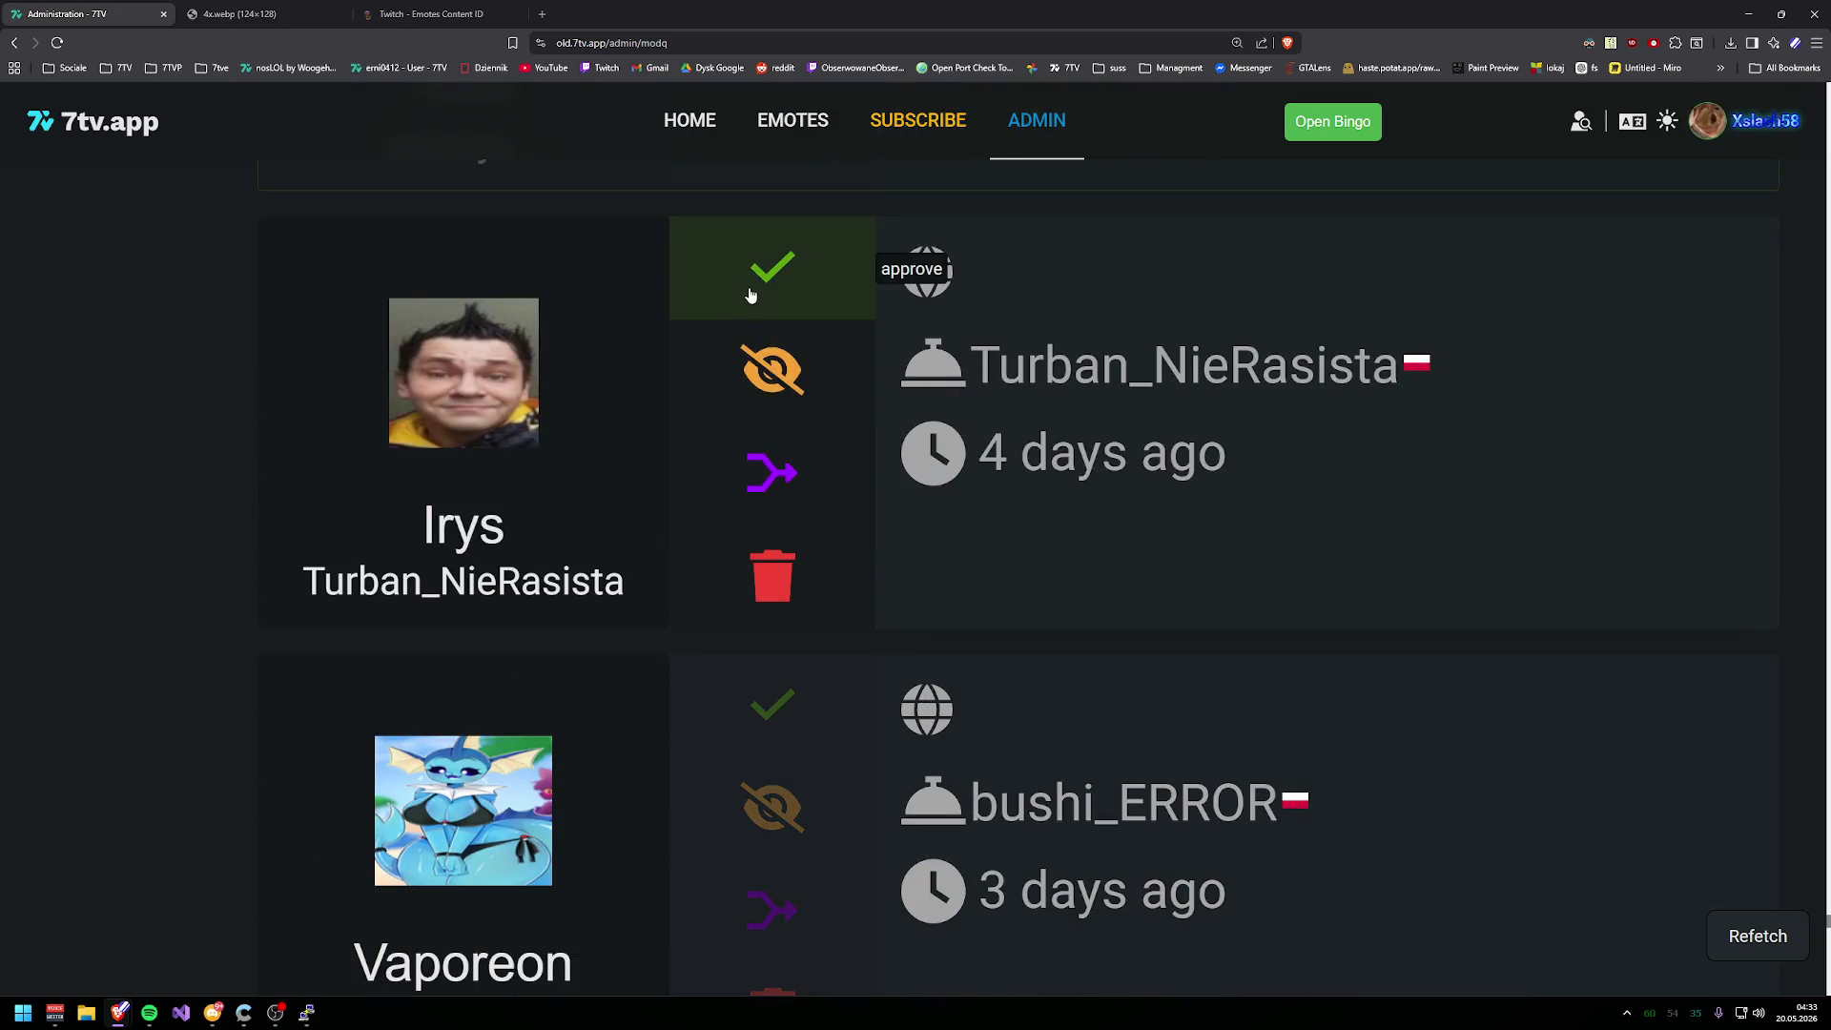
{"action": "left_click", "coordinate": [771, 599]}
{"action": "key", "text": "Return"}
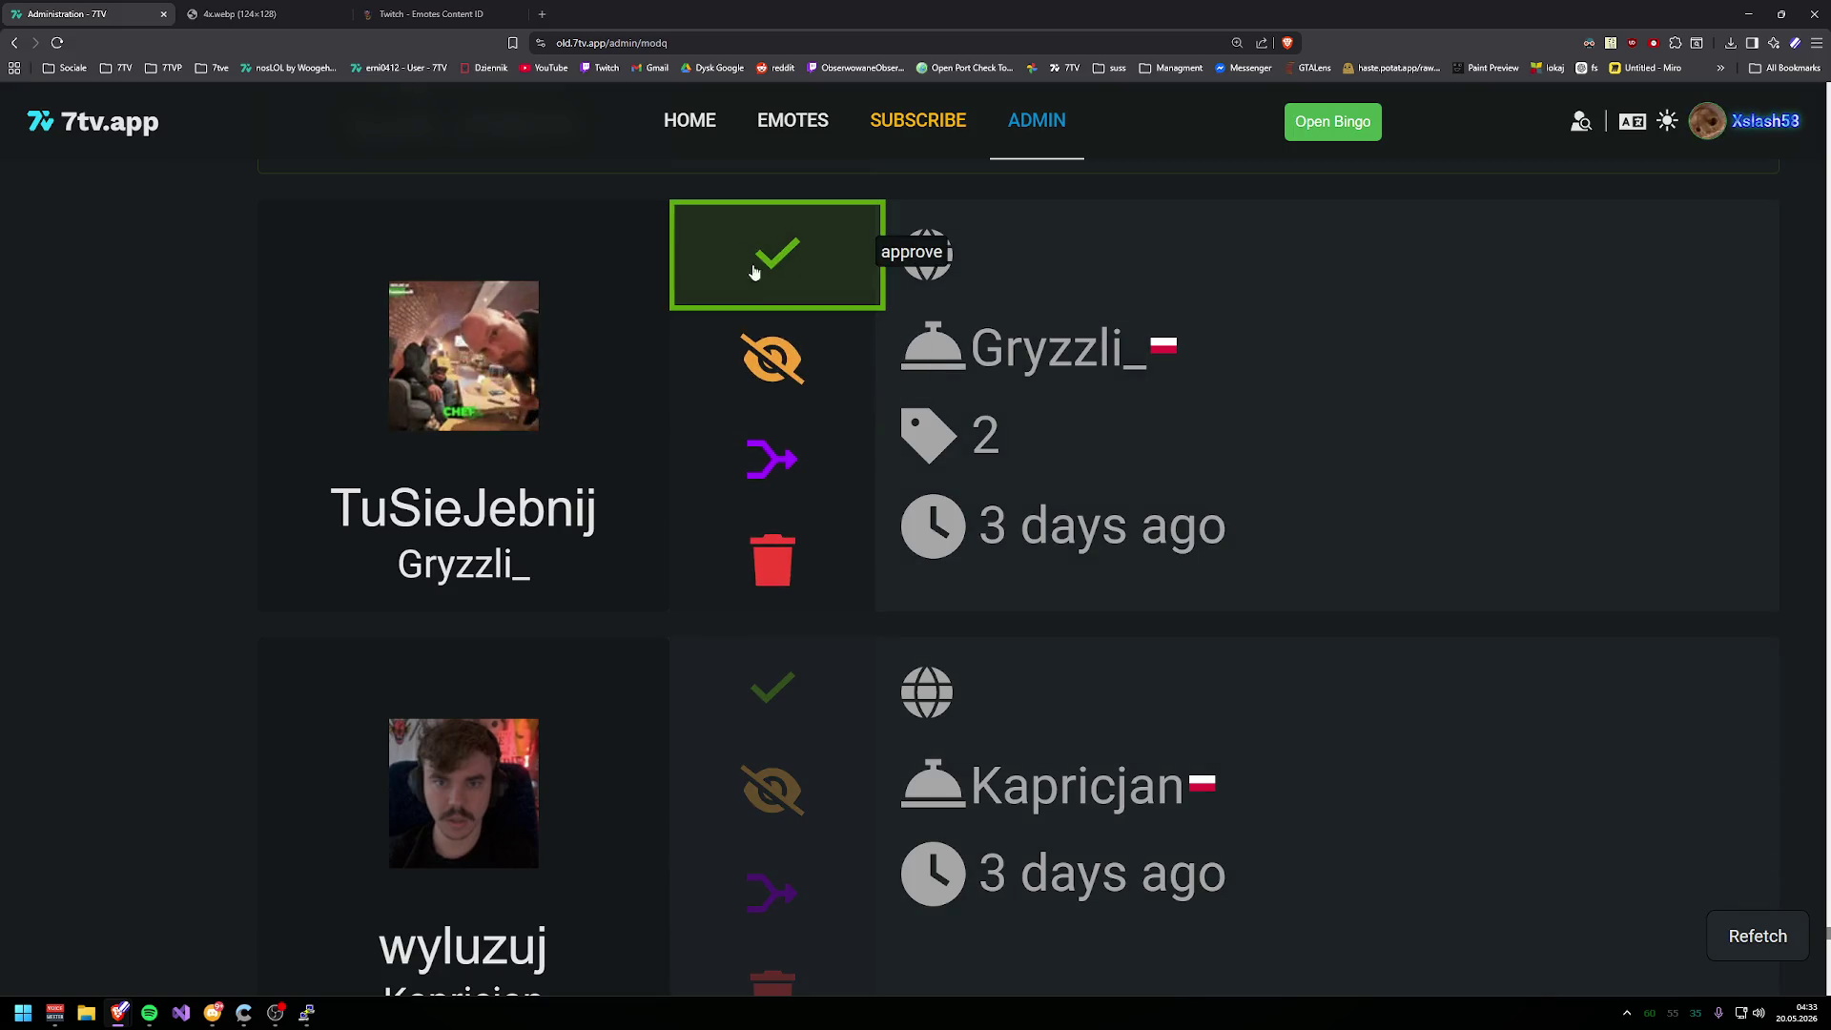
- Approve the TuSieJebnij, wyluzuj, thas, feast and gabciaError emotes
{"action": "left_click", "coordinate": [753, 272]}
{"action": "left_click", "coordinate": [775, 668]}
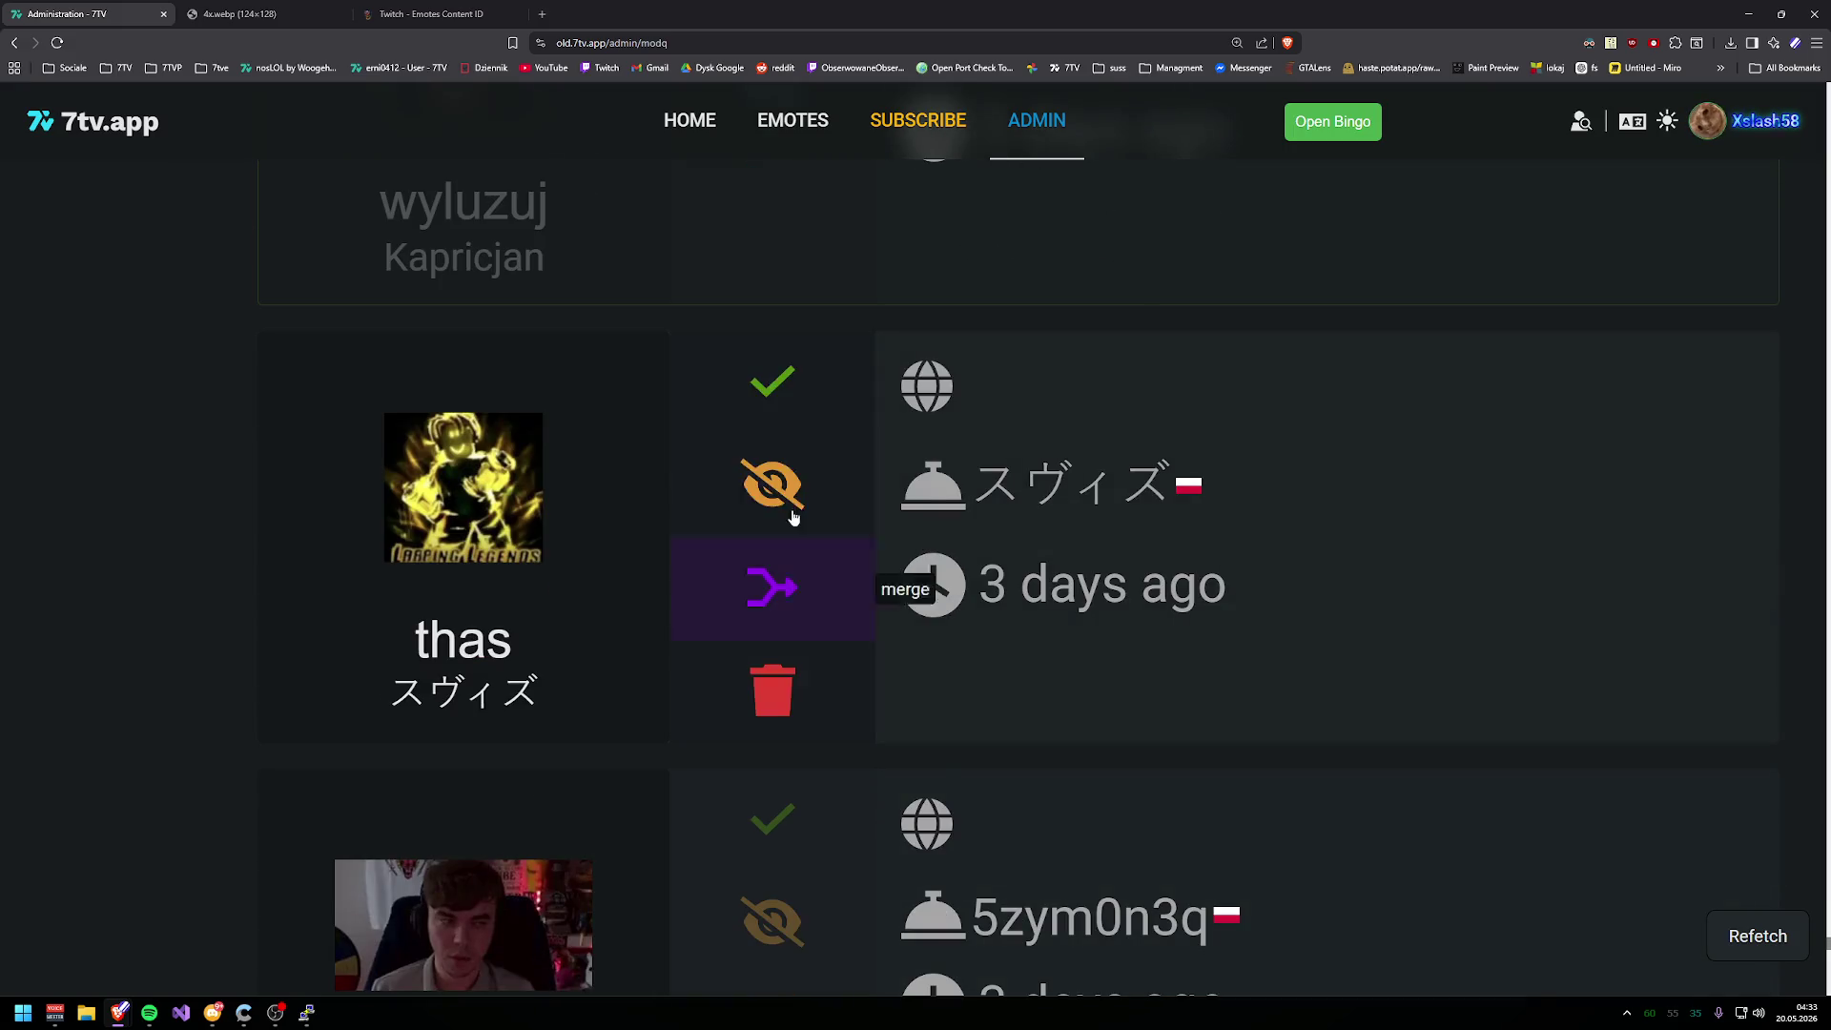
{"action": "left_click", "coordinate": [754, 384]}
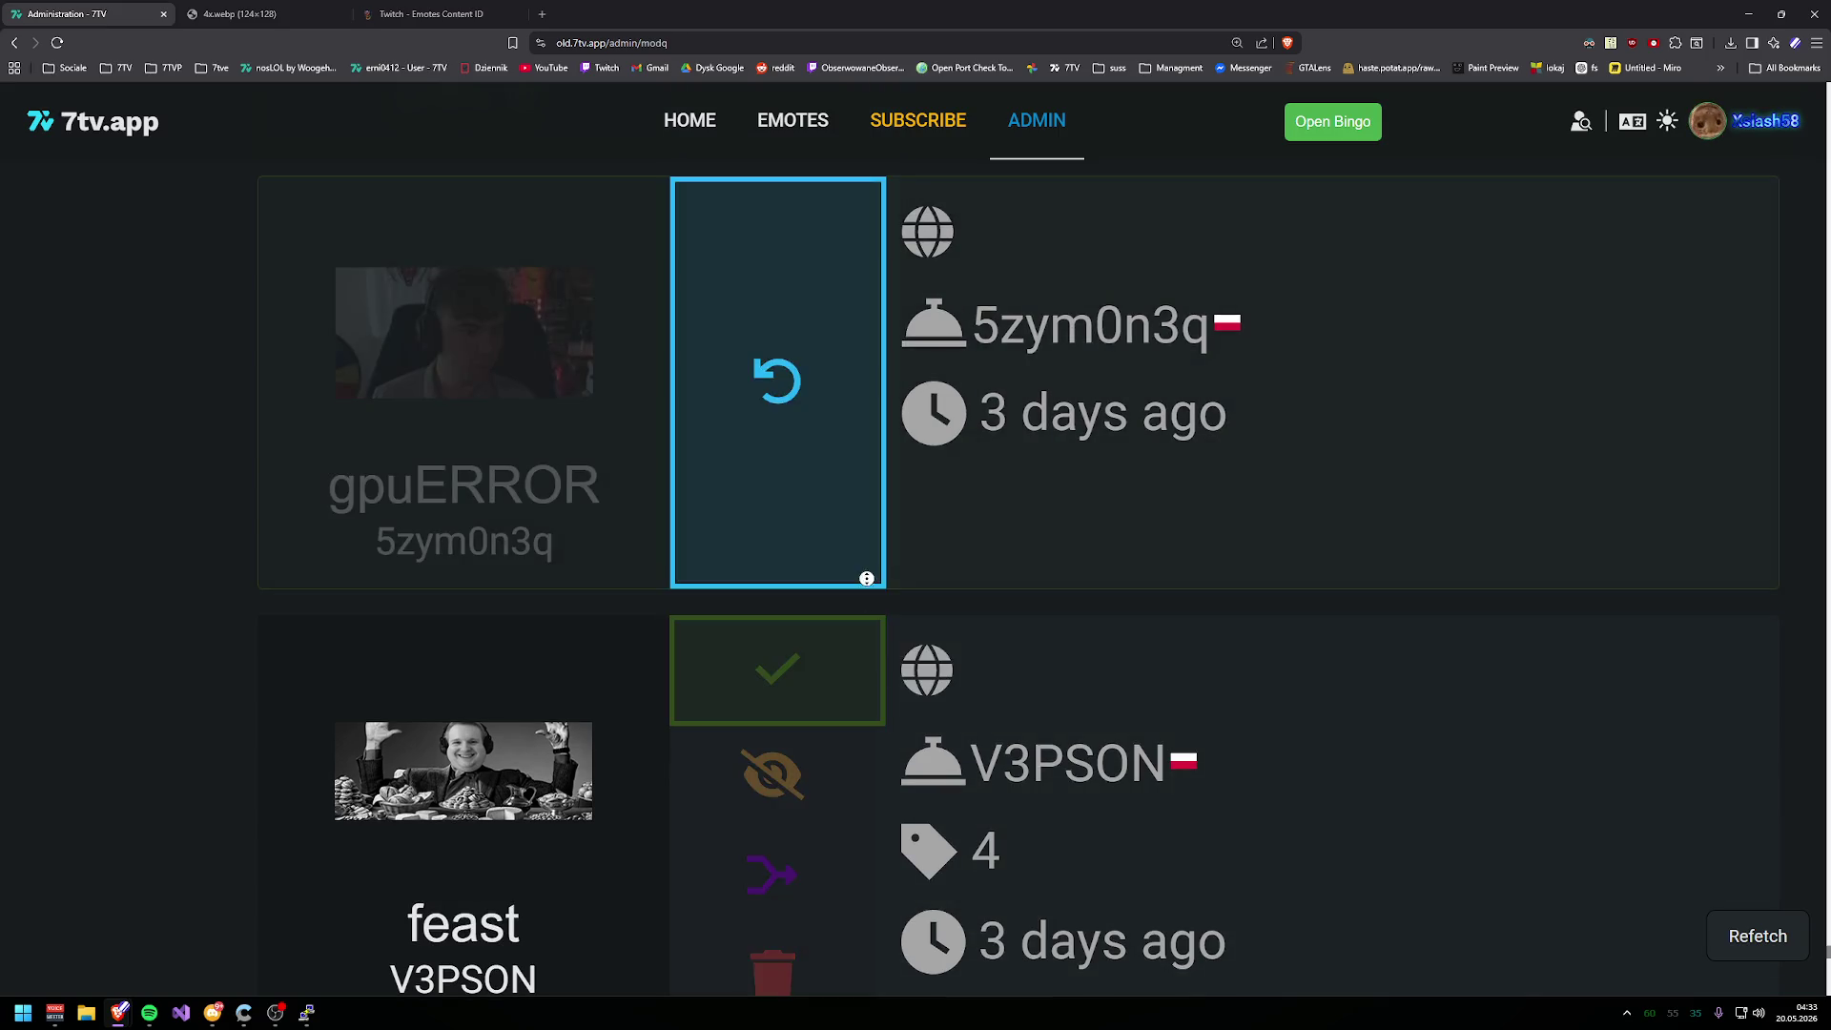
{"action": "left_click", "coordinate": [723, 629]}
{"action": "scroll", "coordinate": [845, 632], "scroll_direction": "down", "scroll_amount": 2}
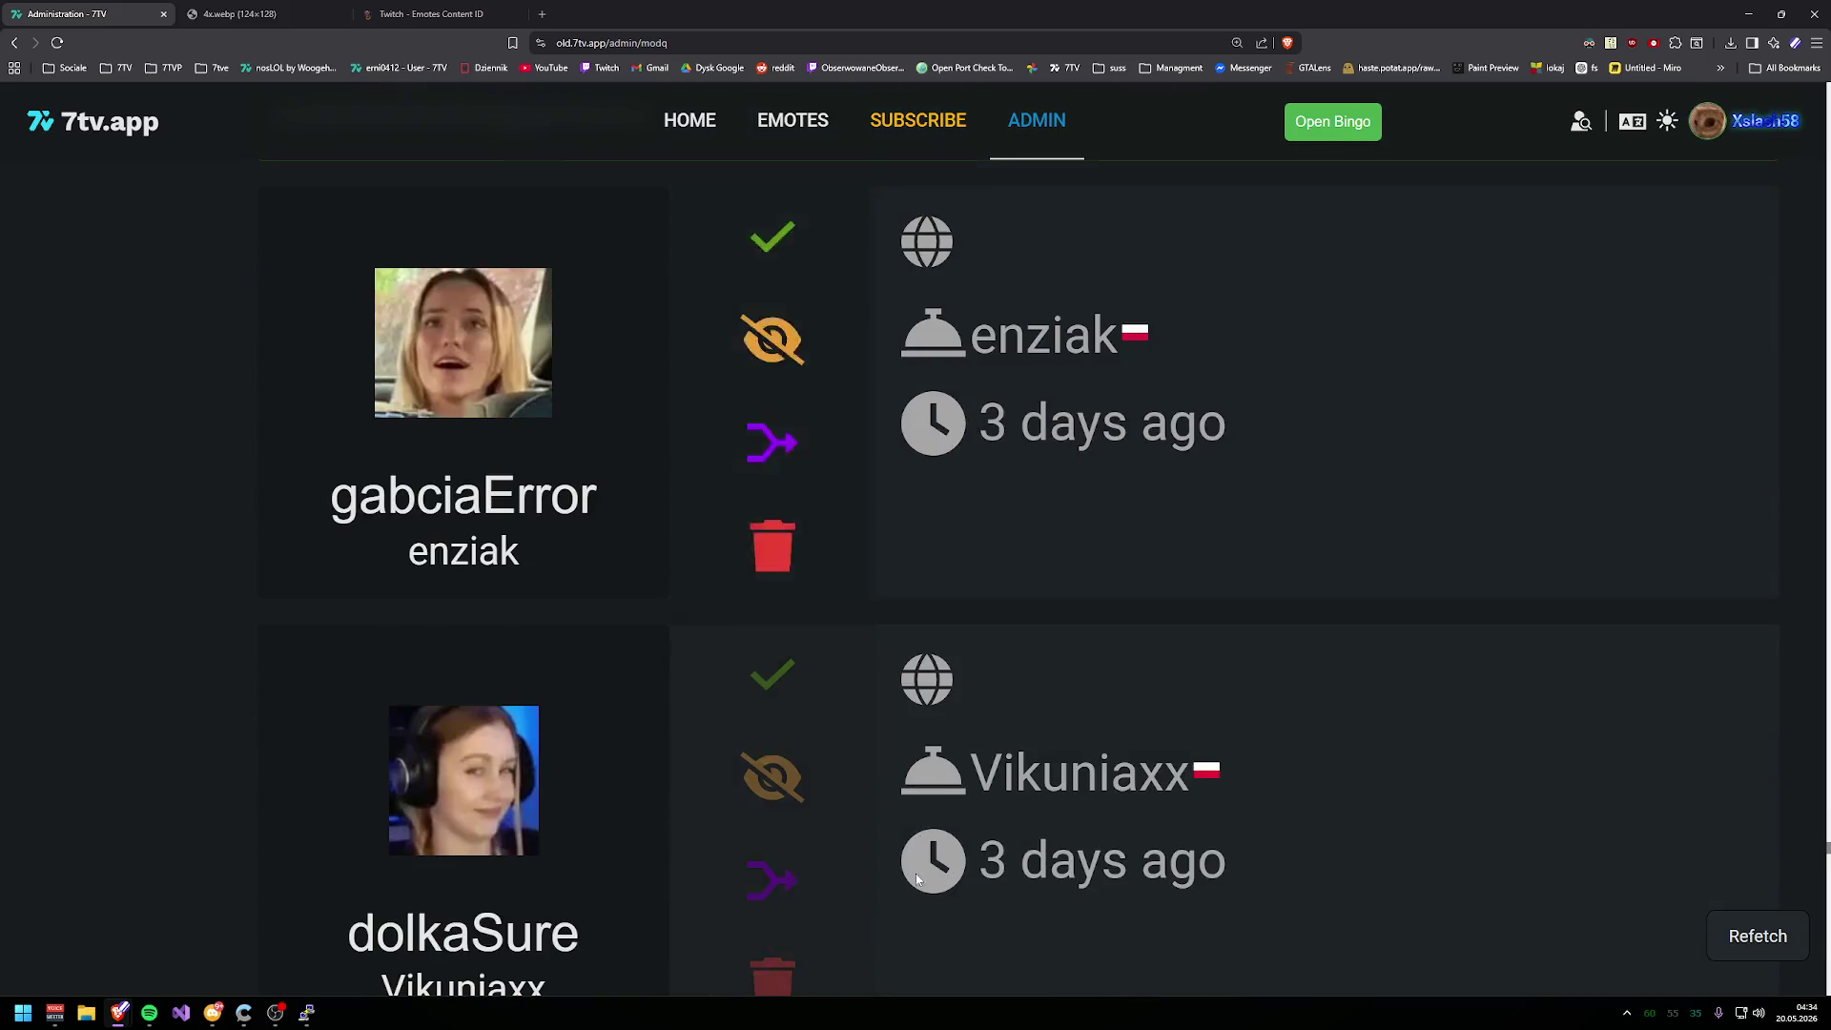
{"action": "left_click", "coordinate": [775, 232]}
- Approve dolkaSure and MarekSmirk, retracting the approval of the sex emote
{"action": "left_click", "coordinate": [801, 646]}
{"action": "scroll", "coordinate": [1007, 857], "scroll_direction": "down", "scroll_amount": 3}
{"action": "scroll", "coordinate": [1008, 857], "scroll_direction": "down", "scroll_amount": 1}
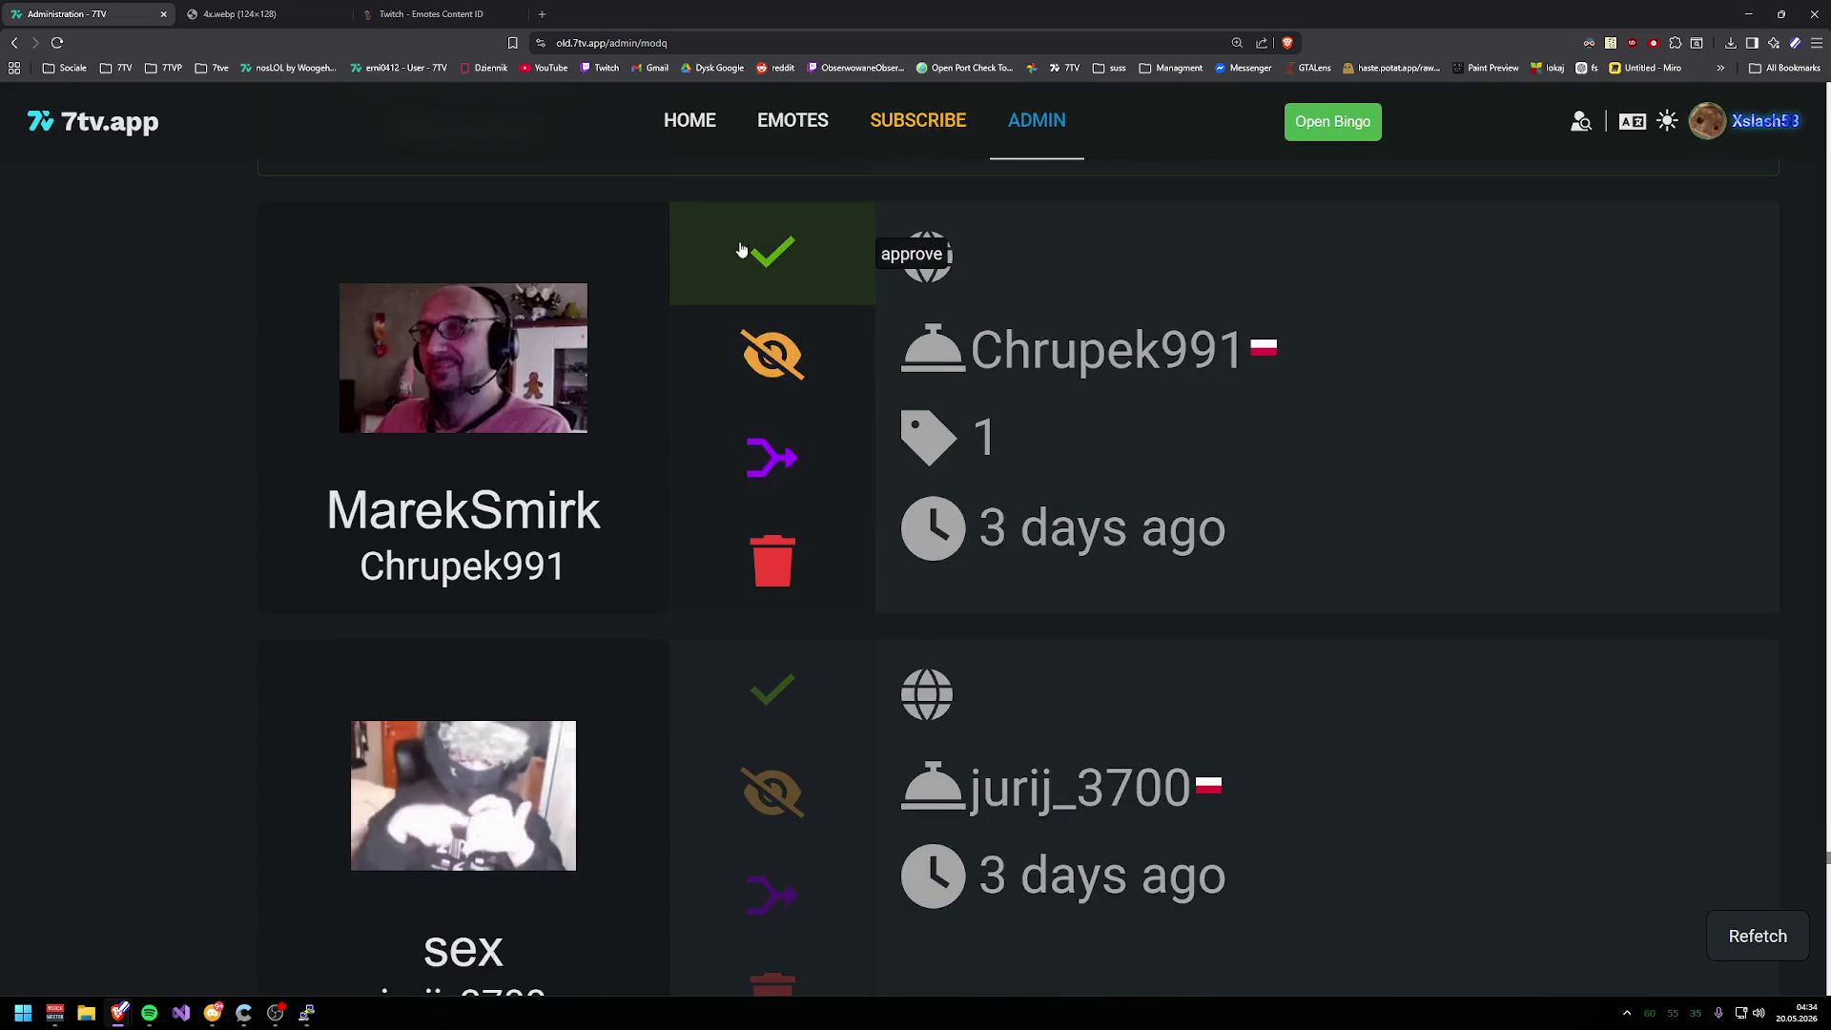
{"action": "left_click", "coordinate": [763, 250]}
{"action": "left_click", "coordinate": [768, 693]}
{"action": "scroll", "coordinate": [969, 793], "scroll_direction": "down", "scroll_amount": 3}
{"action": "left_click", "coordinate": [772, 549]}
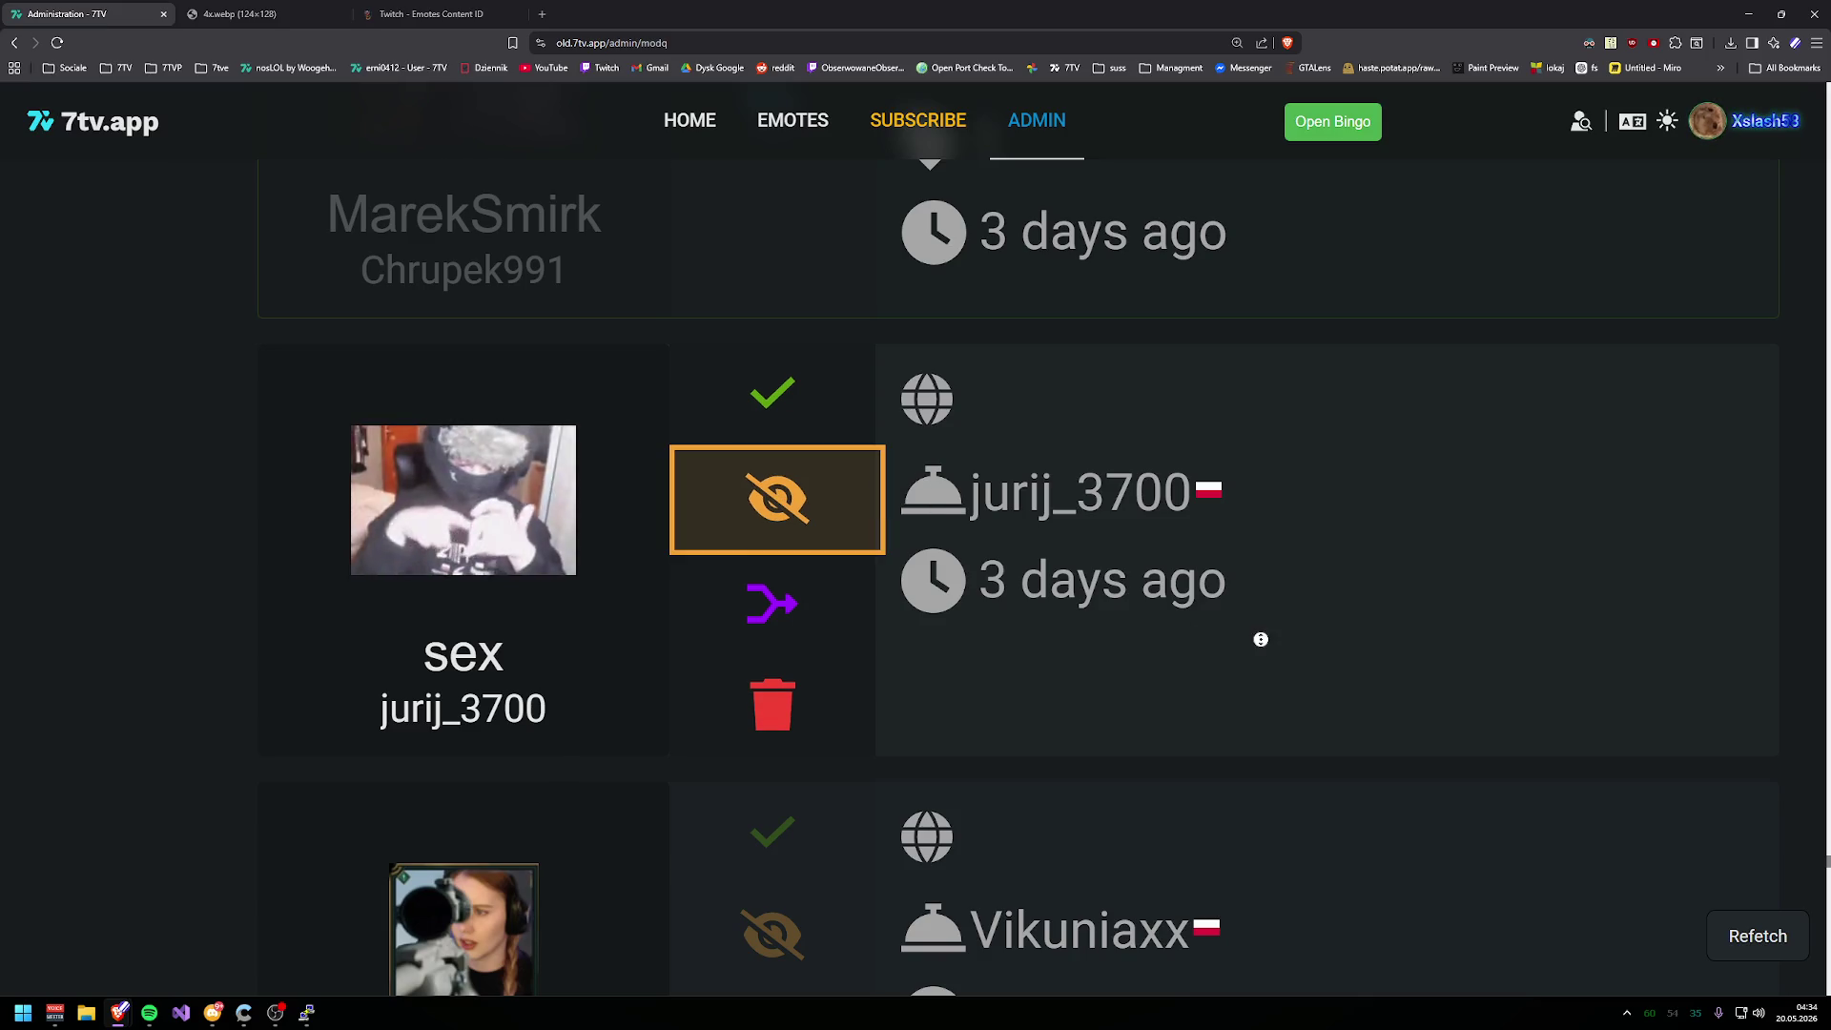
- Approve the dolkaSnajper, WideMiszLaugh, nela and akuku emotes
{"action": "scroll", "coordinate": [1261, 639], "scroll_direction": "down", "scroll_amount": 5}
{"action": "left_click", "coordinate": [775, 307]}
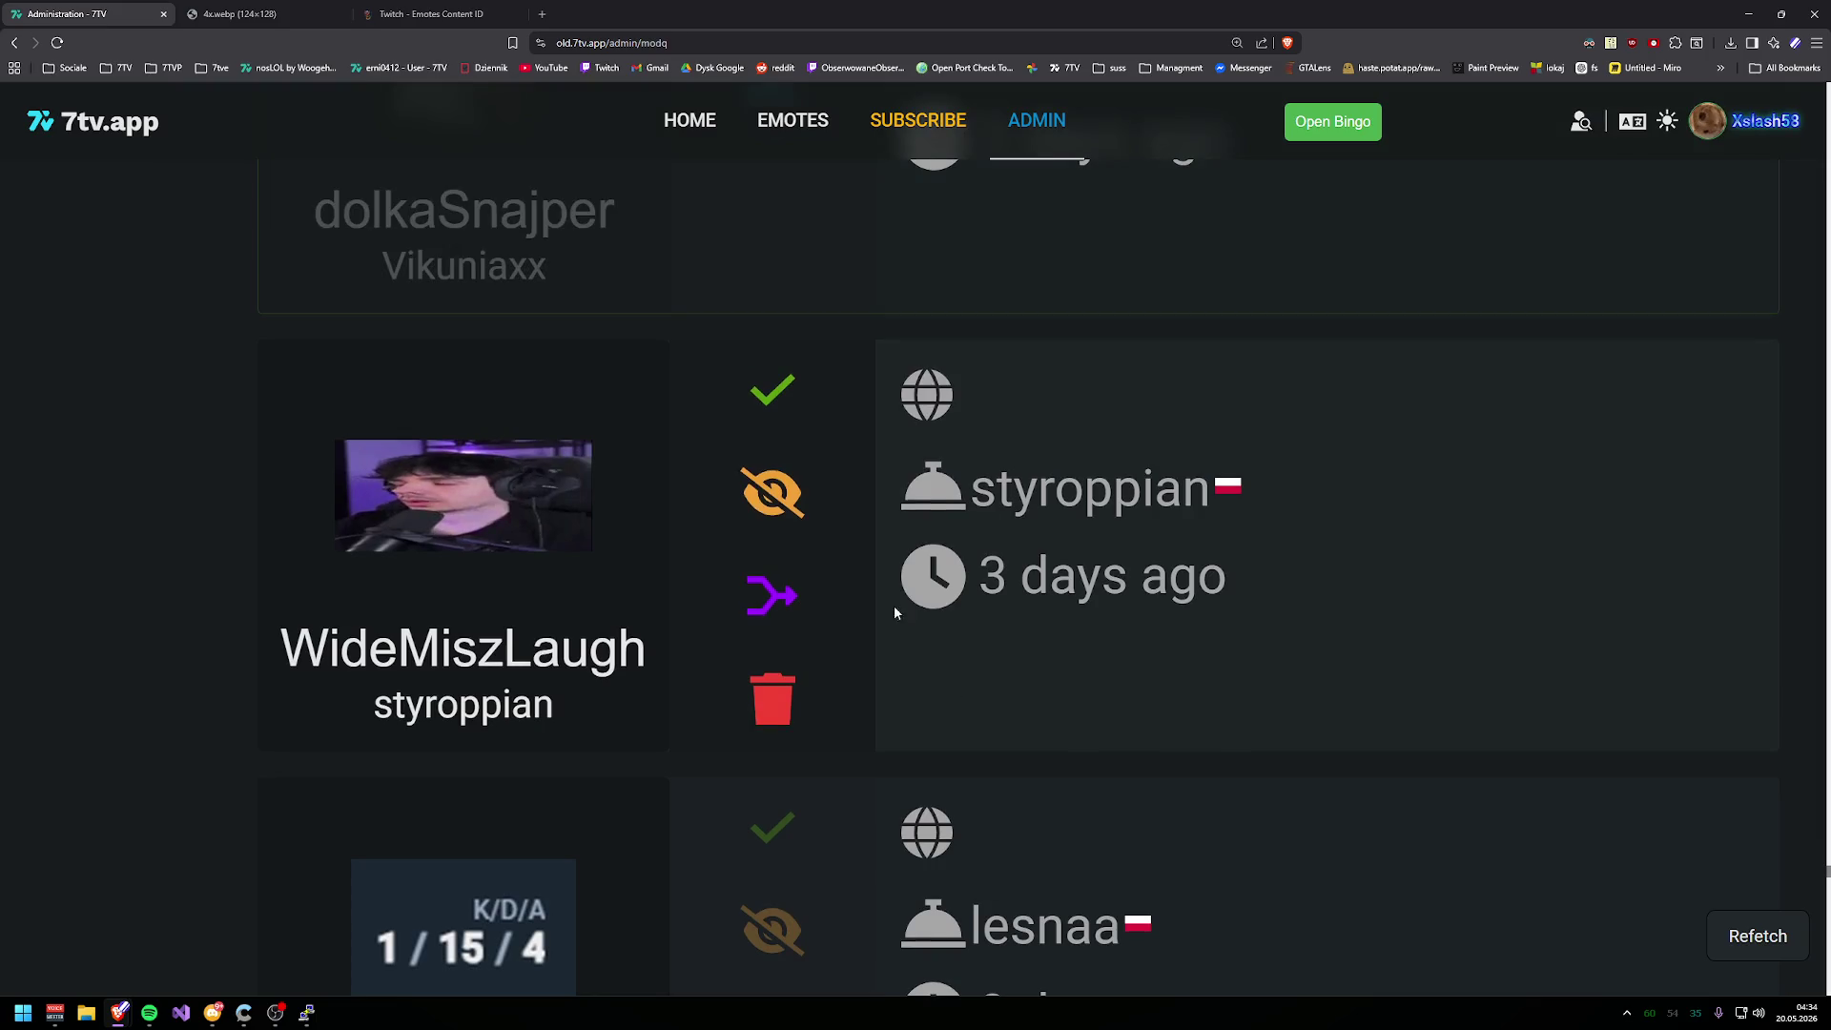
{"action": "left_click", "coordinate": [830, 448]}
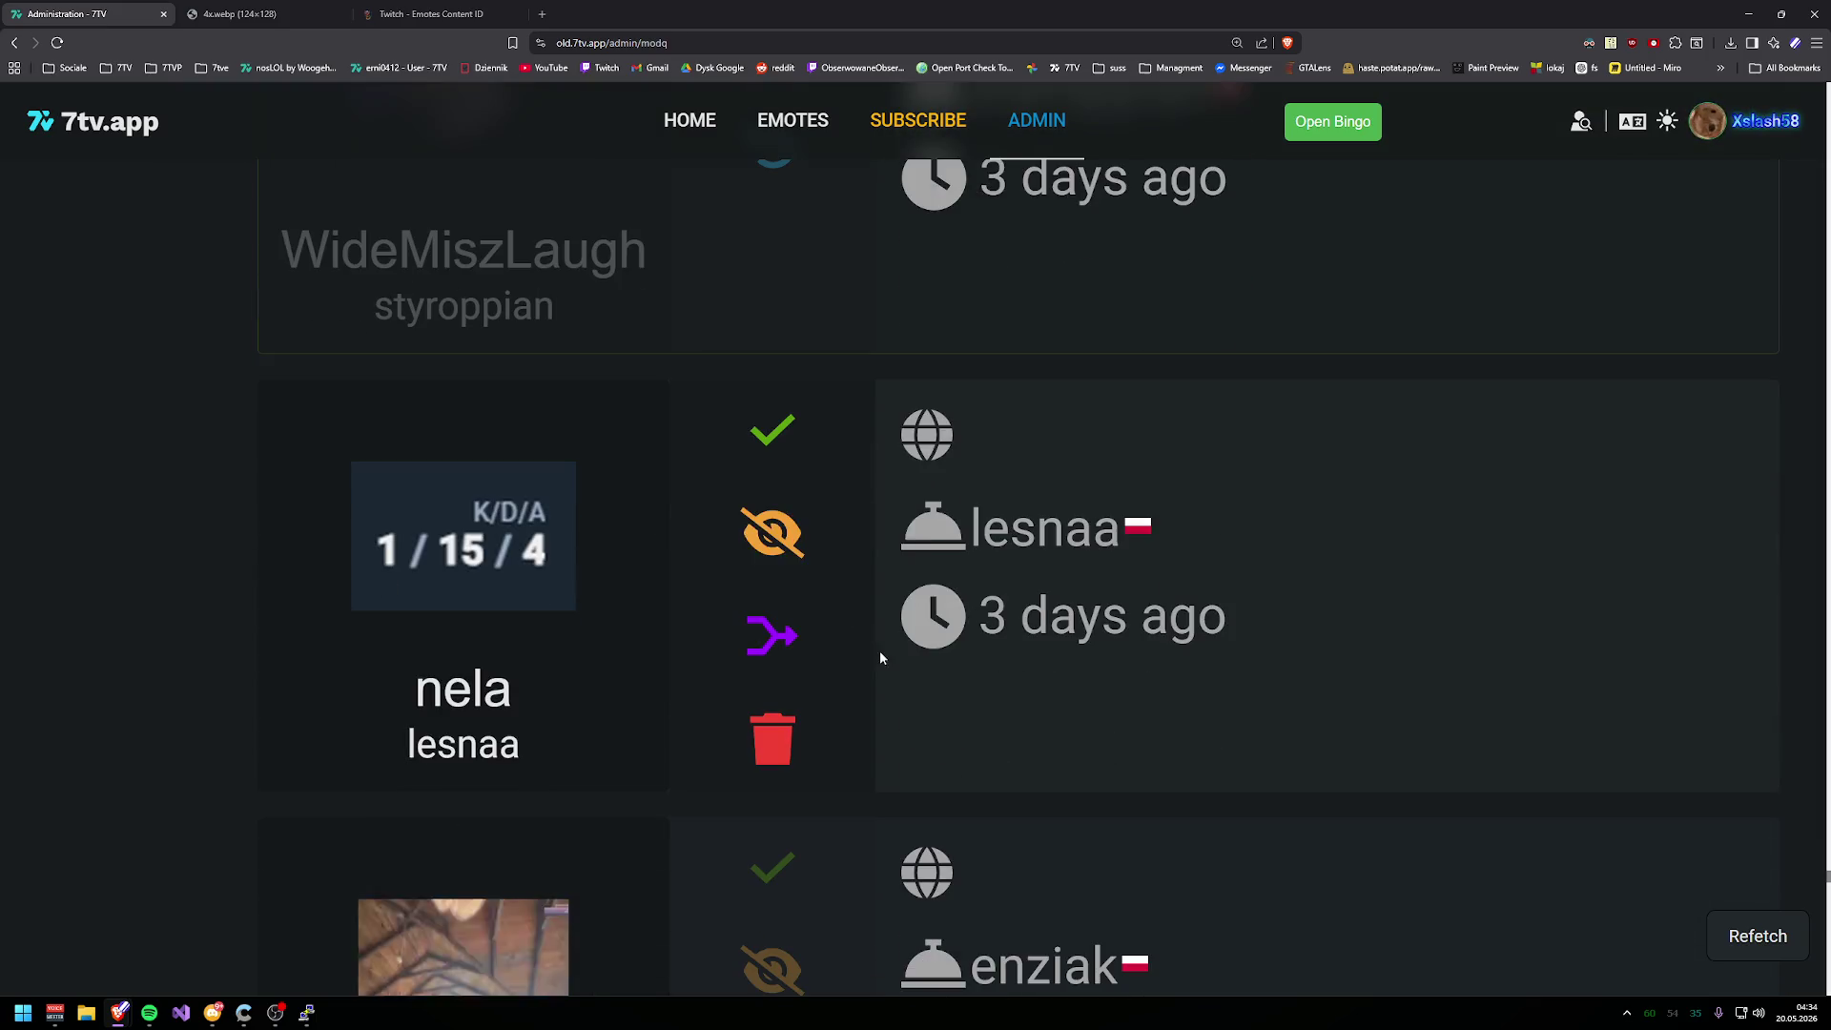
{"action": "left_click", "coordinate": [736, 442]}
{"action": "left_click", "coordinate": [750, 343]}
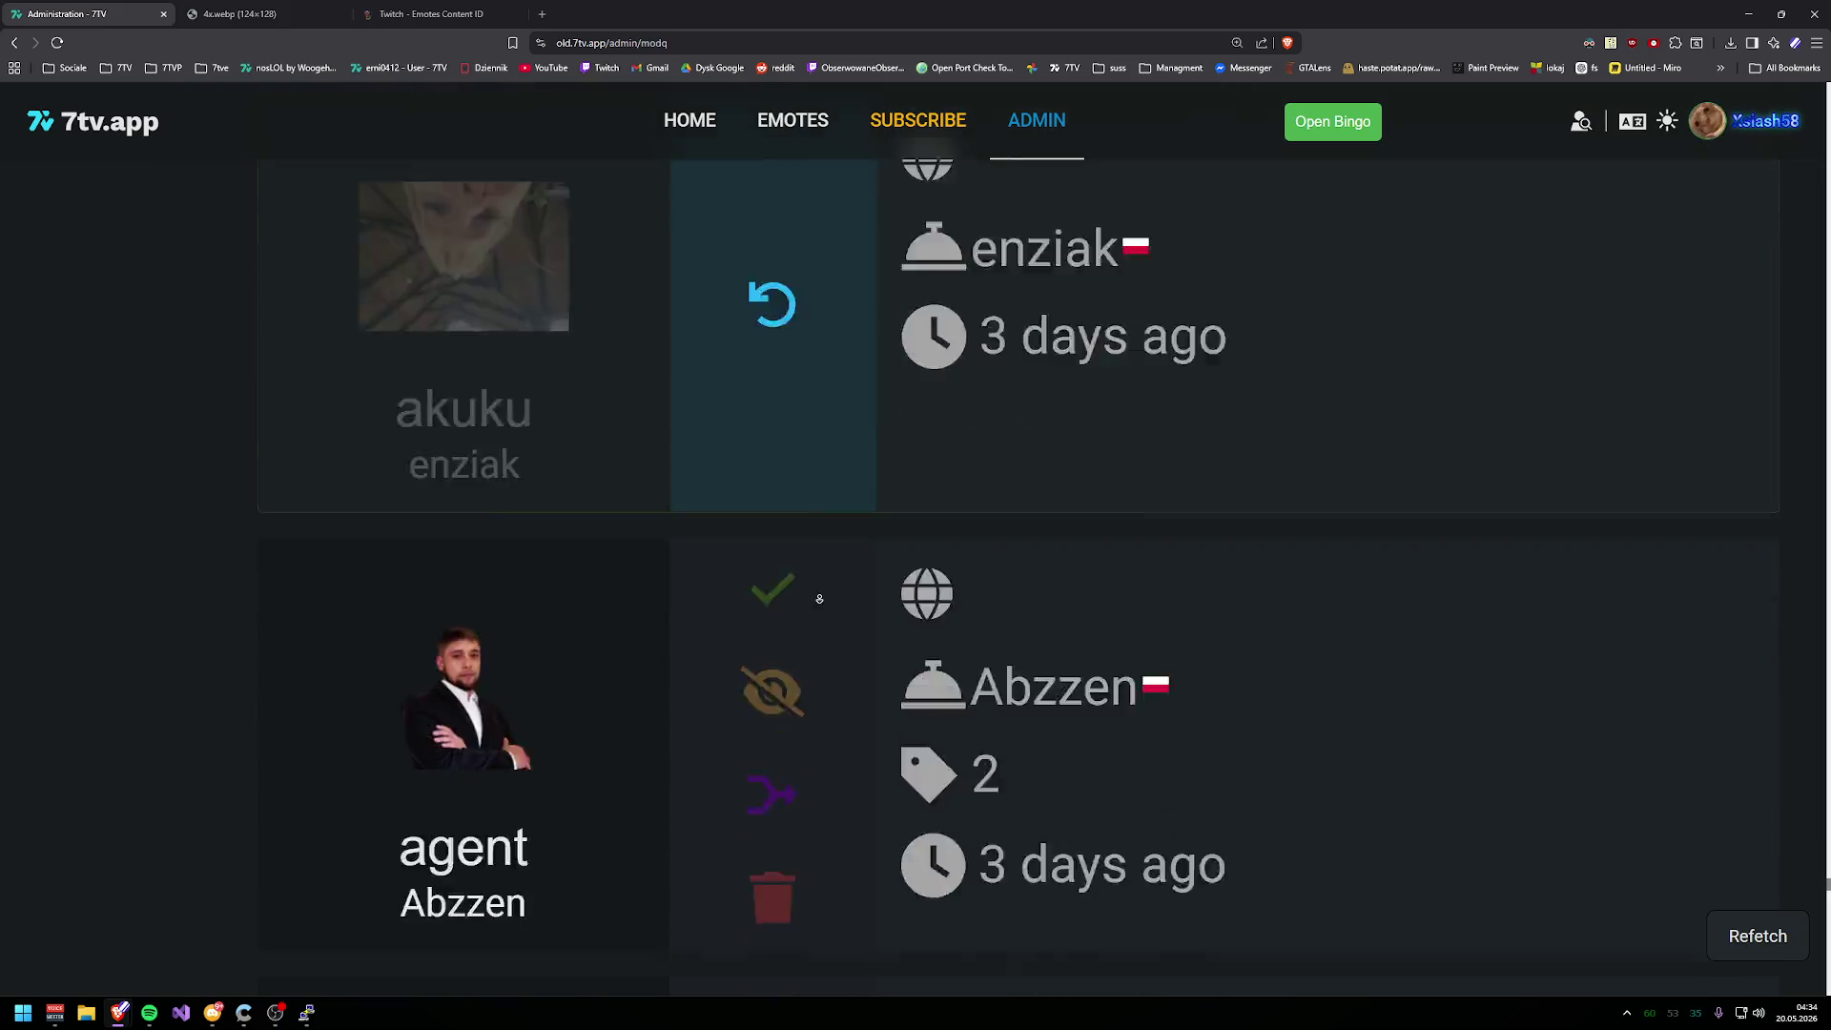
- Approve the agent, WUDA, nurek, WangsUp, trendhopper and choke emotes
{"action": "left_click", "coordinate": [731, 192]}
{"action": "left_click", "coordinate": [777, 632]}
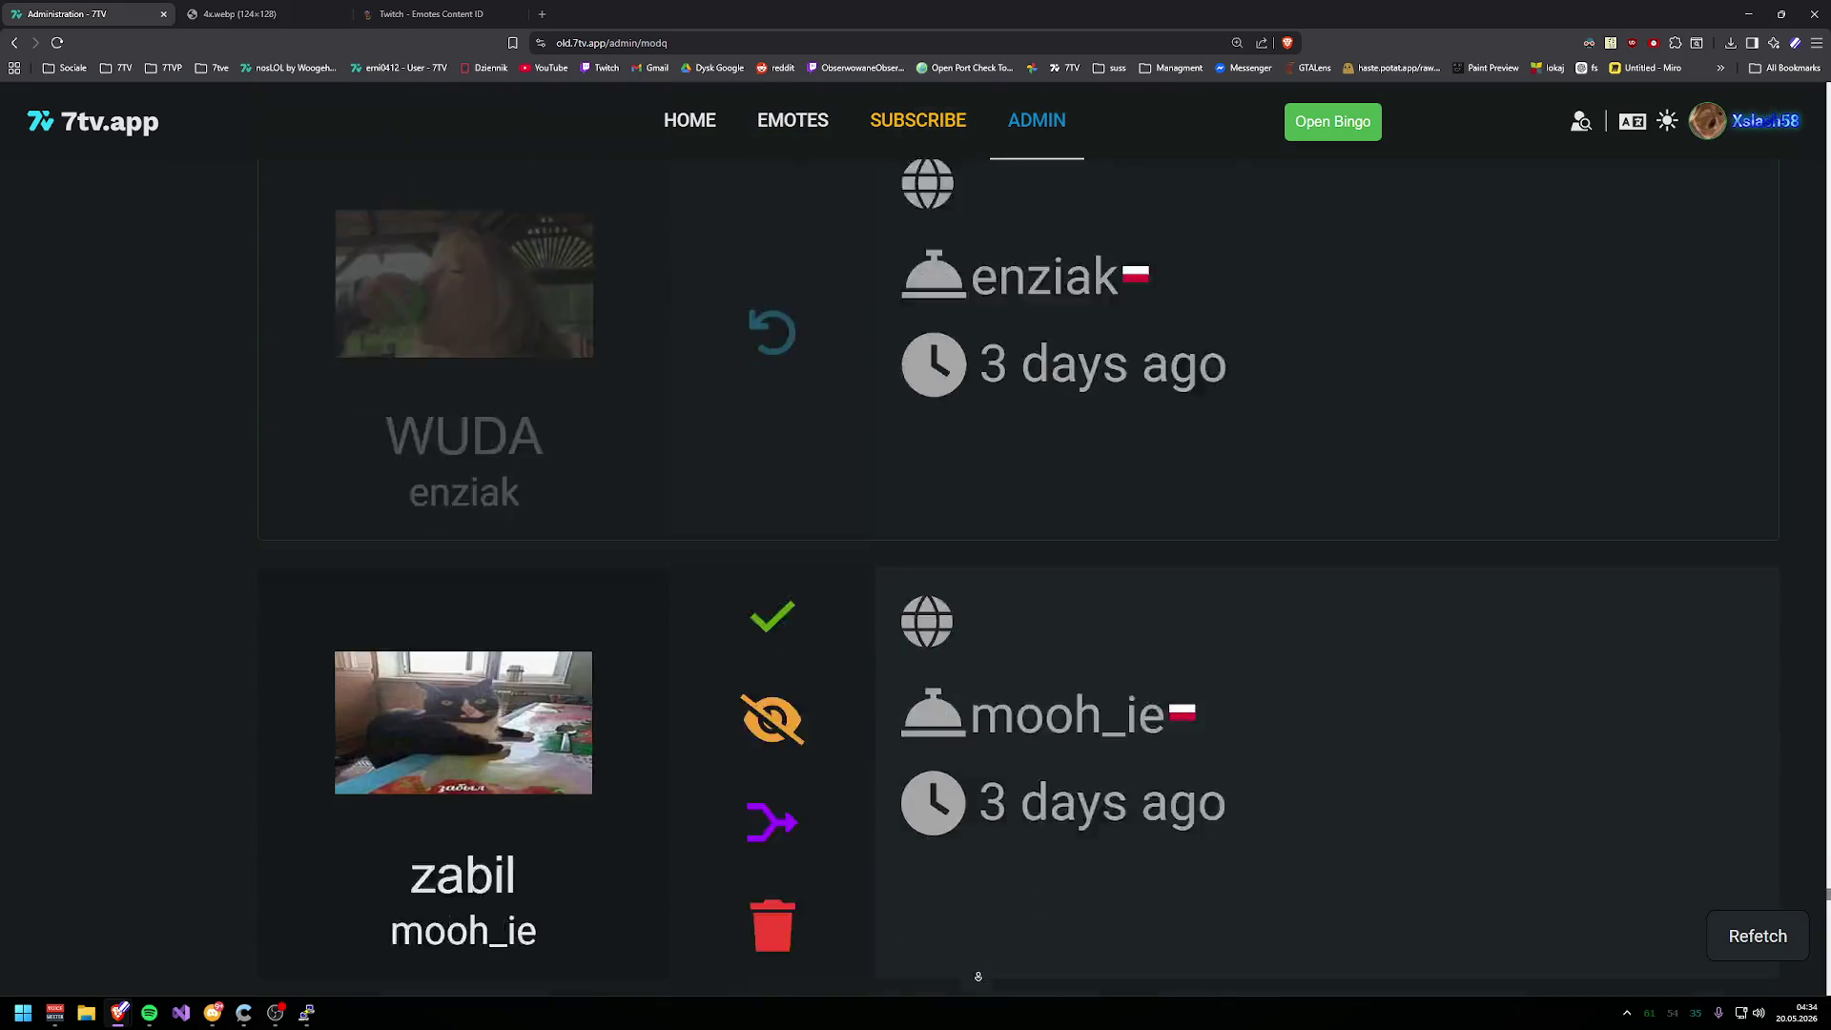
{"action": "left_click", "coordinate": [849, 631]}
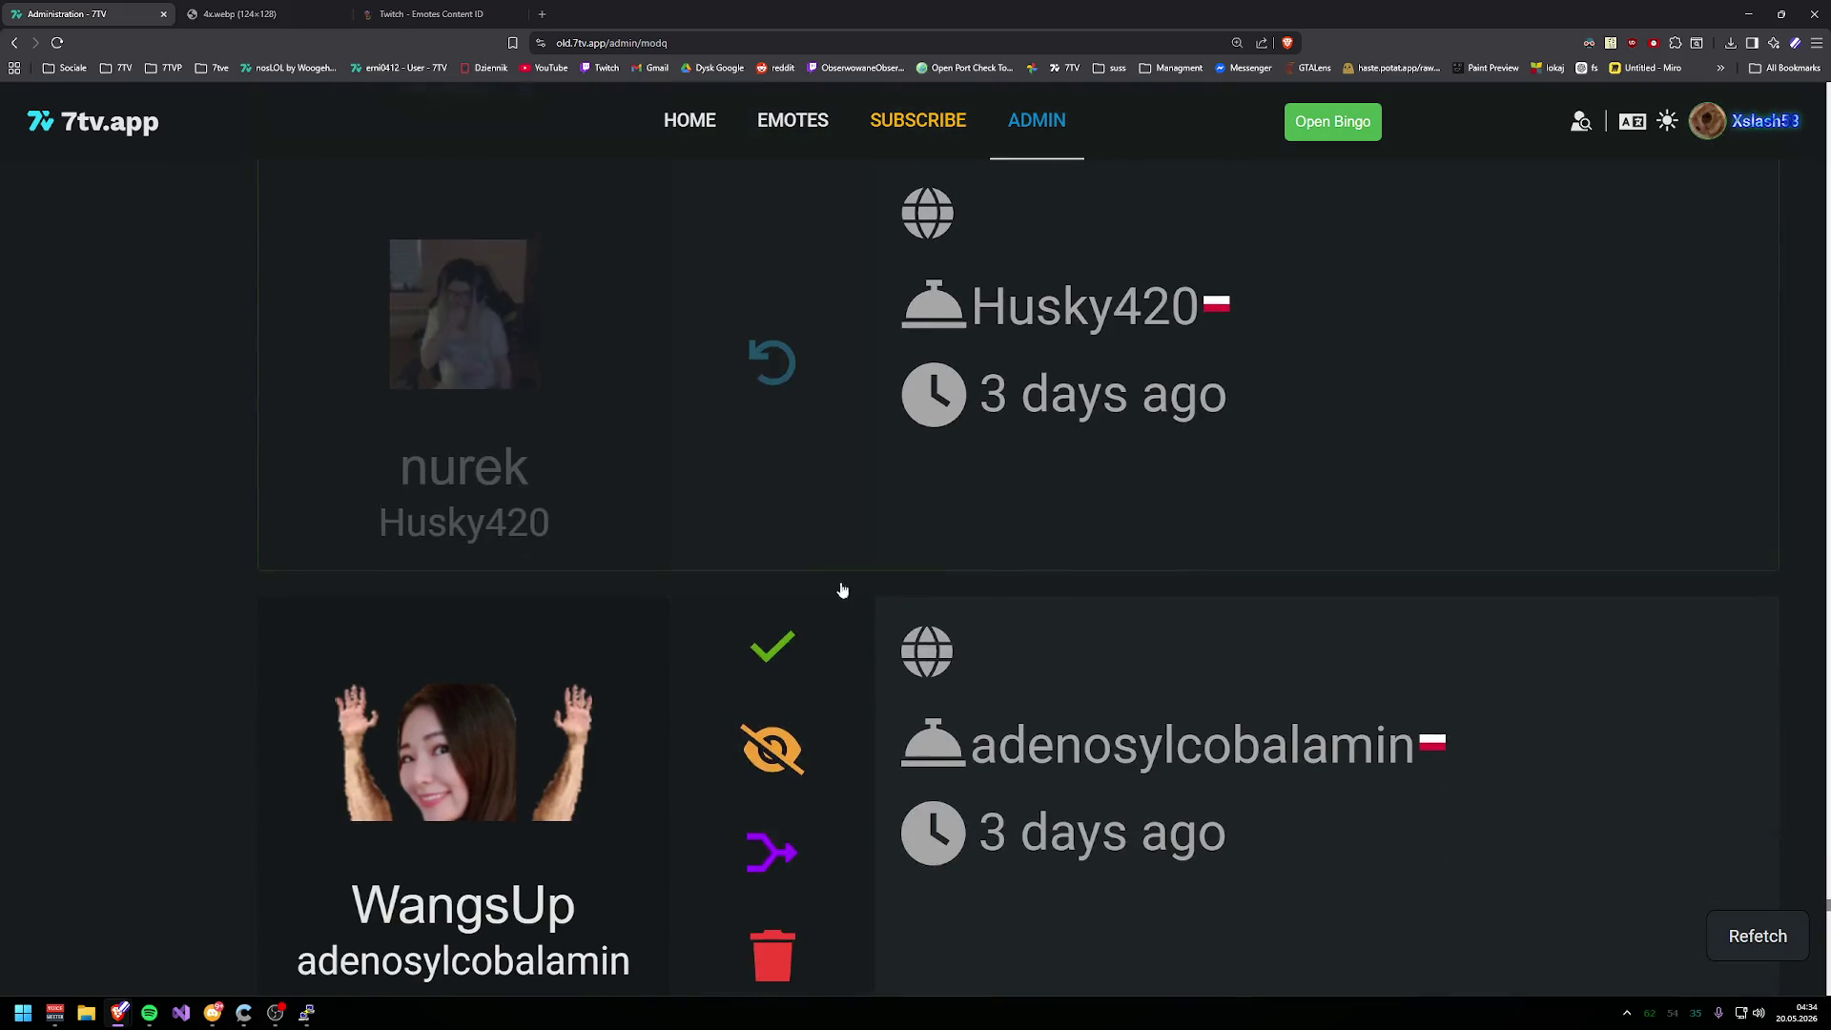
{"action": "left_click", "coordinate": [878, 622]}
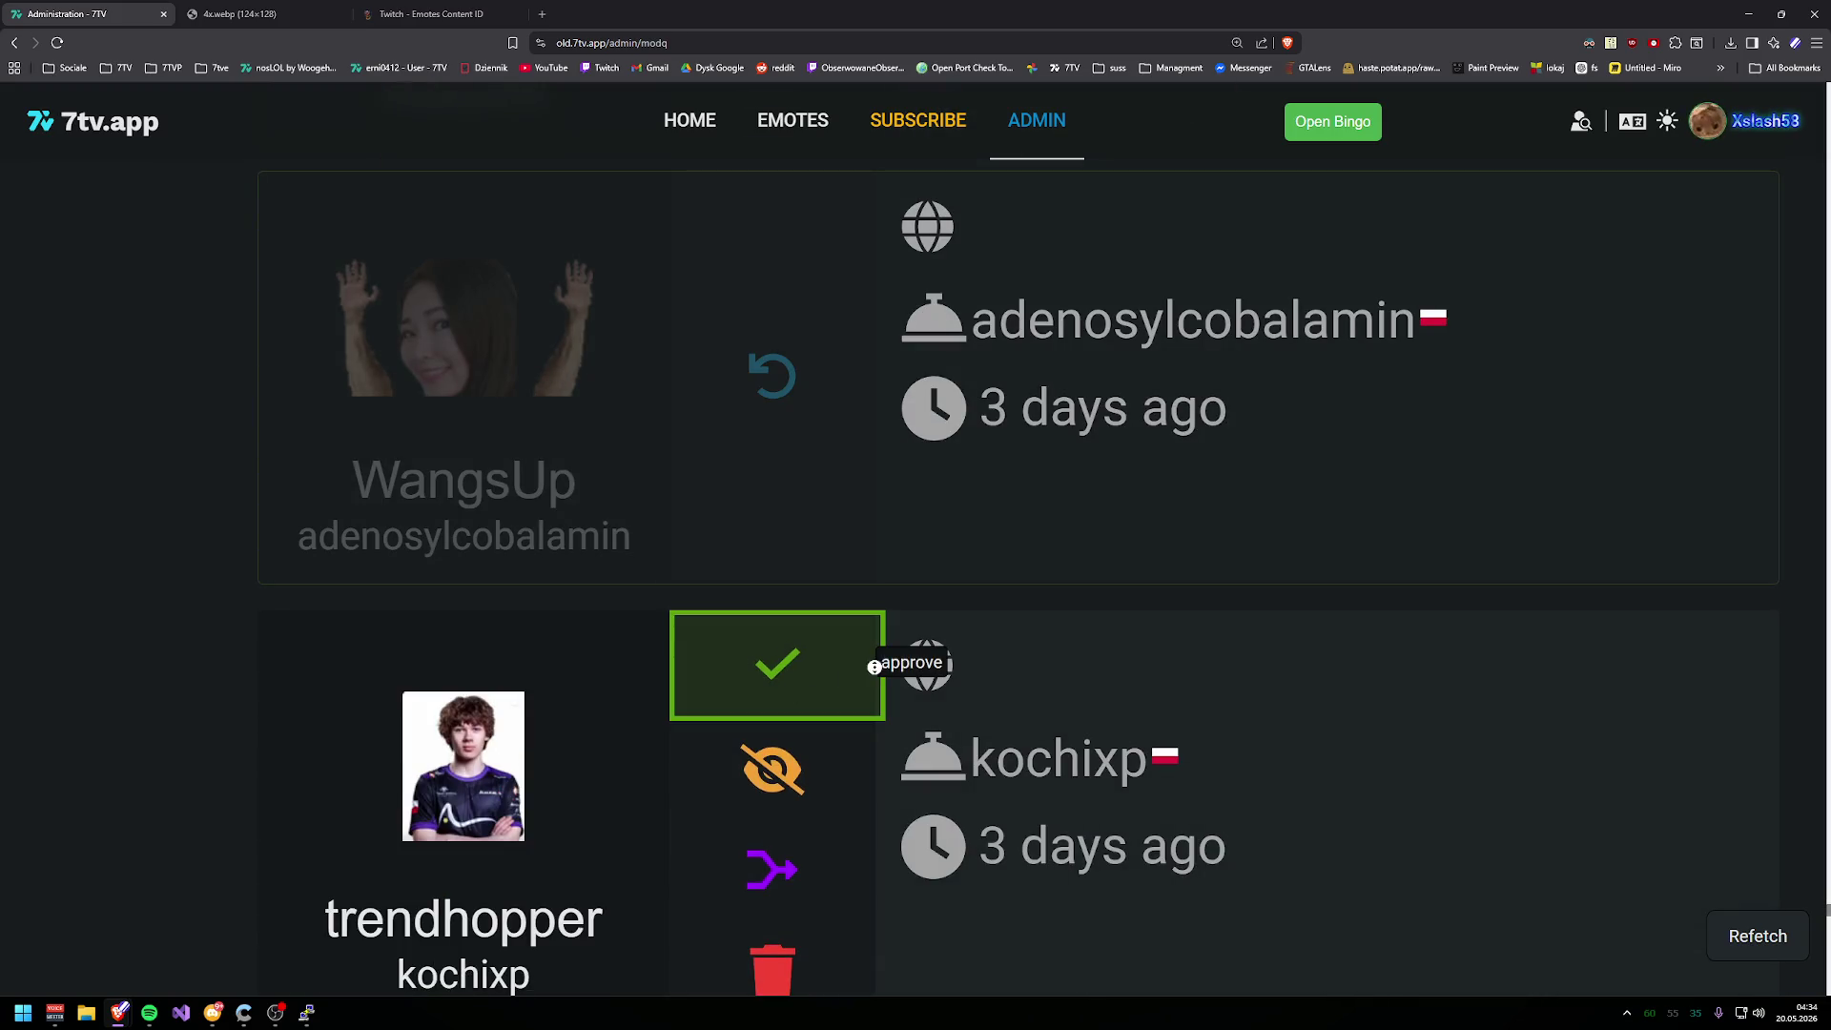
{"action": "left_click", "coordinate": [874, 666]}
{"action": "left_click", "coordinate": [879, 668]}
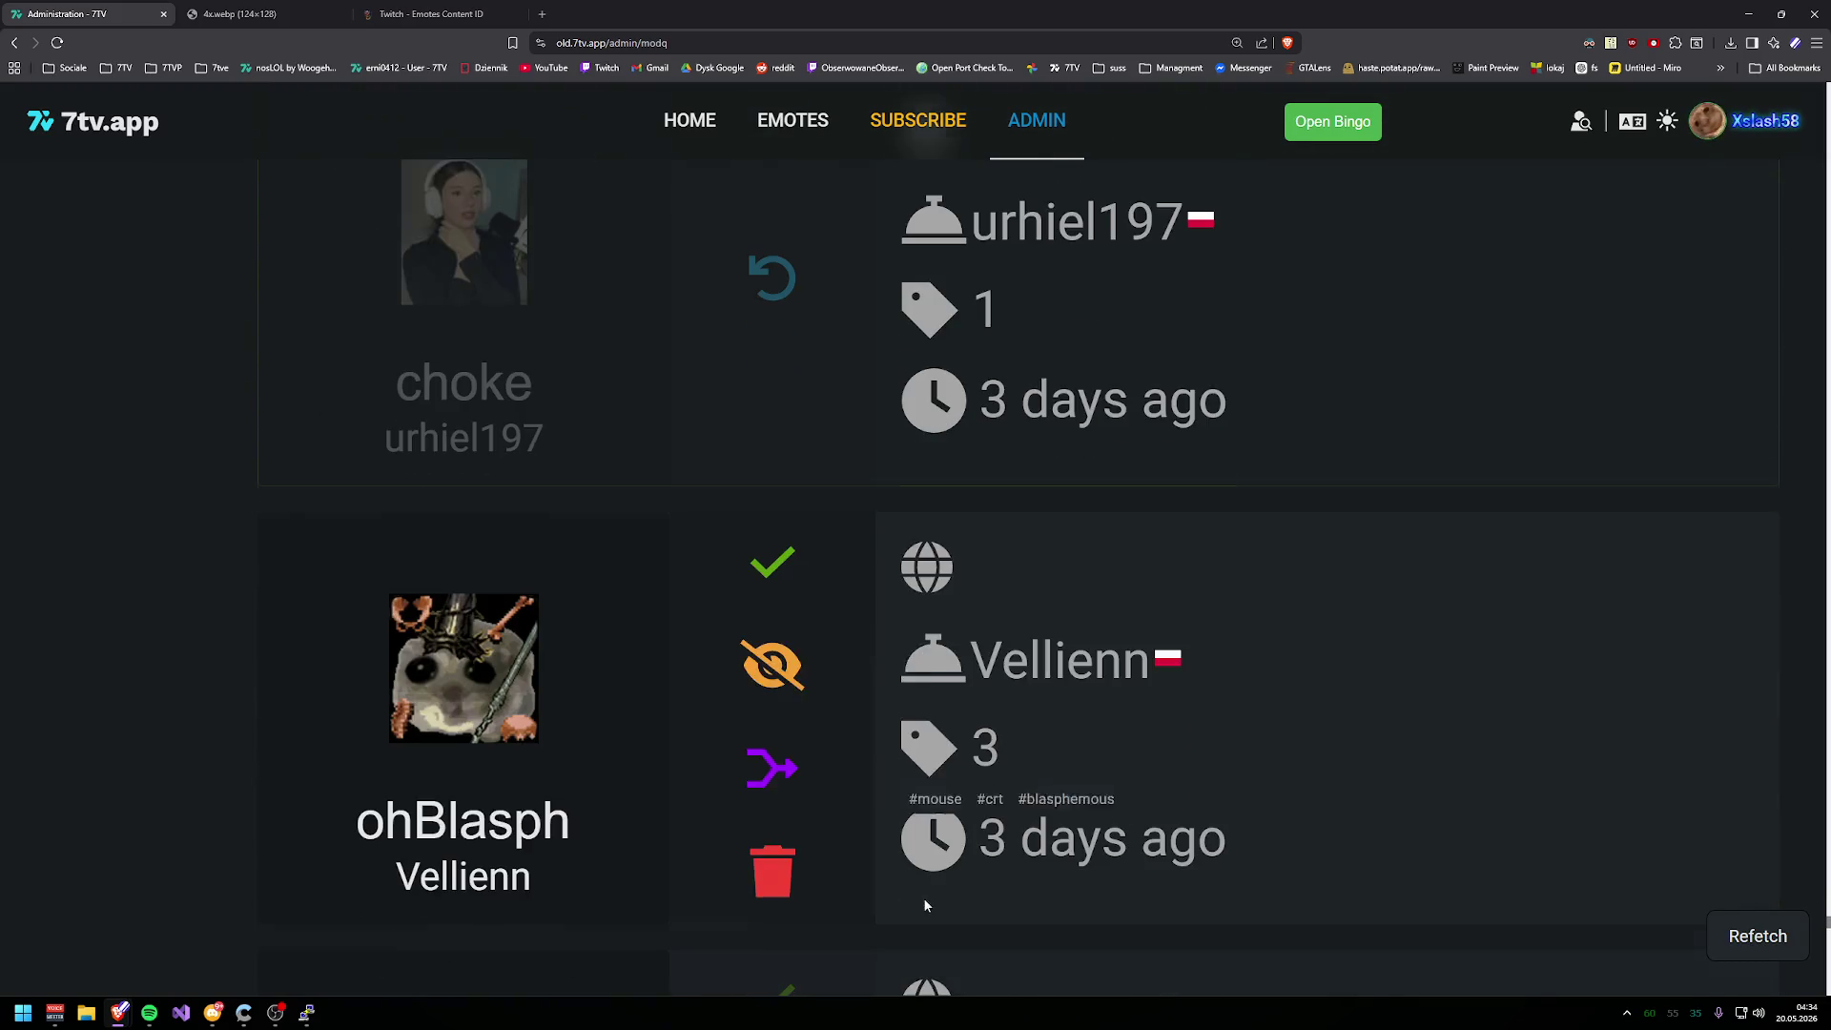
- Approve ohBlasph, miziam and thorinToy, and delete the saudi emote instead of approving it
{"action": "left_click", "coordinate": [719, 580]}
{"action": "left_click", "coordinate": [727, 382]}
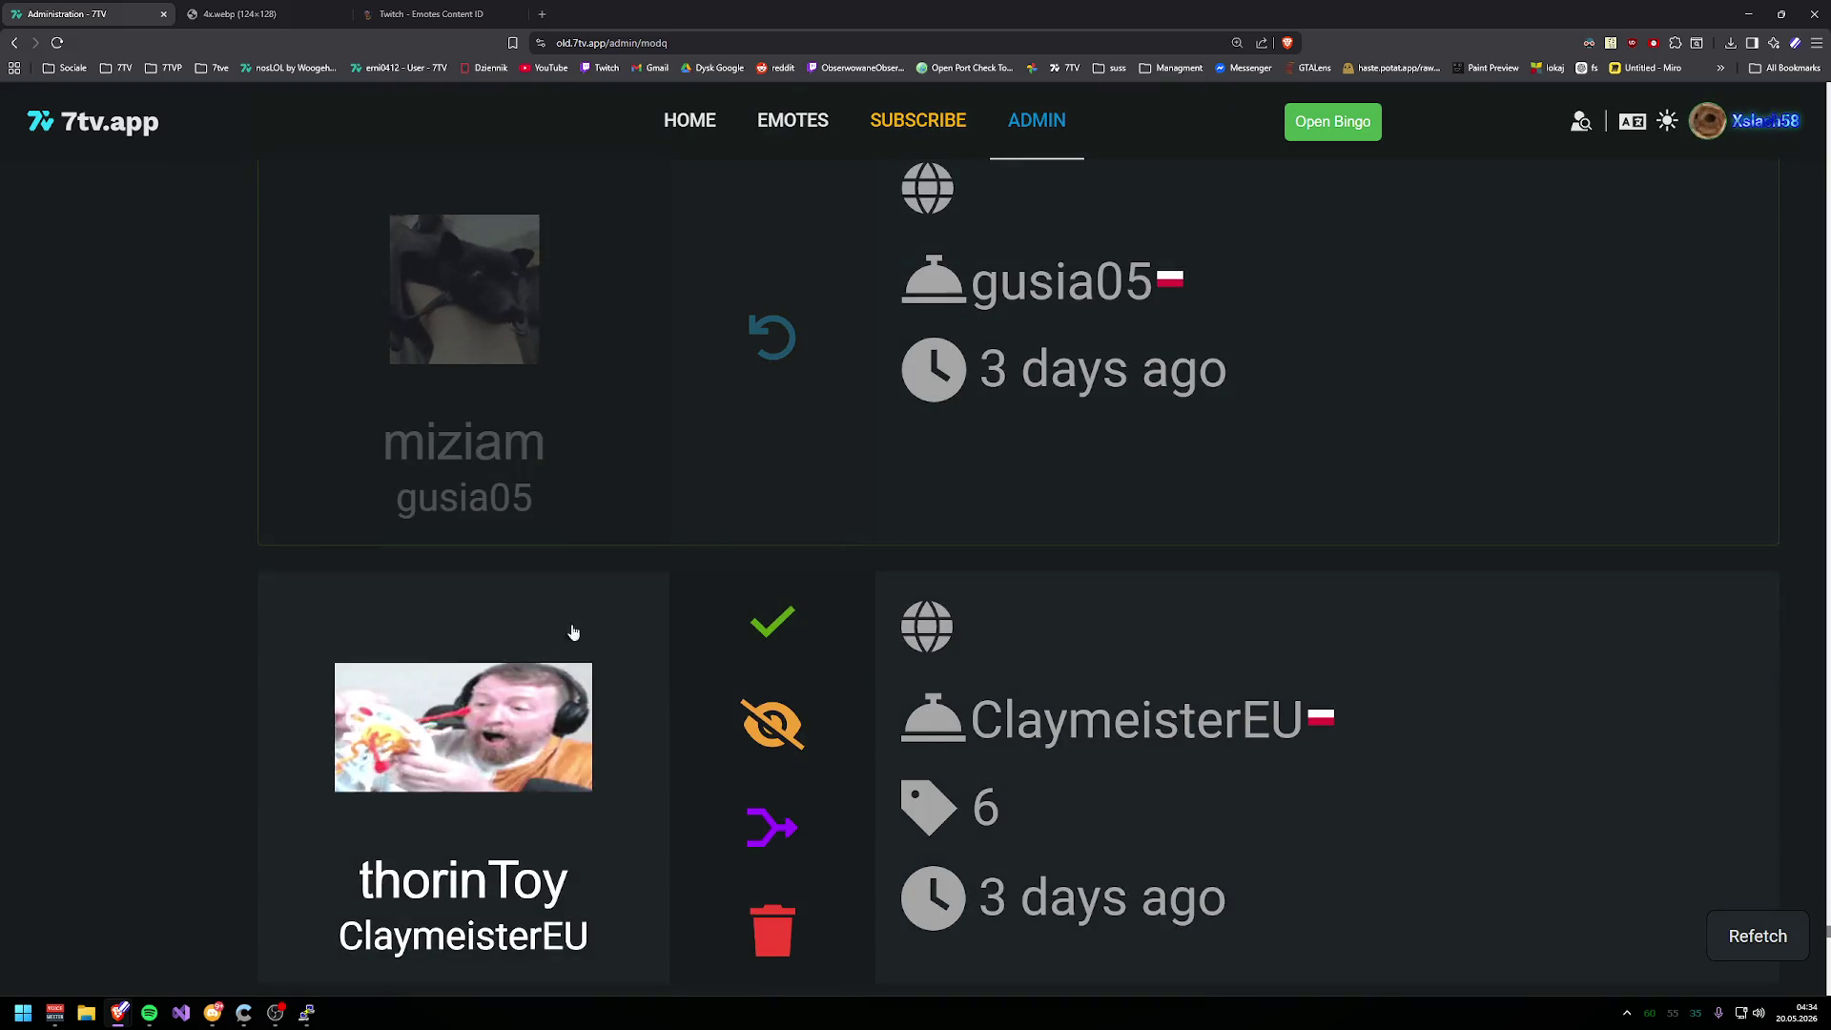
{"action": "left_click", "coordinate": [777, 630]}
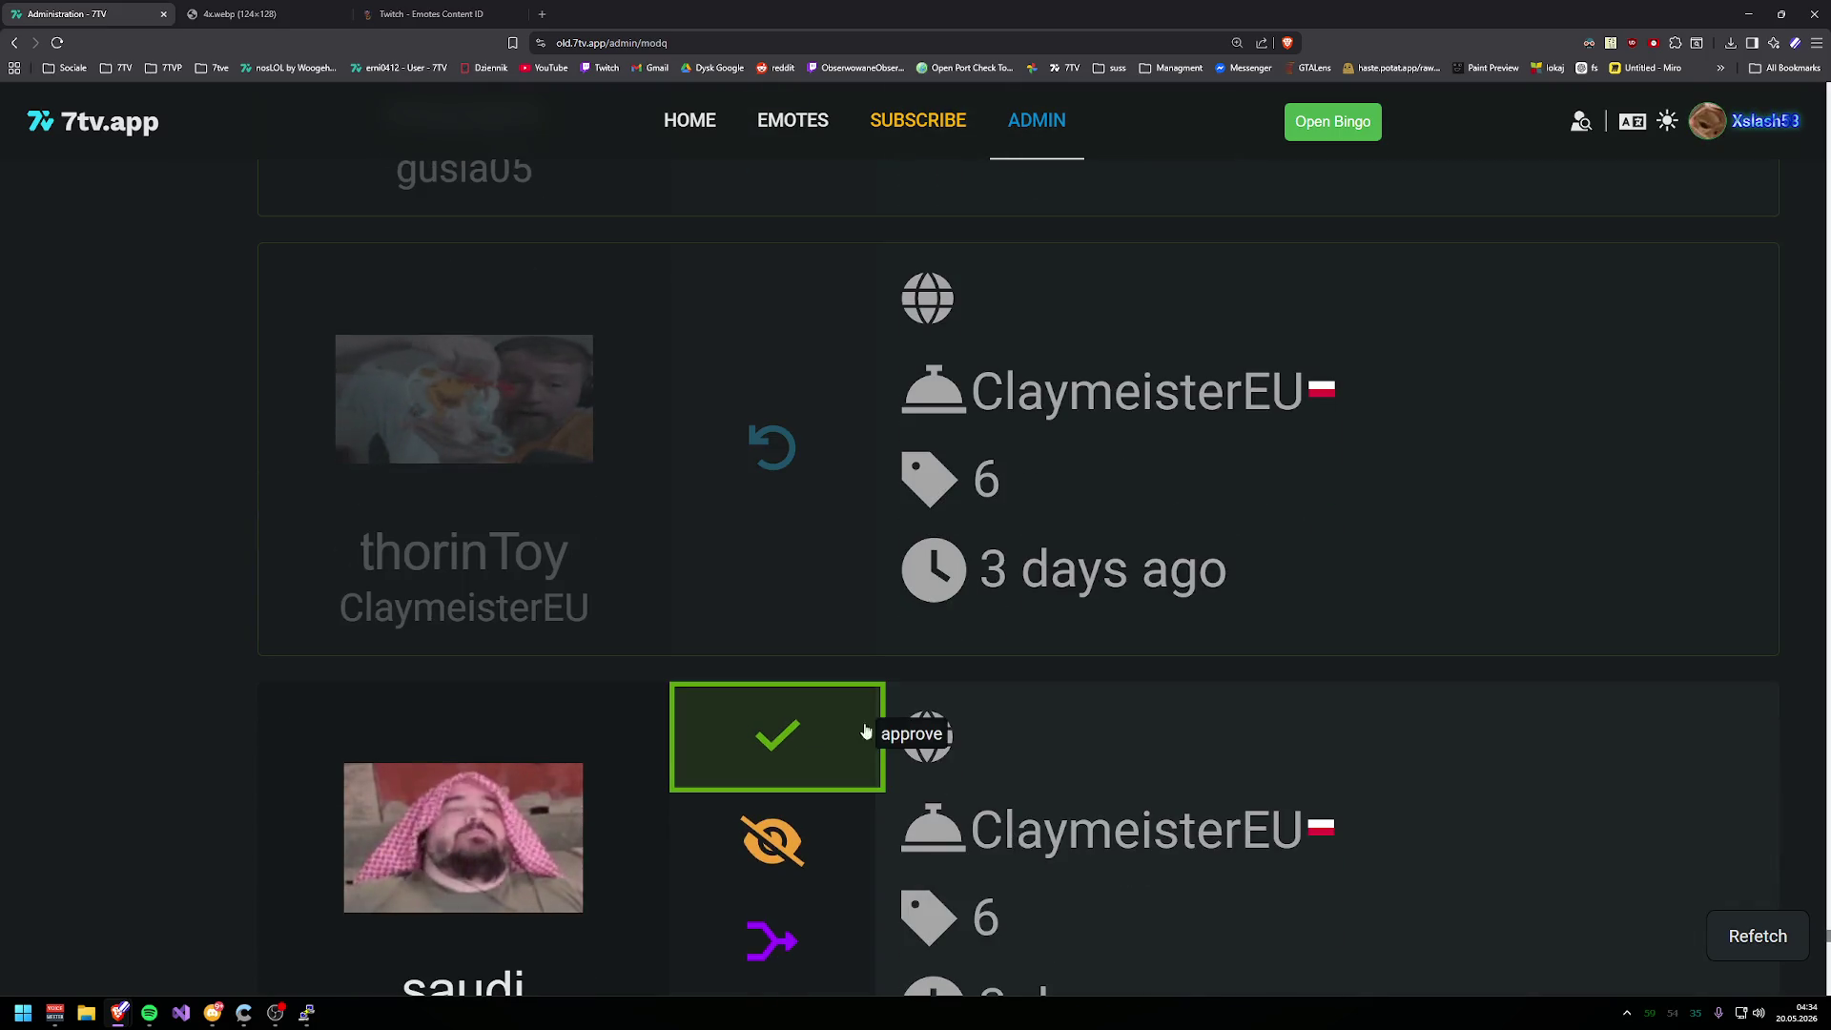
{"action": "left_click", "coordinate": [865, 731]}
{"action": "left_click", "coordinate": [769, 360]}
{"action": "left_click", "coordinate": [768, 515]}
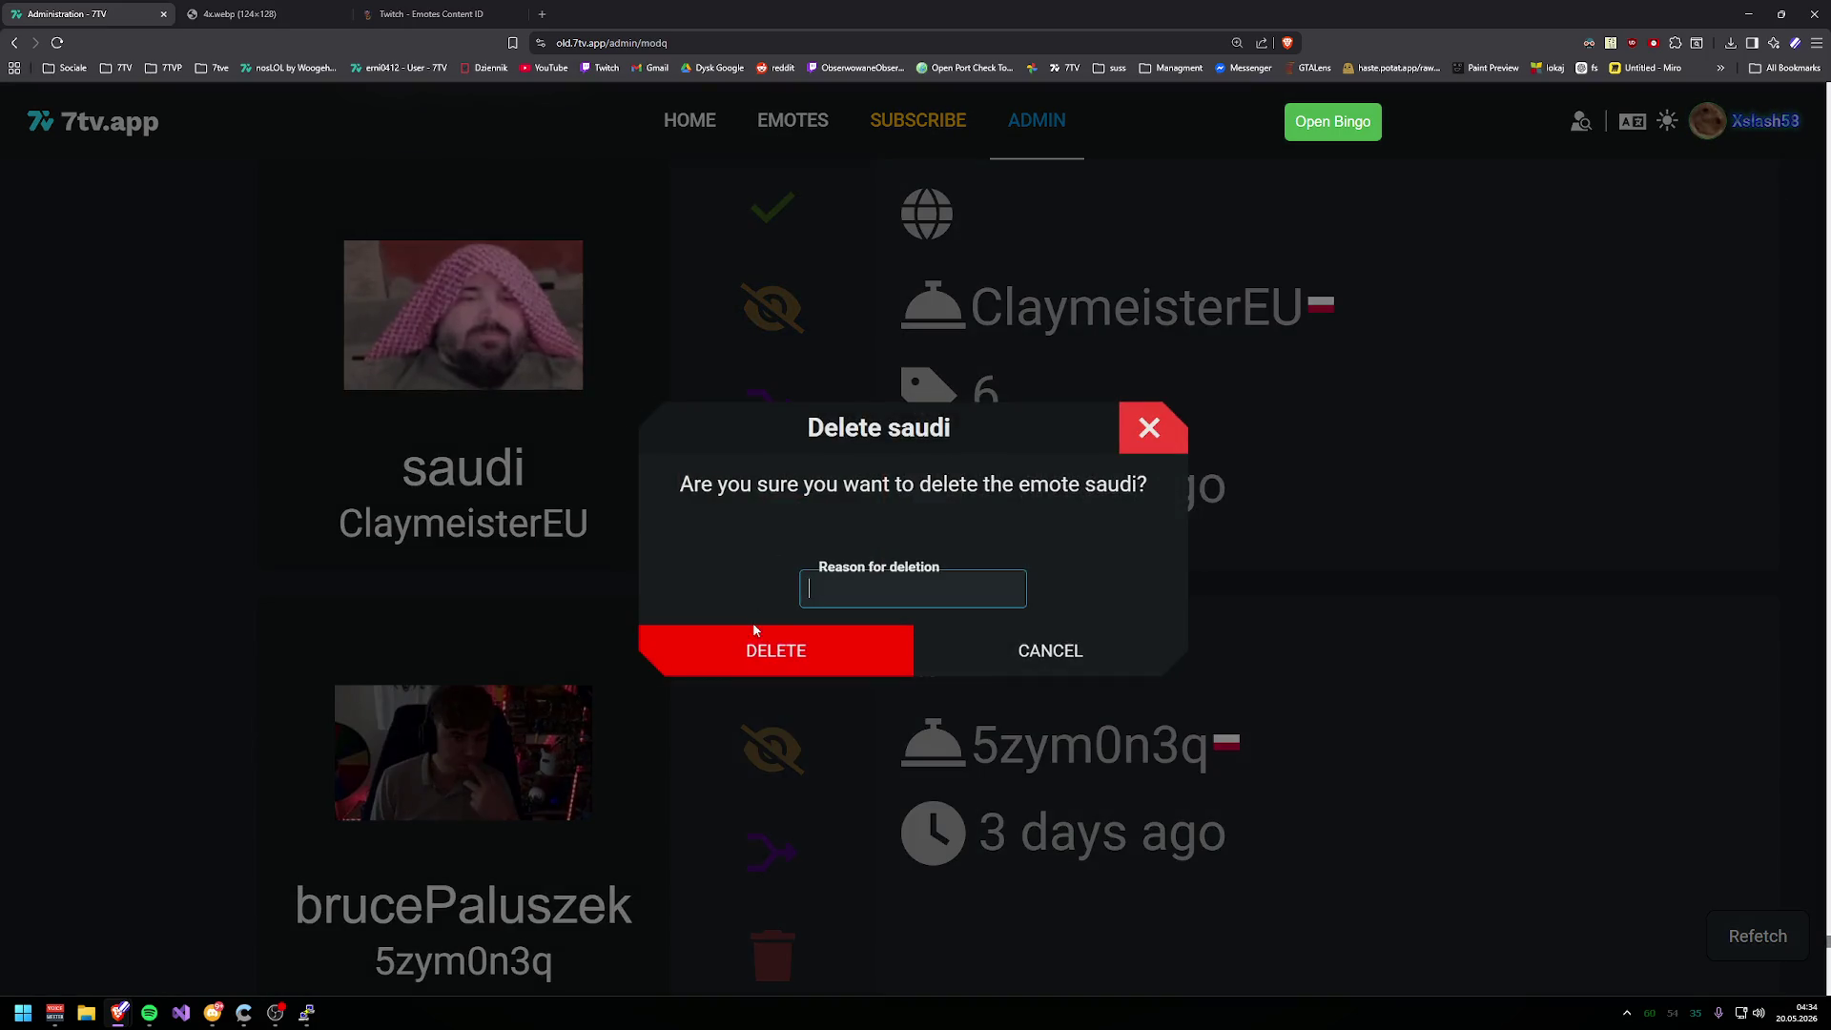
{"action": "left_click", "coordinate": [754, 632]}
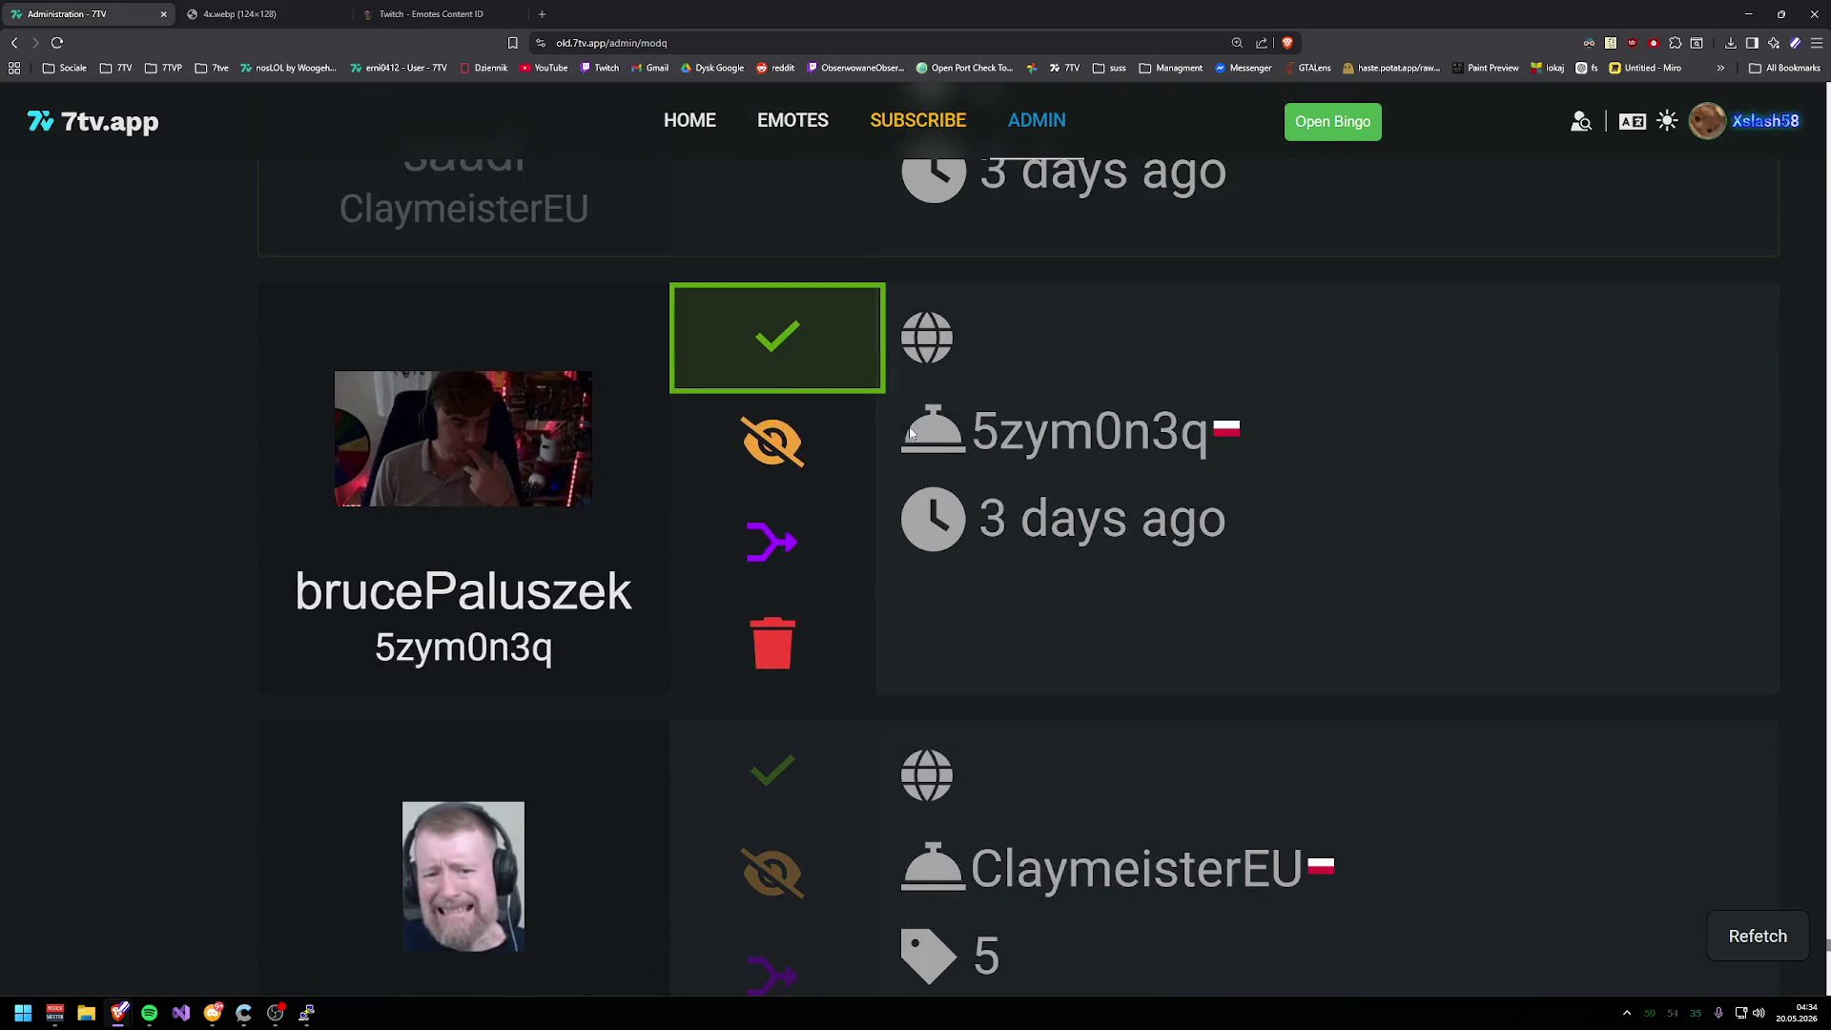
- Approve brucePaluszek, and unlist the thorinEww and MishinR1 emotes
{"action": "left_click", "coordinate": [699, 366]}
{"action": "left_click", "coordinate": [911, 483]}
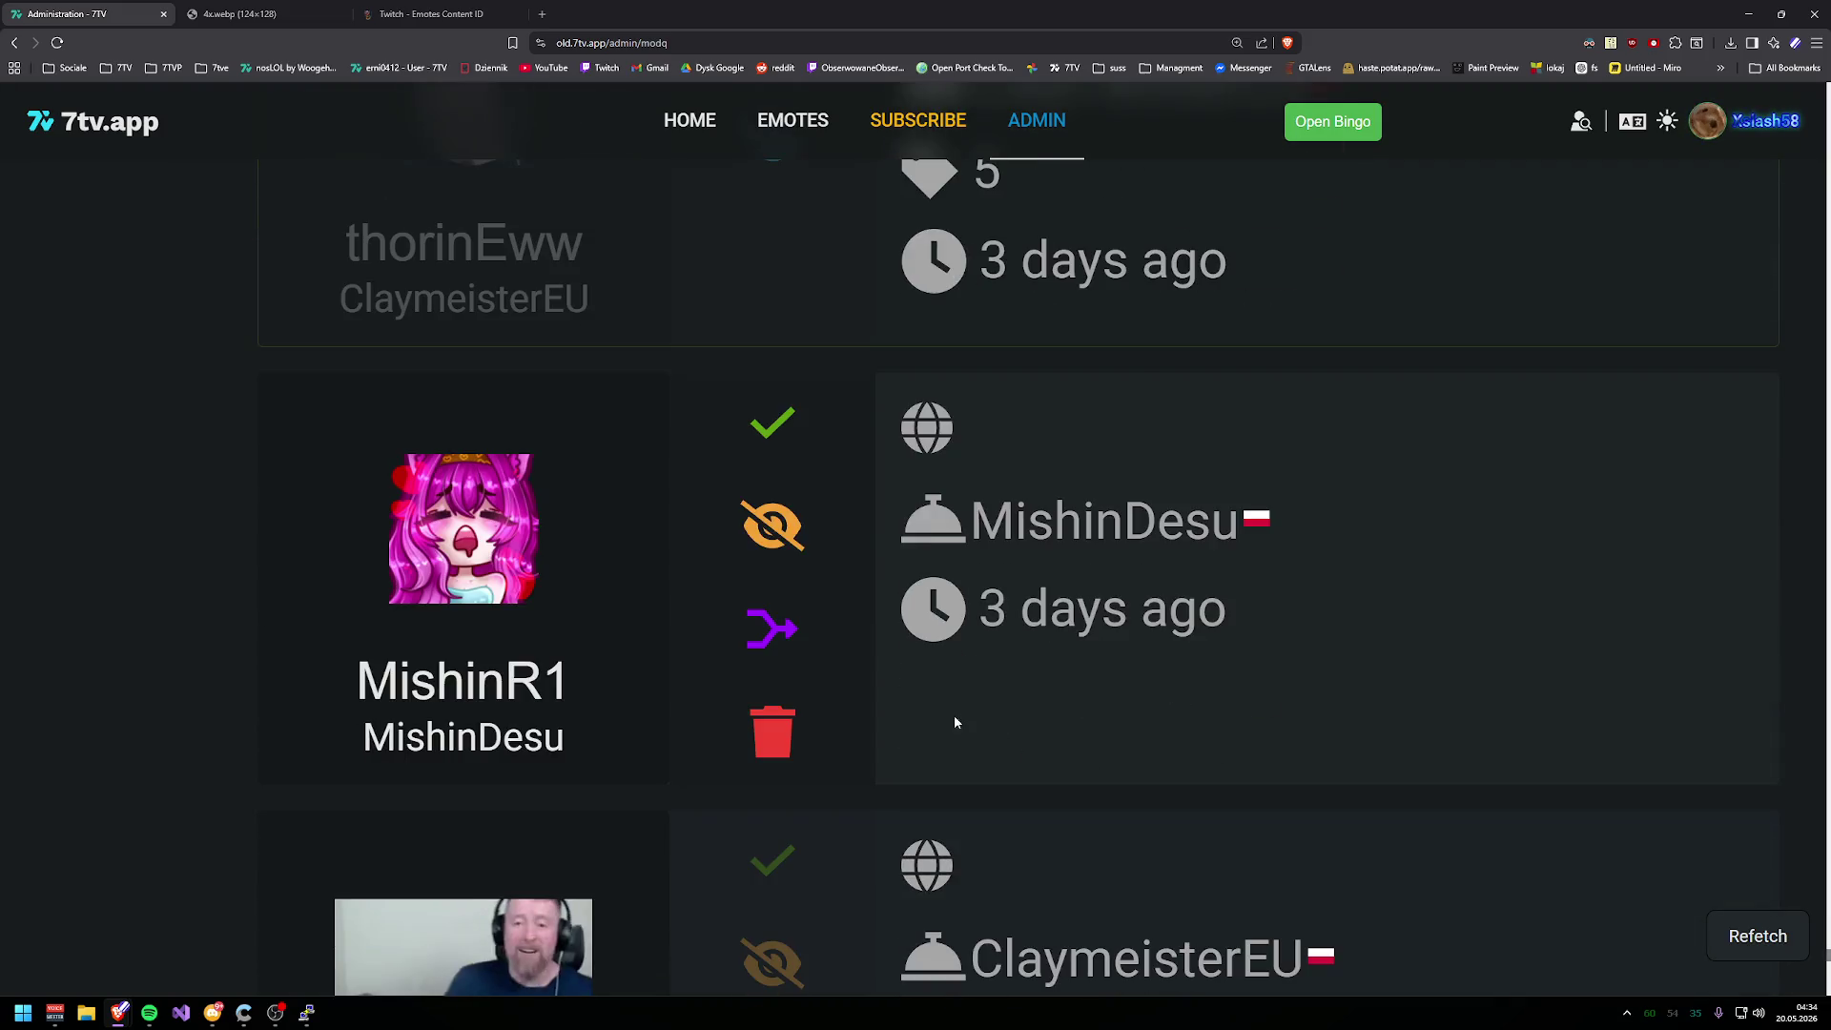
{"action": "left_click", "coordinate": [760, 418]}
{"action": "left_click", "coordinate": [761, 418]}
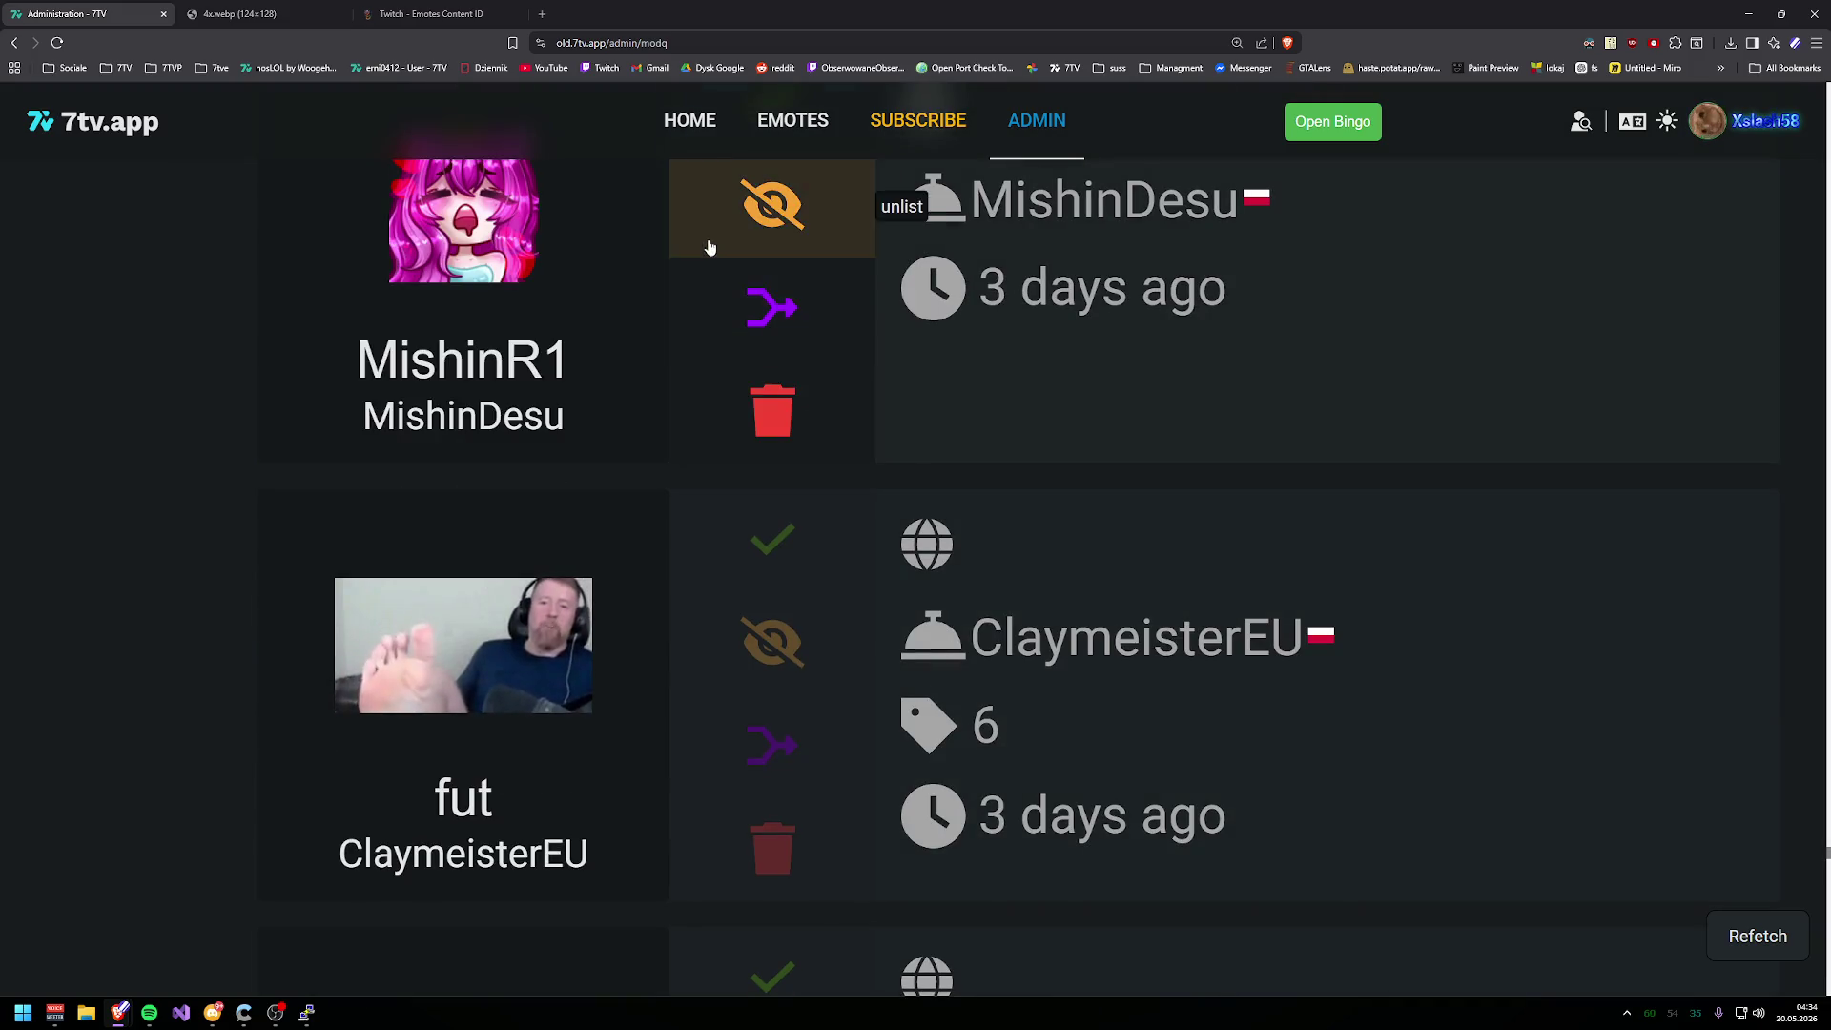
{"action": "left_click", "coordinate": [768, 200]}
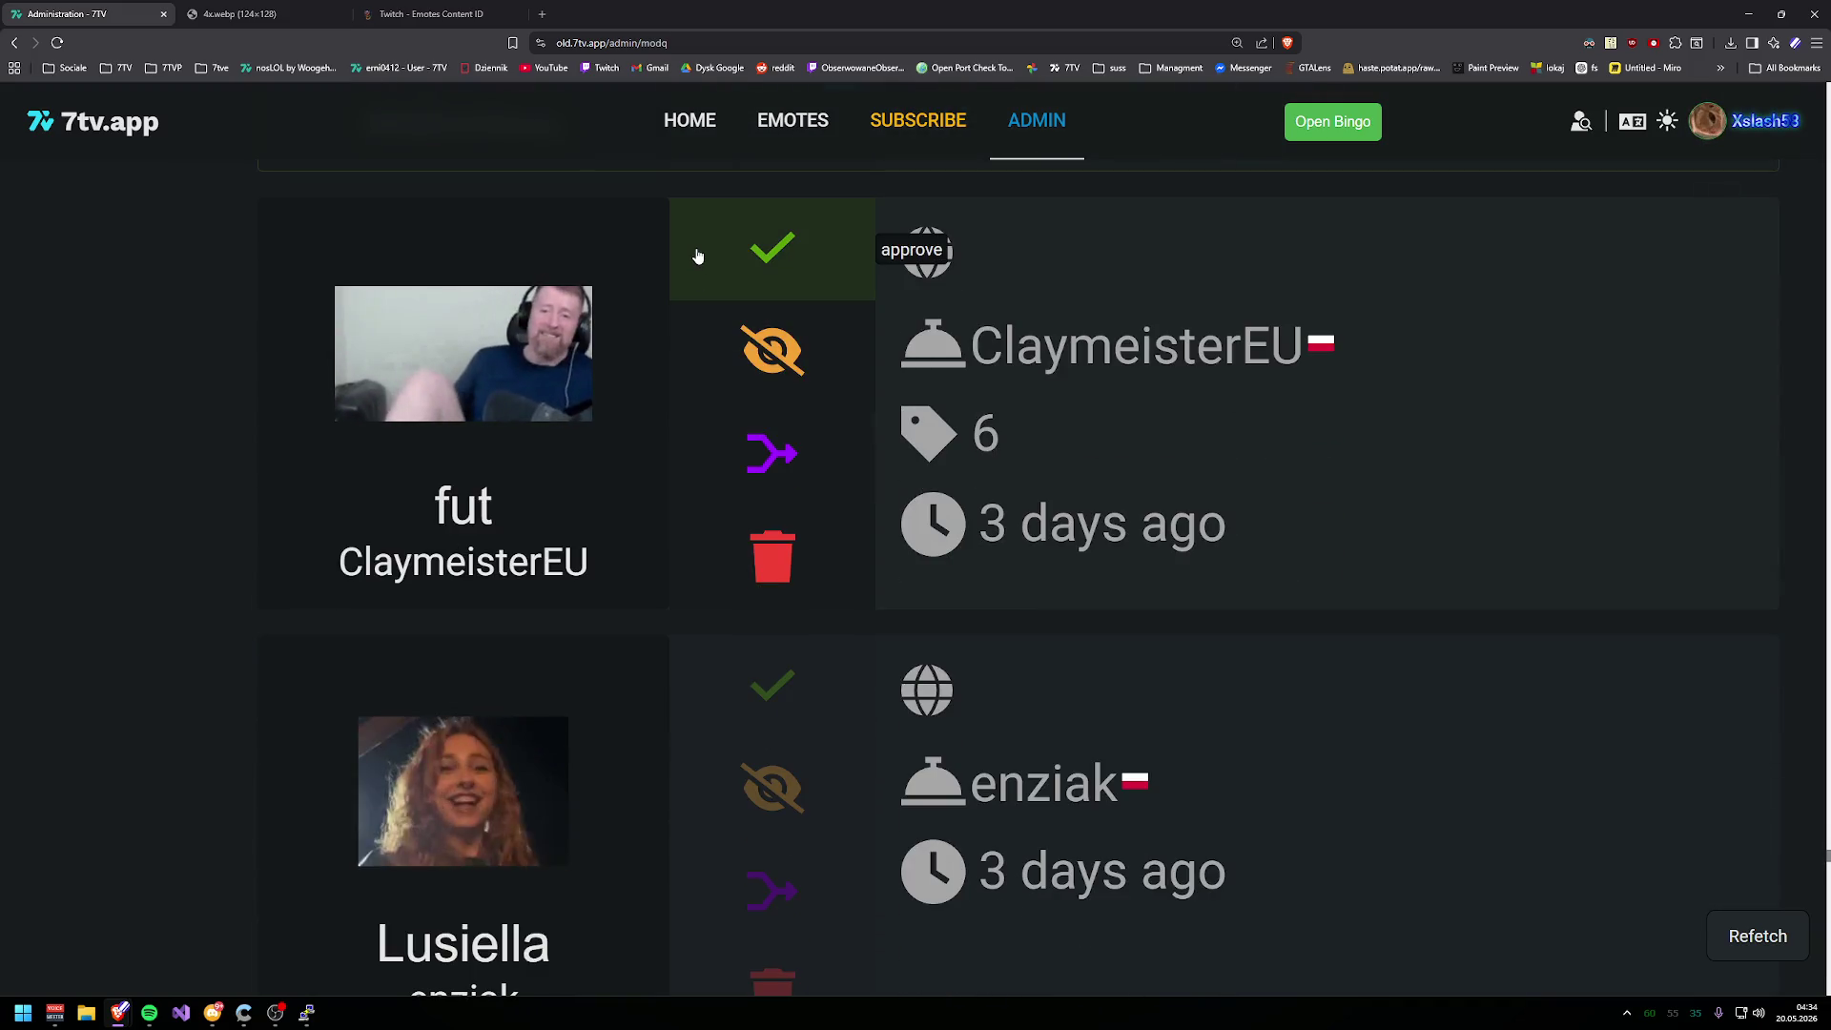
- Approve the fut, kusicielki and posluchajosle emotes
{"action": "left_click", "coordinate": [697, 256]}
{"action": "scroll", "coordinate": [790, 411], "scroll_direction": "down", "scroll_amount": 3}
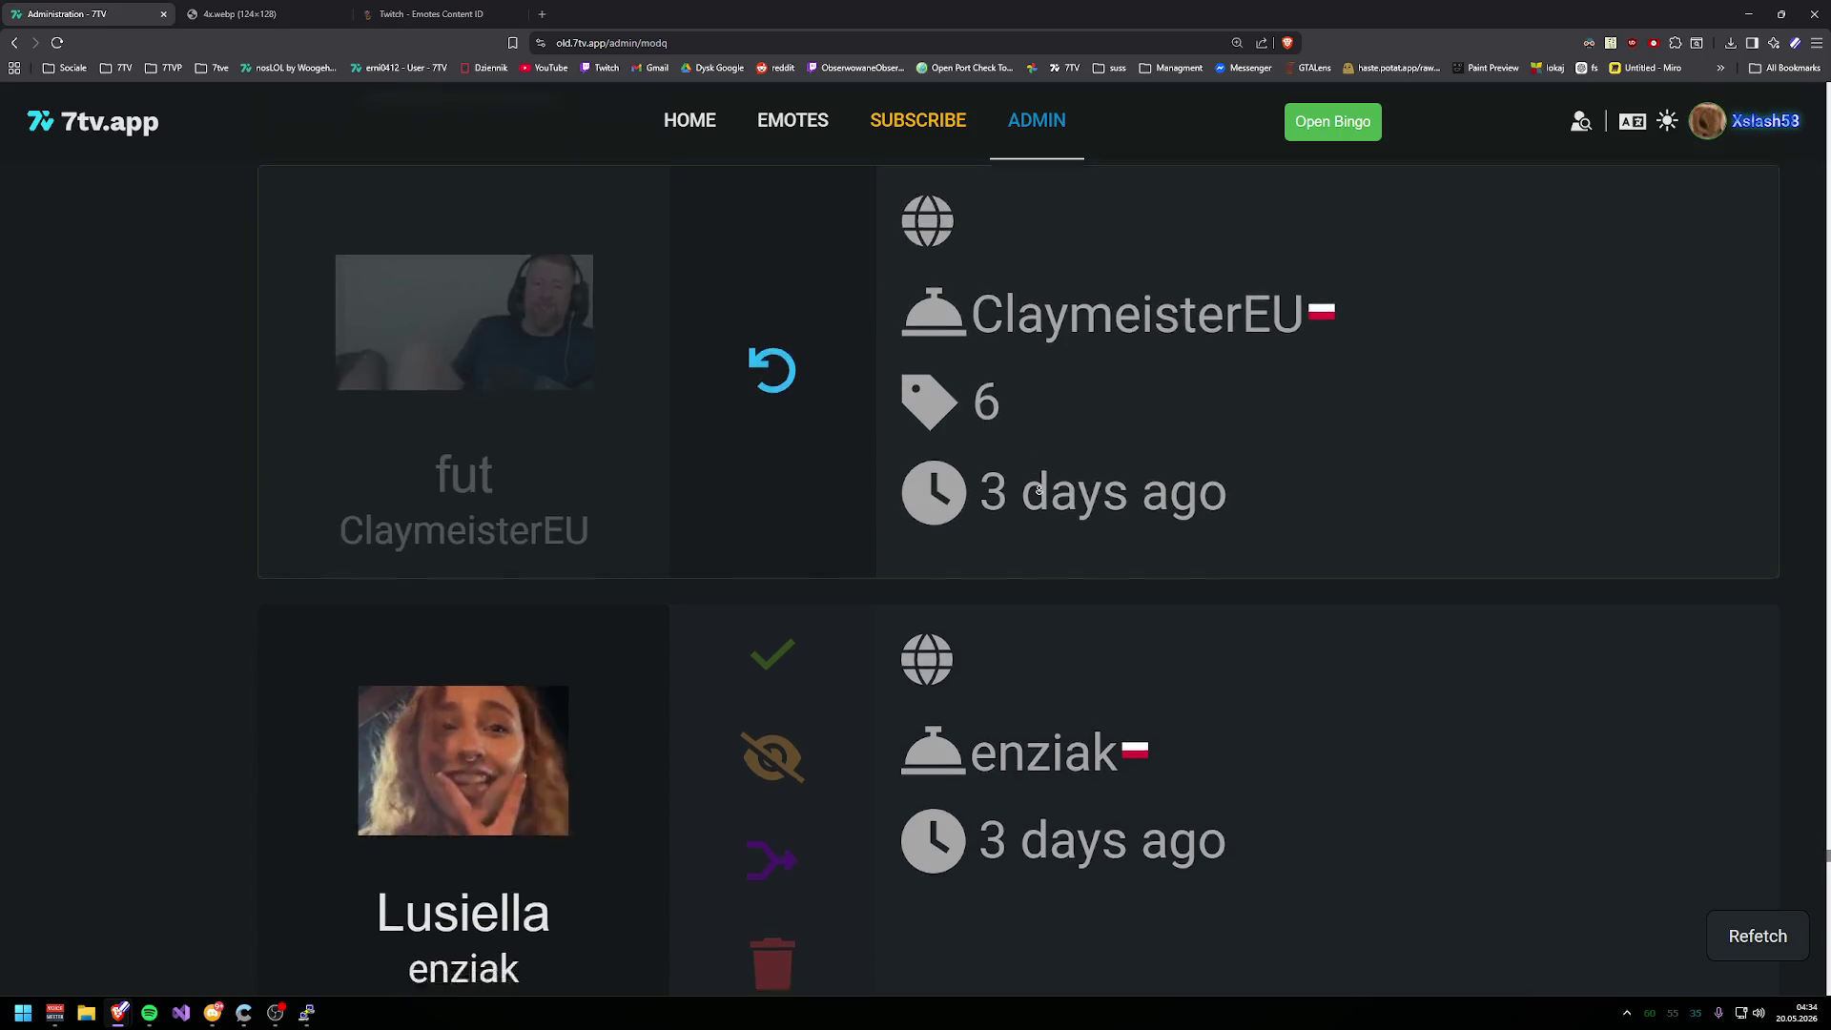
{"action": "scroll", "coordinate": [897, 477], "scroll_direction": "down", "scroll_amount": 5}
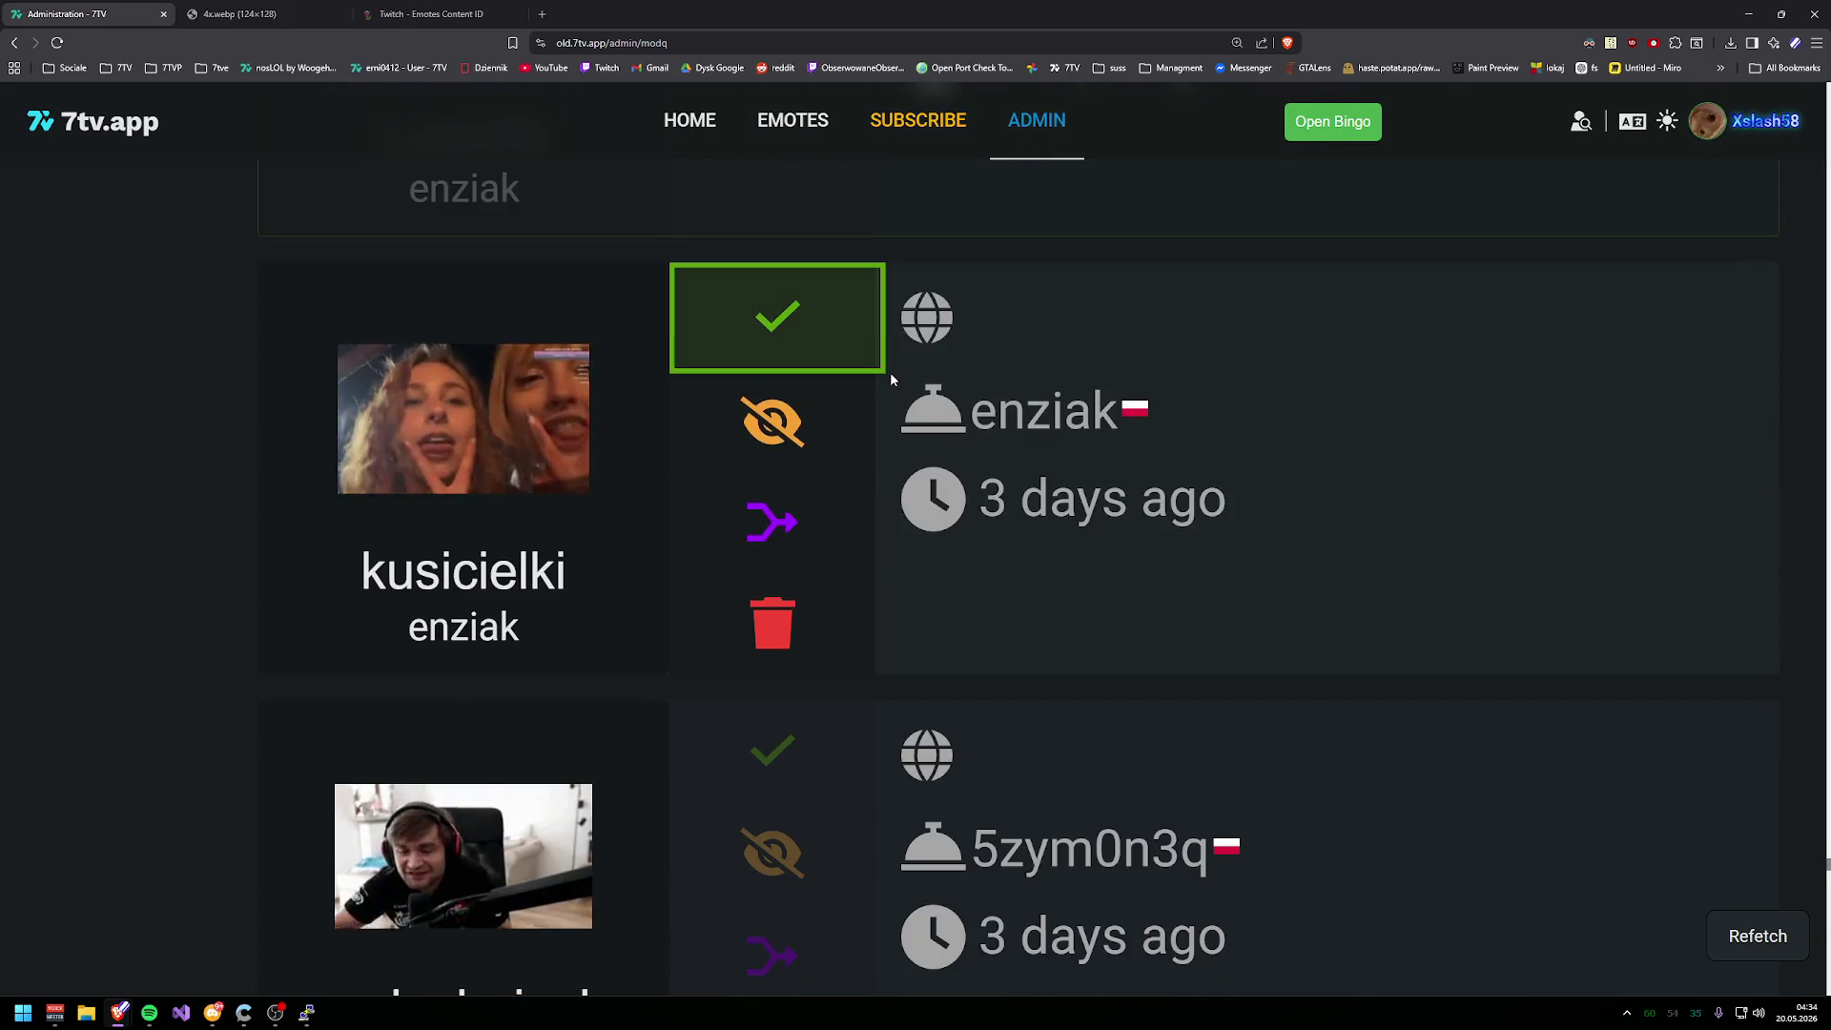
{"action": "left_click", "coordinate": [882, 370]}
{"action": "scroll", "coordinate": [916, 534], "scroll_direction": "down", "scroll_amount": 2}
{"action": "scroll", "coordinate": [897, 496], "scroll_direction": "down", "scroll_amount": 7}
{"action": "scroll", "coordinate": [863, 305], "scroll_direction": "up", "scroll_amount": 3}
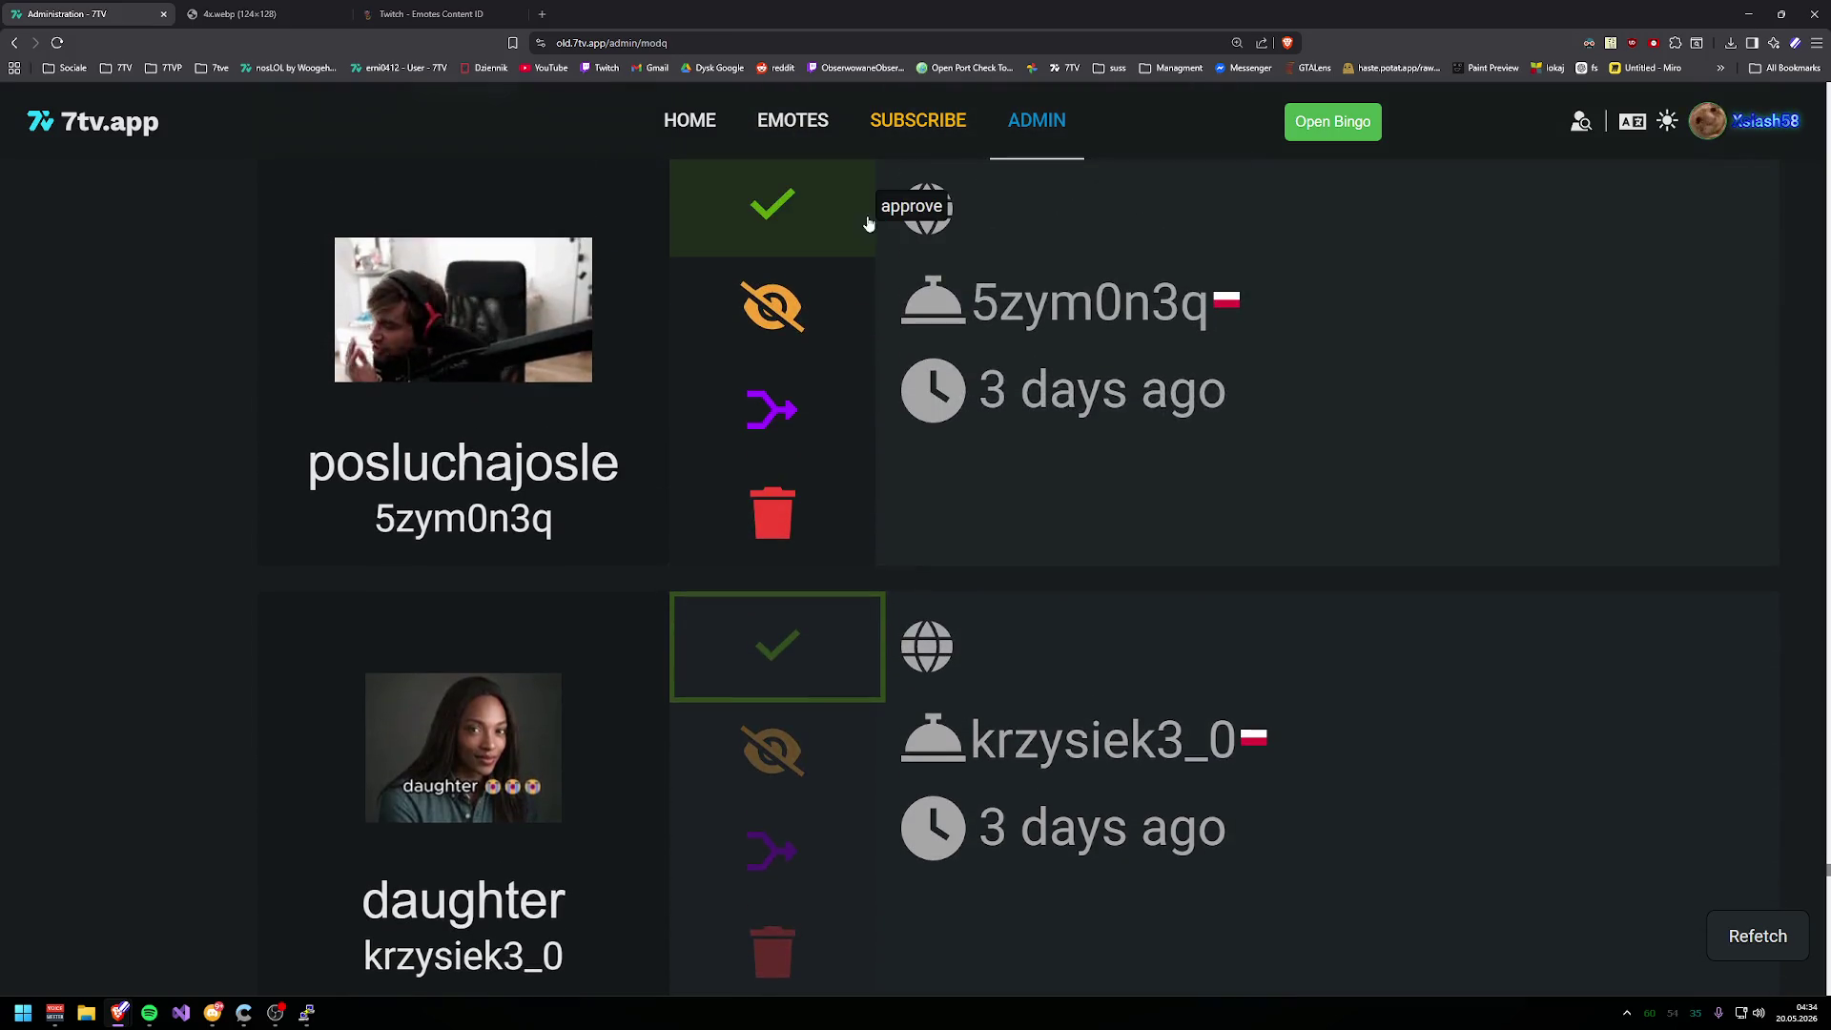
{"action": "left_click", "coordinate": [784, 259]}
- Approve the daughter and dyson emotes
{"action": "scroll", "coordinate": [753, 610], "scroll_direction": "down", "scroll_amount": 1}
{"action": "left_click", "coordinate": [747, 563]}
{"action": "scroll", "coordinate": [747, 563], "scroll_direction": "down", "scroll_amount": 4}
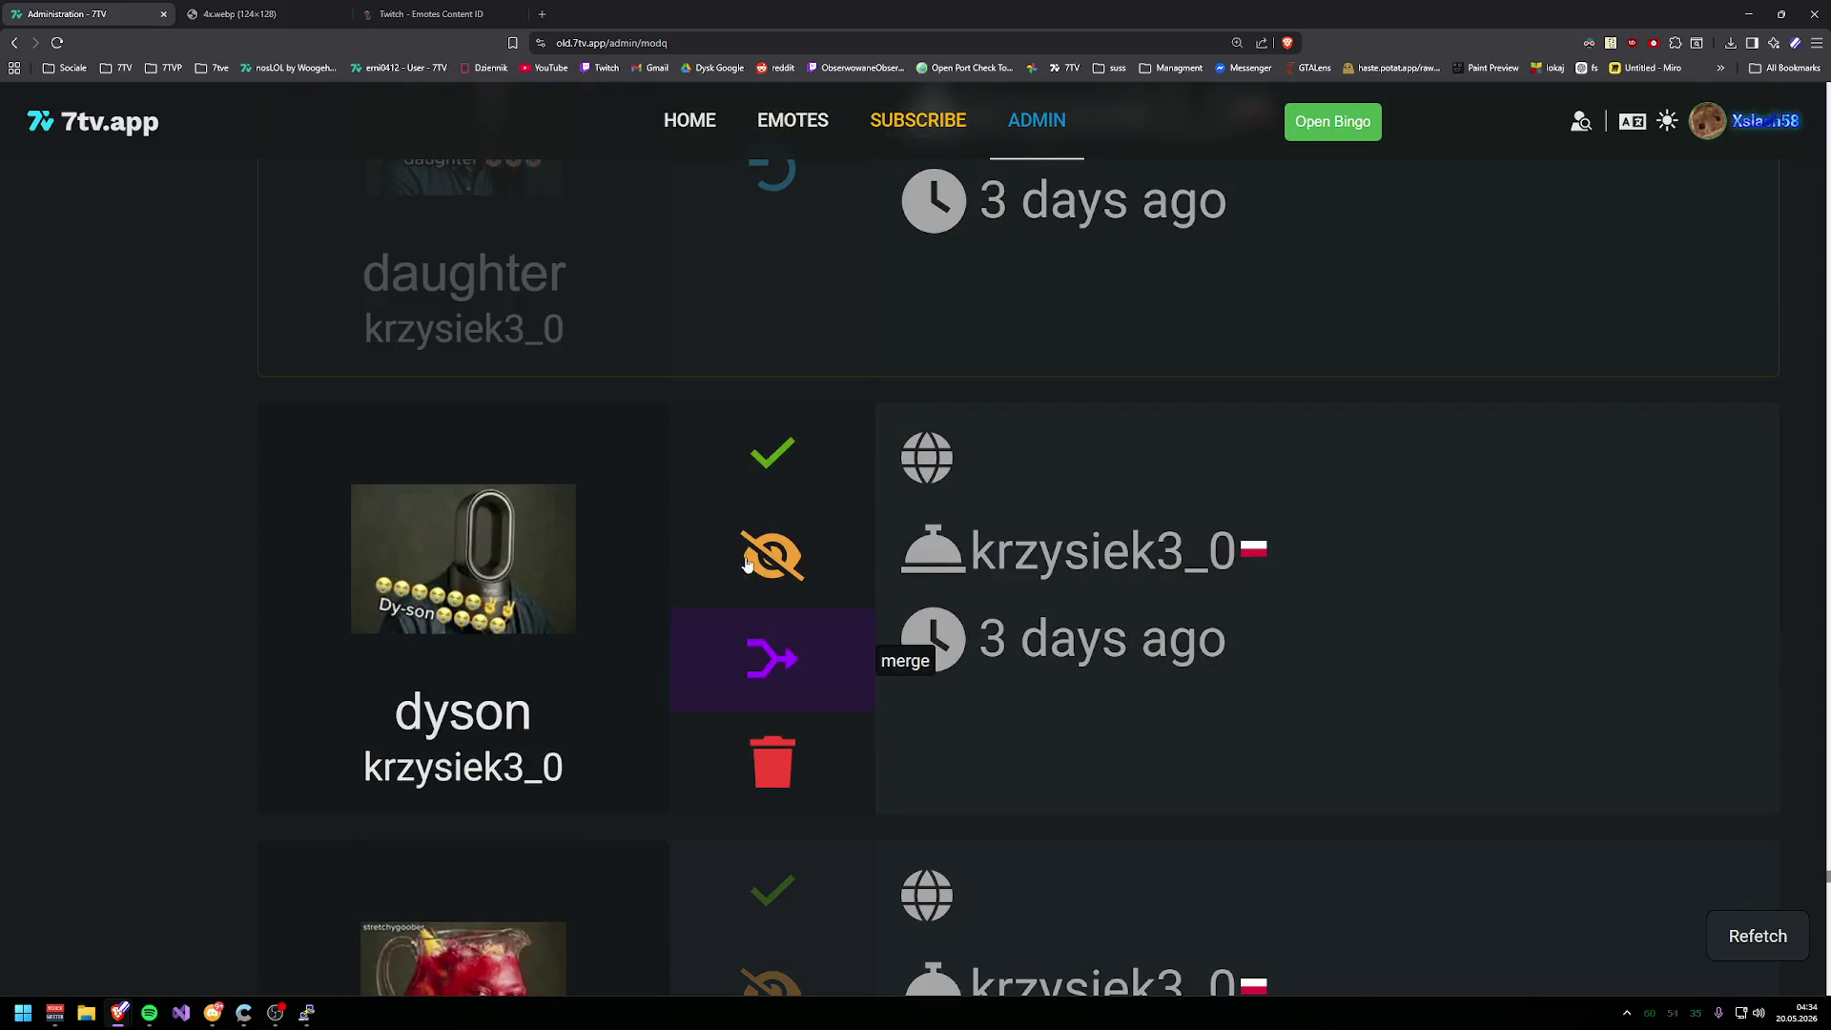
{"action": "left_click", "coordinate": [722, 455]}
{"action": "scroll", "coordinate": [754, 477], "scroll_direction": "down", "scroll_amount": 4}
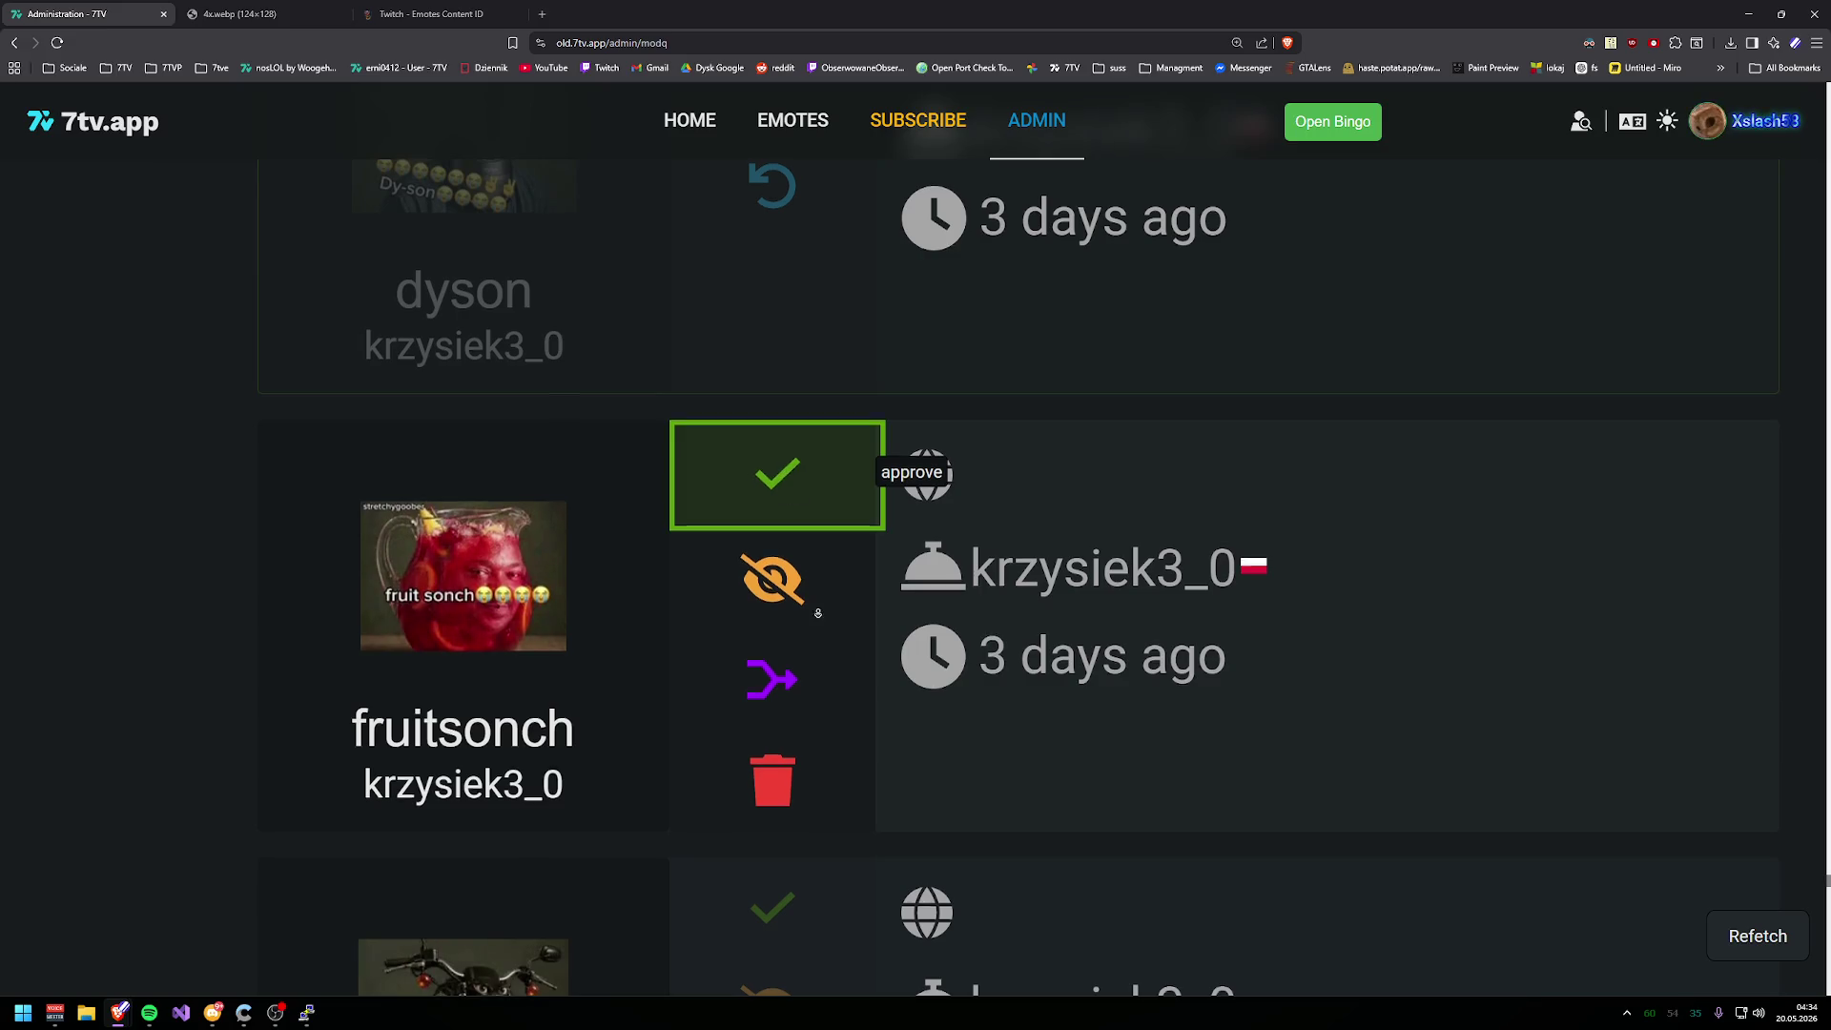
- Unlist the songoku emote and approve sonbrero
{"action": "scroll", "coordinate": [825, 625], "scroll_direction": "down", "scroll_amount": 12}
{"action": "scroll", "coordinate": [830, 381], "scroll_direction": "up", "scroll_amount": 6}
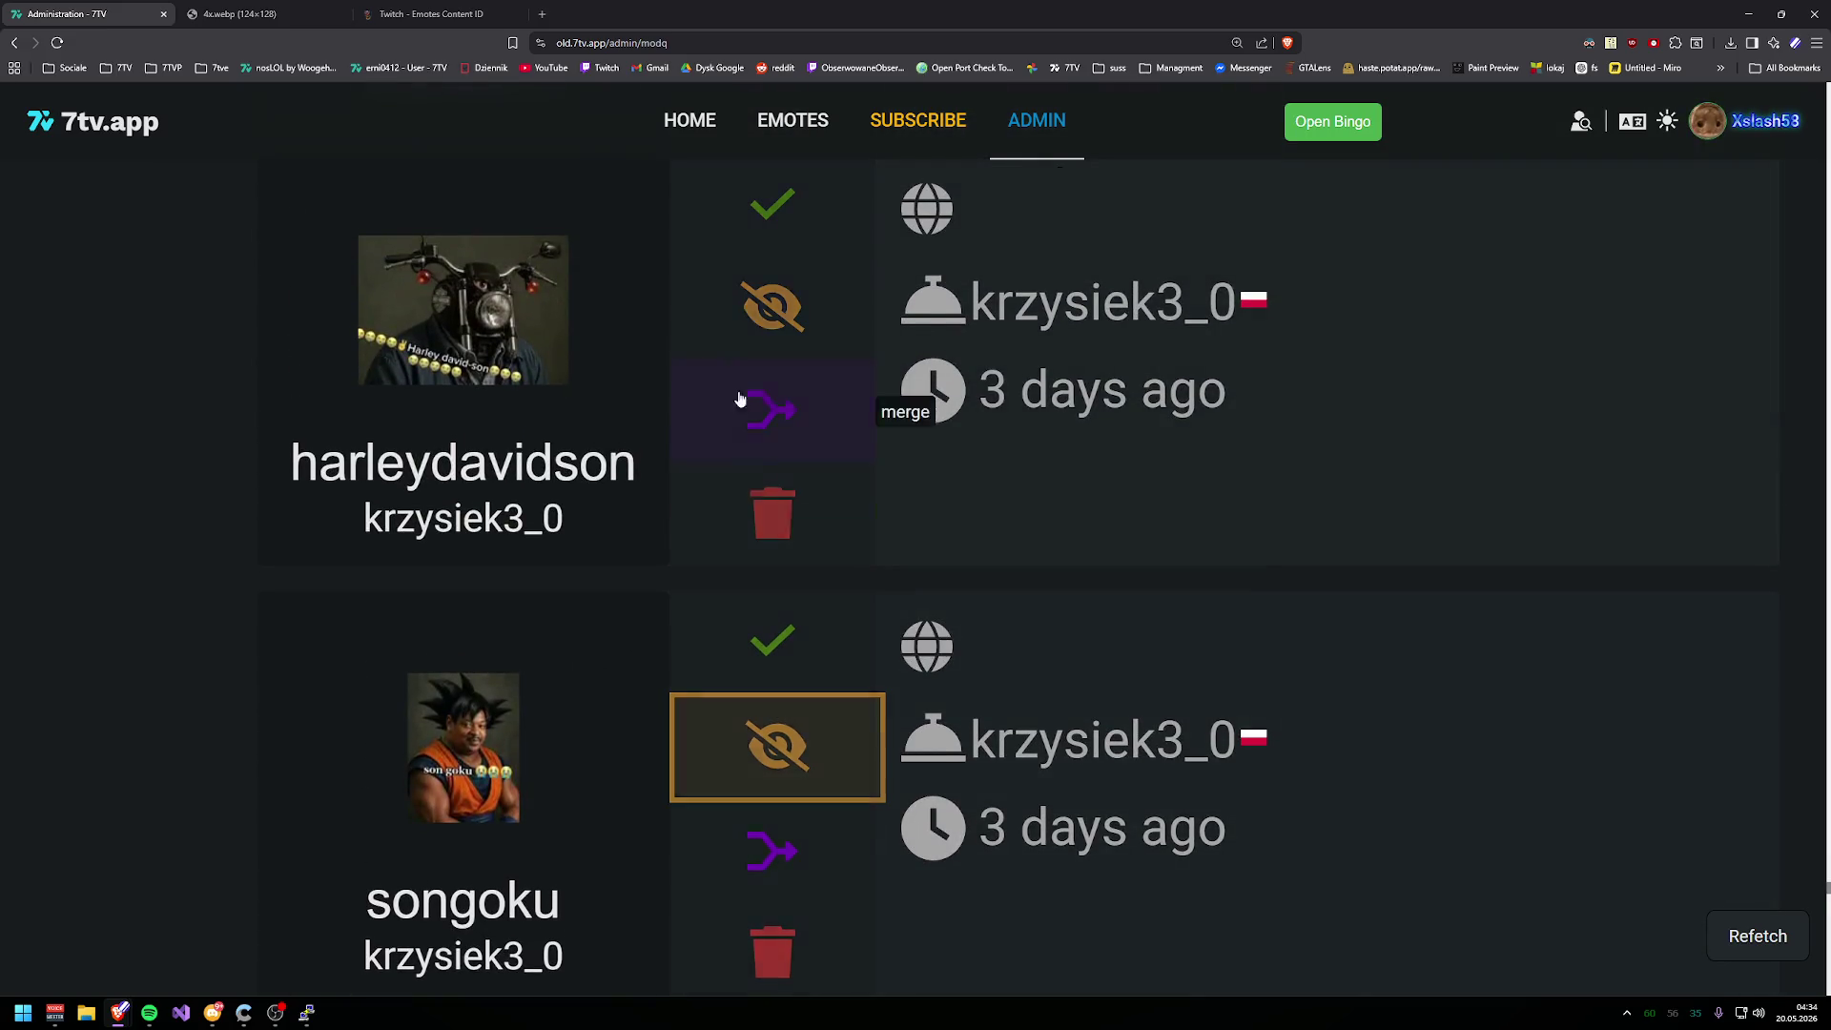
{"action": "left_click", "coordinate": [773, 203]}
{"action": "scroll", "coordinate": [791, 534], "scroll_direction": "down", "scroll_amount": 5}
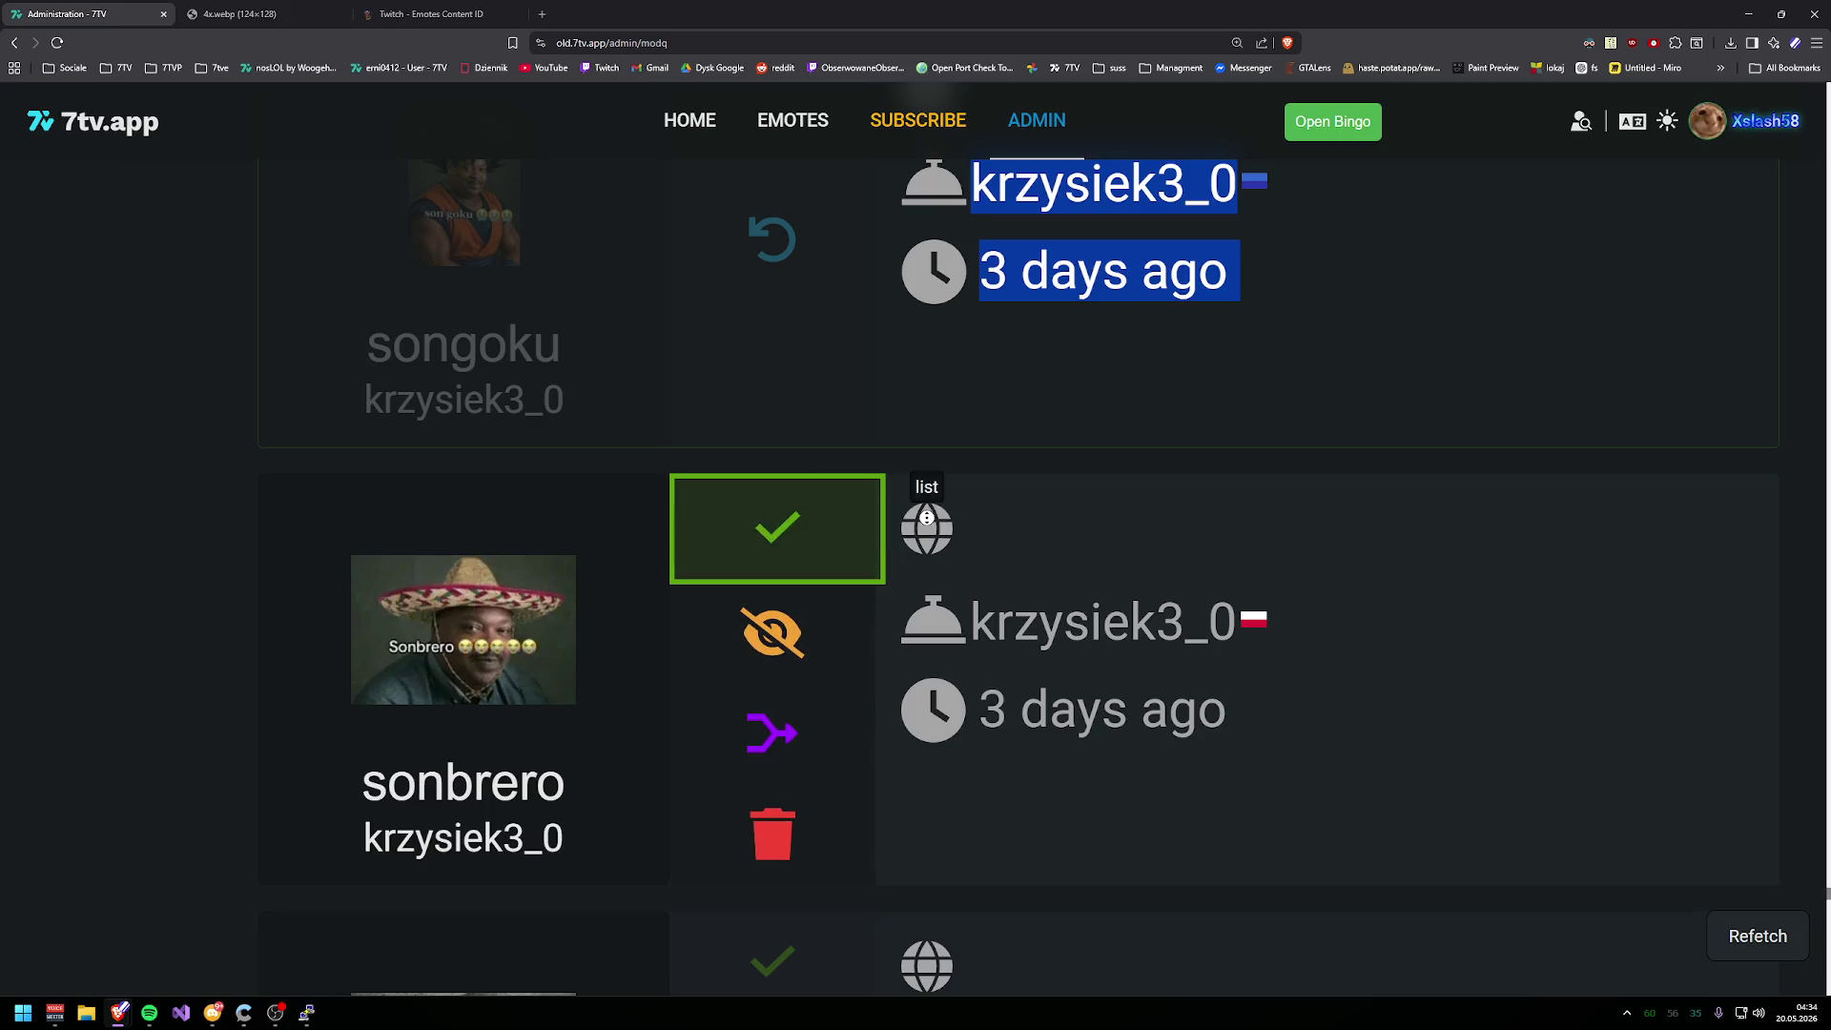
{"action": "key", "text": "Return"}
- Approve soncrete, soneybun, songlasses, sonionring and dobratytez
{"action": "left_click", "coordinate": [871, 530]}
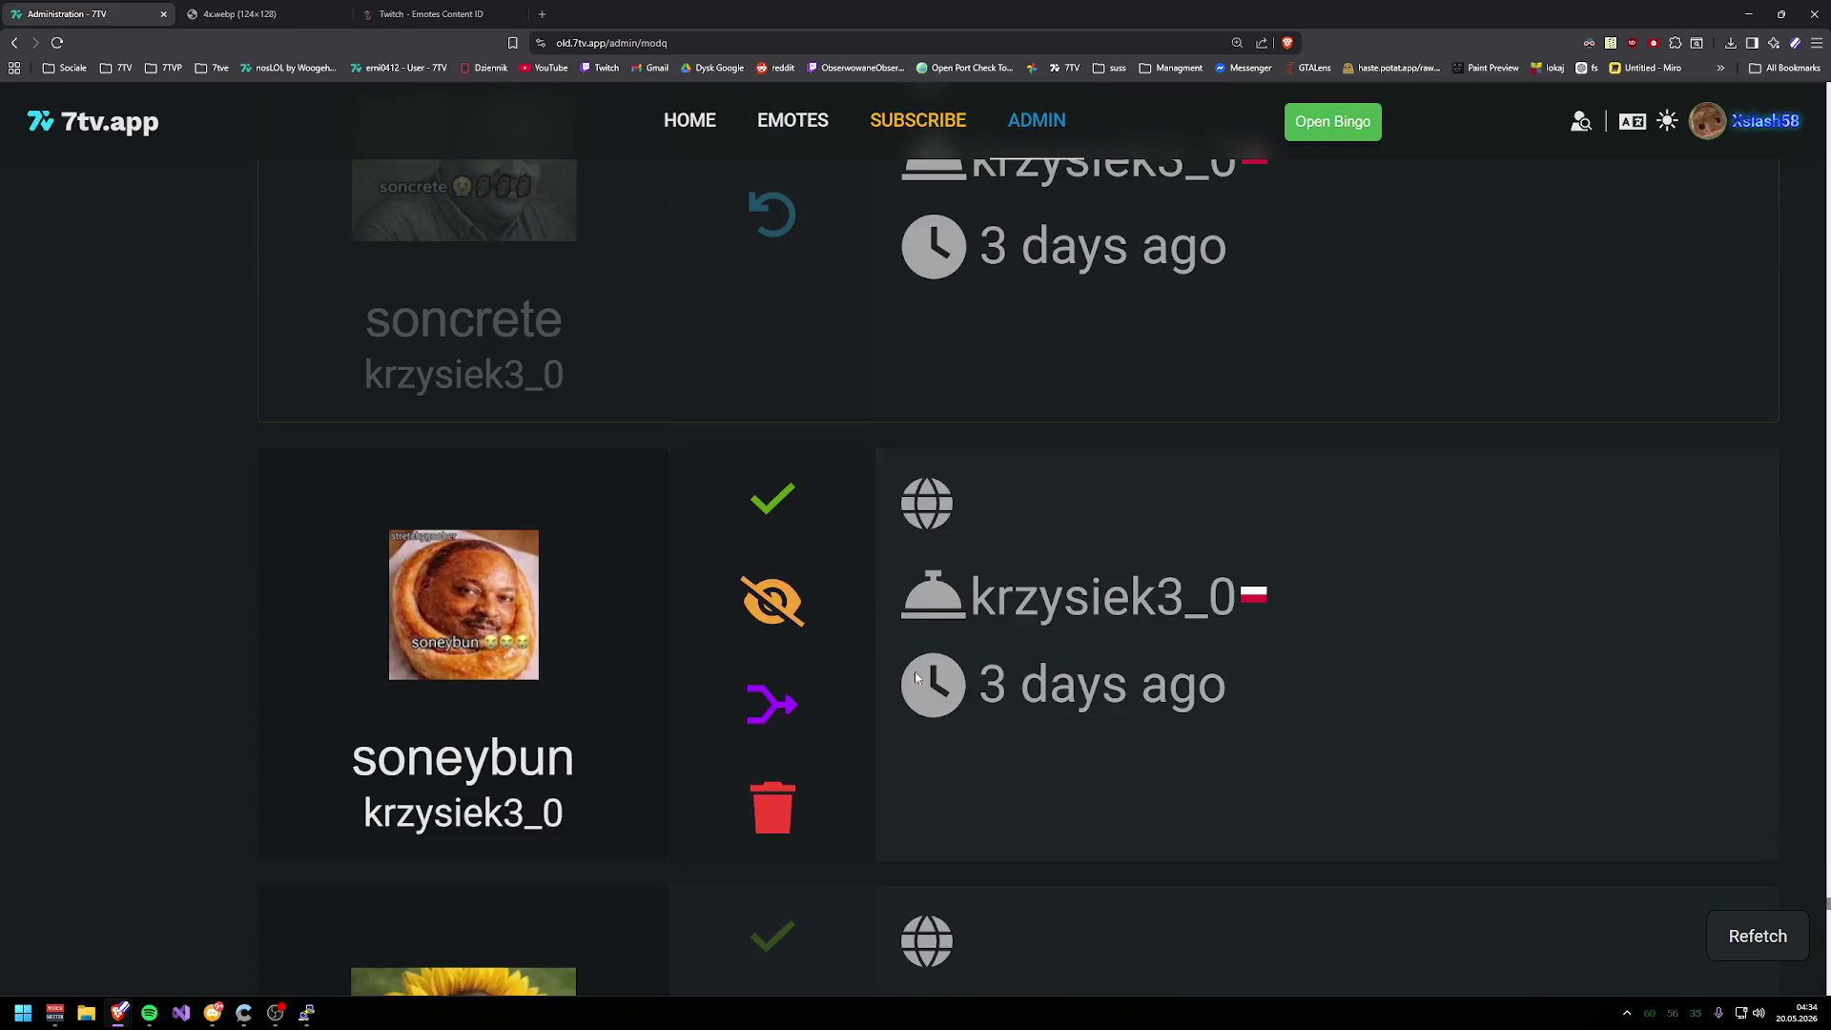
{"action": "left_click", "coordinate": [862, 532]}
{"action": "key", "text": "Return"}
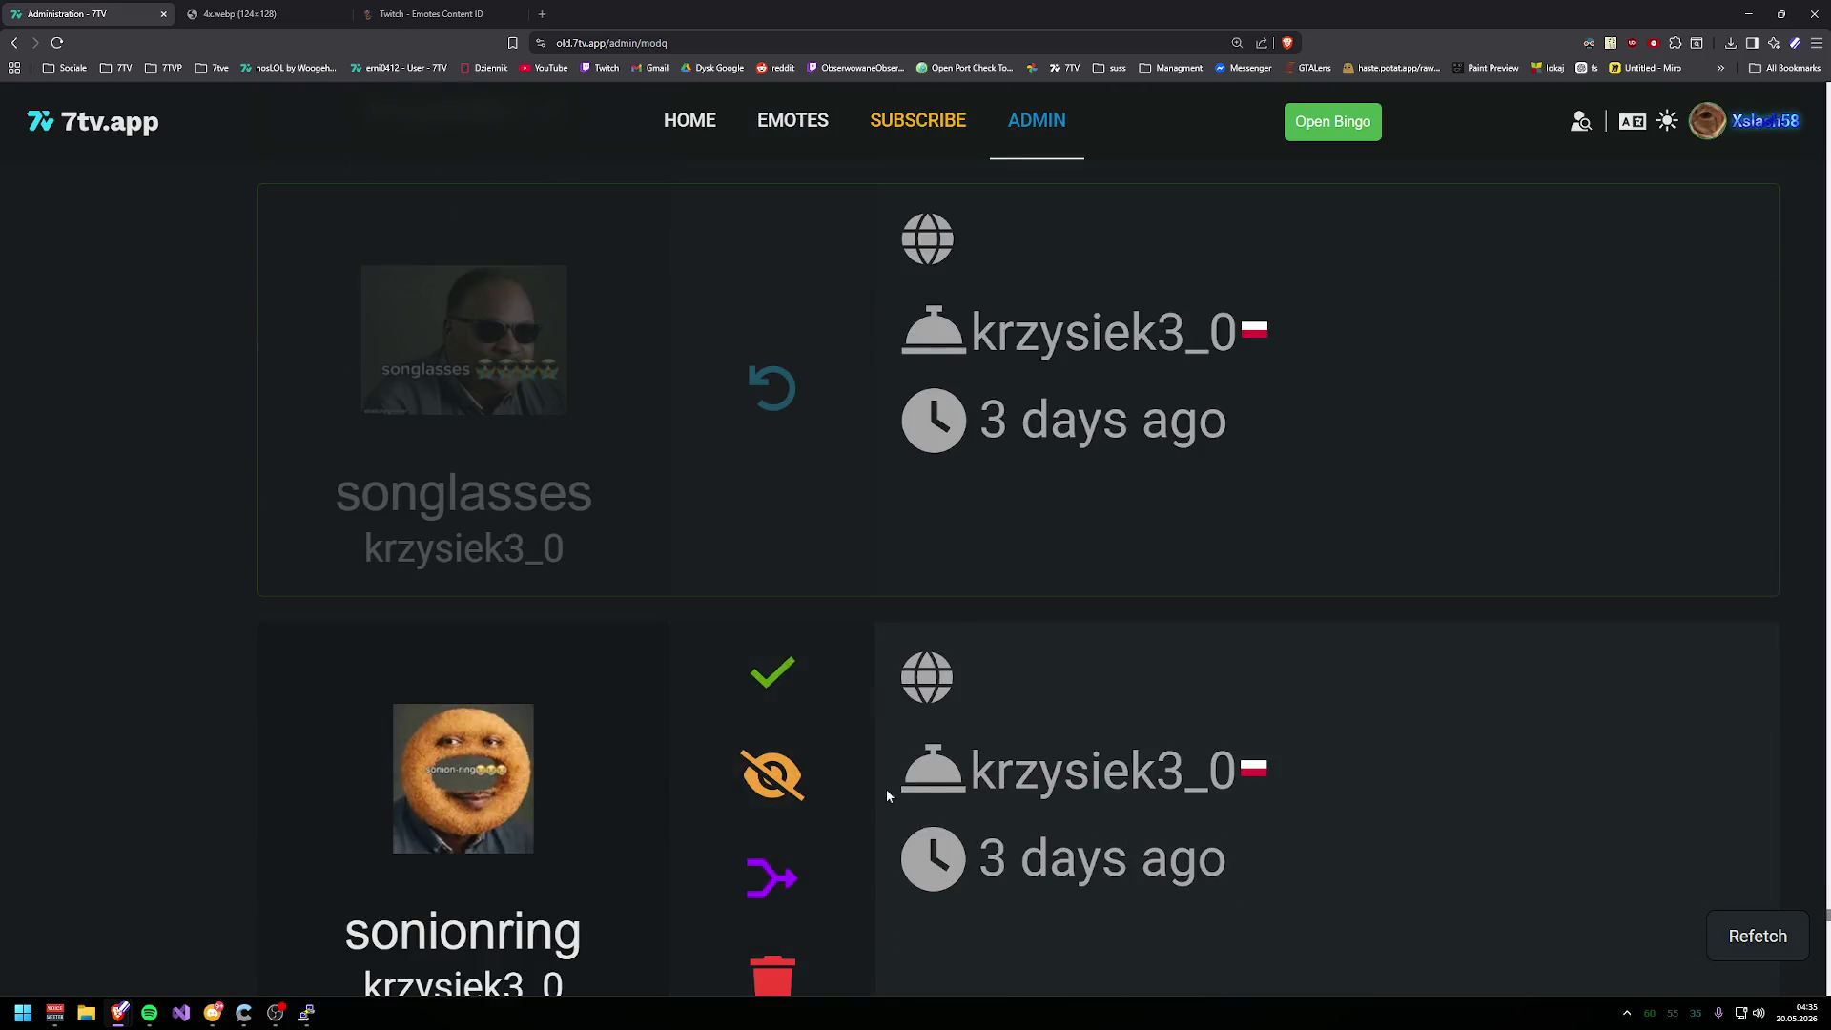
{"action": "left_click", "coordinate": [876, 715]}
{"action": "key", "text": "Return"}
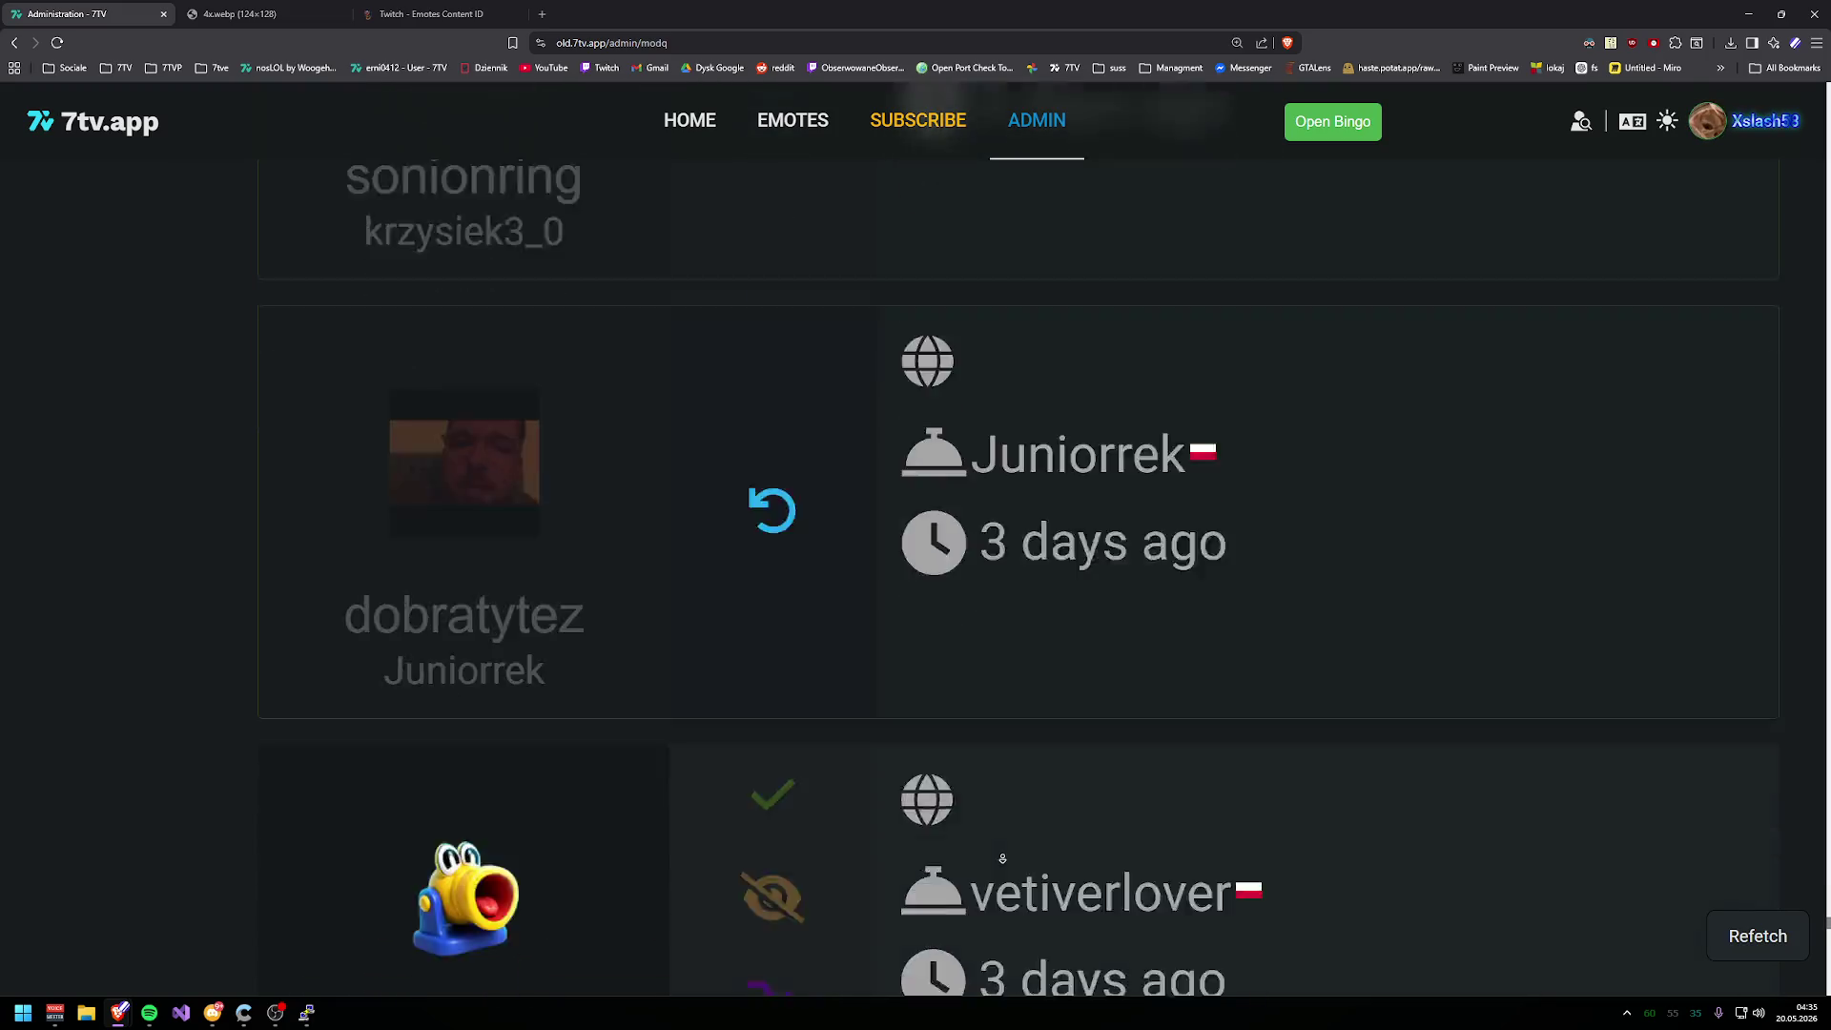
- Approve slodziak, junko, SenyaClown, unc and legiawarszawa, and unlist repeat
{"action": "left_click", "coordinate": [797, 821]}
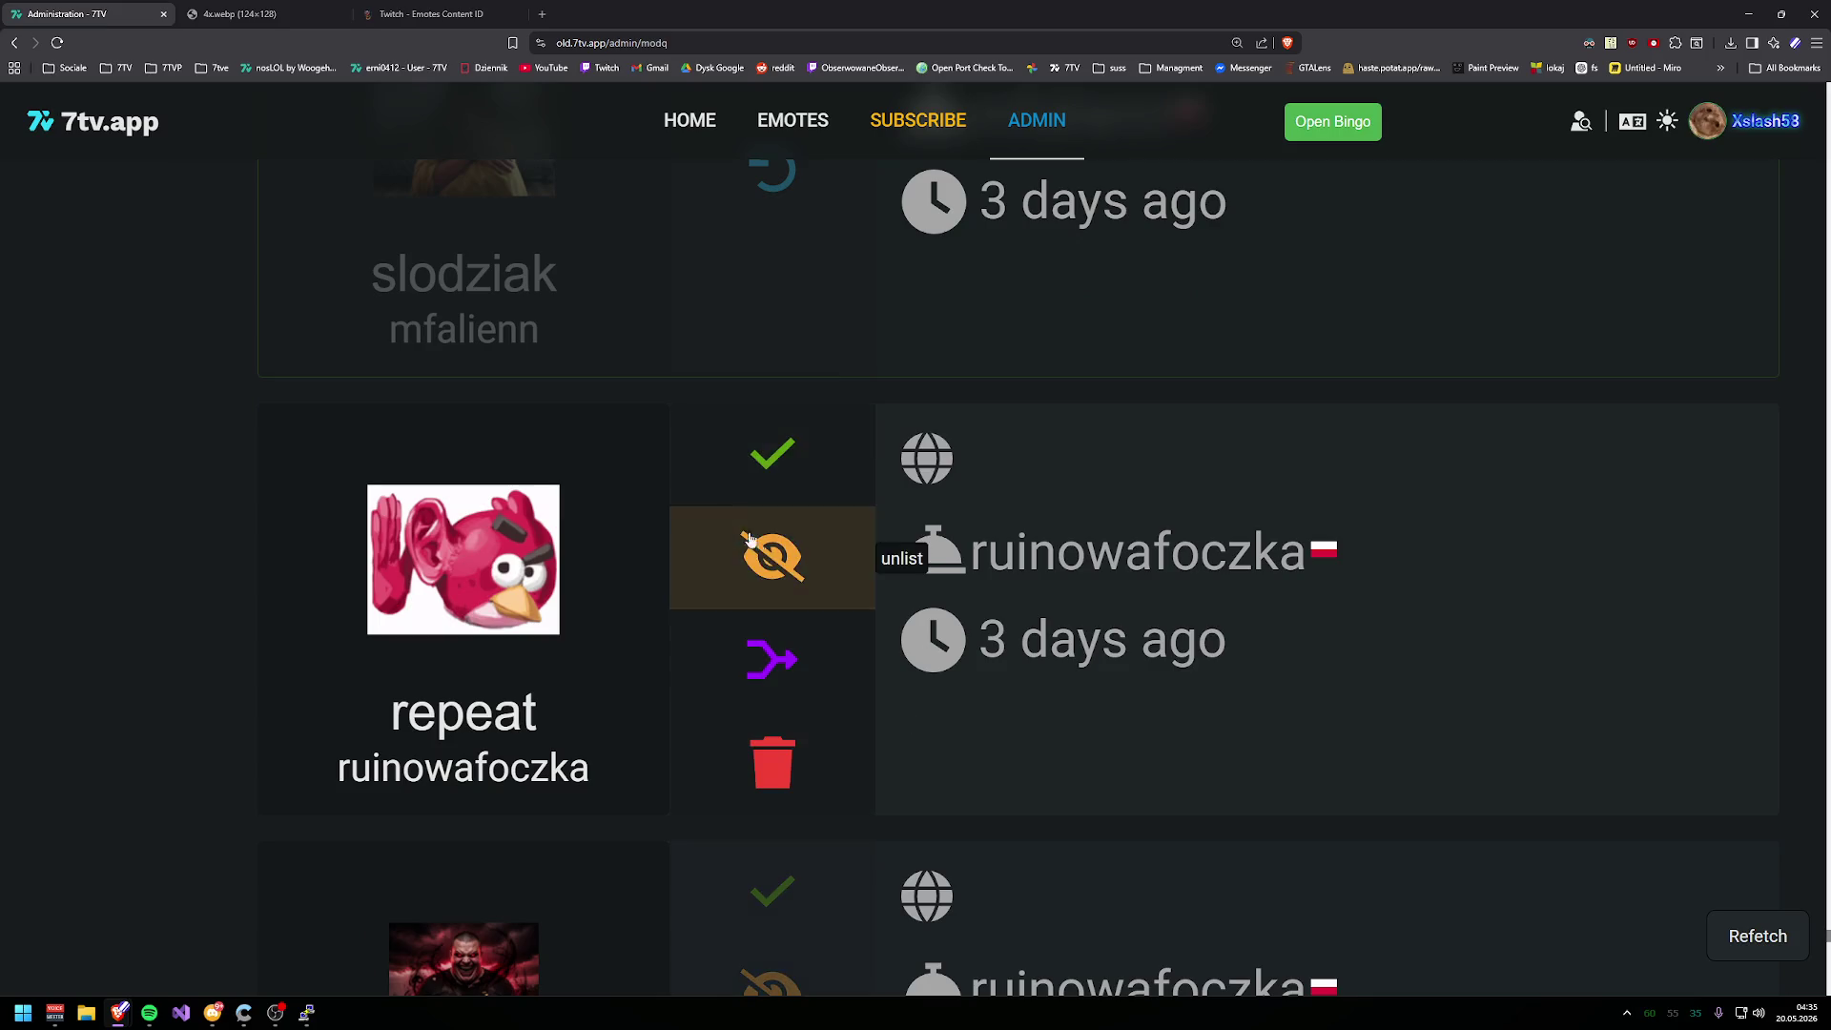
{"action": "left_click", "coordinate": [858, 484]}
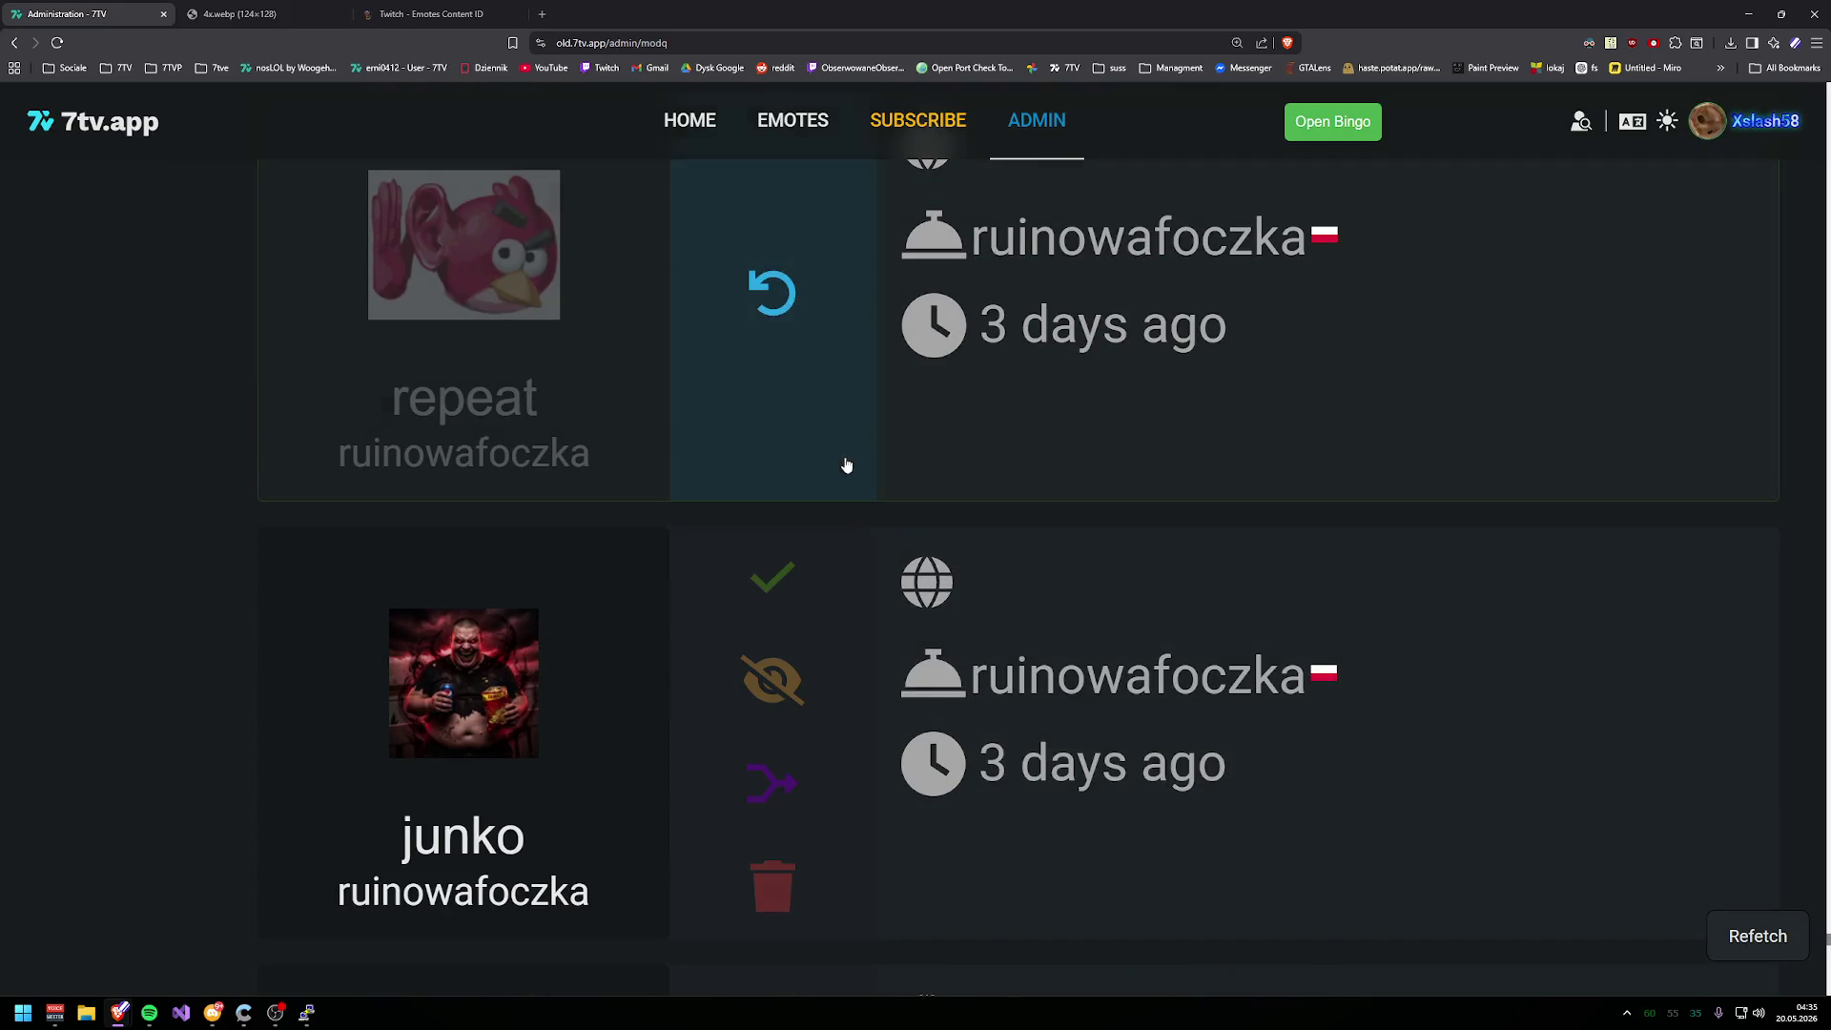
{"action": "left_click", "coordinate": [799, 572]}
{"action": "scroll", "coordinate": [859, 572], "scroll_direction": "down", "scroll_amount": 5}
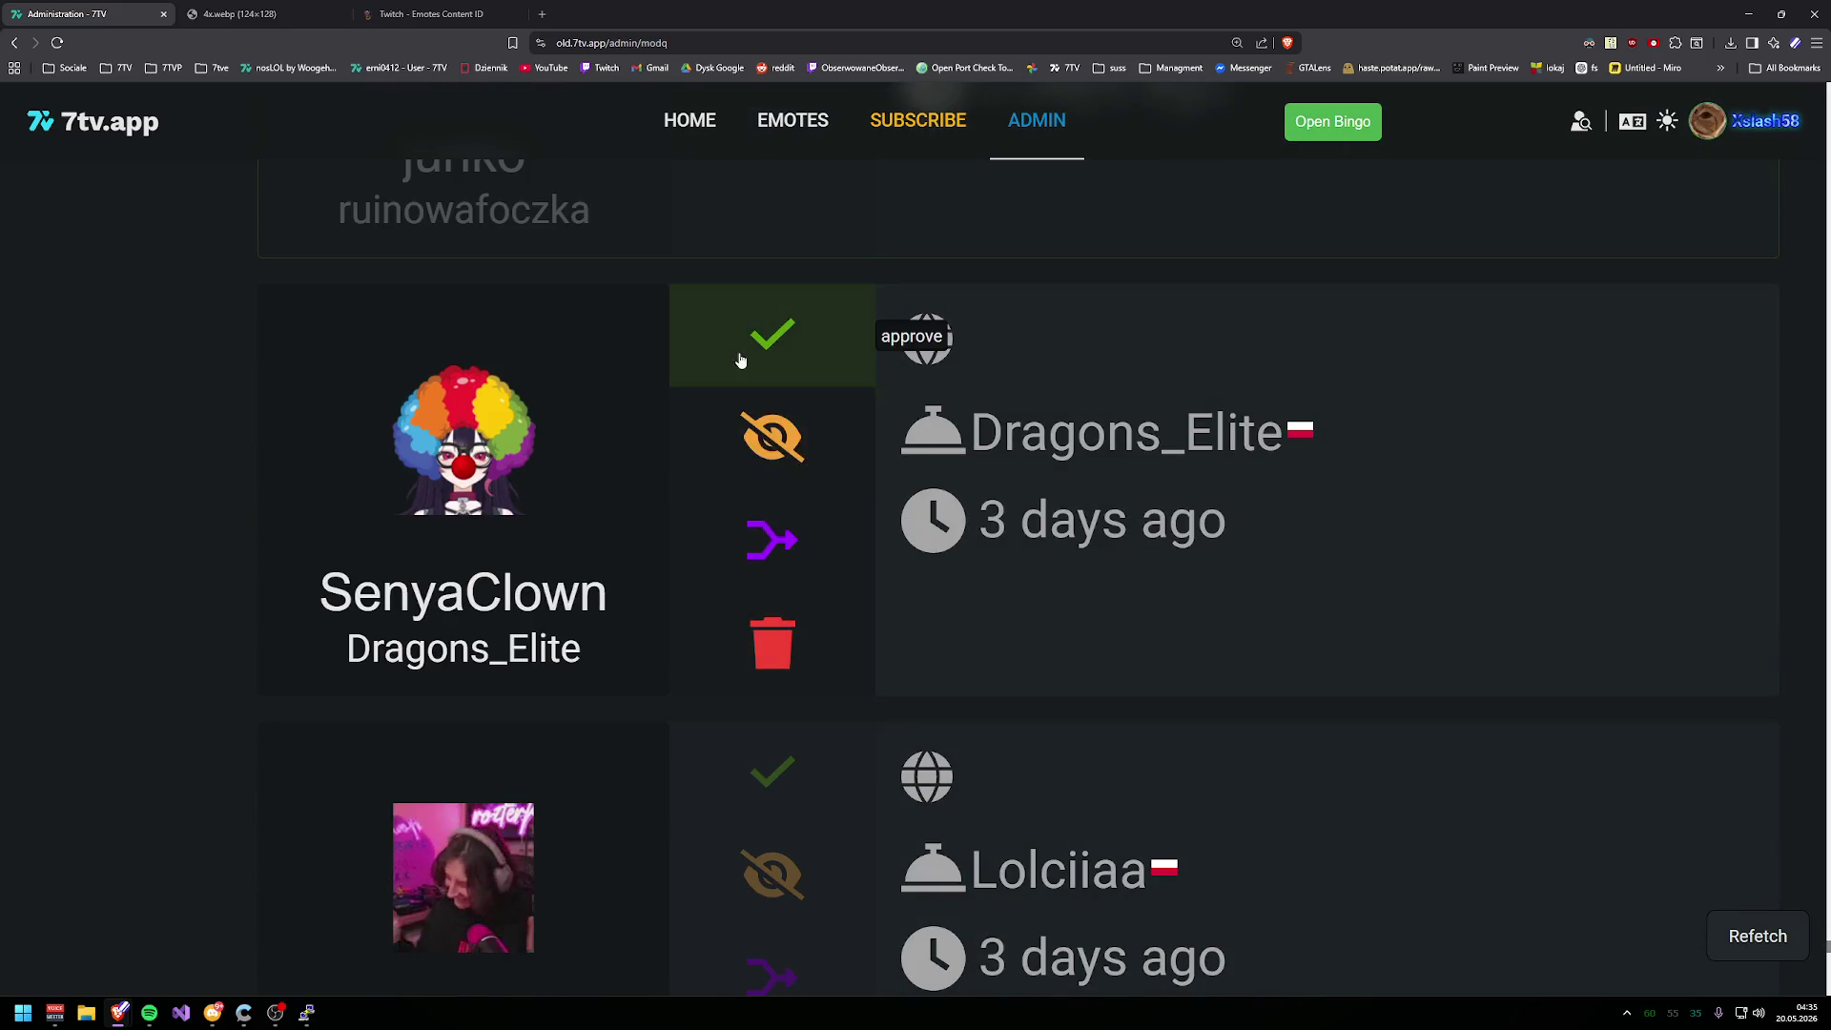
{"action": "left_click", "coordinate": [809, 782]}
{"action": "left_click", "coordinate": [807, 548]}
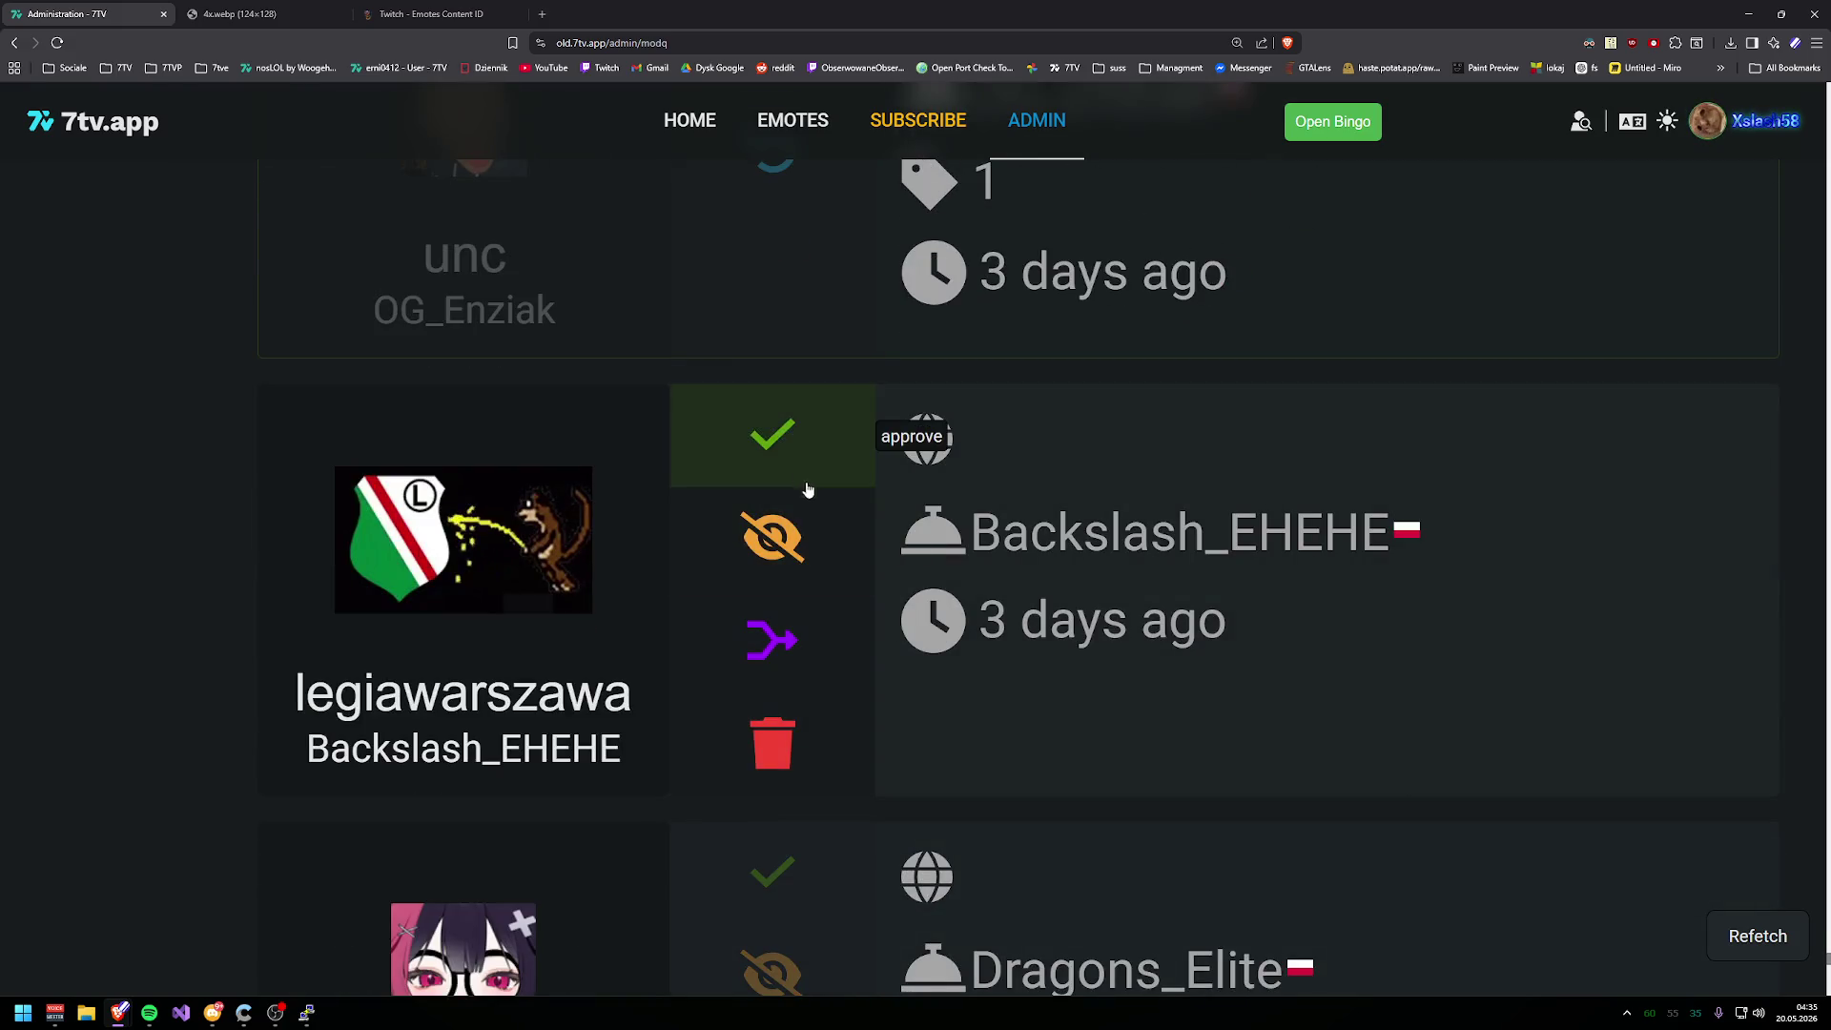
{"action": "left_click", "coordinate": [827, 437]}
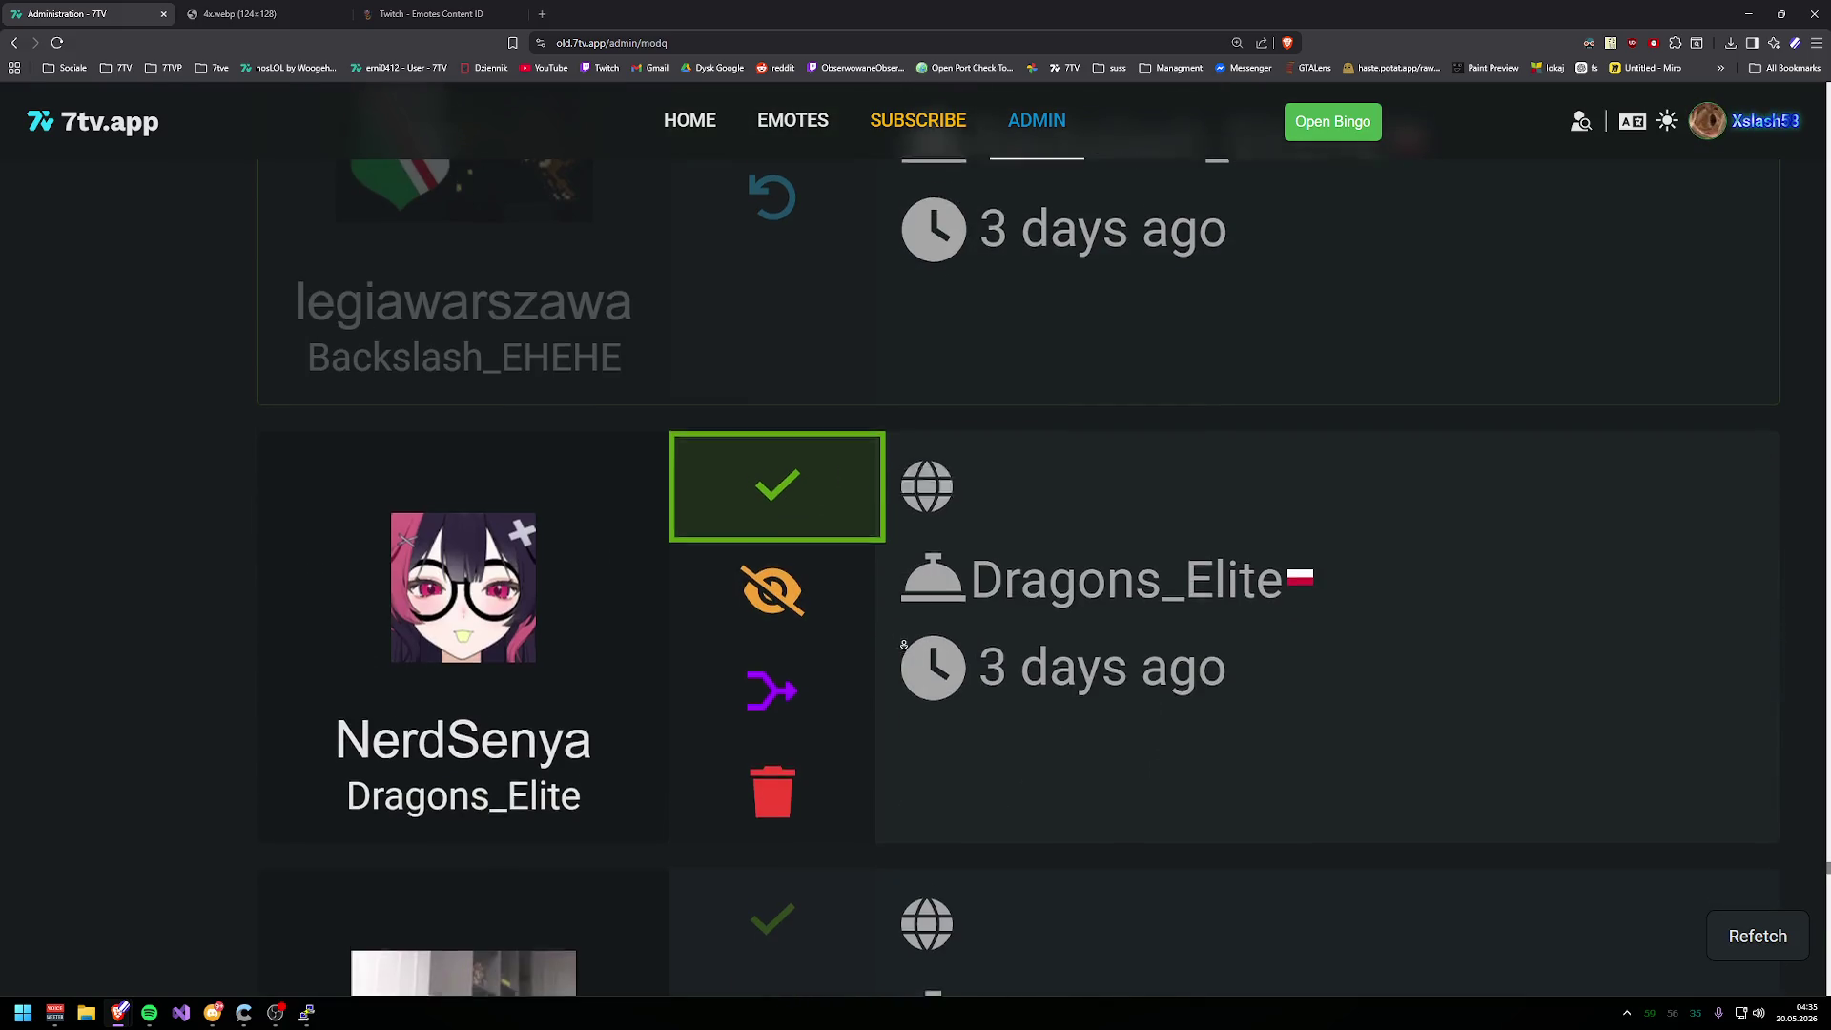
- Approve NerdSenya, VAR, FCULFIK, Icantchu, stare, LoneHeart, LoneHi and essa
{"action": "left_click", "coordinate": [763, 458]}
{"action": "left_click", "coordinate": [795, 411]}
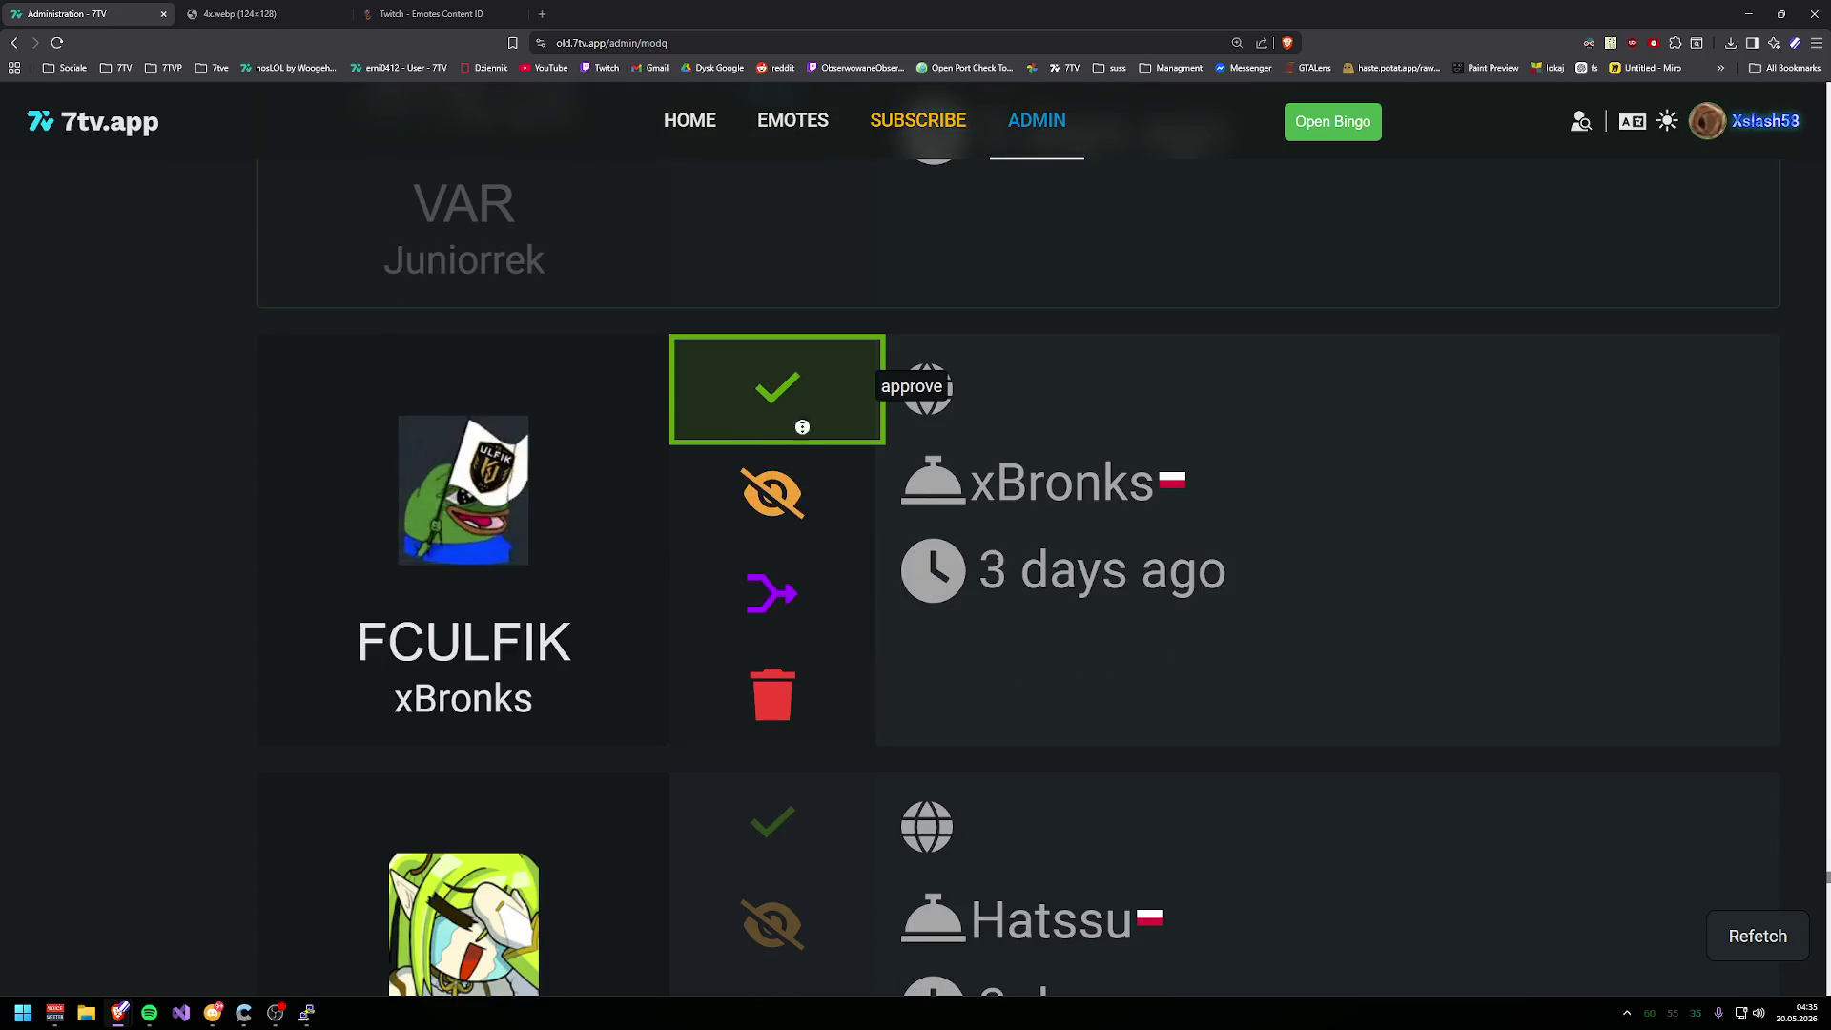
{"action": "left_click", "coordinate": [802, 426]}
{"action": "left_click", "coordinate": [749, 286]}
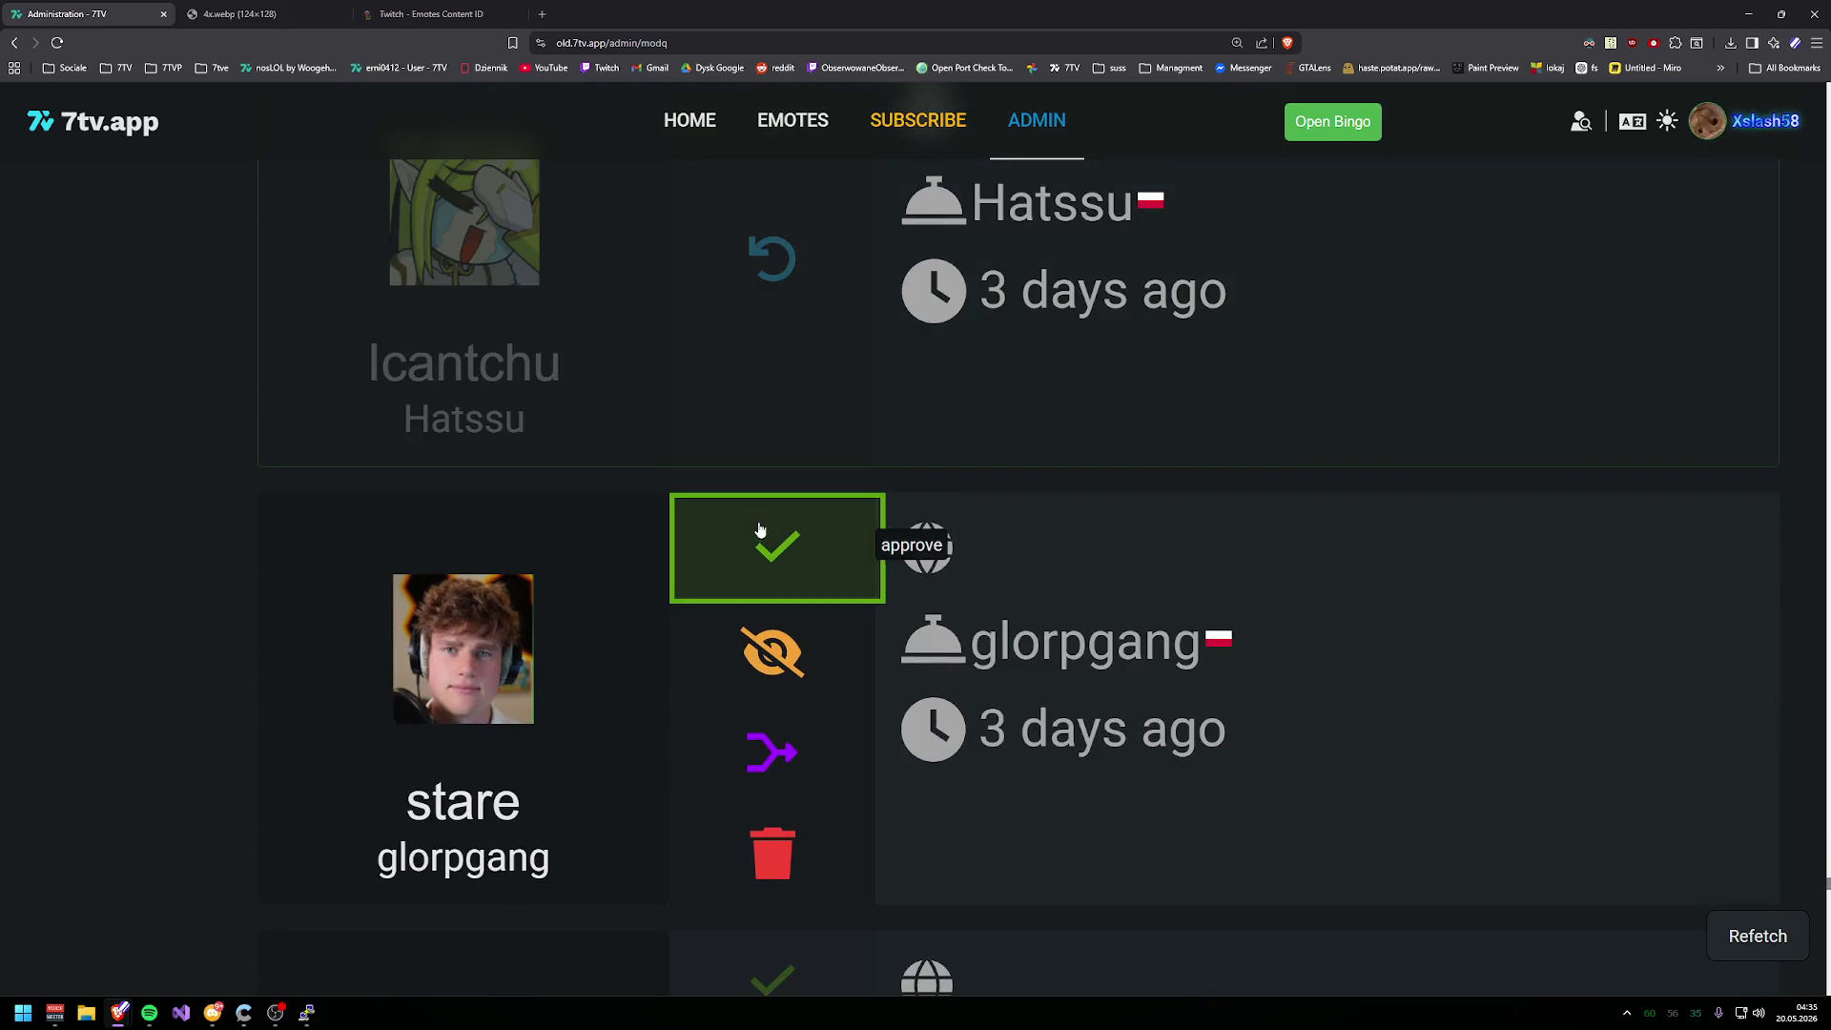
{"action": "left_click", "coordinate": [768, 501]}
{"action": "left_click", "coordinate": [769, 496]}
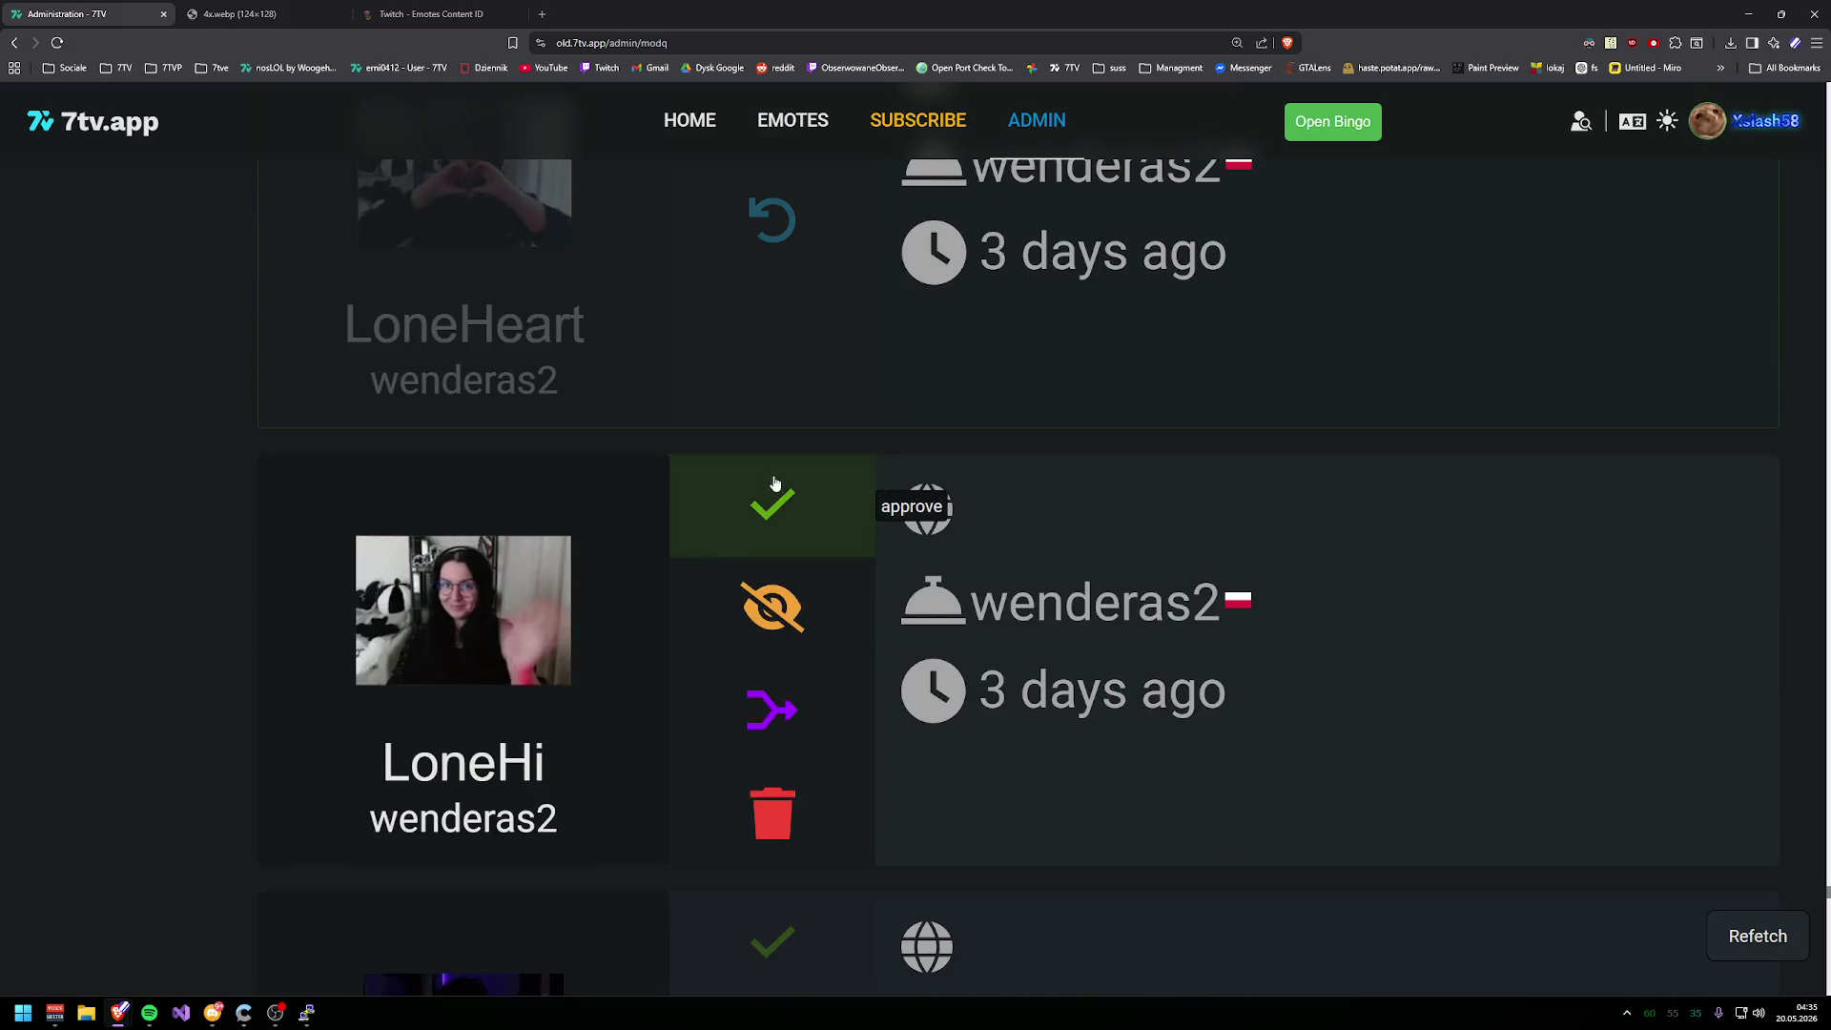
{"action": "left_click", "coordinate": [758, 477]}
{"action": "left_click", "coordinate": [731, 405]}
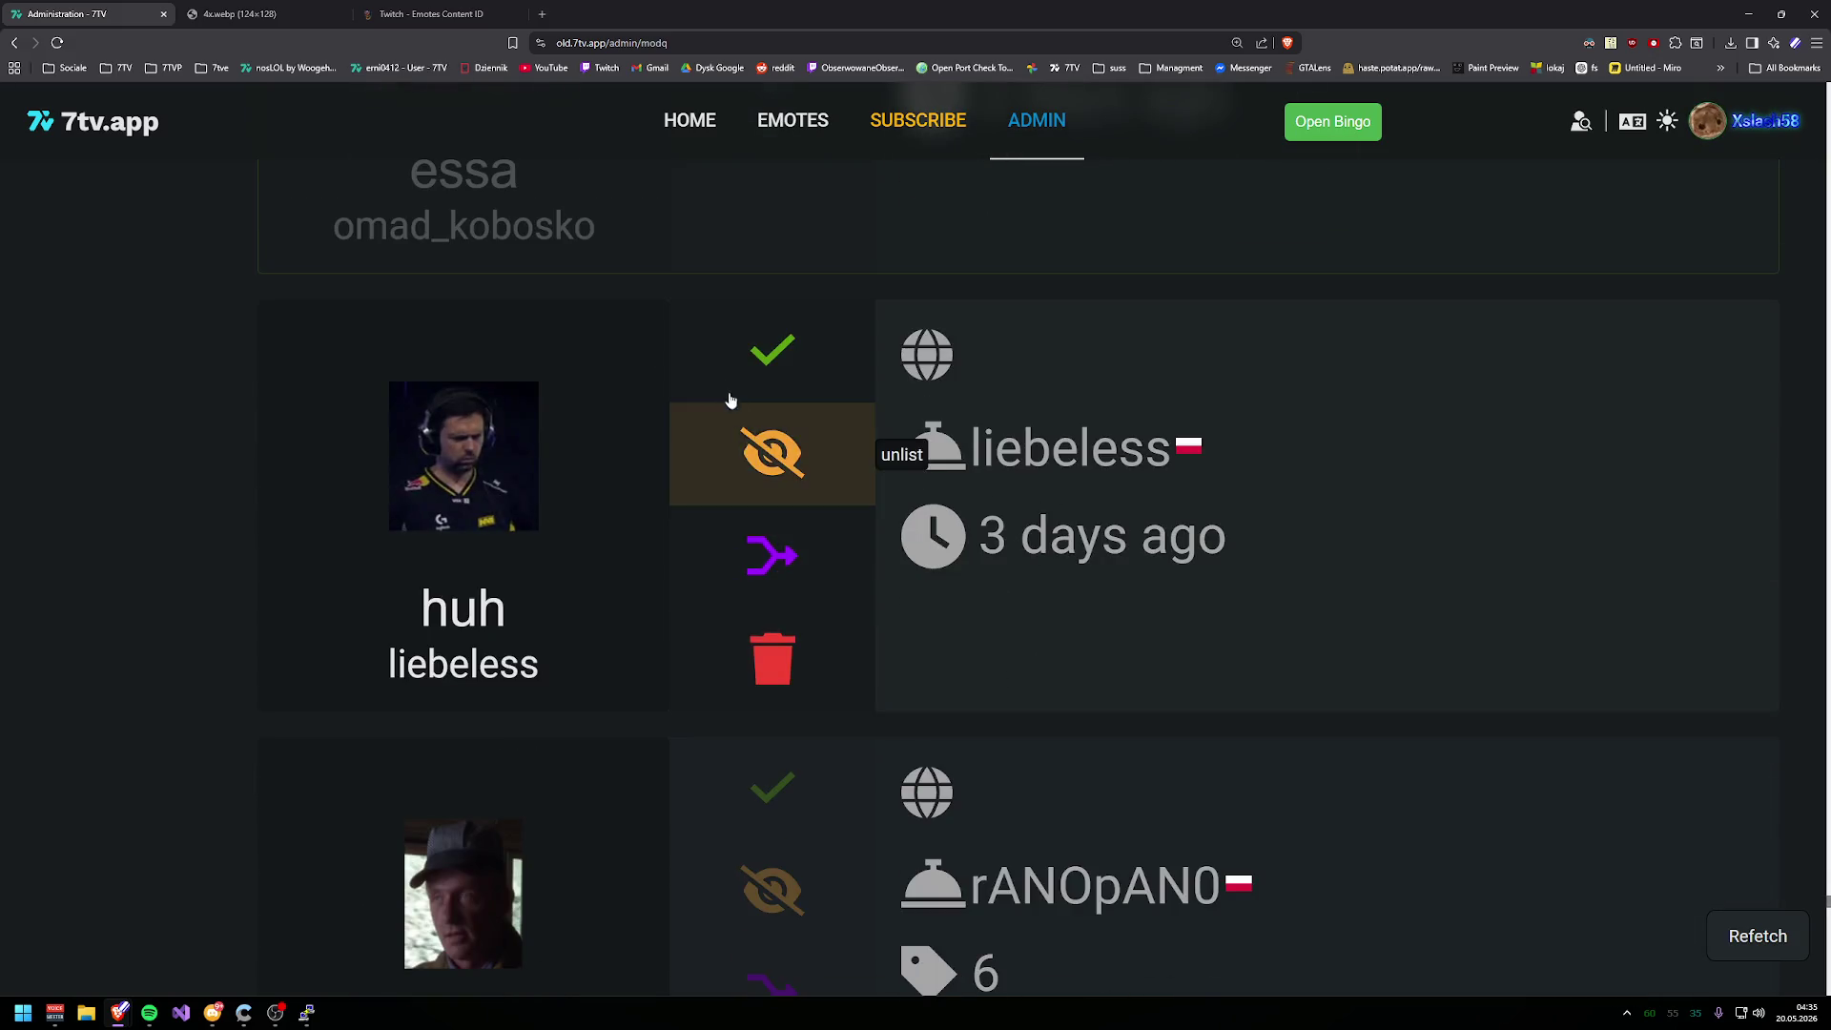
- Unlist huh and Catdanse; approve the man-in-a-cap emote, oheriri, ohlawendko and halo
{"action": "left_click", "coordinate": [851, 657]}
{"action": "left_click", "coordinate": [795, 510]}
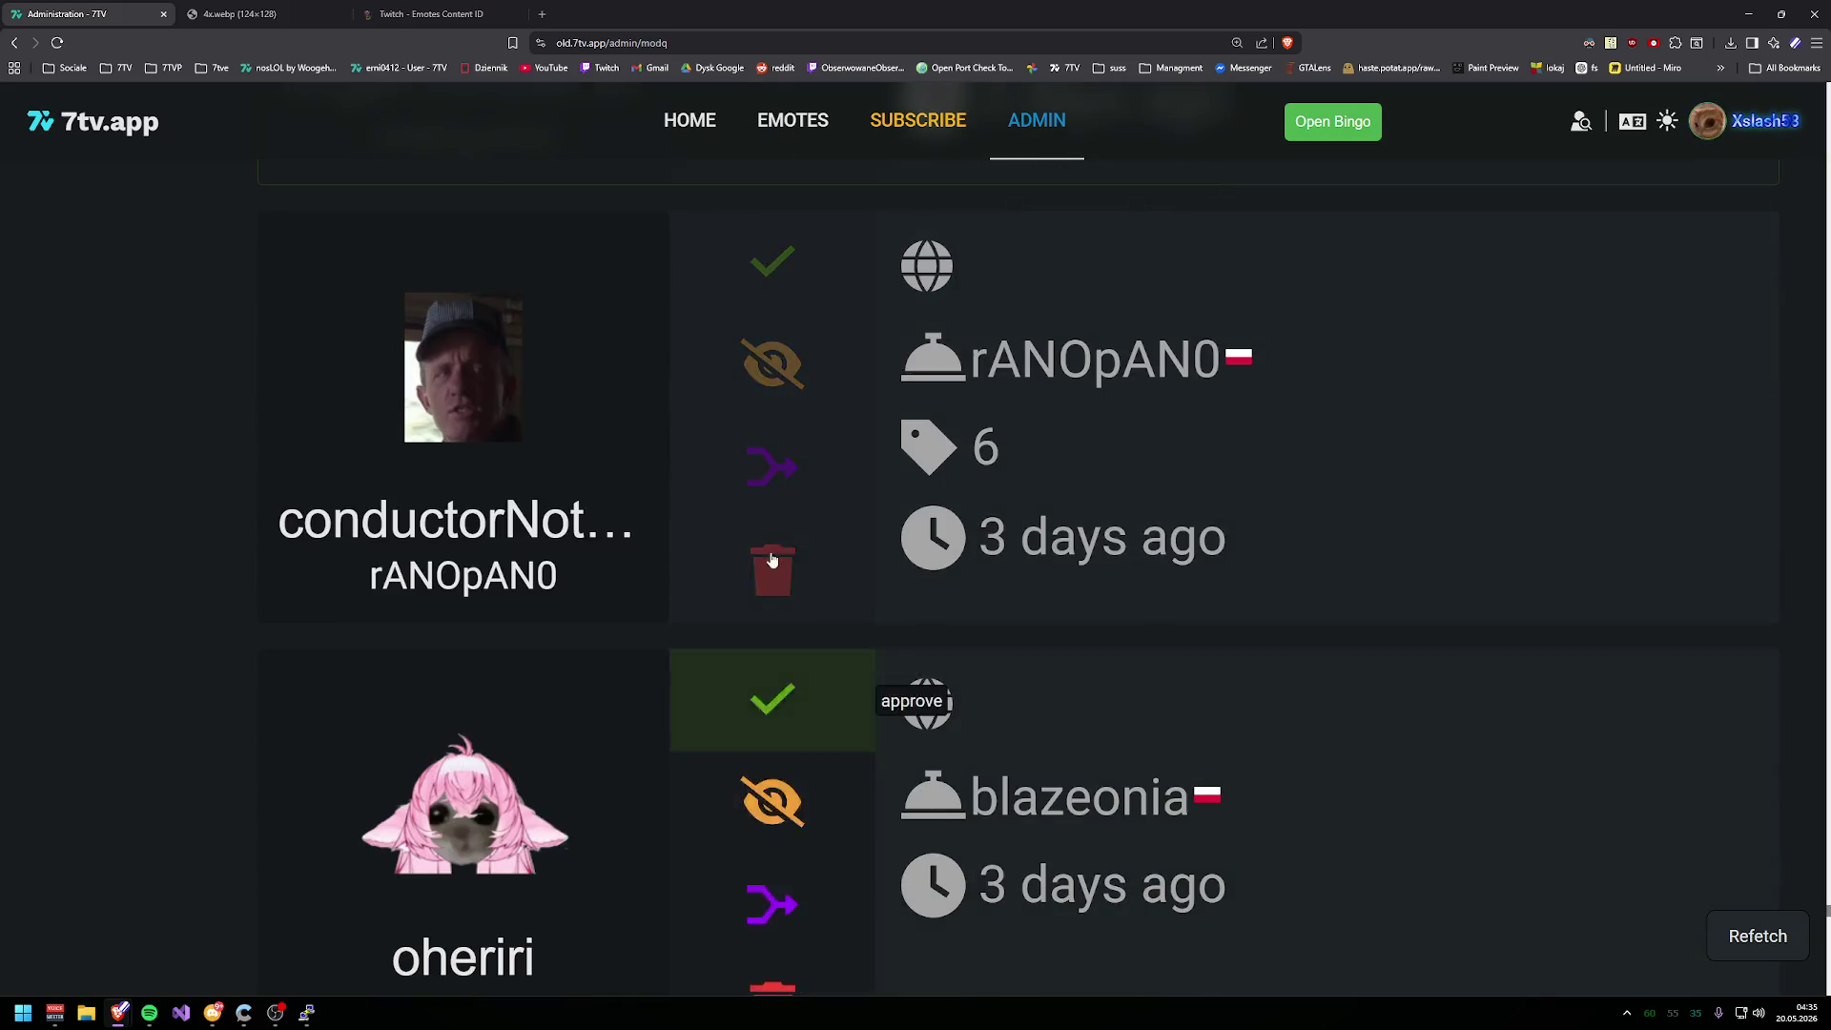
{"action": "left_click", "coordinate": [837, 675]}
{"action": "scroll", "coordinate": [961, 918], "scroll_direction": "down", "scroll_amount": 5}
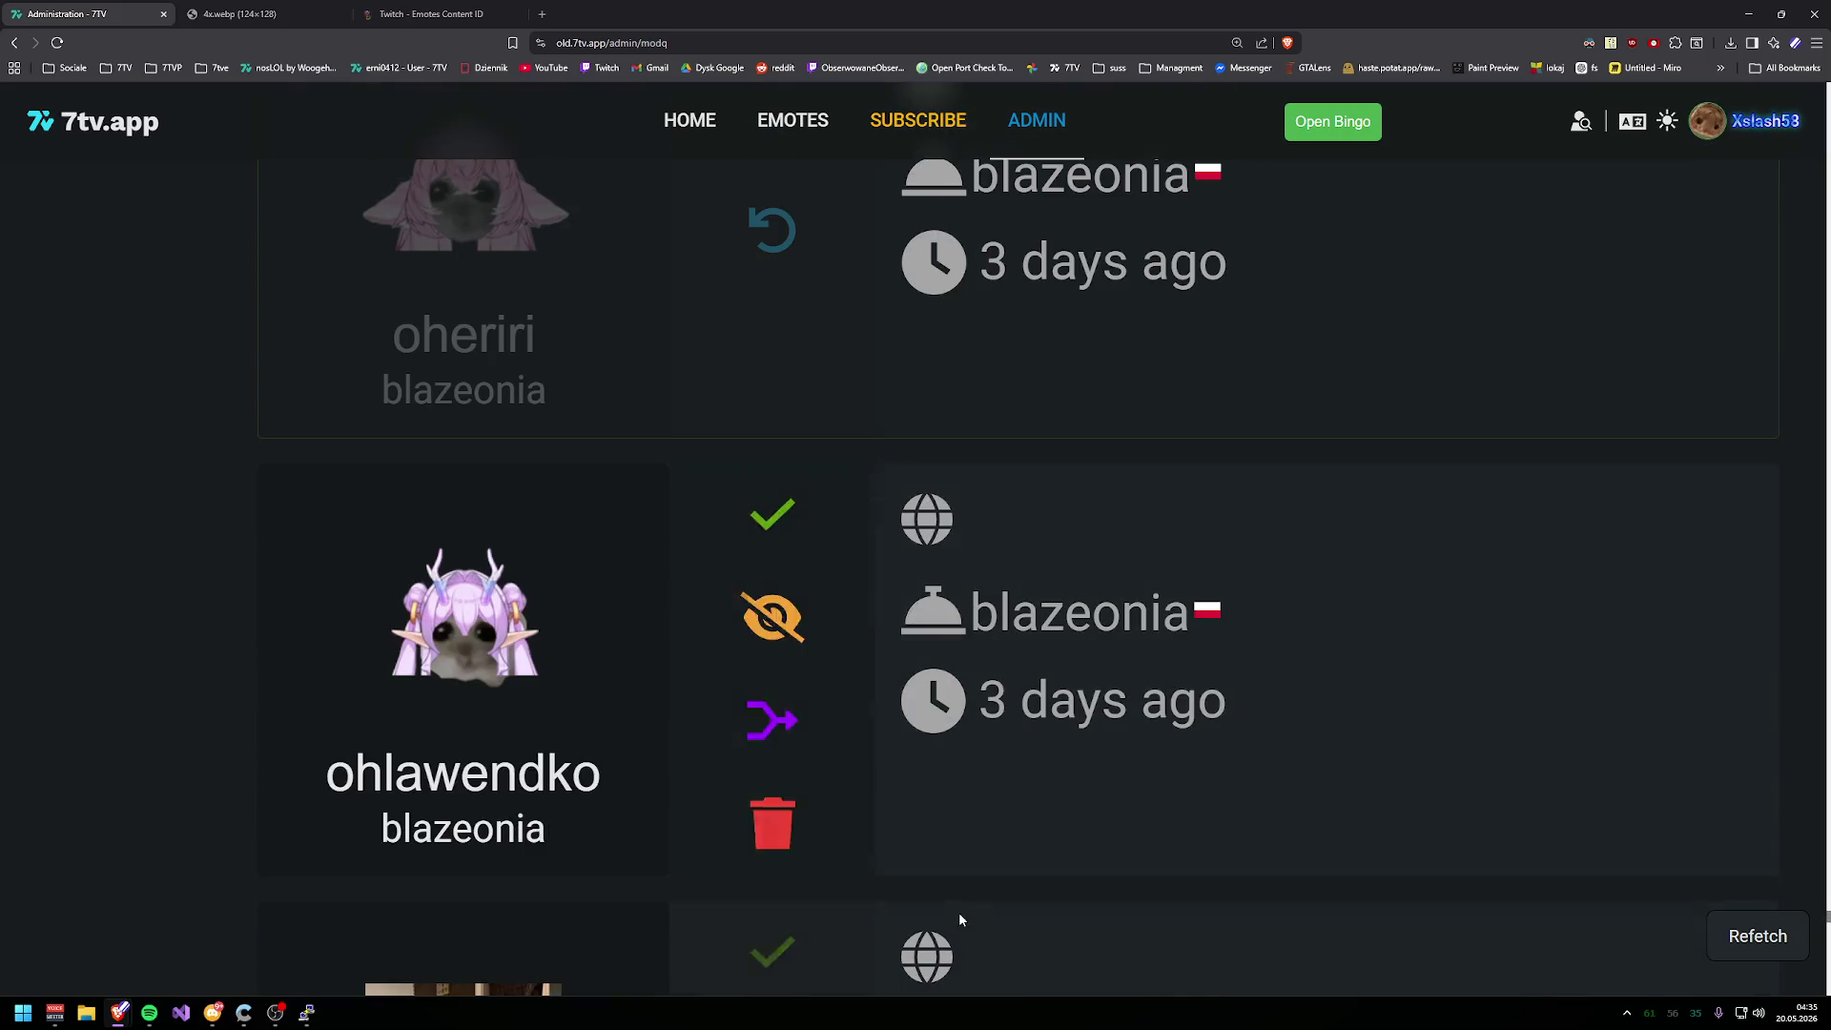
{"action": "left_click", "coordinate": [758, 522]}
{"action": "scroll", "coordinate": [725, 330], "scroll_direction": "down", "scroll_amount": 3}
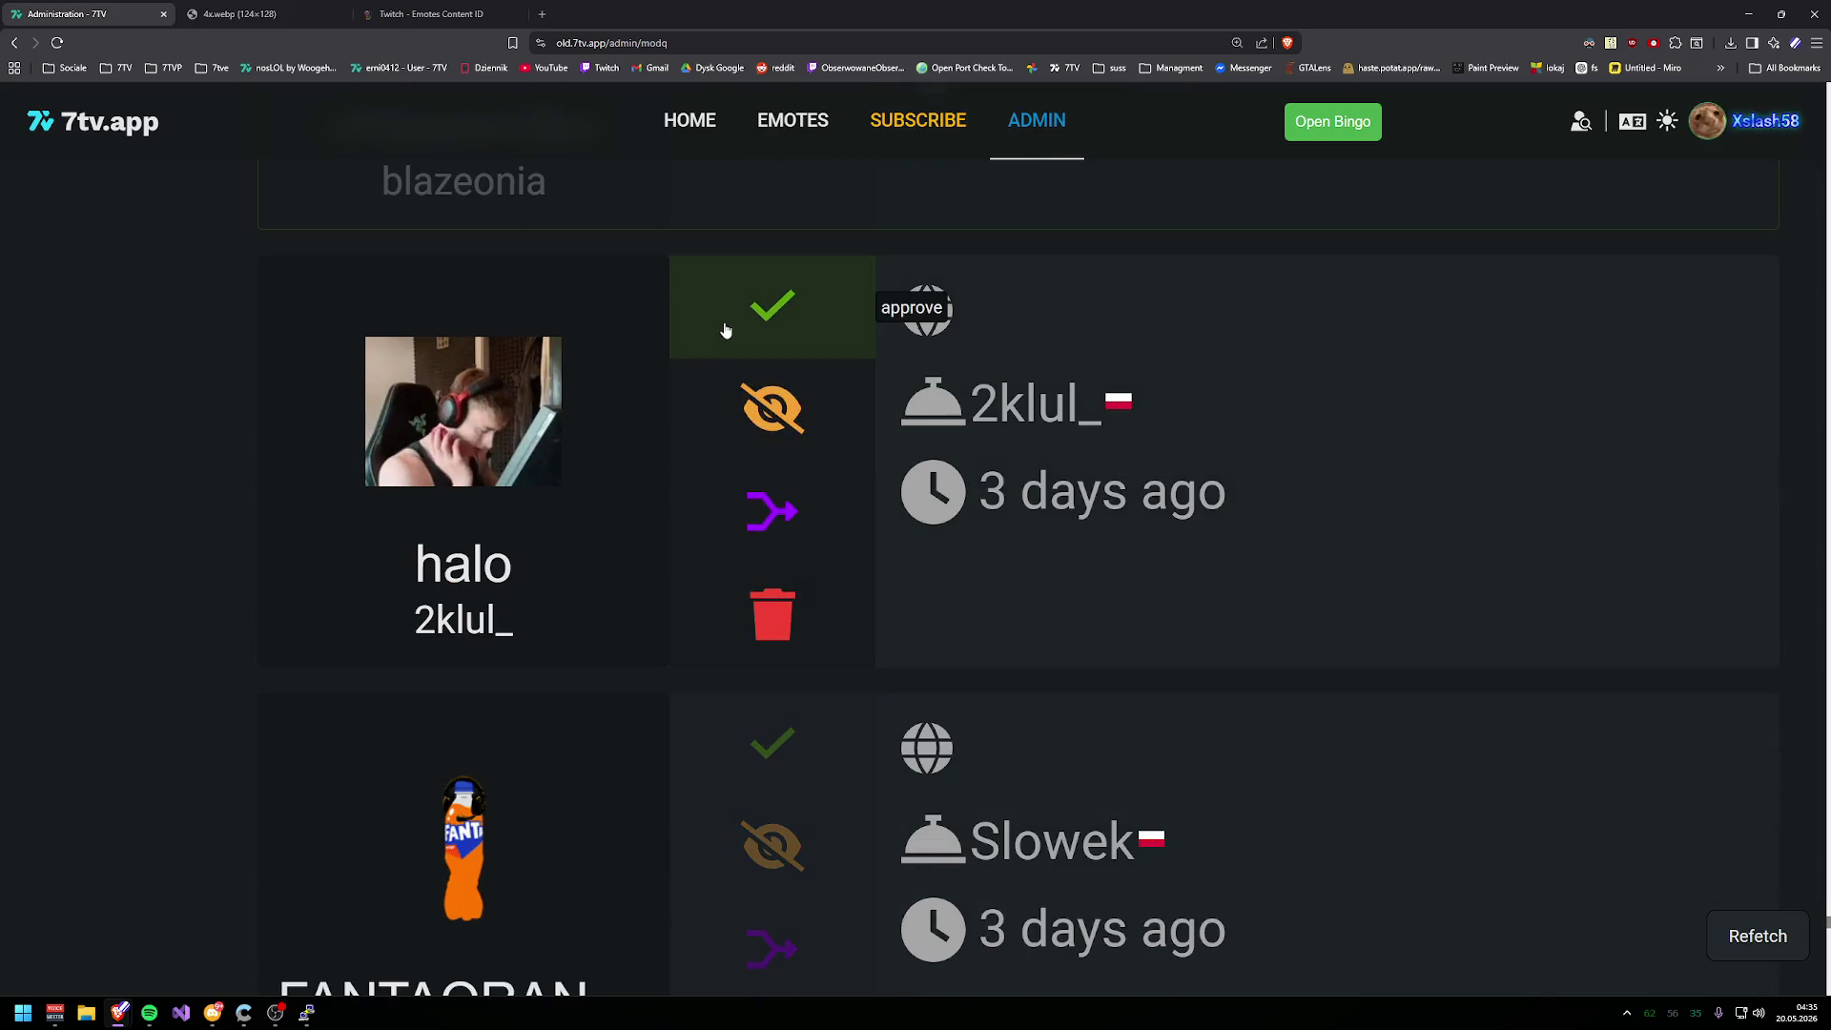
{"action": "left_click", "coordinate": [767, 737]}
{"action": "scroll", "coordinate": [796, 656], "scroll_direction": "down", "scroll_amount": 5}
{"action": "scroll", "coordinate": [792, 629], "scroll_direction": "down", "scroll_amount": 5}
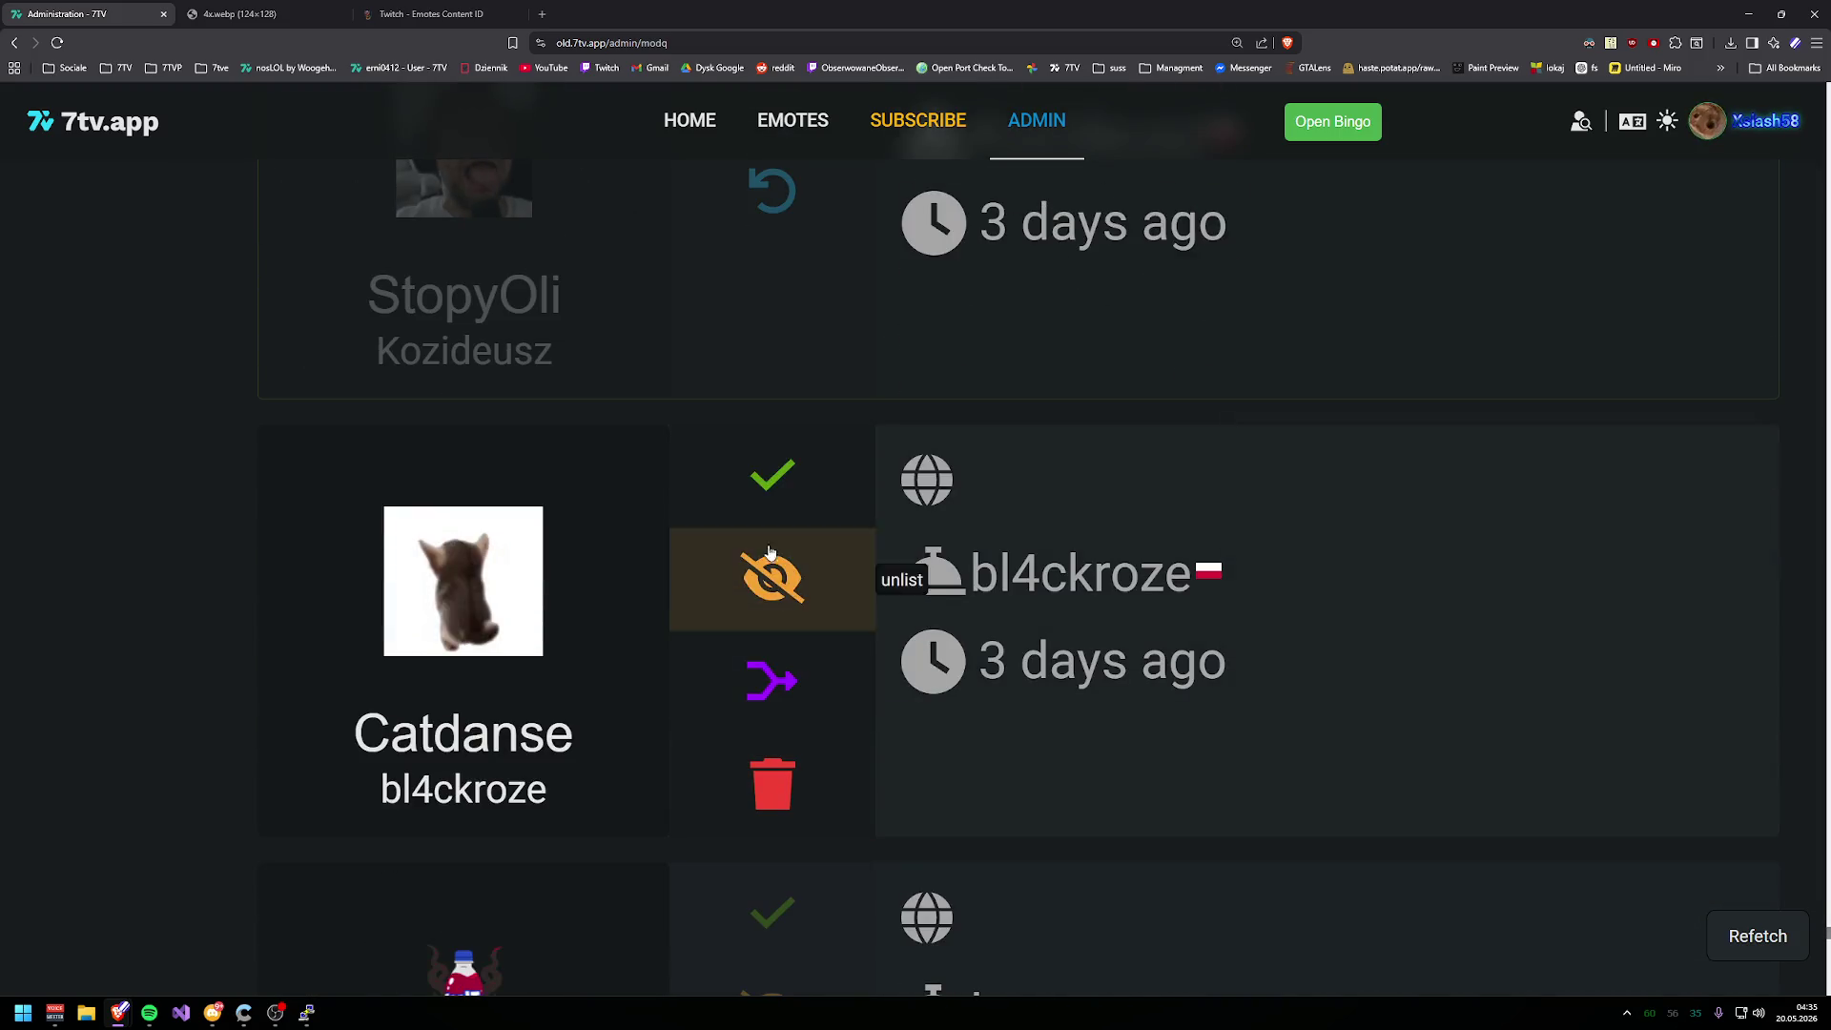
{"action": "left_click", "coordinate": [760, 493]}
{"action": "scroll", "coordinate": [739, 424], "scroll_direction": "down", "scroll_amount": 5}
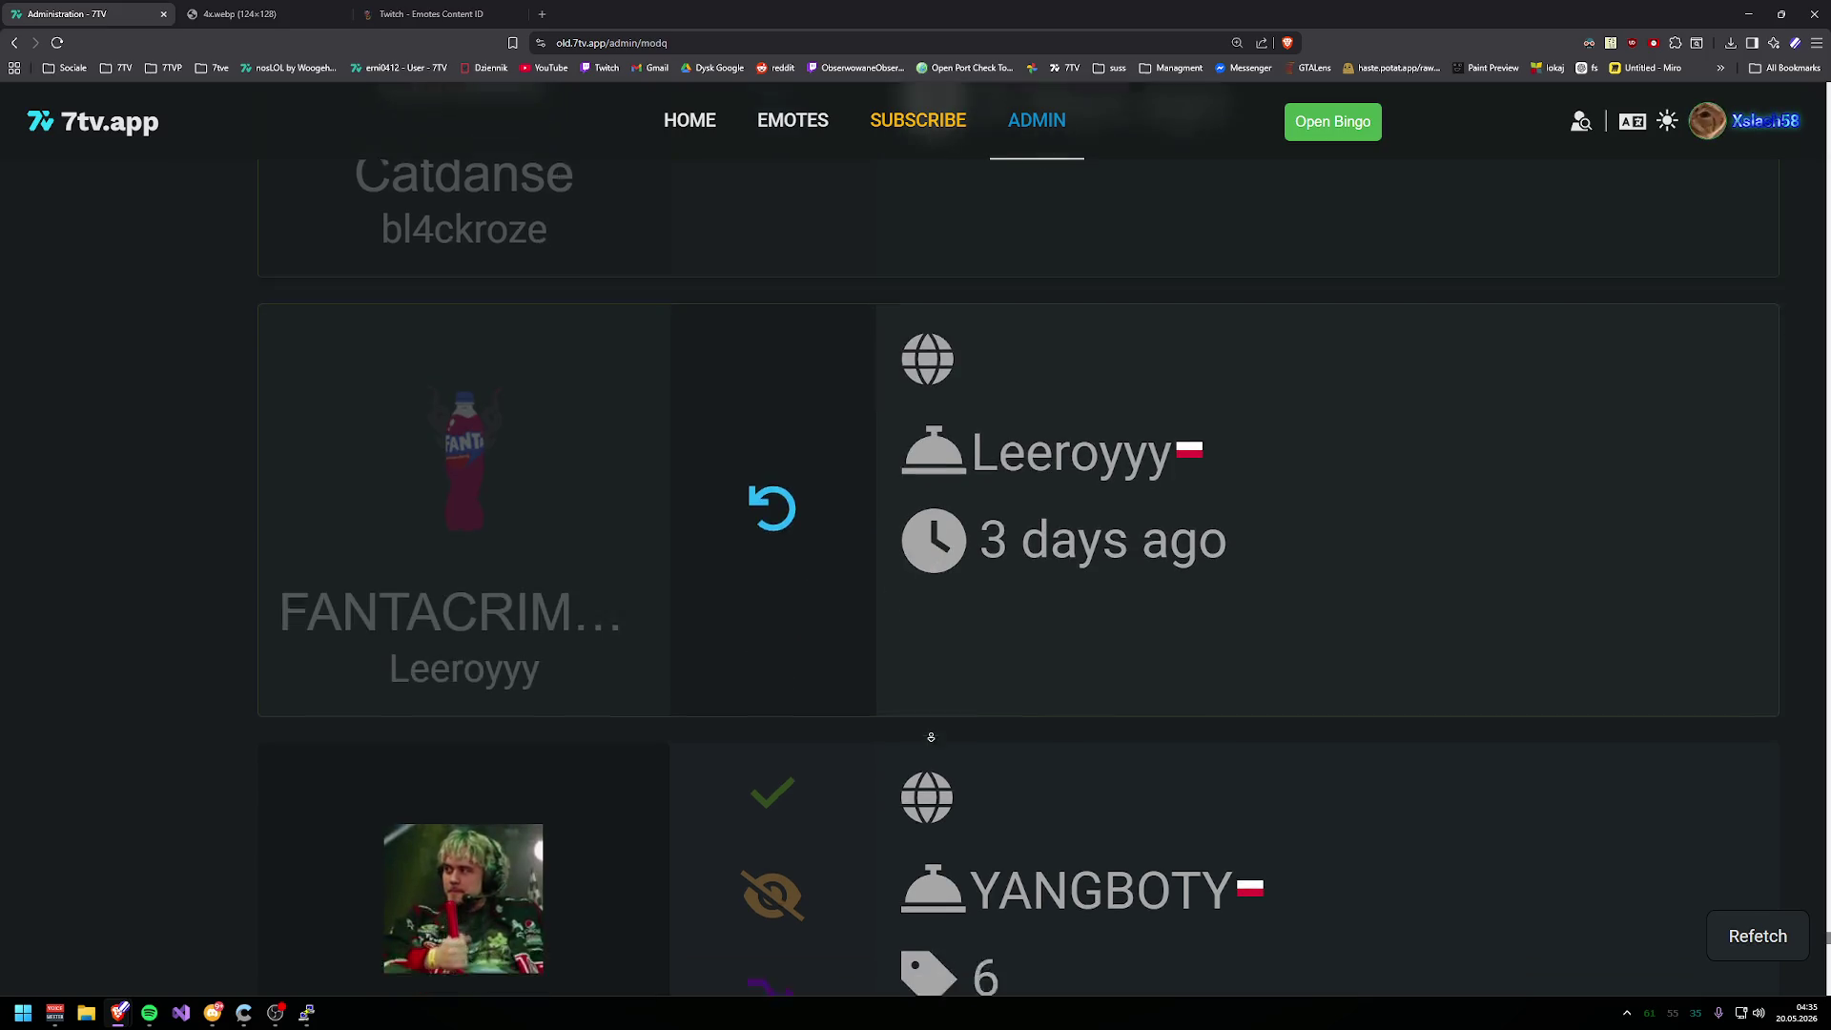
- Undo the decision on the Fanta bottle emote and delete it instead
{"action": "left_click", "coordinate": [775, 503]}
{"action": "left_click", "coordinate": [818, 654]}
{"action": "left_click", "coordinate": [817, 653]}
{"action": "scroll", "coordinate": [751, 493], "scroll_direction": "down", "scroll_amount": 1}
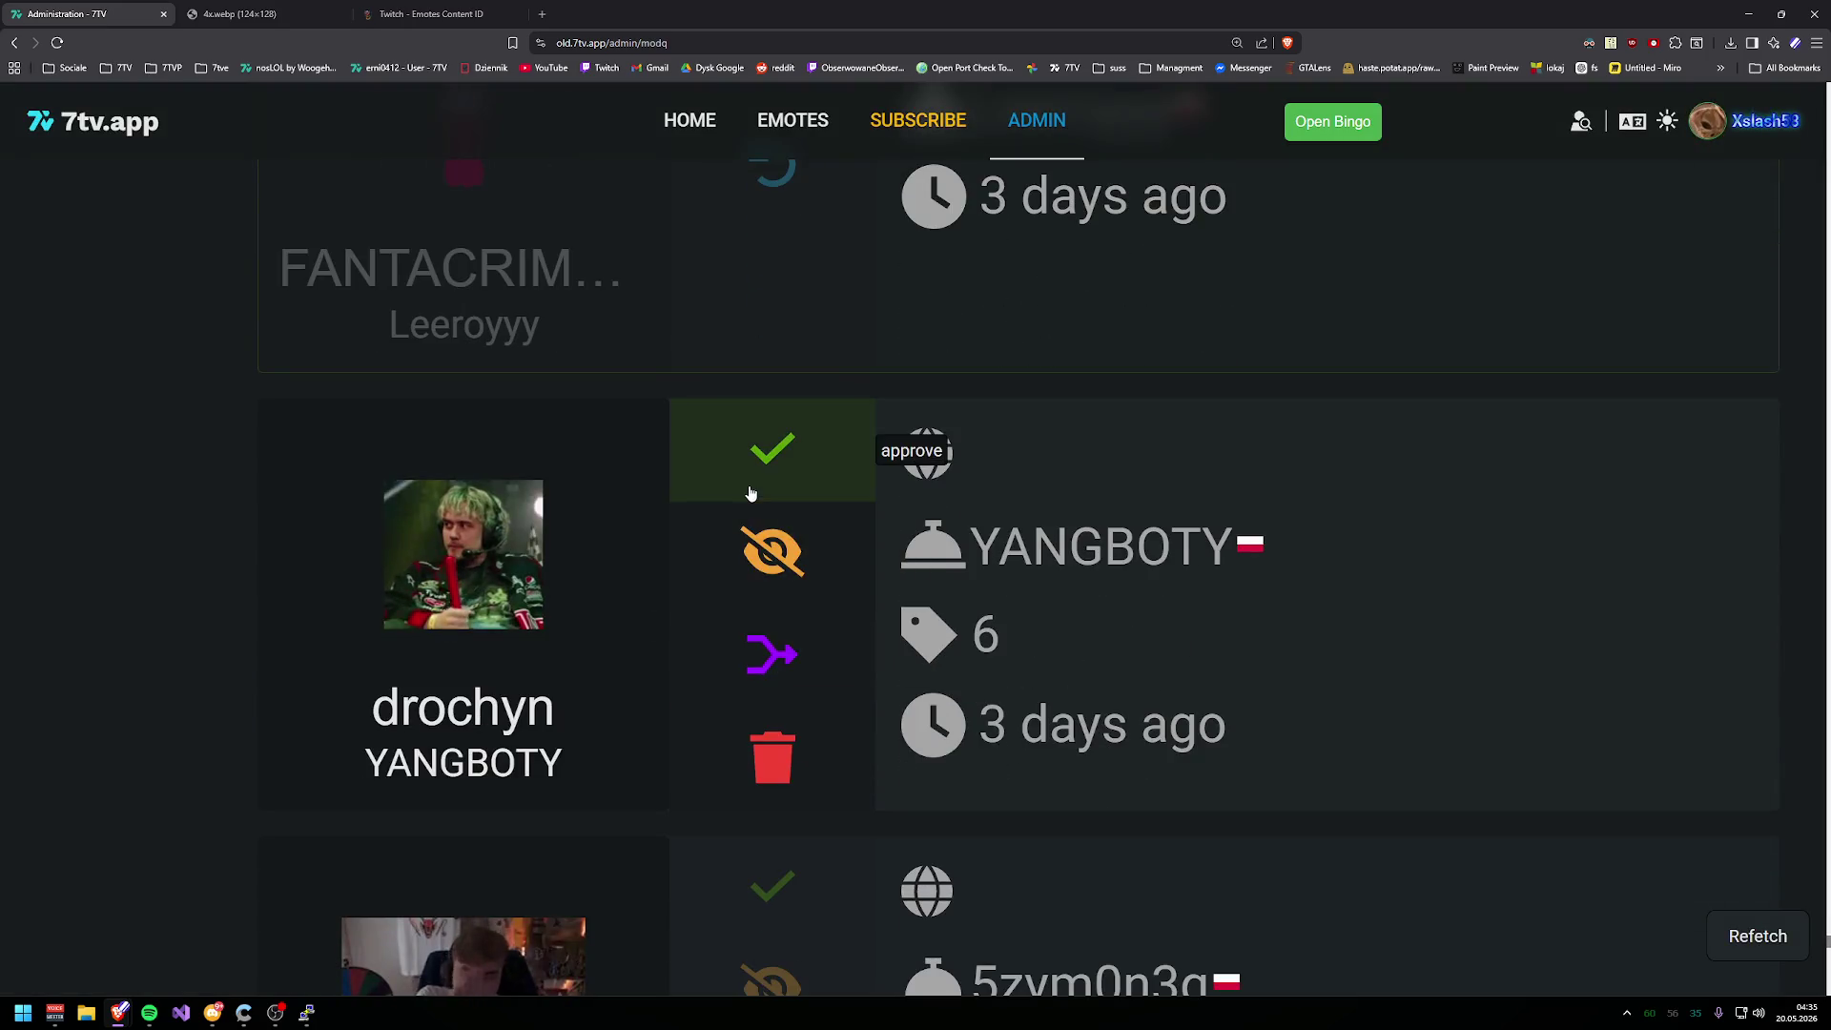
{"action": "left_click", "coordinate": [817, 531]}
{"action": "scroll", "coordinate": [818, 531], "scroll_direction": "down", "scroll_amount": 6}
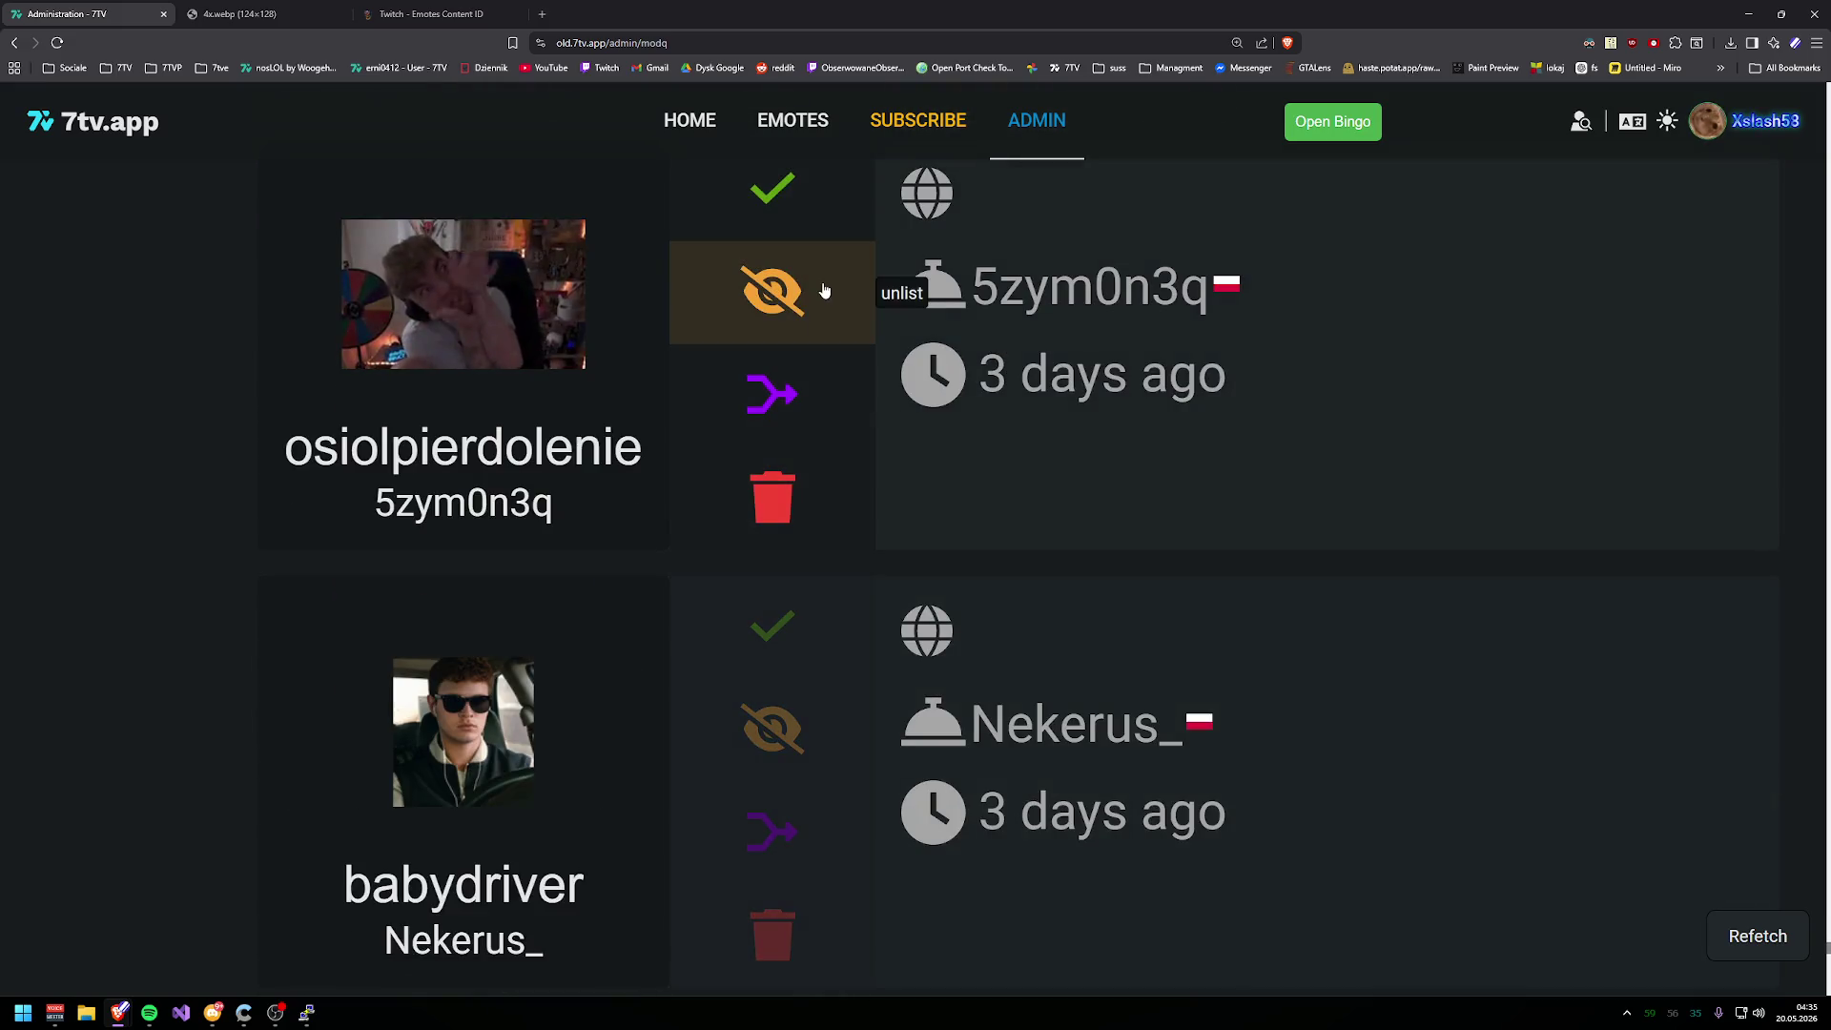
{"action": "left_click", "coordinate": [784, 212]}
{"action": "left_click", "coordinate": [777, 632]}
{"action": "scroll", "coordinate": [826, 575], "scroll_direction": "down", "scroll_amount": 7}
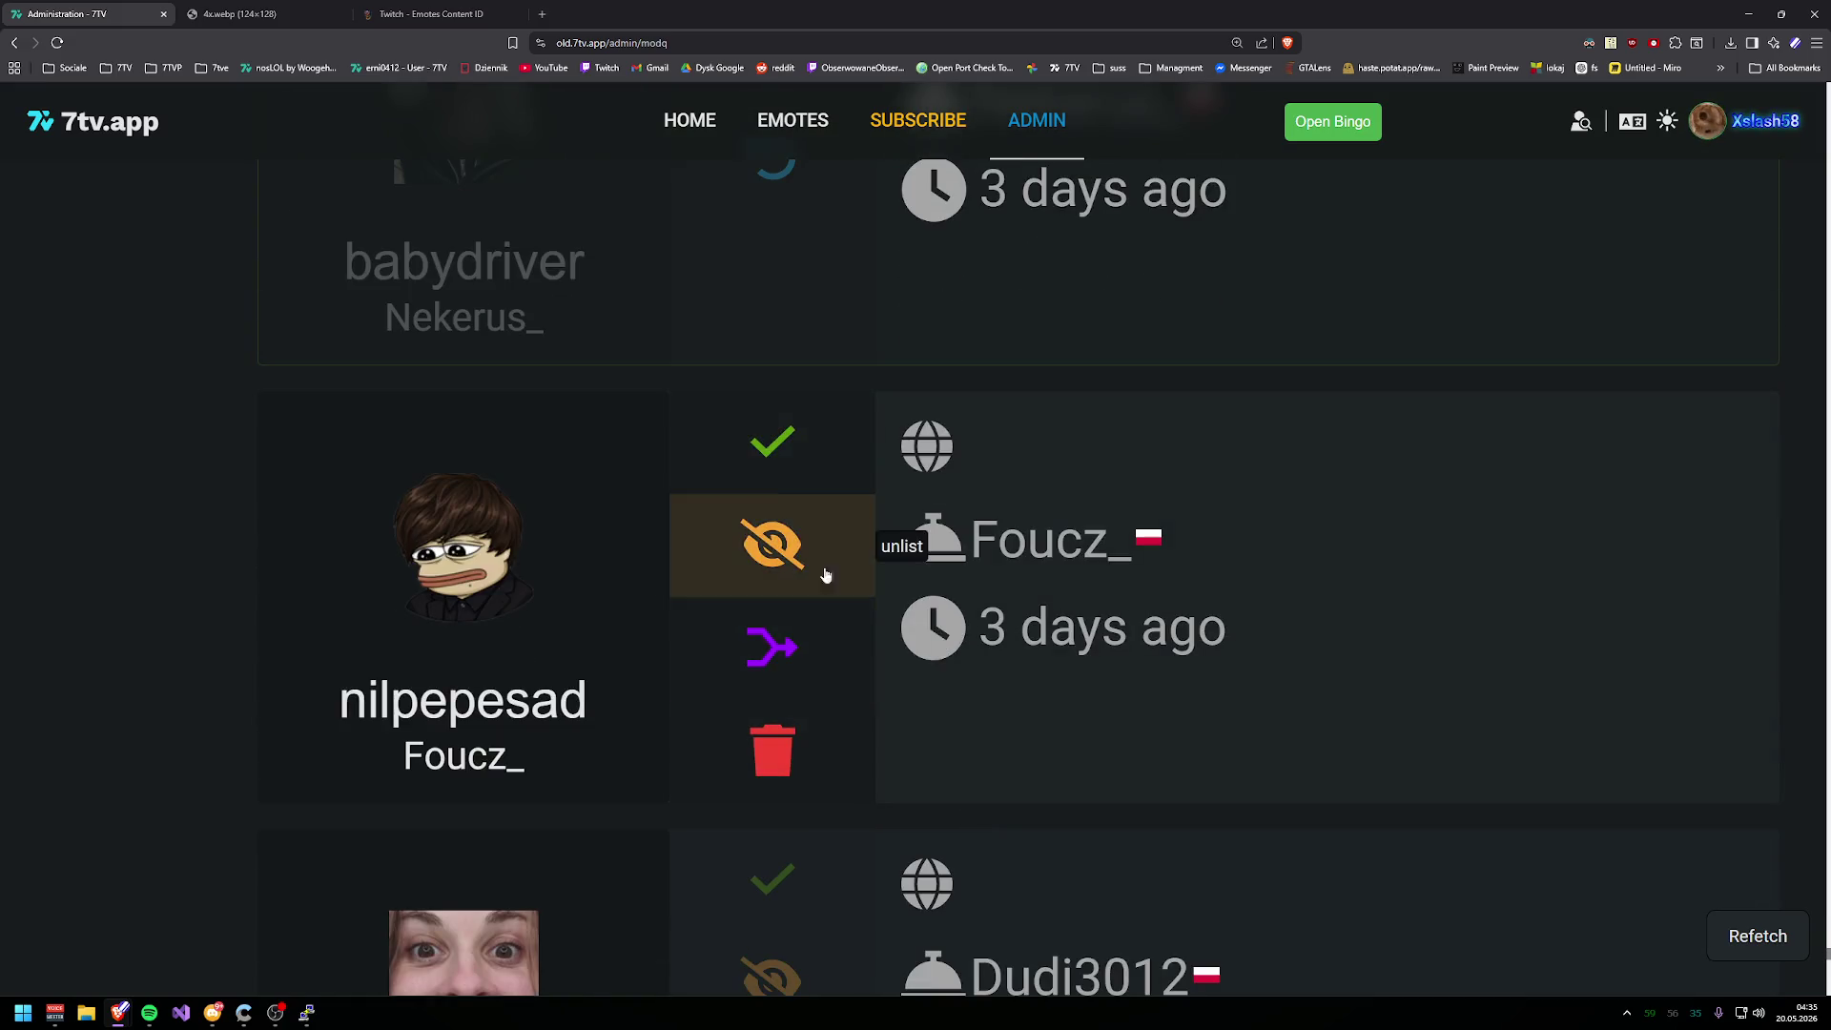
{"action": "left_click", "coordinate": [773, 436]}
{"action": "scroll", "coordinate": [773, 448], "scroll_direction": "down", "scroll_amount": 7}
{"action": "left_click", "coordinate": [744, 220]}
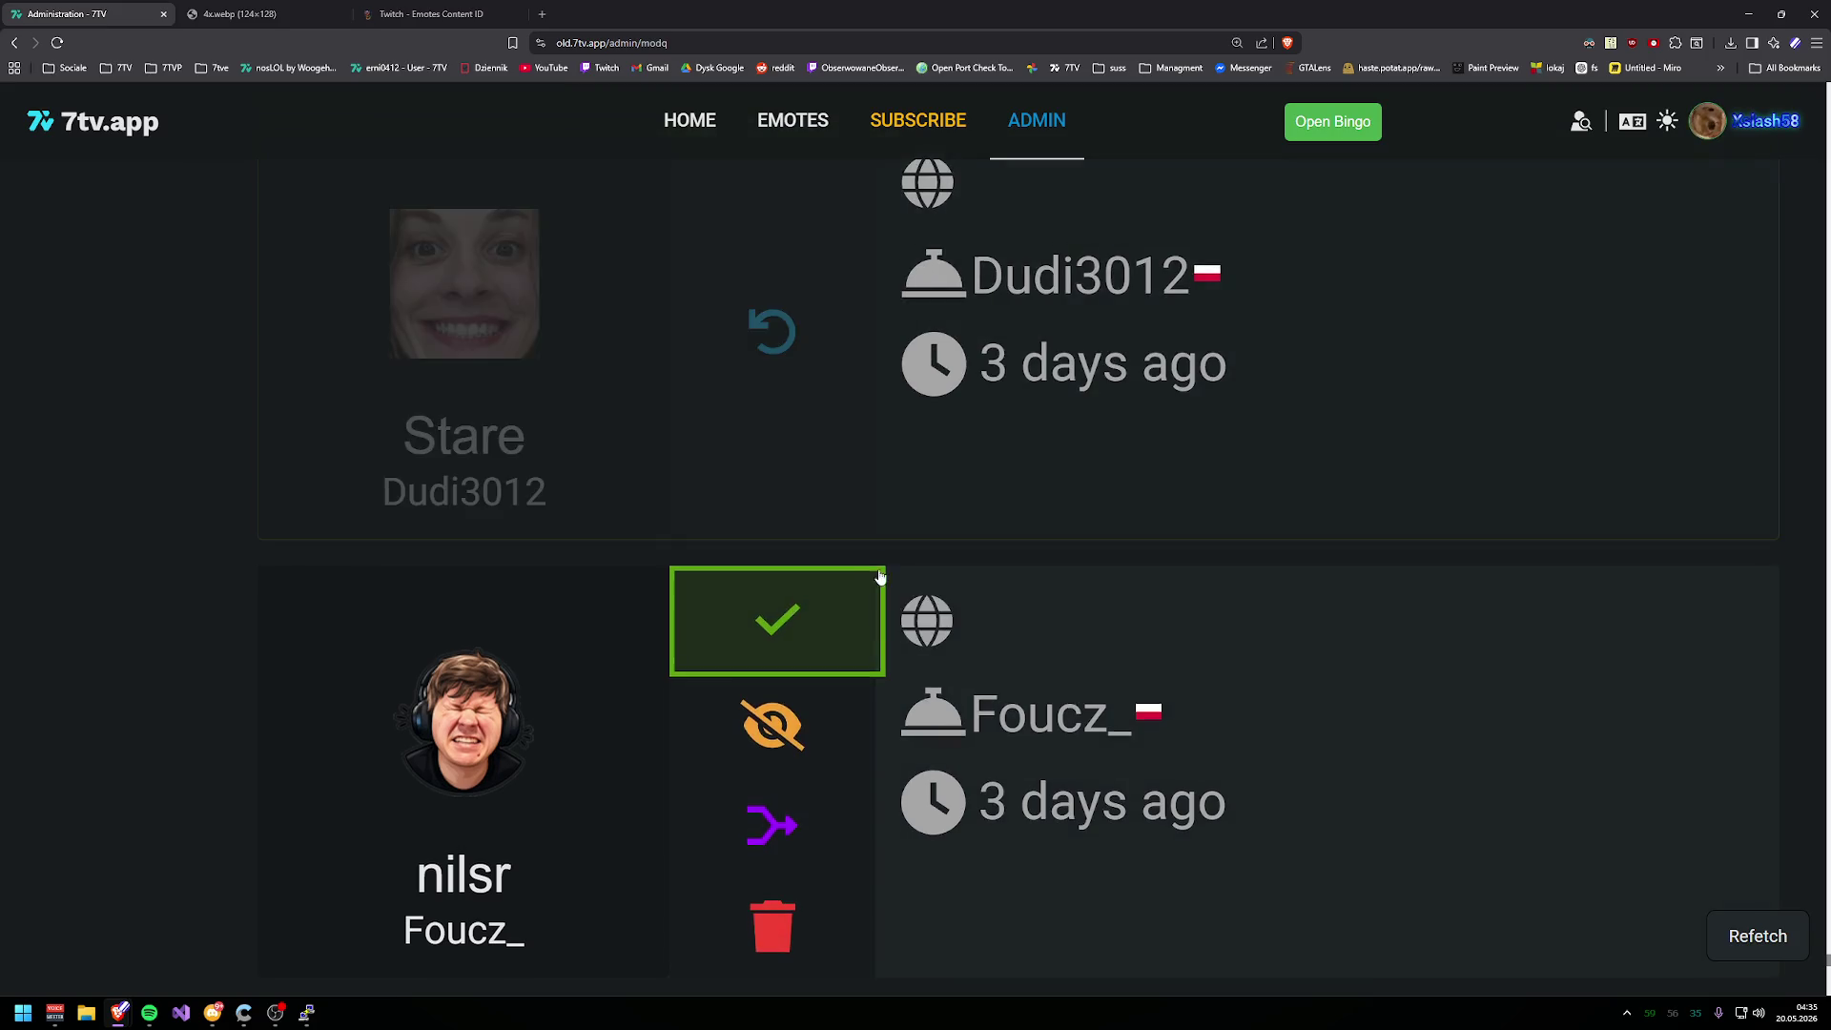
{"action": "left_click", "coordinate": [777, 621]}
{"action": "scroll", "coordinate": [907, 780], "scroll_direction": "down", "scroll_amount": 5}
{"action": "left_click", "coordinate": [823, 510]}
{"action": "scroll", "coordinate": [822, 510], "scroll_direction": "down", "scroll_amount": 4}
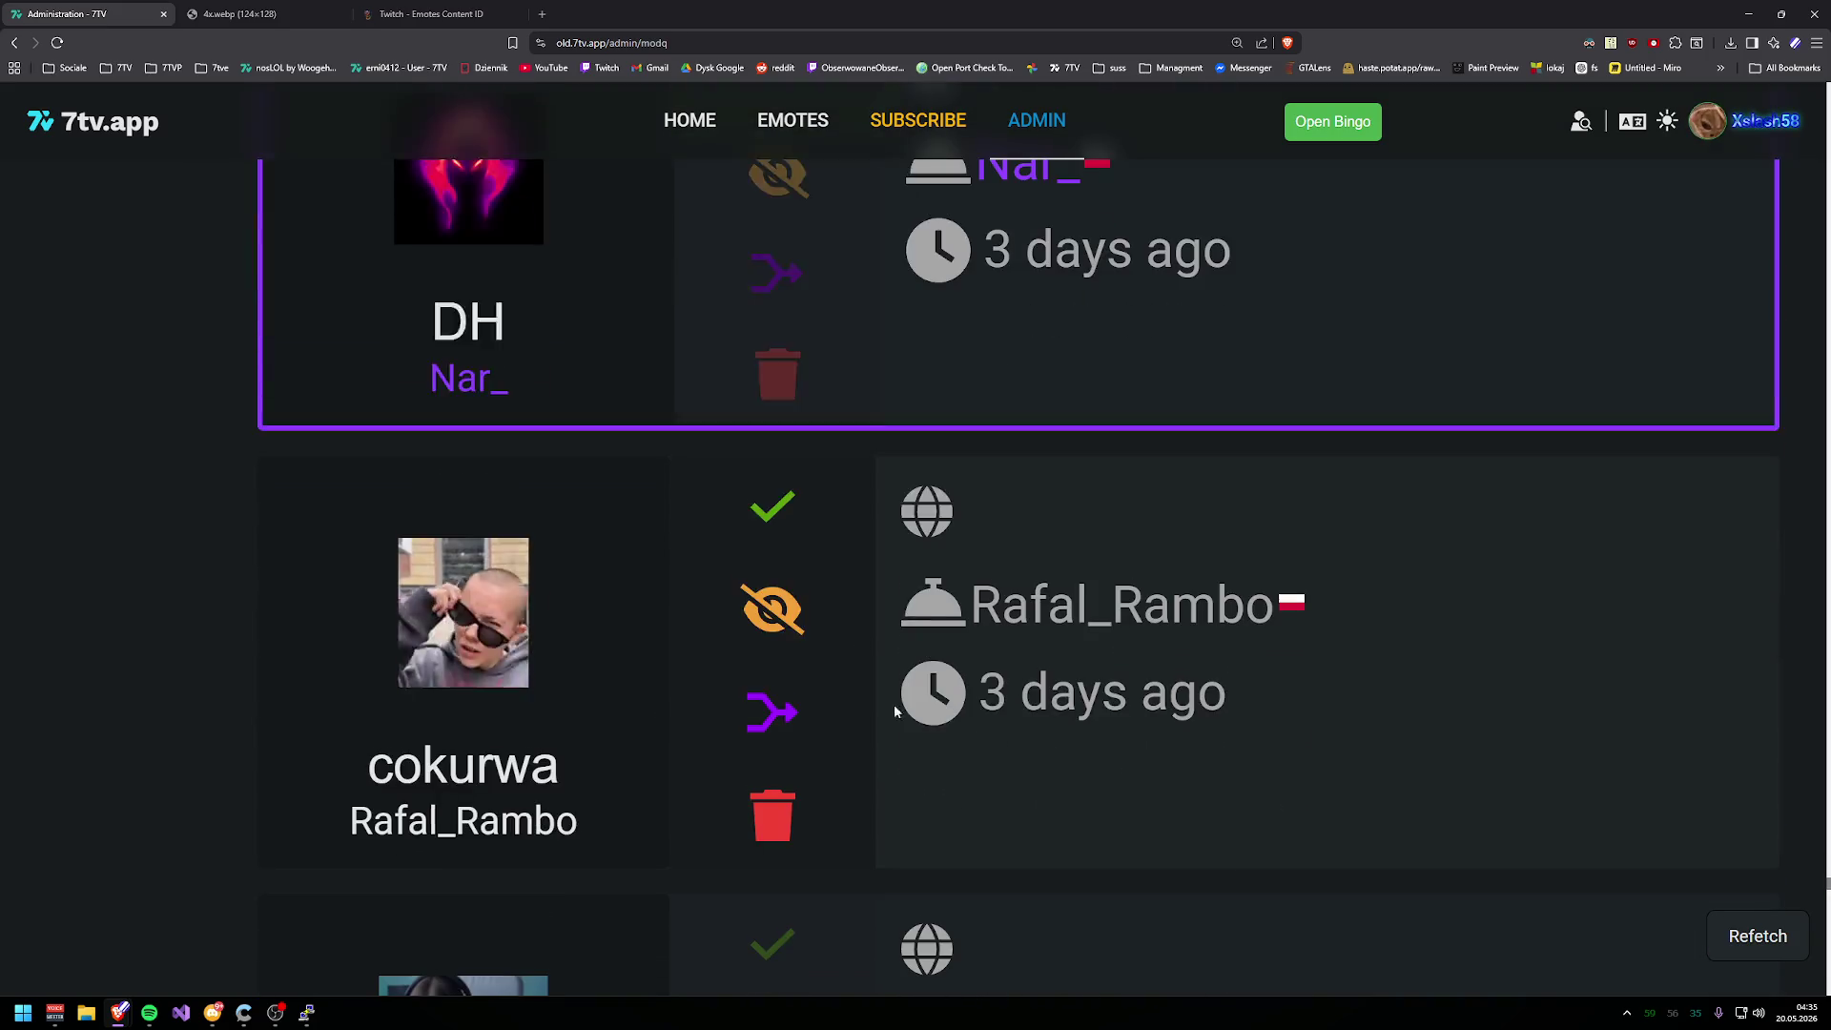
- Approve the first cokurwa, the following request, PIXELS, Hulk, piwo and wylew; unlist the second cokurwa
{"action": "left_click", "coordinate": [834, 506]}
{"action": "scroll", "coordinate": [895, 706], "scroll_direction": "down", "scroll_amount": 5}
{"action": "left_click", "coordinate": [717, 412]}
{"action": "scroll", "coordinate": [720, 382], "scroll_direction": "down", "scroll_amount": 5}
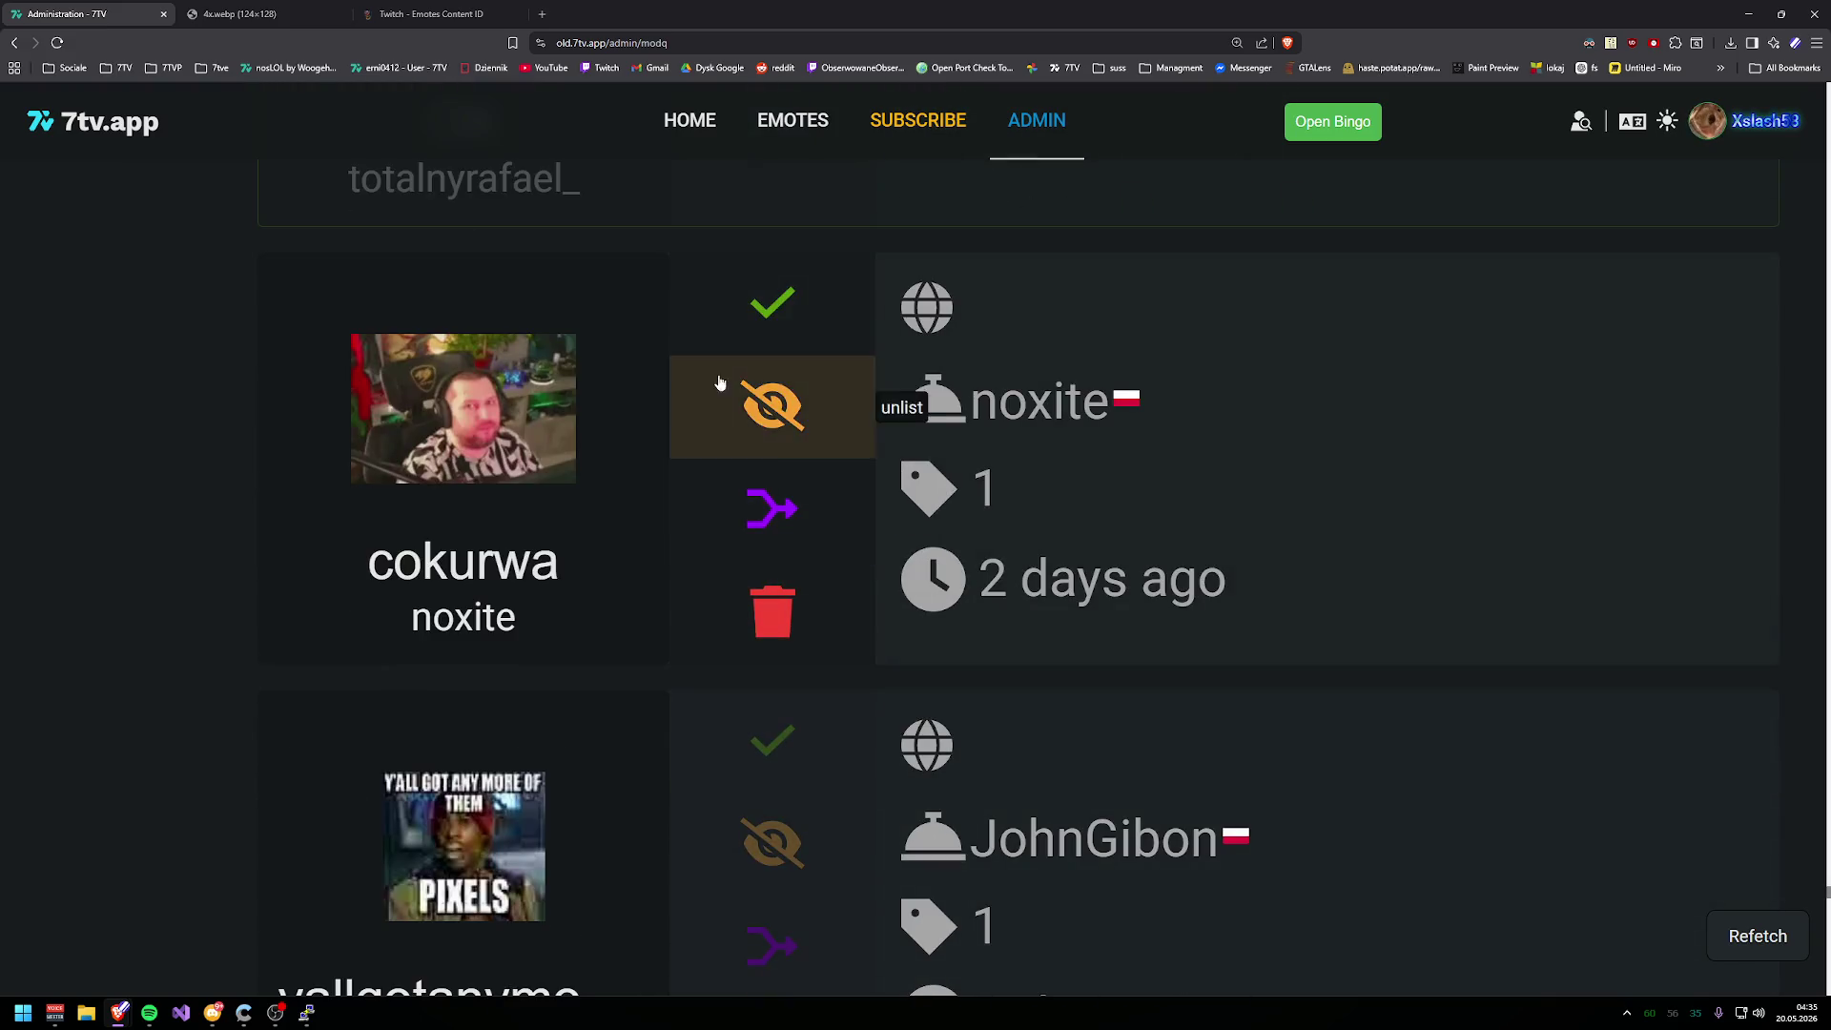
{"action": "left_click", "coordinate": [772, 763]}
{"action": "scroll", "coordinate": [772, 753], "scroll_direction": "down", "scroll_amount": 5}
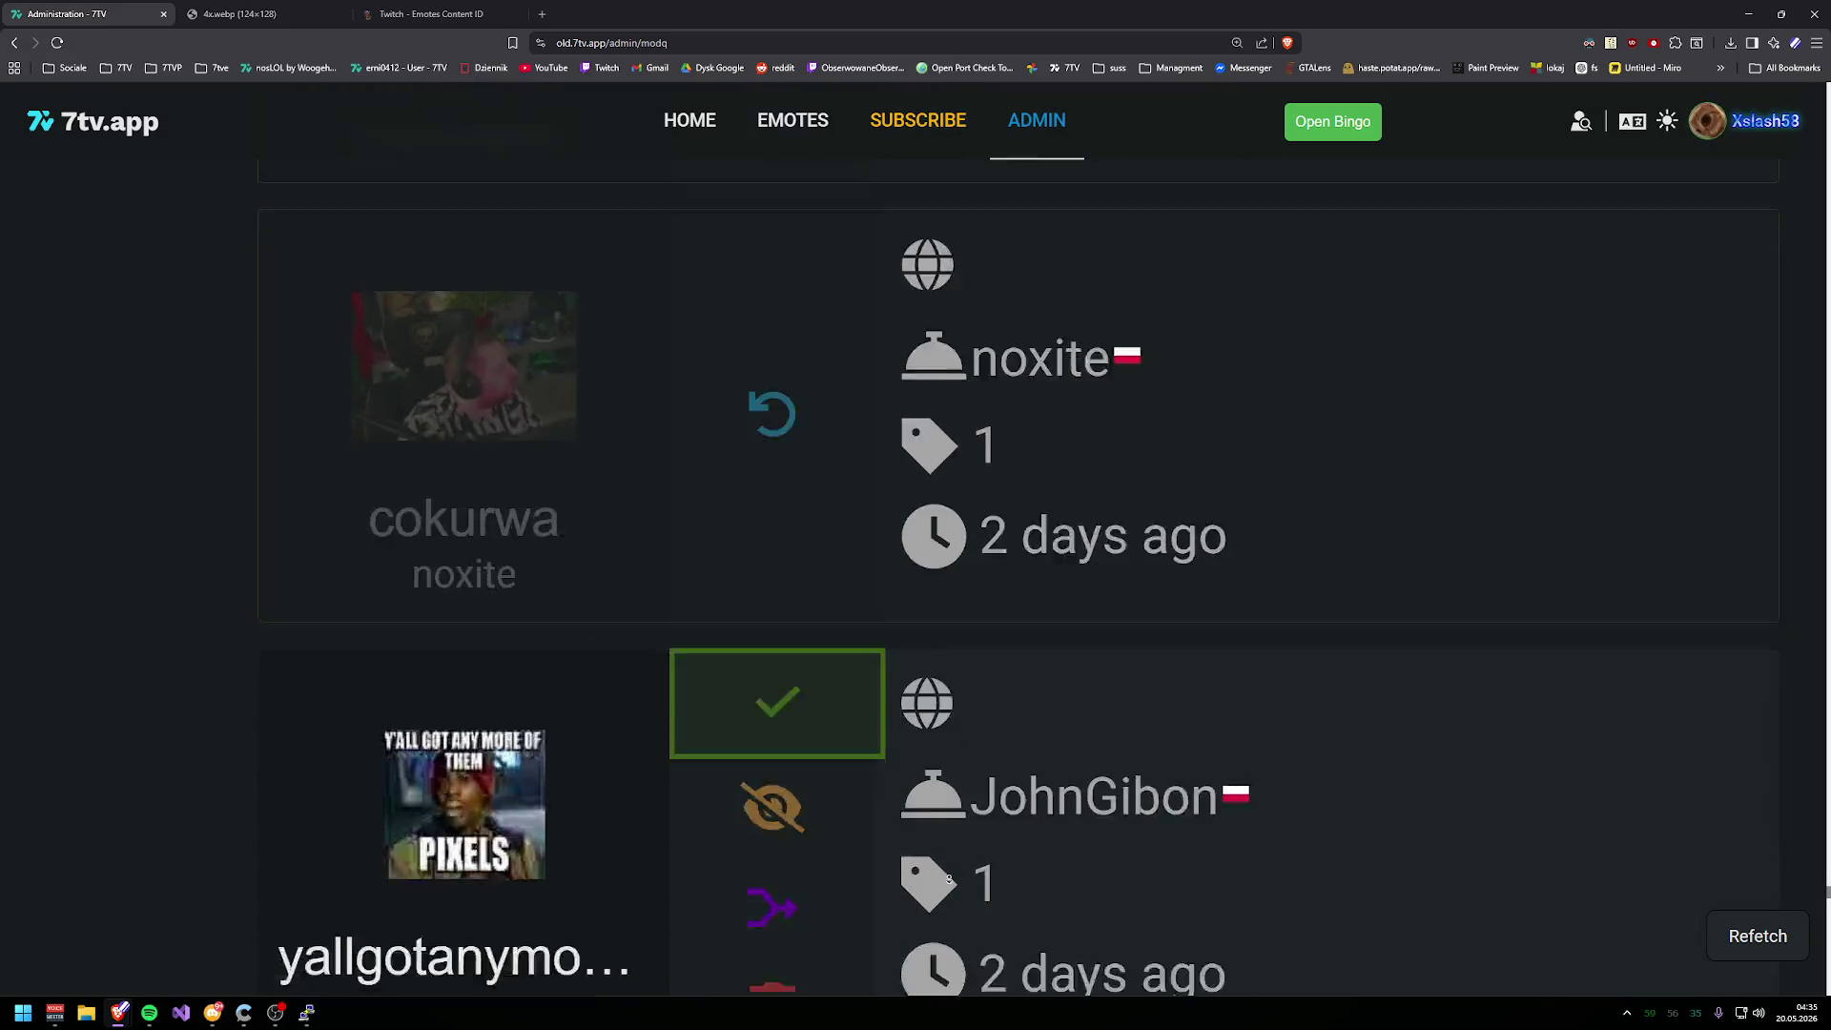
{"action": "left_click", "coordinate": [763, 634]}
{"action": "scroll", "coordinate": [725, 572], "scroll_direction": "down", "scroll_amount": 6}
{"action": "left_click", "coordinate": [710, 461]}
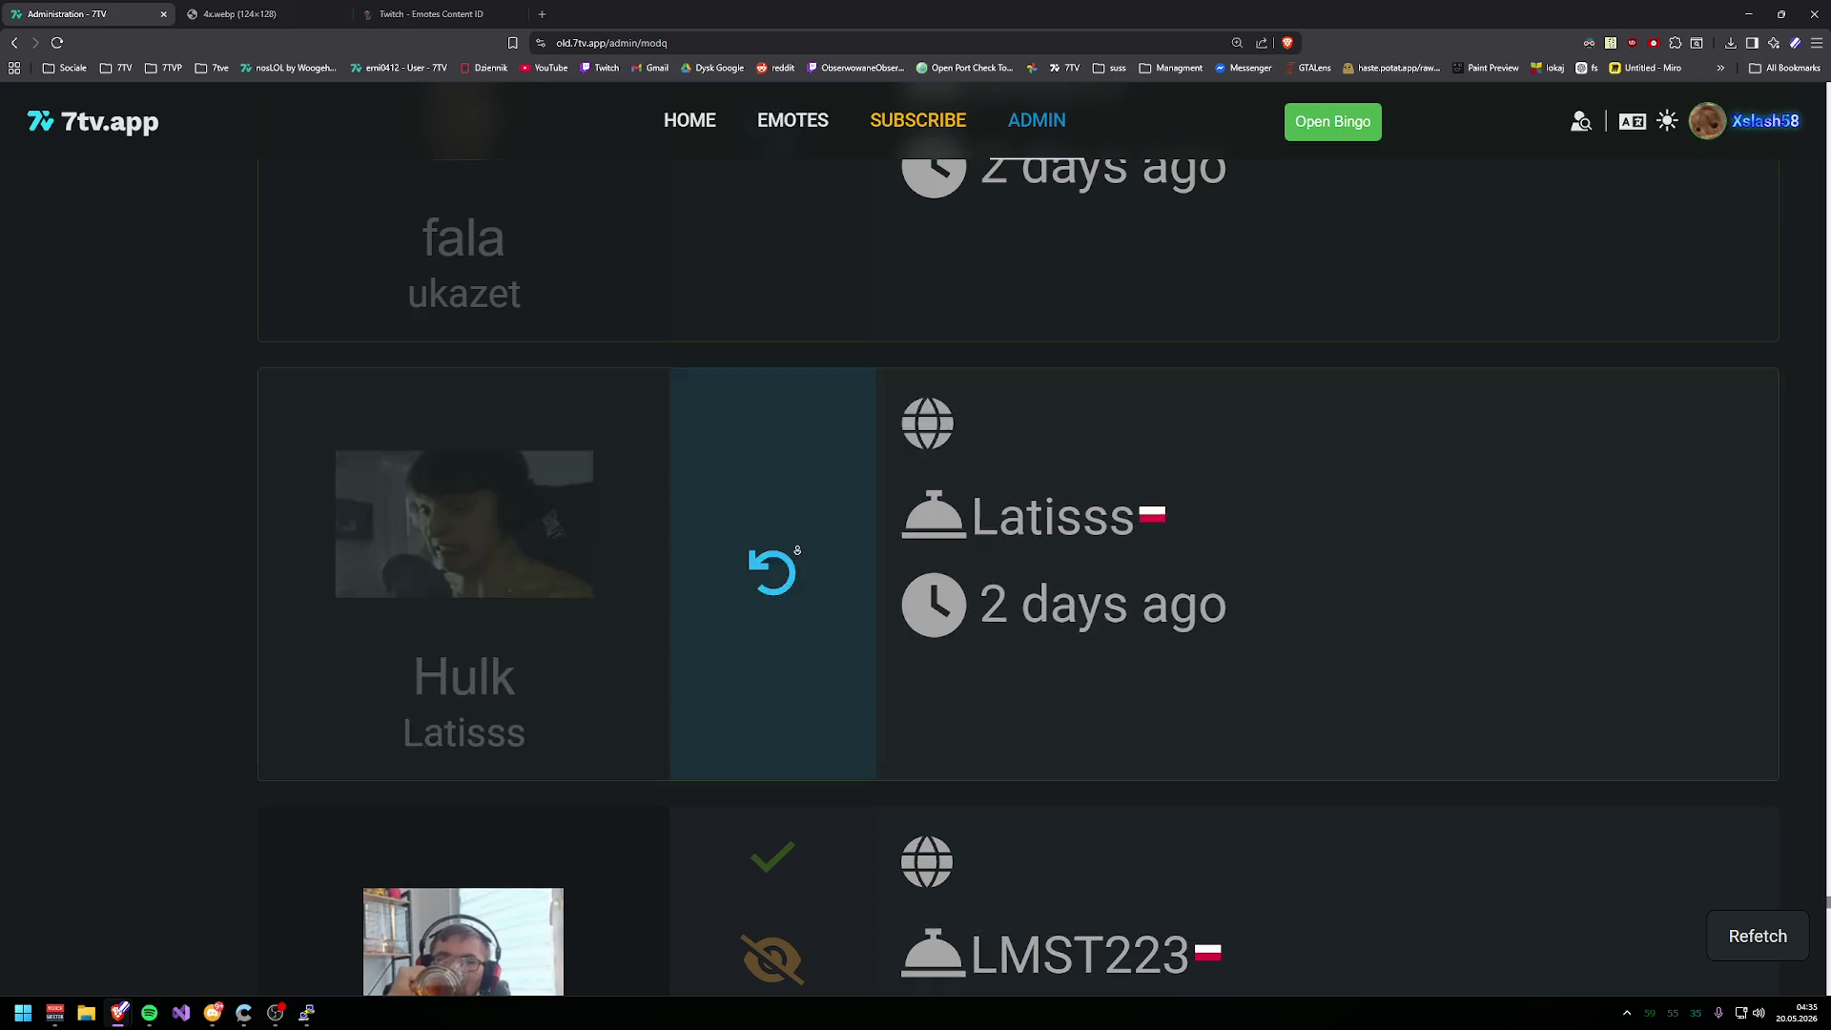
{"action": "scroll", "coordinate": [721, 439], "scroll_direction": "down", "scroll_amount": 5}
{"action": "left_click", "coordinate": [735, 444]}
{"action": "scroll", "coordinate": [725, 439], "scroll_direction": "down", "scroll_amount": 5}
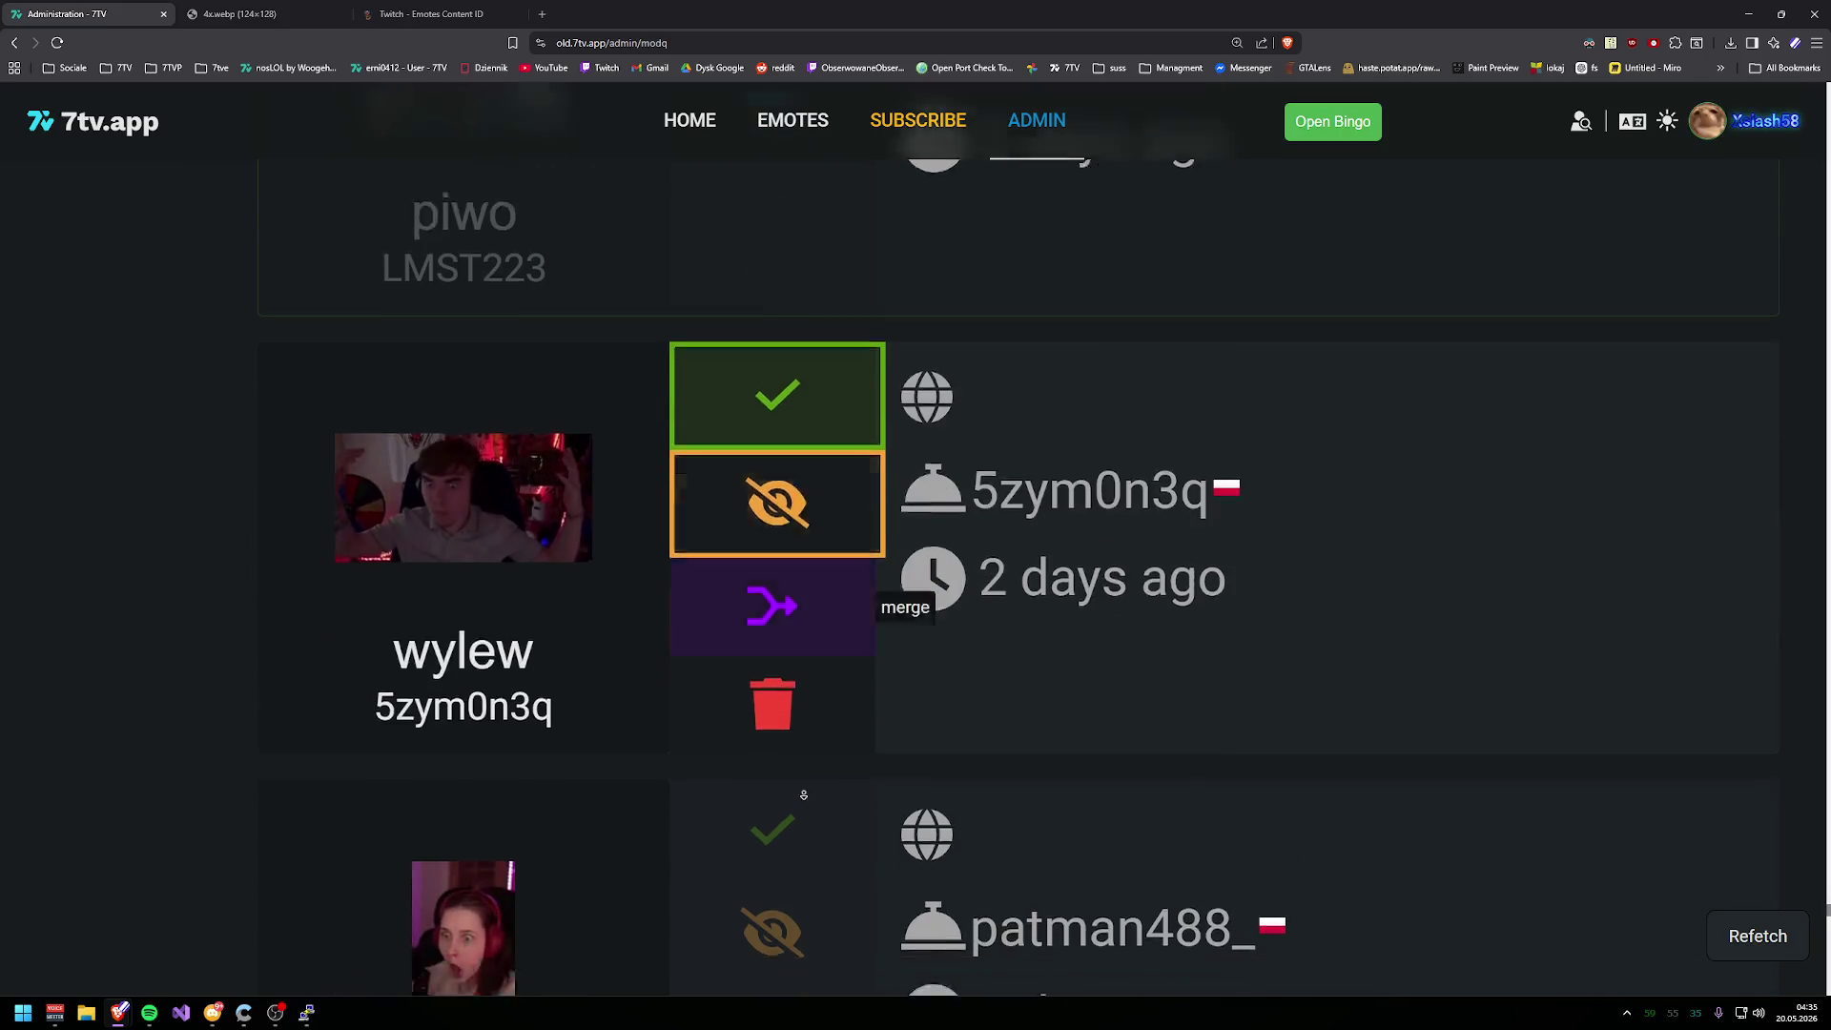
{"action": "left_click", "coordinate": [711, 401]}
{"action": "scroll", "coordinate": [706, 397], "scroll_direction": "down", "scroll_amount": 5}
- Open the wideFlightJAM listing request details
{"action": "scroll", "coordinate": [754, 315], "scroll_direction": "up", "scroll_amount": 2}
{"action": "scroll", "coordinate": [764, 273], "scroll_direction": "up", "scroll_amount": 1}
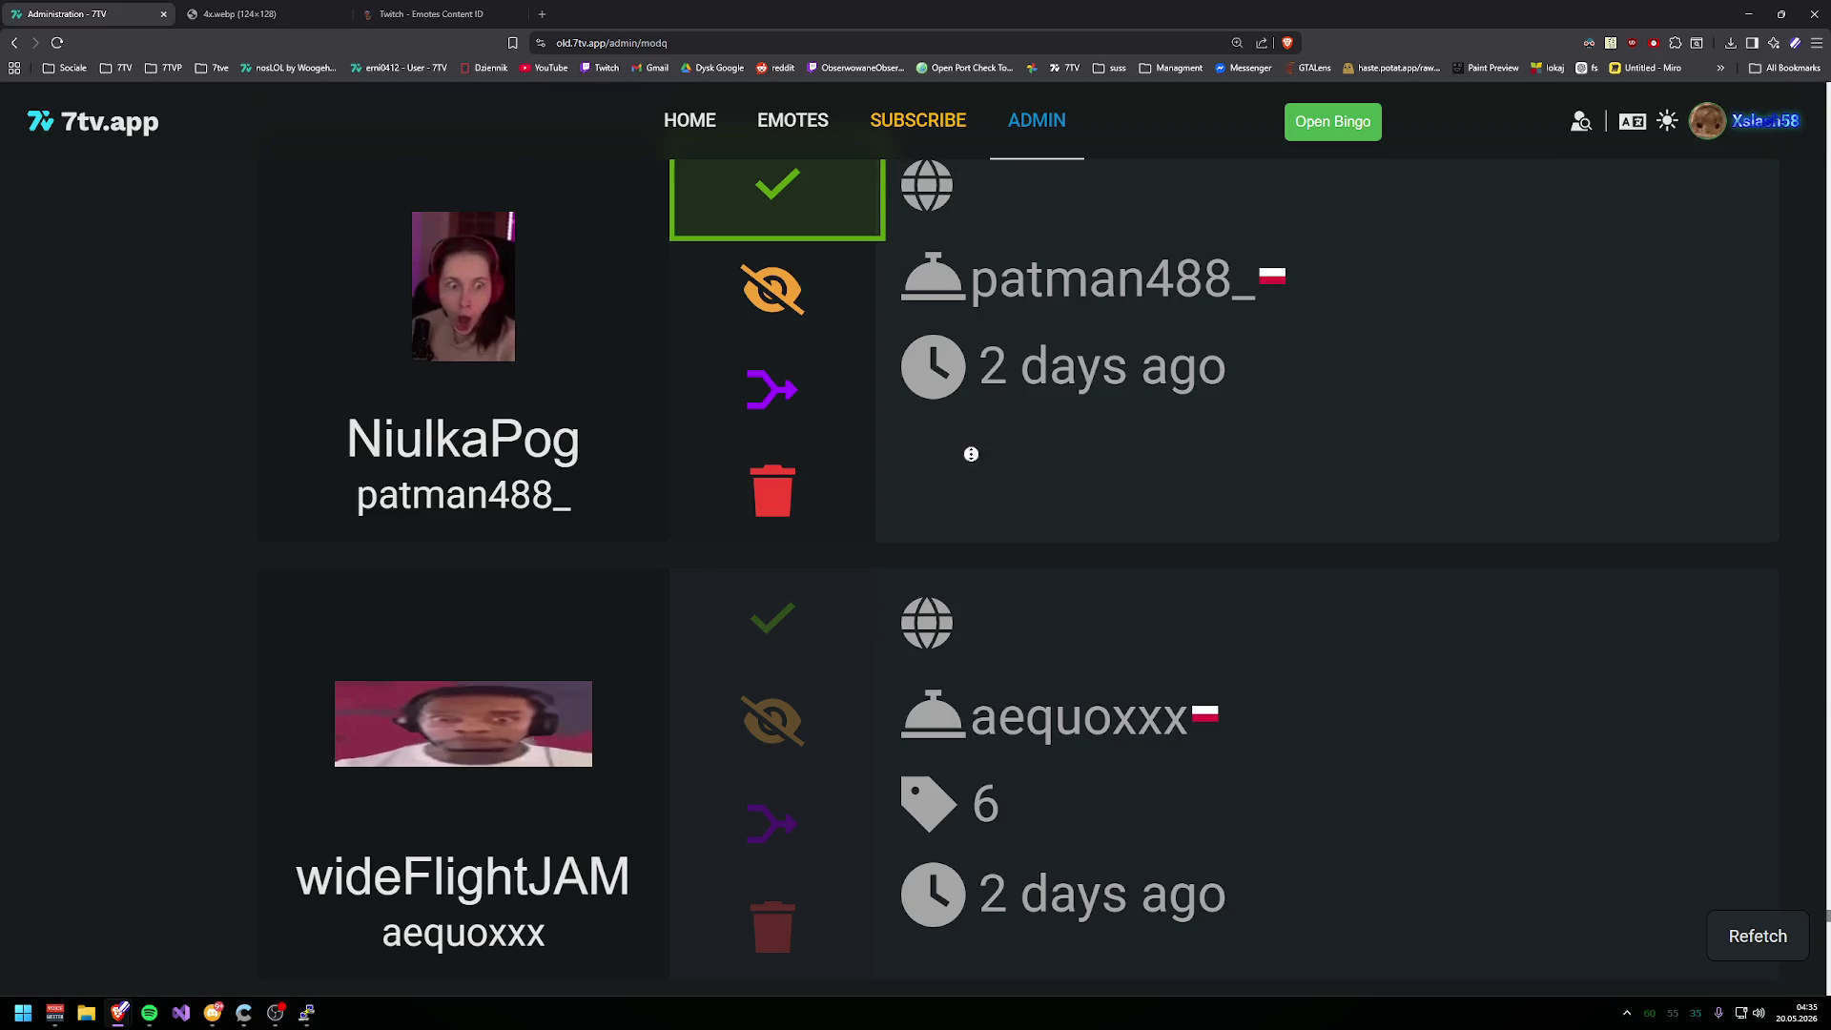
{"action": "scroll", "coordinate": [971, 454], "scroll_direction": "down", "scroll_amount": 3}
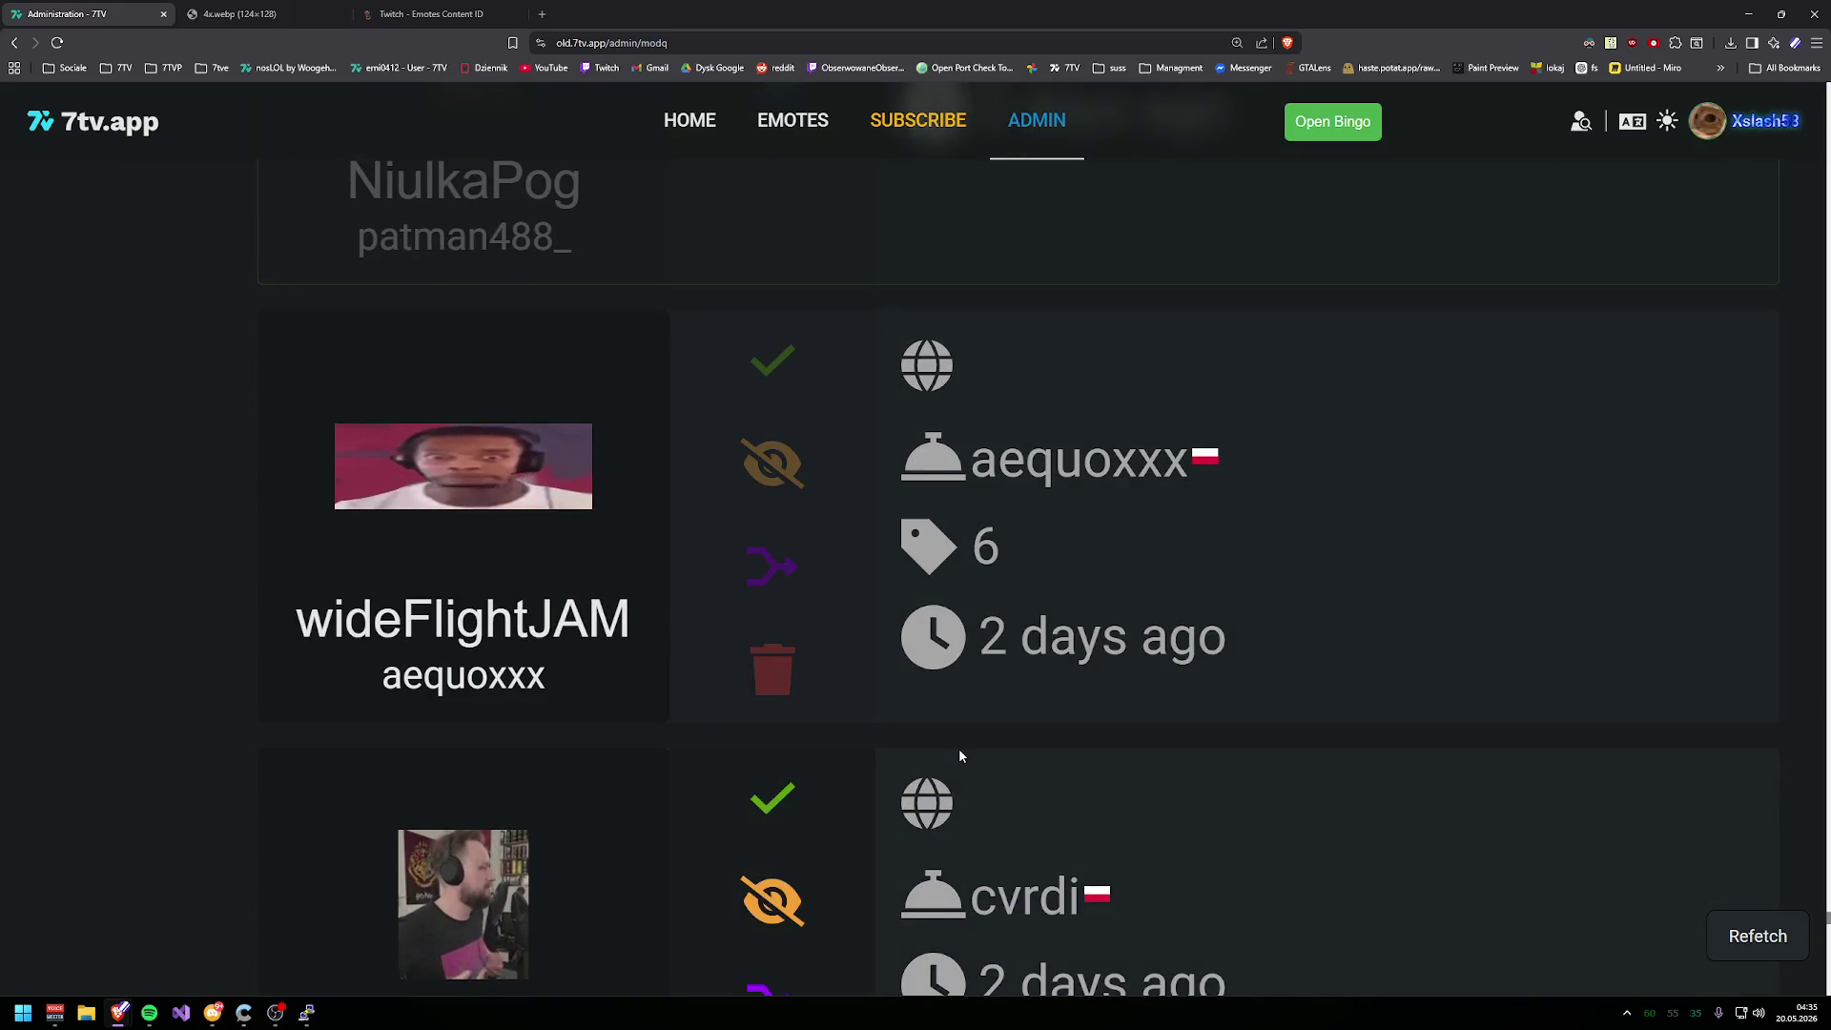
{"action": "left_click", "coordinate": [550, 546]}
- Check wideFlightJAM's emote page and uploader card, then return to the mod queue with the listing dialog closed
{"action": "left_click", "coordinate": [455, 852]}
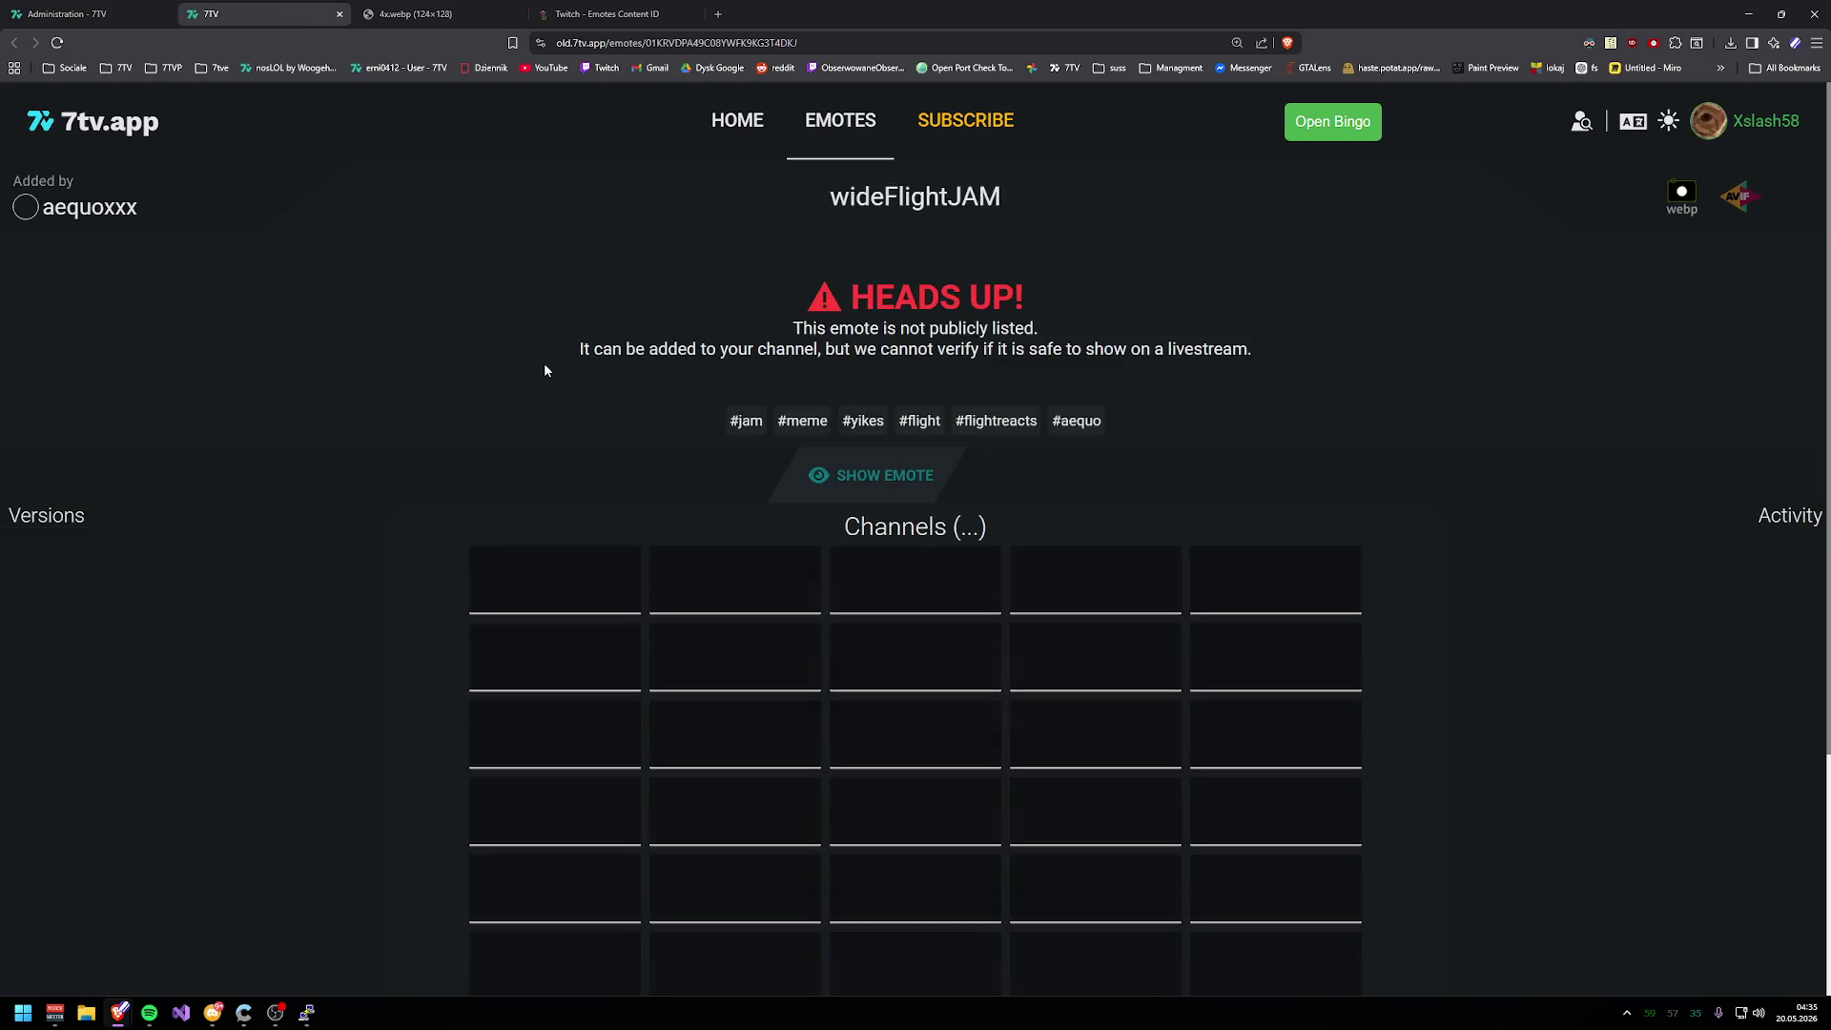
{"action": "left_click", "coordinate": [77, 212]}
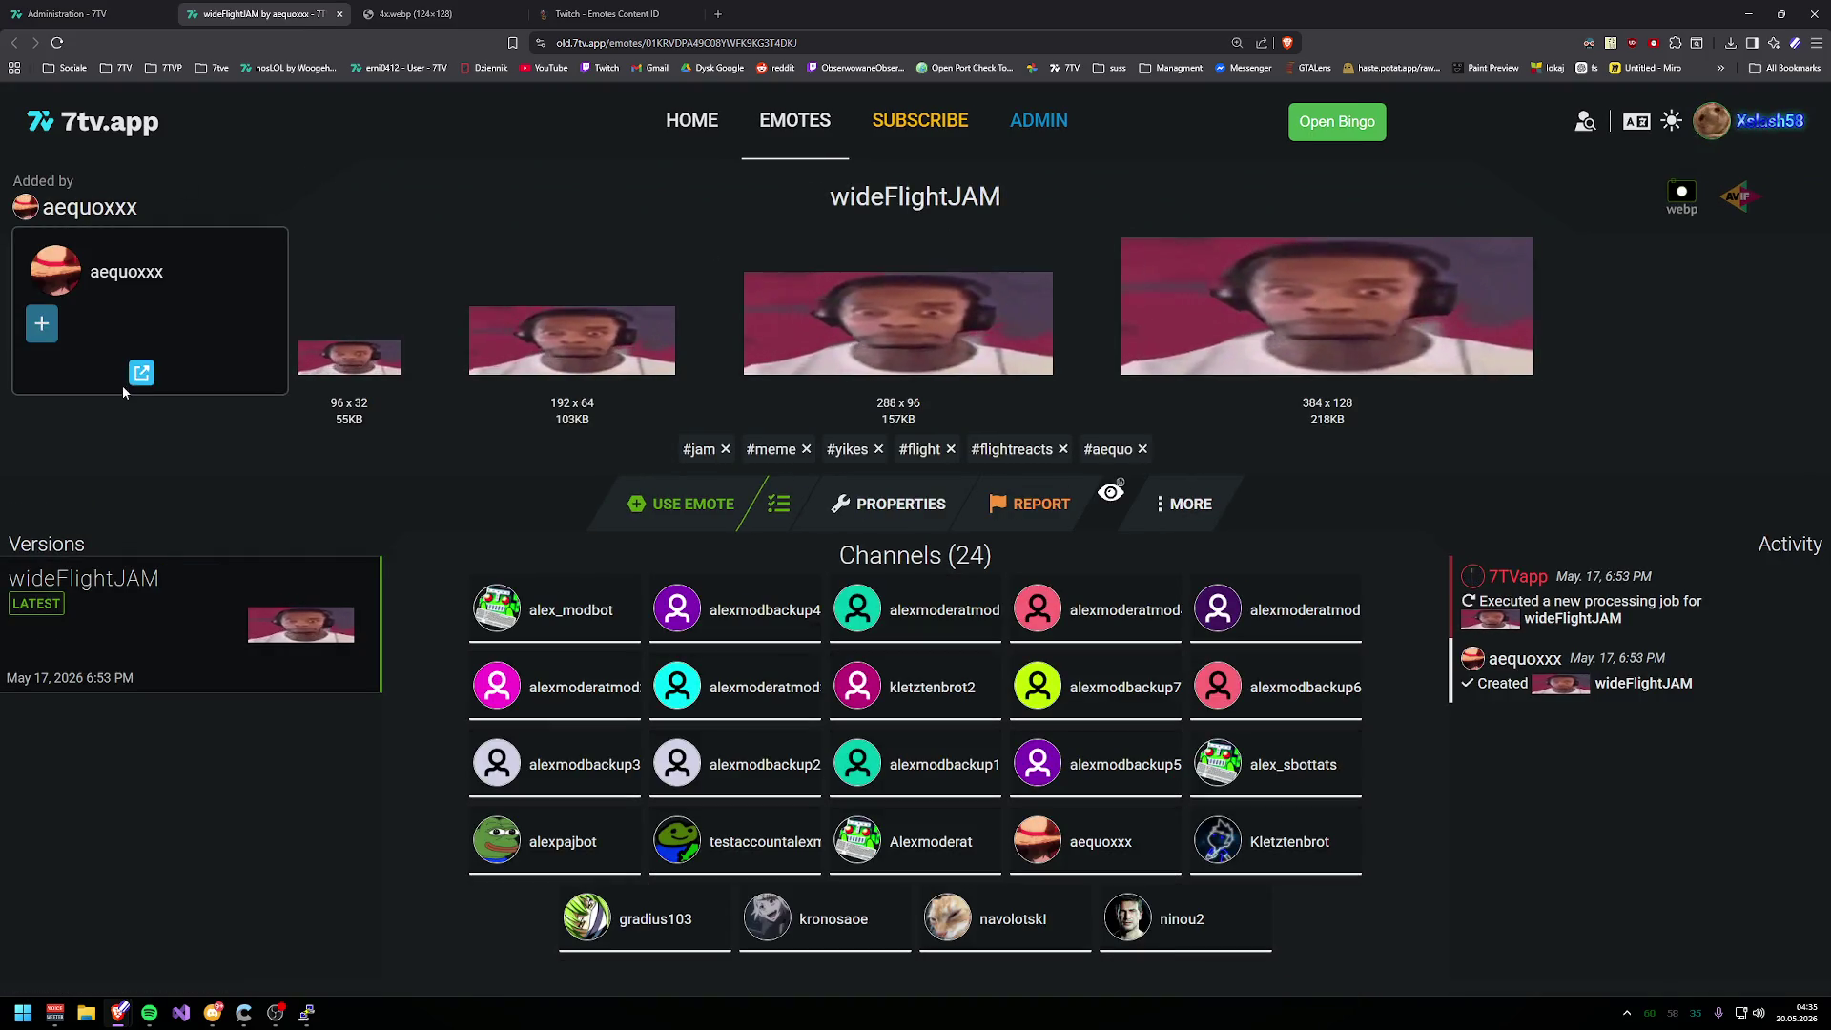
{"action": "left_click", "coordinate": [168, 513]}
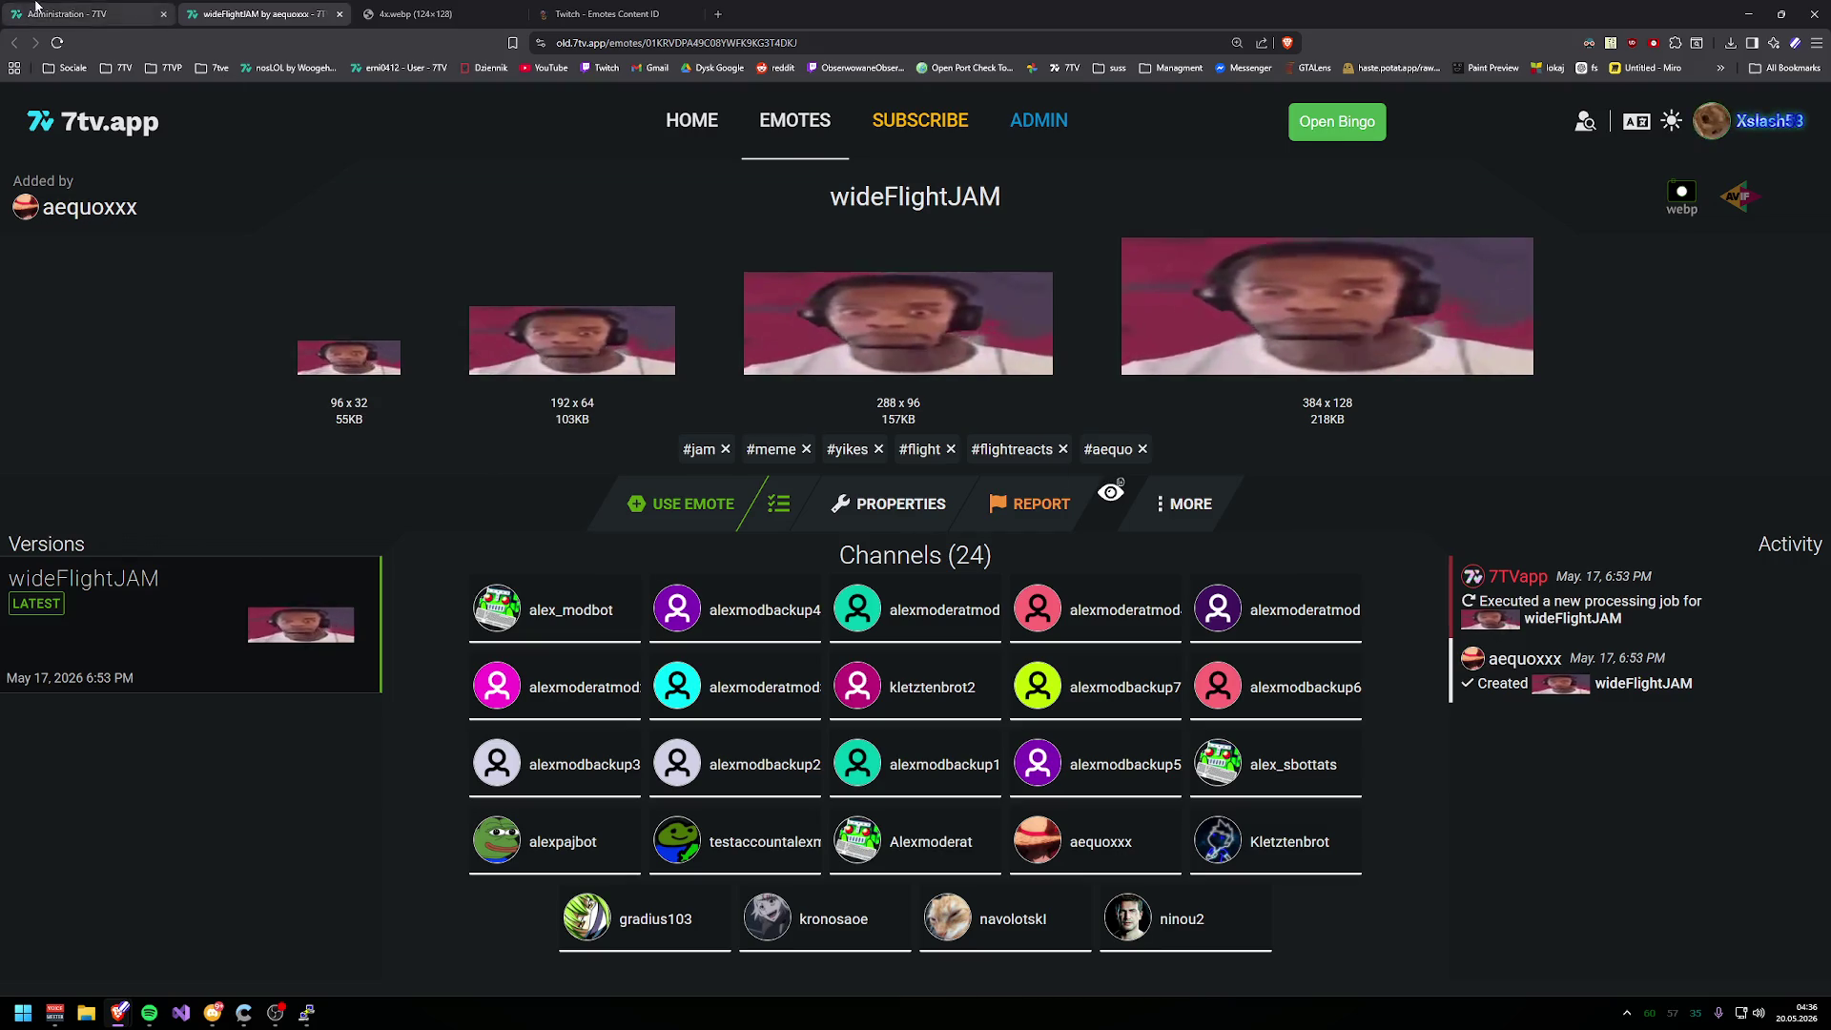
{"action": "key", "text": "ctrl+shift+Tab"}
{"action": "key", "text": "Escape"}
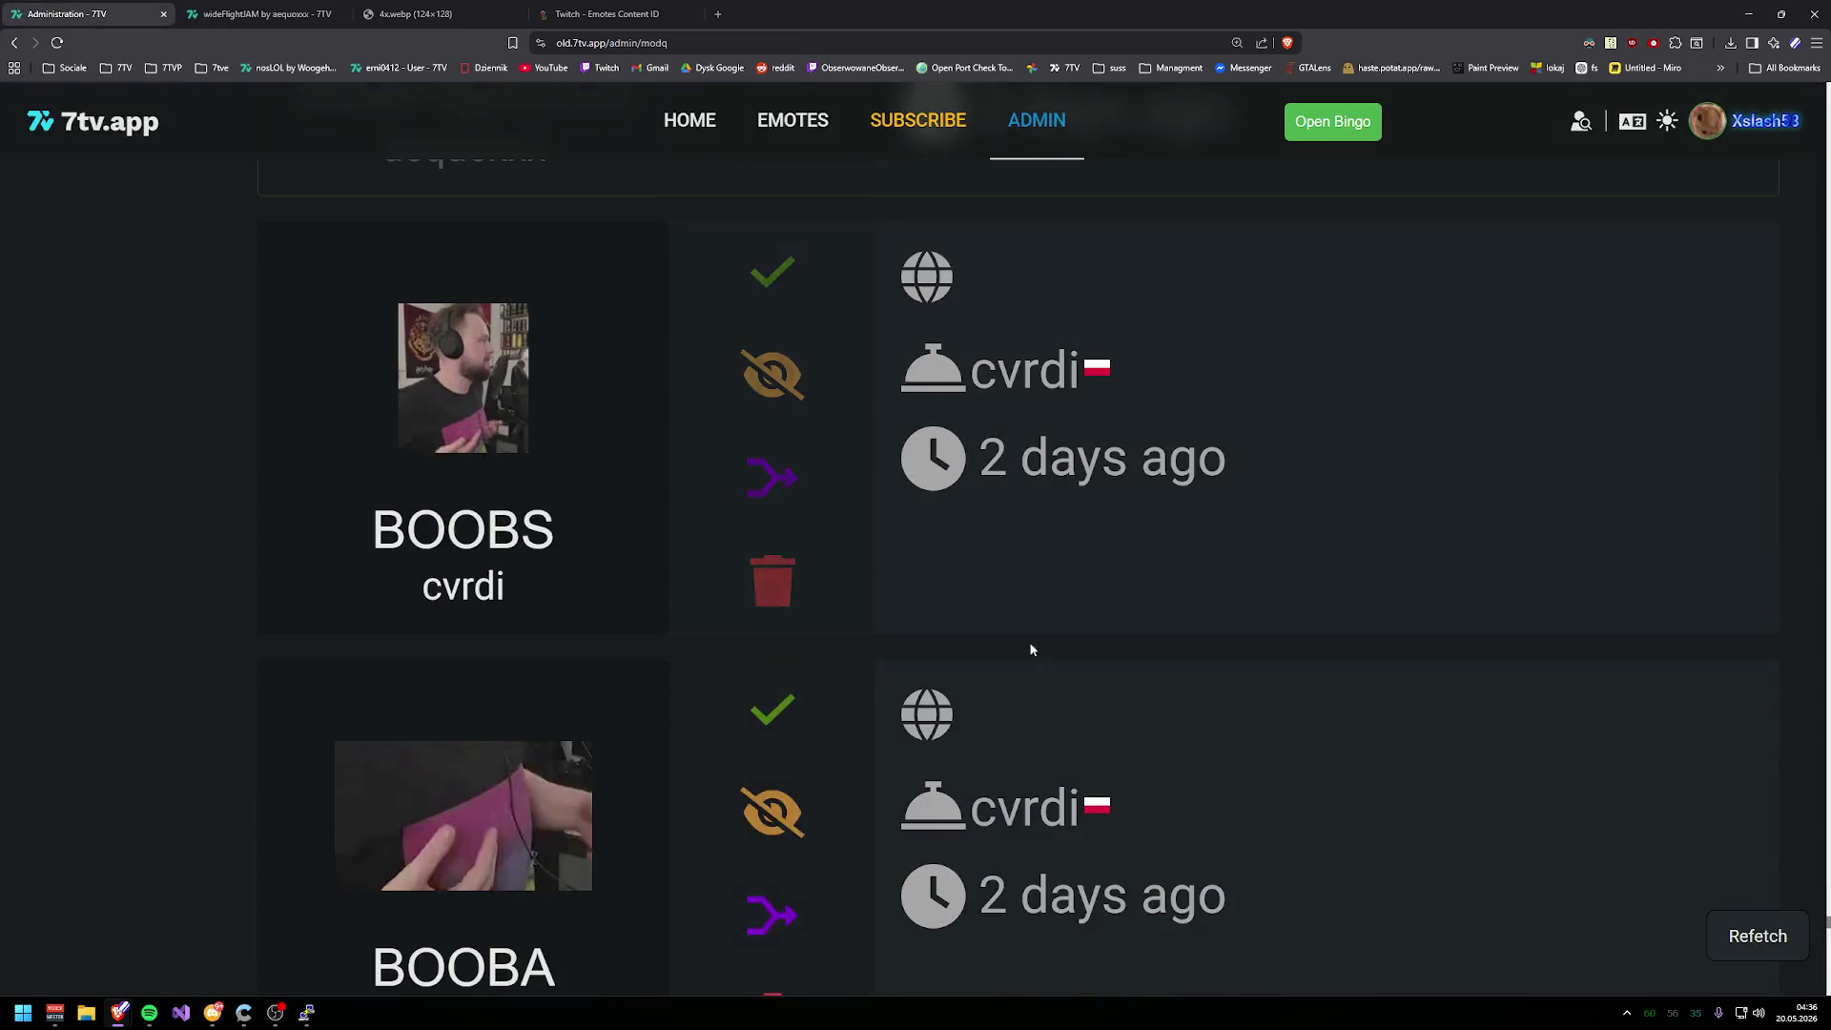
- Approve BOOBS, BOOBA, NiulkaHUH, the next request, blueballs, NegLiveNow and wolf
{"action": "left_click", "coordinate": [730, 264]}
{"action": "left_click", "coordinate": [734, 710]}
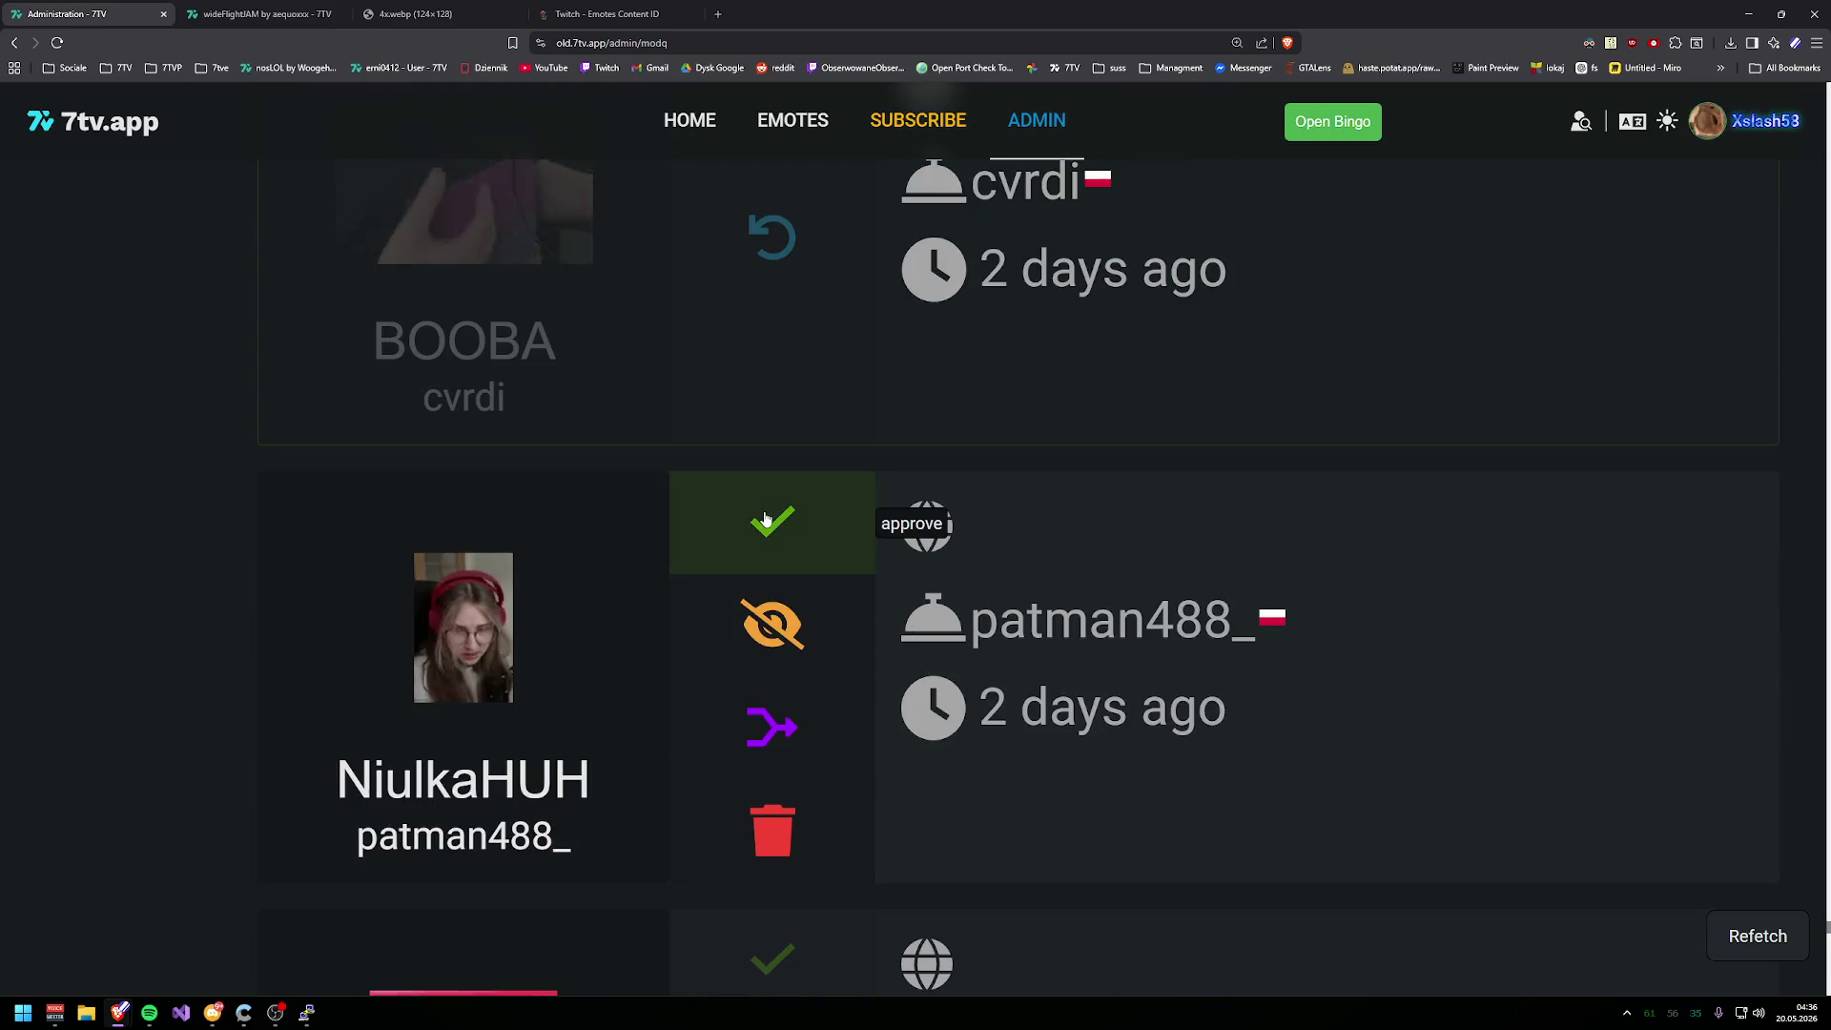
{"action": "left_click", "coordinate": [735, 515]}
{"action": "scroll", "coordinate": [858, 668], "scroll_direction": "down", "scroll_amount": 3}
{"action": "left_click", "coordinate": [805, 499]}
{"action": "scroll", "coordinate": [805, 573], "scroll_direction": "down", "scroll_amount": 4}
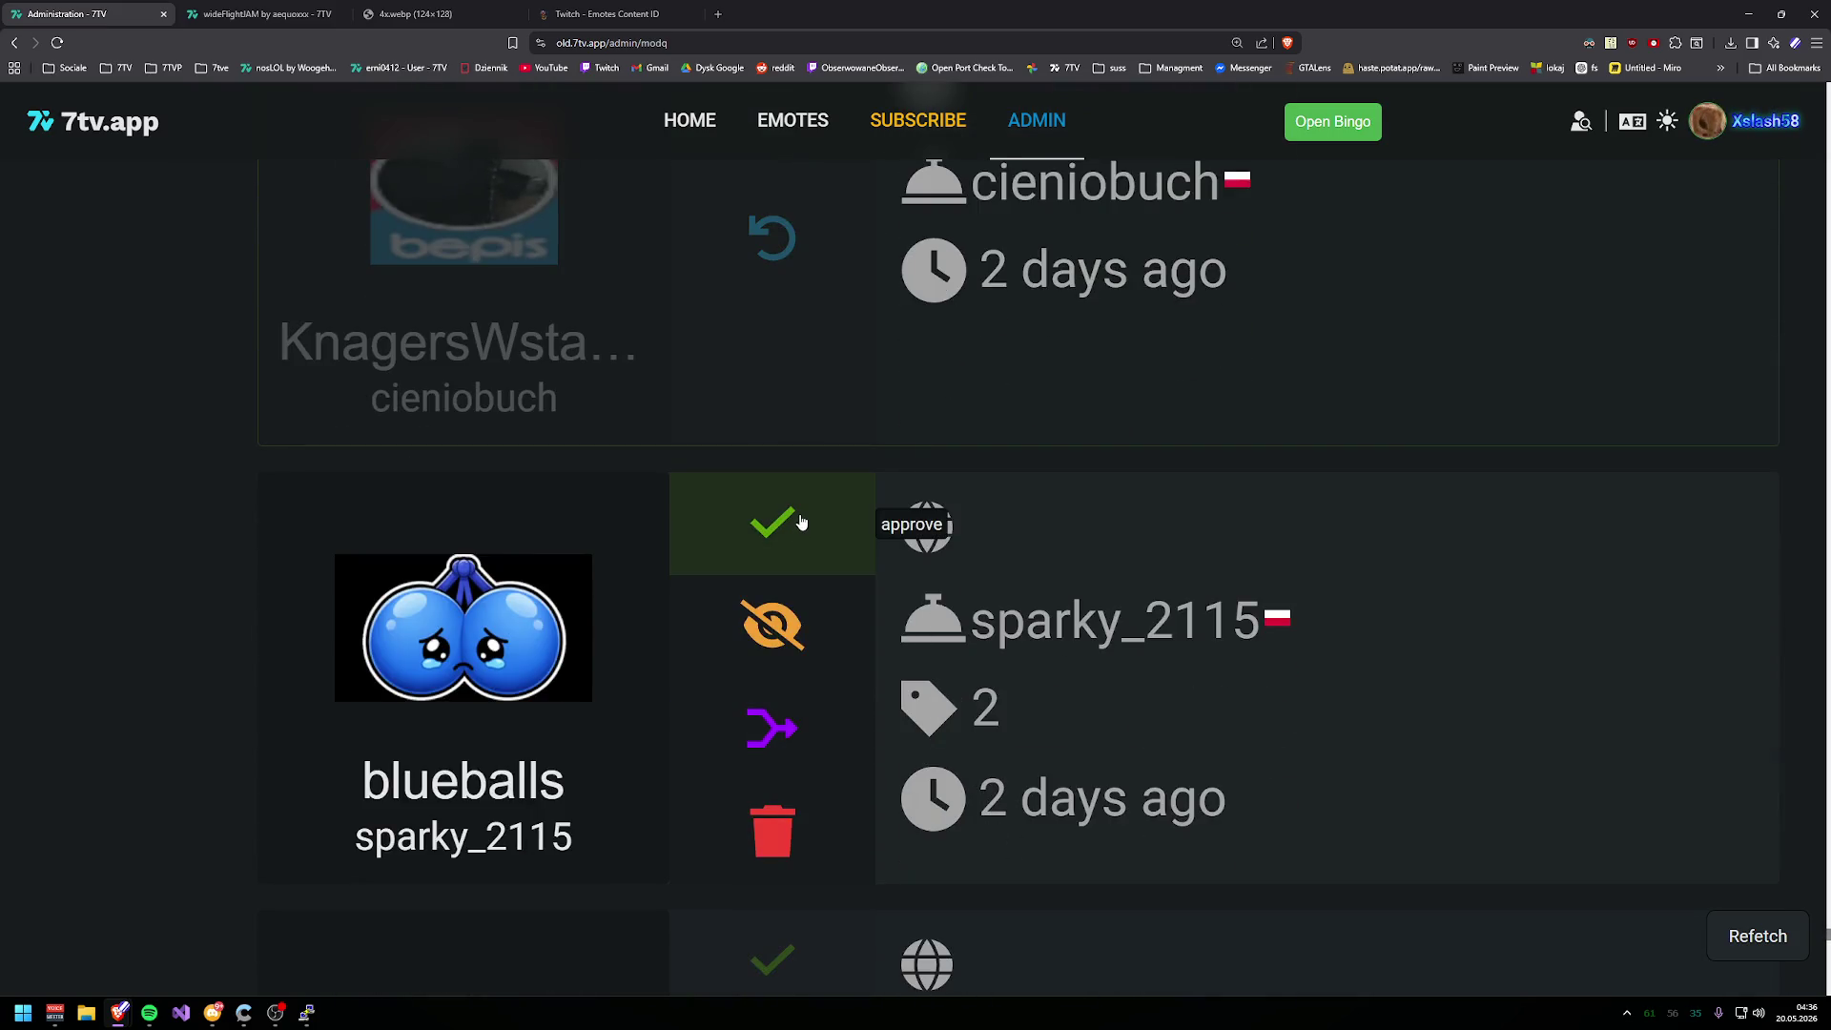
{"action": "left_click", "coordinate": [885, 518]}
{"action": "scroll", "coordinate": [839, 620], "scroll_direction": "down", "scroll_amount": 5}
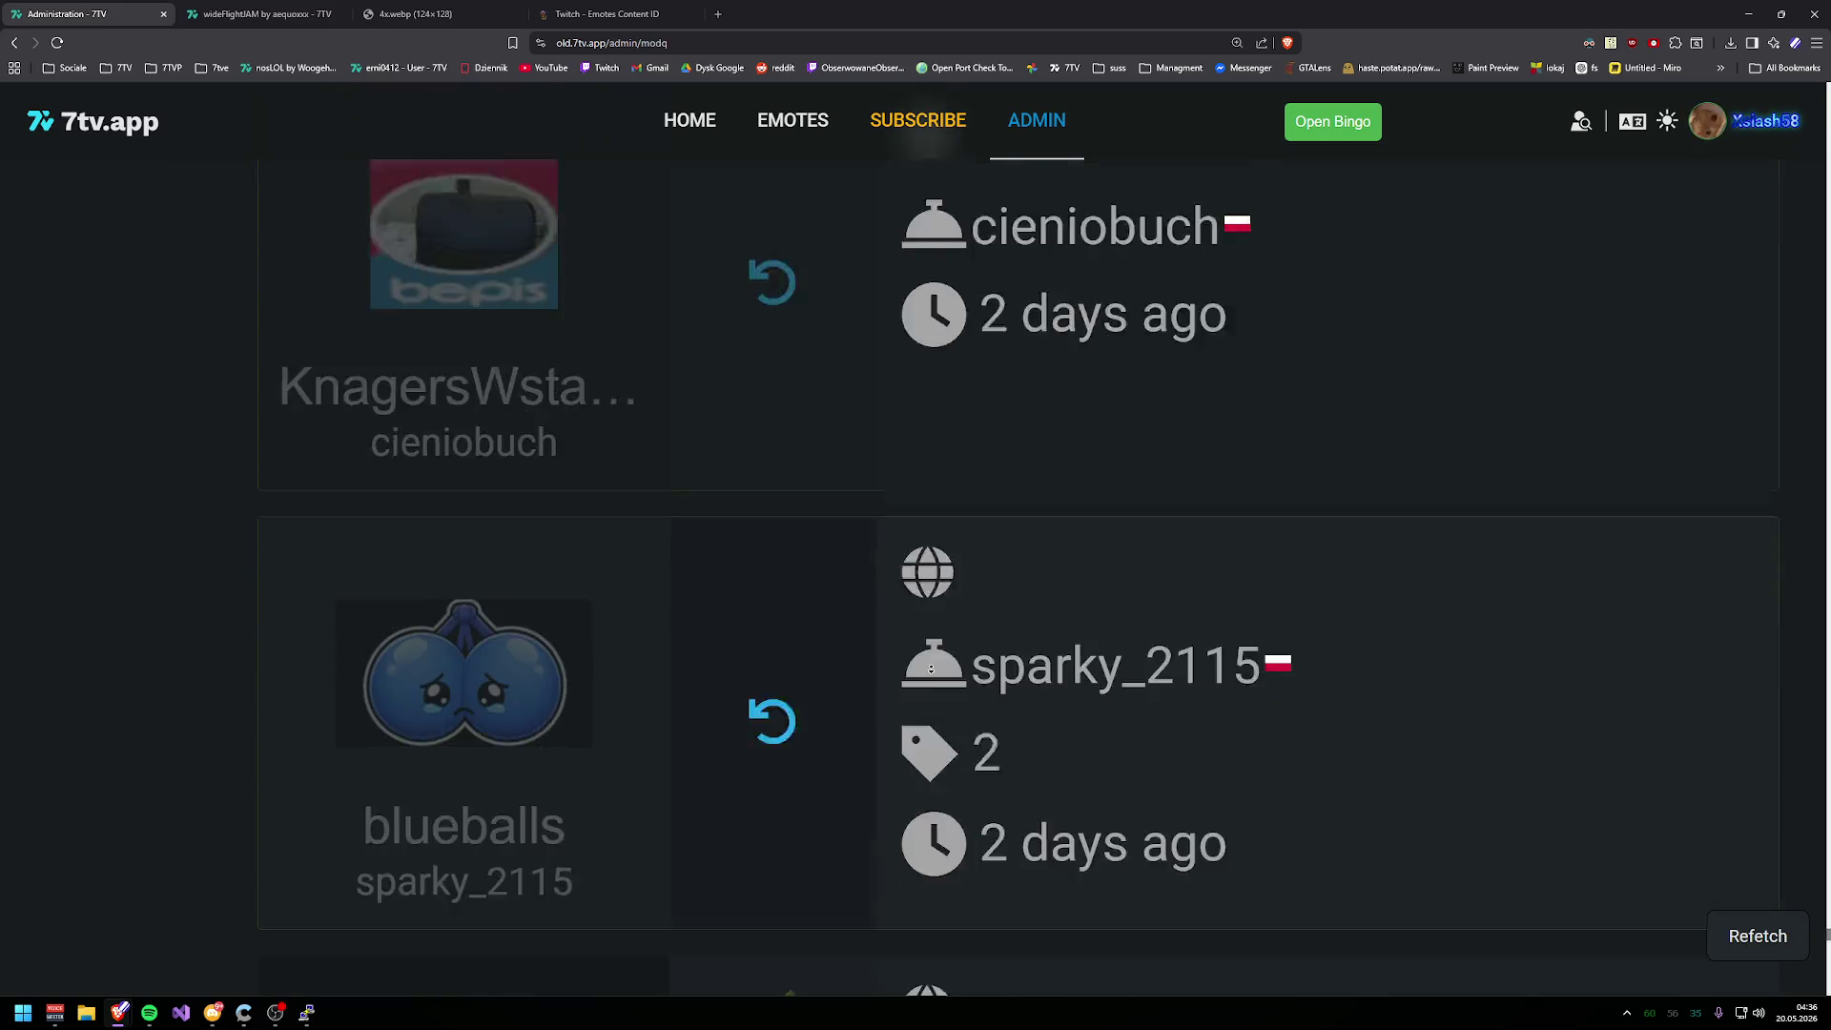
{"action": "left_click", "coordinate": [877, 661]}
{"action": "scroll", "coordinate": [932, 846], "scroll_direction": "down", "scroll_amount": 6}
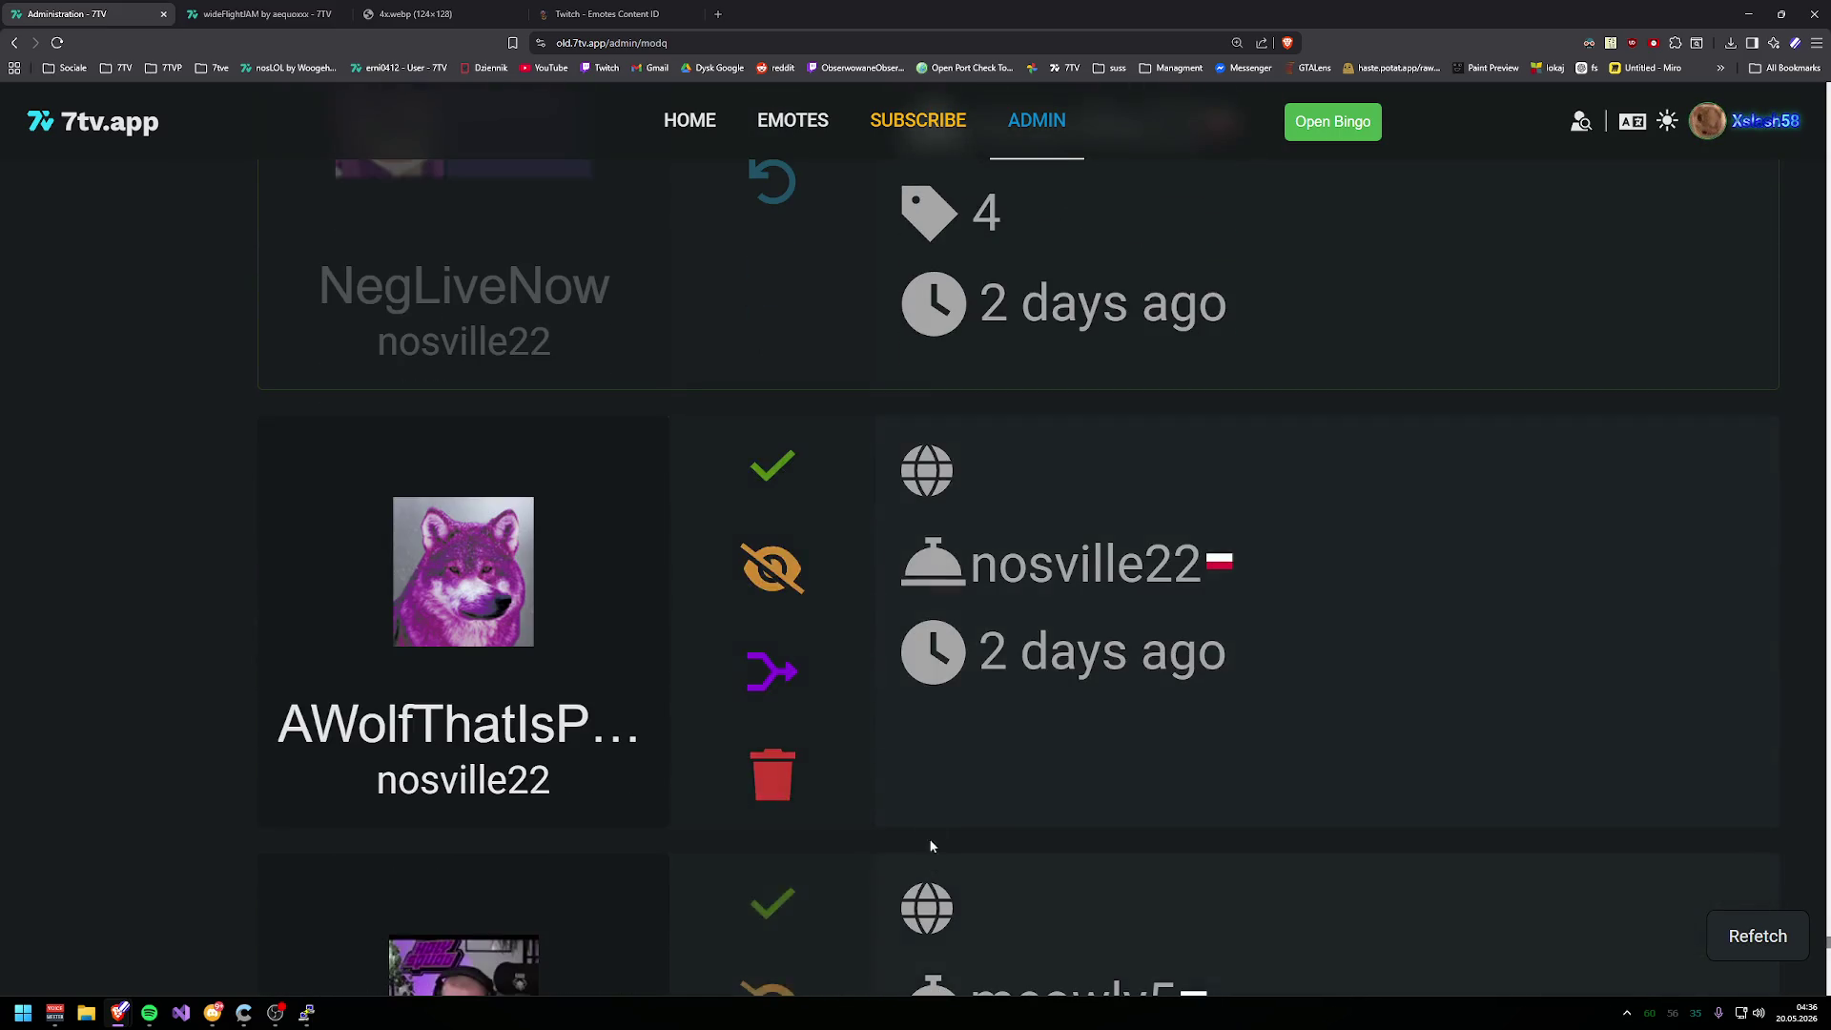
{"action": "left_click", "coordinate": [771, 468]}
{"action": "scroll", "coordinate": [778, 496], "scroll_direction": "down", "scroll_amount": 10}
- Approve clockit, GabaPierdolsie, smakuje and feinstare
{"action": "scroll", "coordinate": [829, 584], "scroll_direction": "up", "scroll_amount": 8}
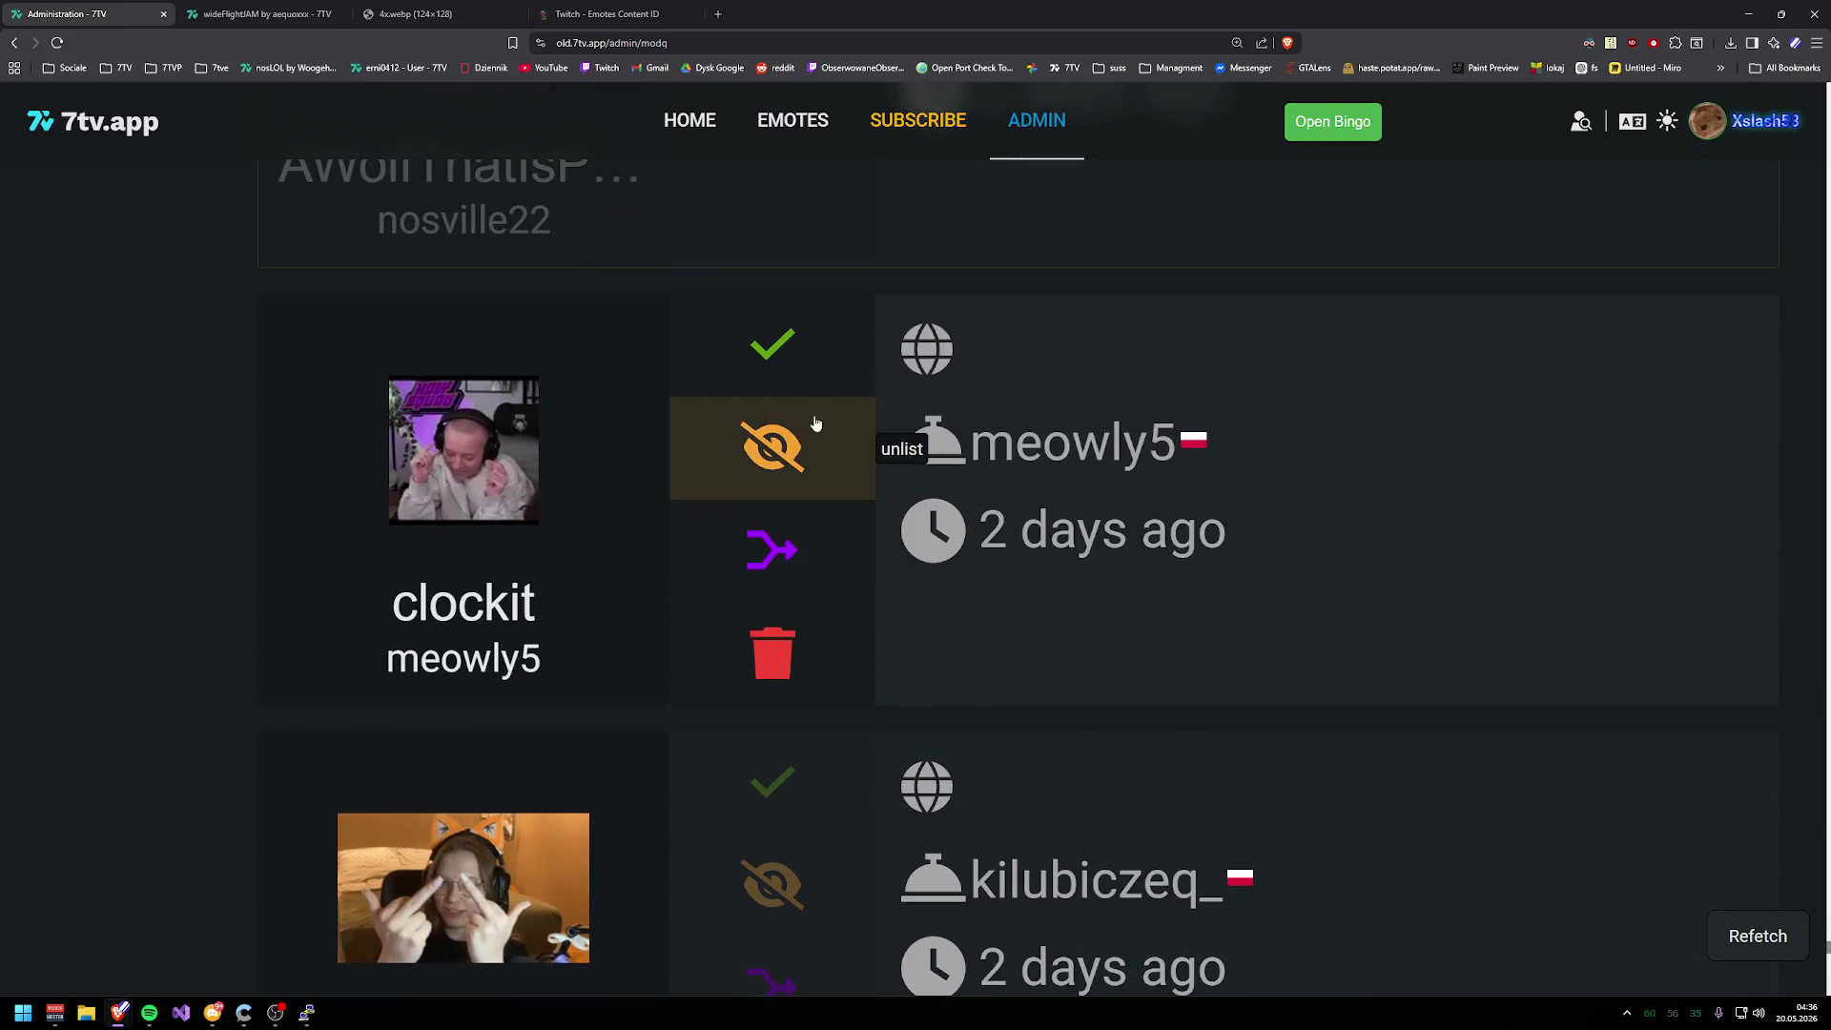
{"action": "left_click", "coordinate": [773, 345]}
{"action": "left_click", "coordinate": [772, 784]}
{"action": "scroll", "coordinate": [891, 753], "scroll_direction": "down", "scroll_amount": 5}
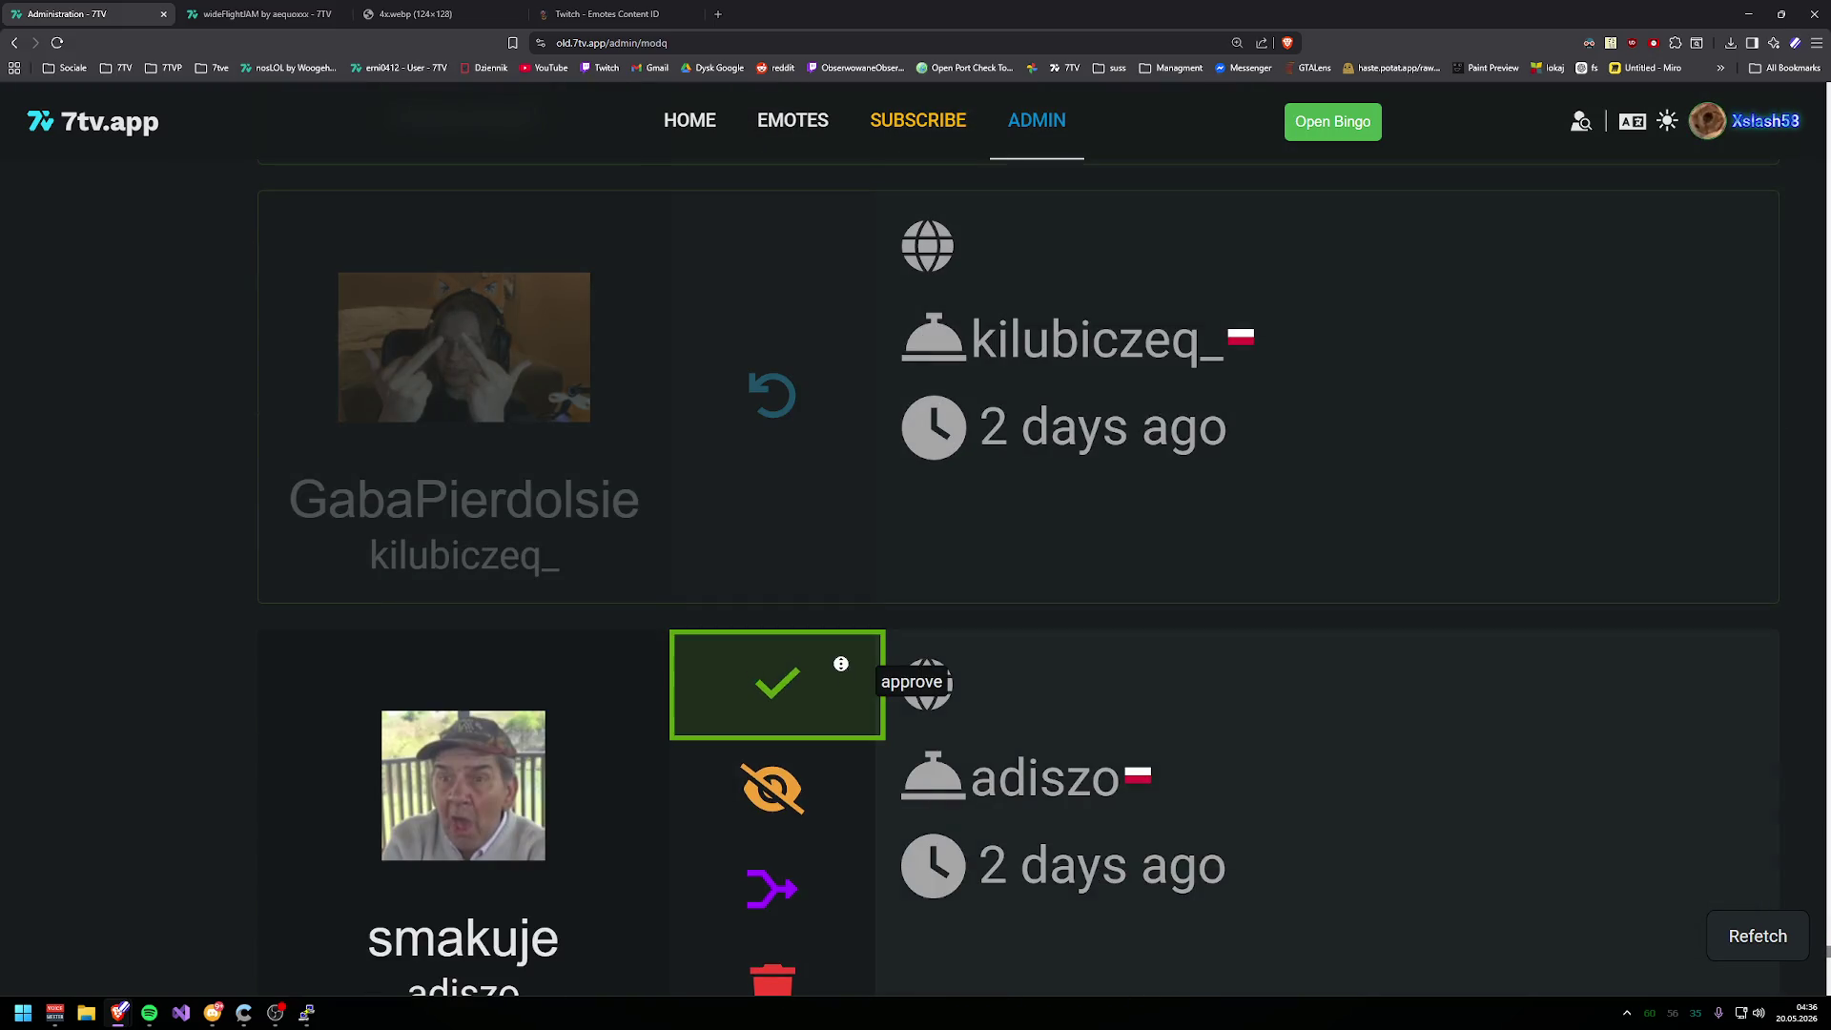
{"action": "left_click", "coordinate": [840, 663]}
{"action": "scroll", "coordinate": [896, 843], "scroll_direction": "down", "scroll_amount": 6}
{"action": "left_click", "coordinate": [745, 505]}
{"action": "scroll", "coordinate": [782, 591], "scroll_direction": "down", "scroll_amount": 10}
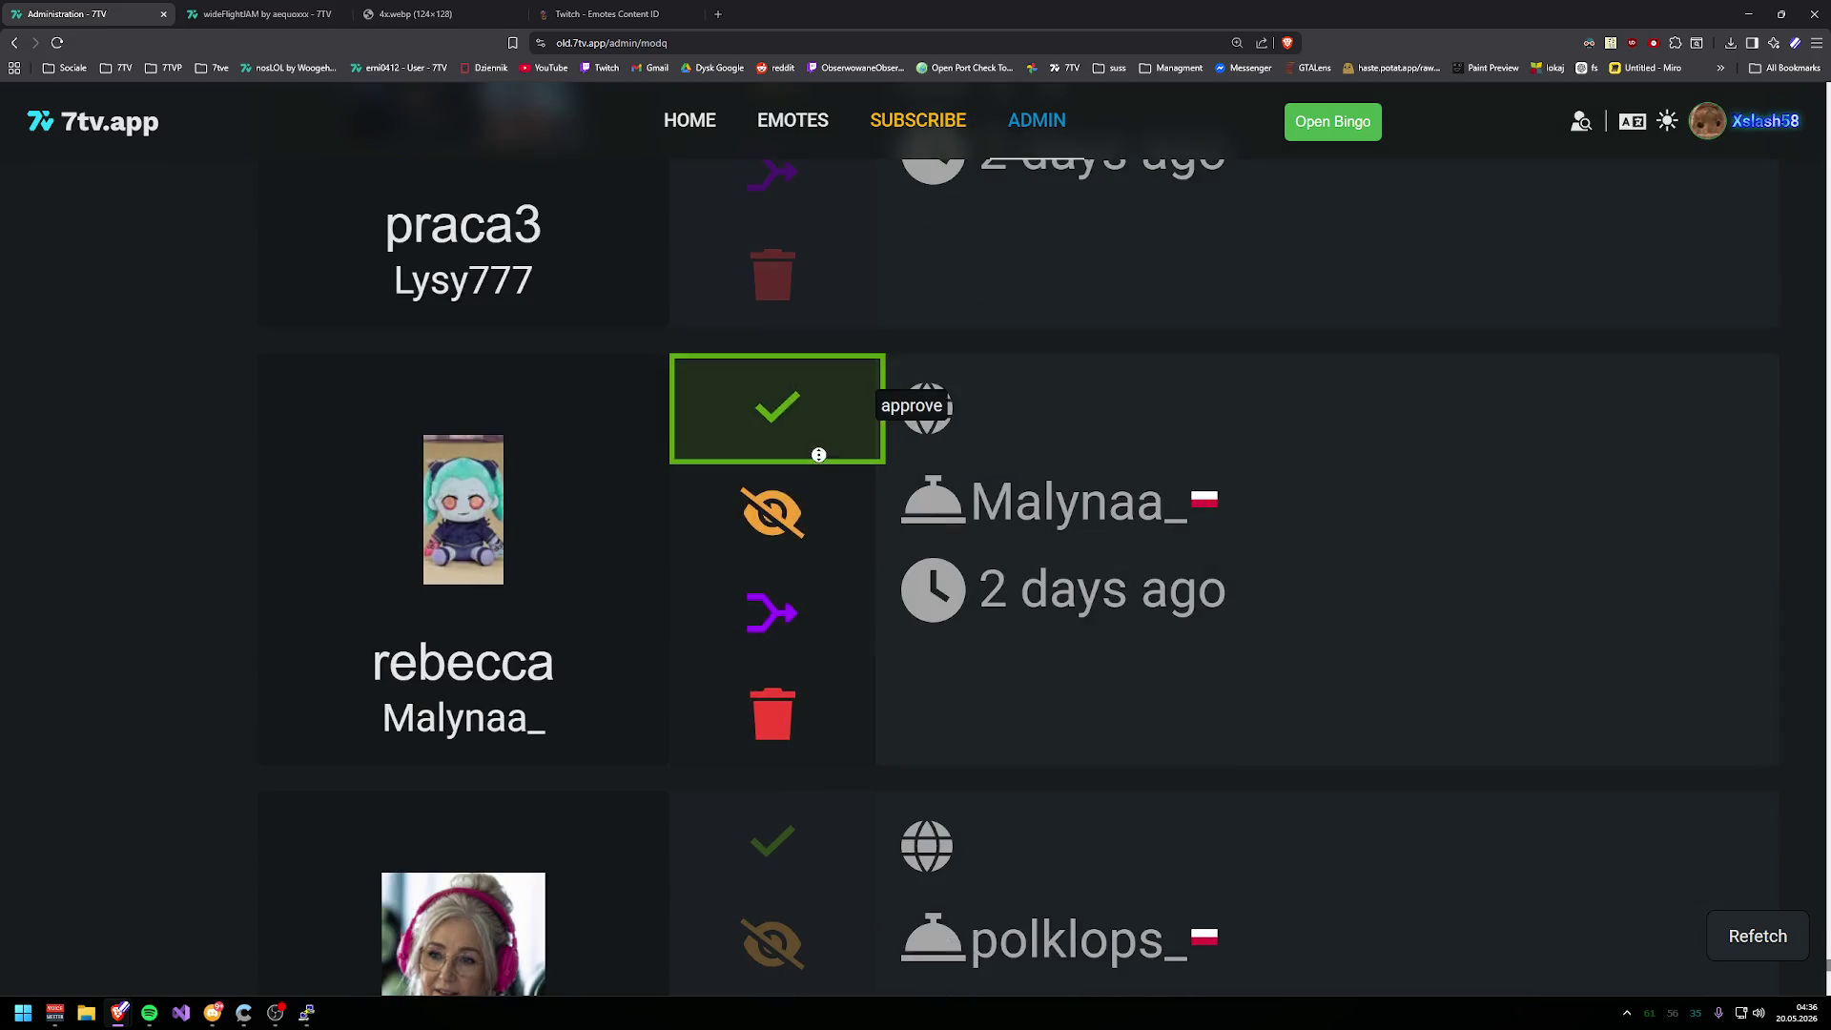
- Approve rebecca, BABCIA, CloudekUOGH and candroKAKA
{"action": "scroll", "coordinate": [820, 381], "scroll_direction": "up", "scroll_amount": 3}
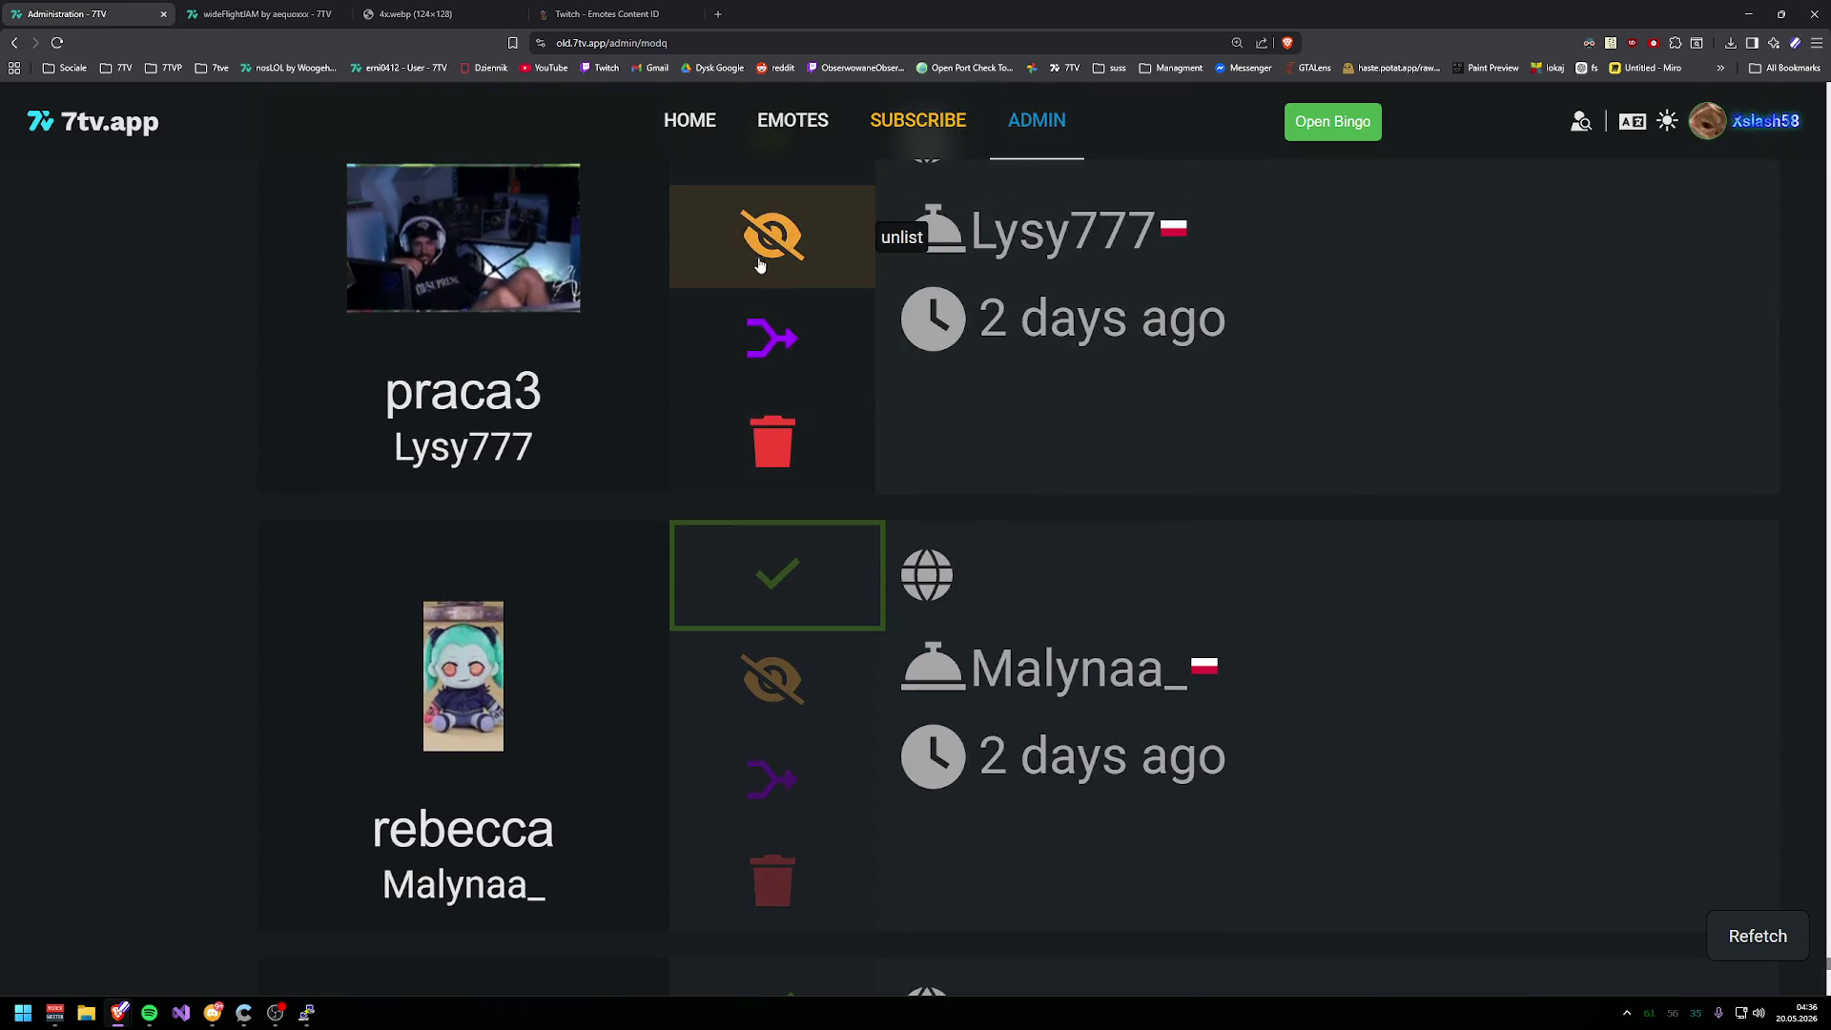
{"action": "left_click", "coordinate": [771, 566]}
{"action": "scroll", "coordinate": [799, 574], "scroll_direction": "down", "scroll_amount": 5}
{"action": "left_click", "coordinate": [791, 548]}
{"action": "scroll", "coordinate": [797, 534], "scroll_direction": "down", "scroll_amount": 6}
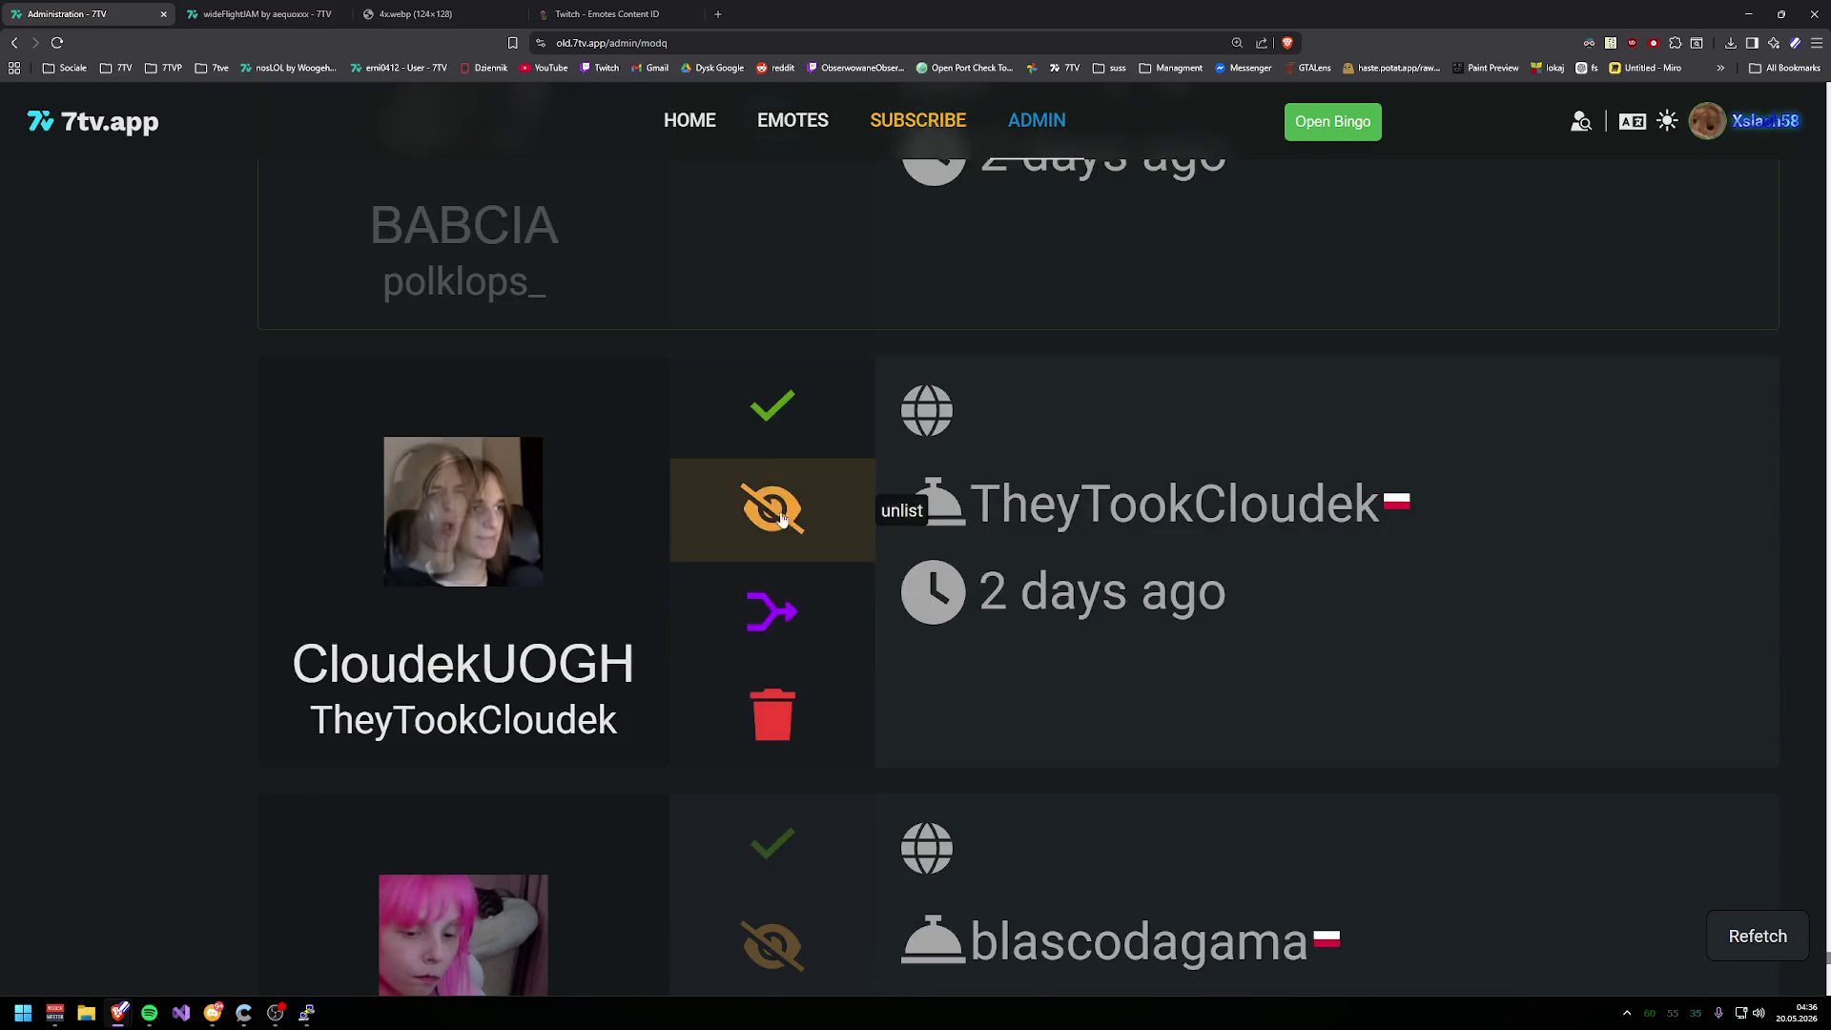
{"action": "left_click", "coordinate": [777, 442]}
{"action": "scroll", "coordinate": [811, 506], "scroll_direction": "down", "scroll_amount": 3}
{"action": "left_click", "coordinate": [789, 506]}
{"action": "scroll", "coordinate": [753, 529], "scroll_direction": "down", "scroll_amount": 6}
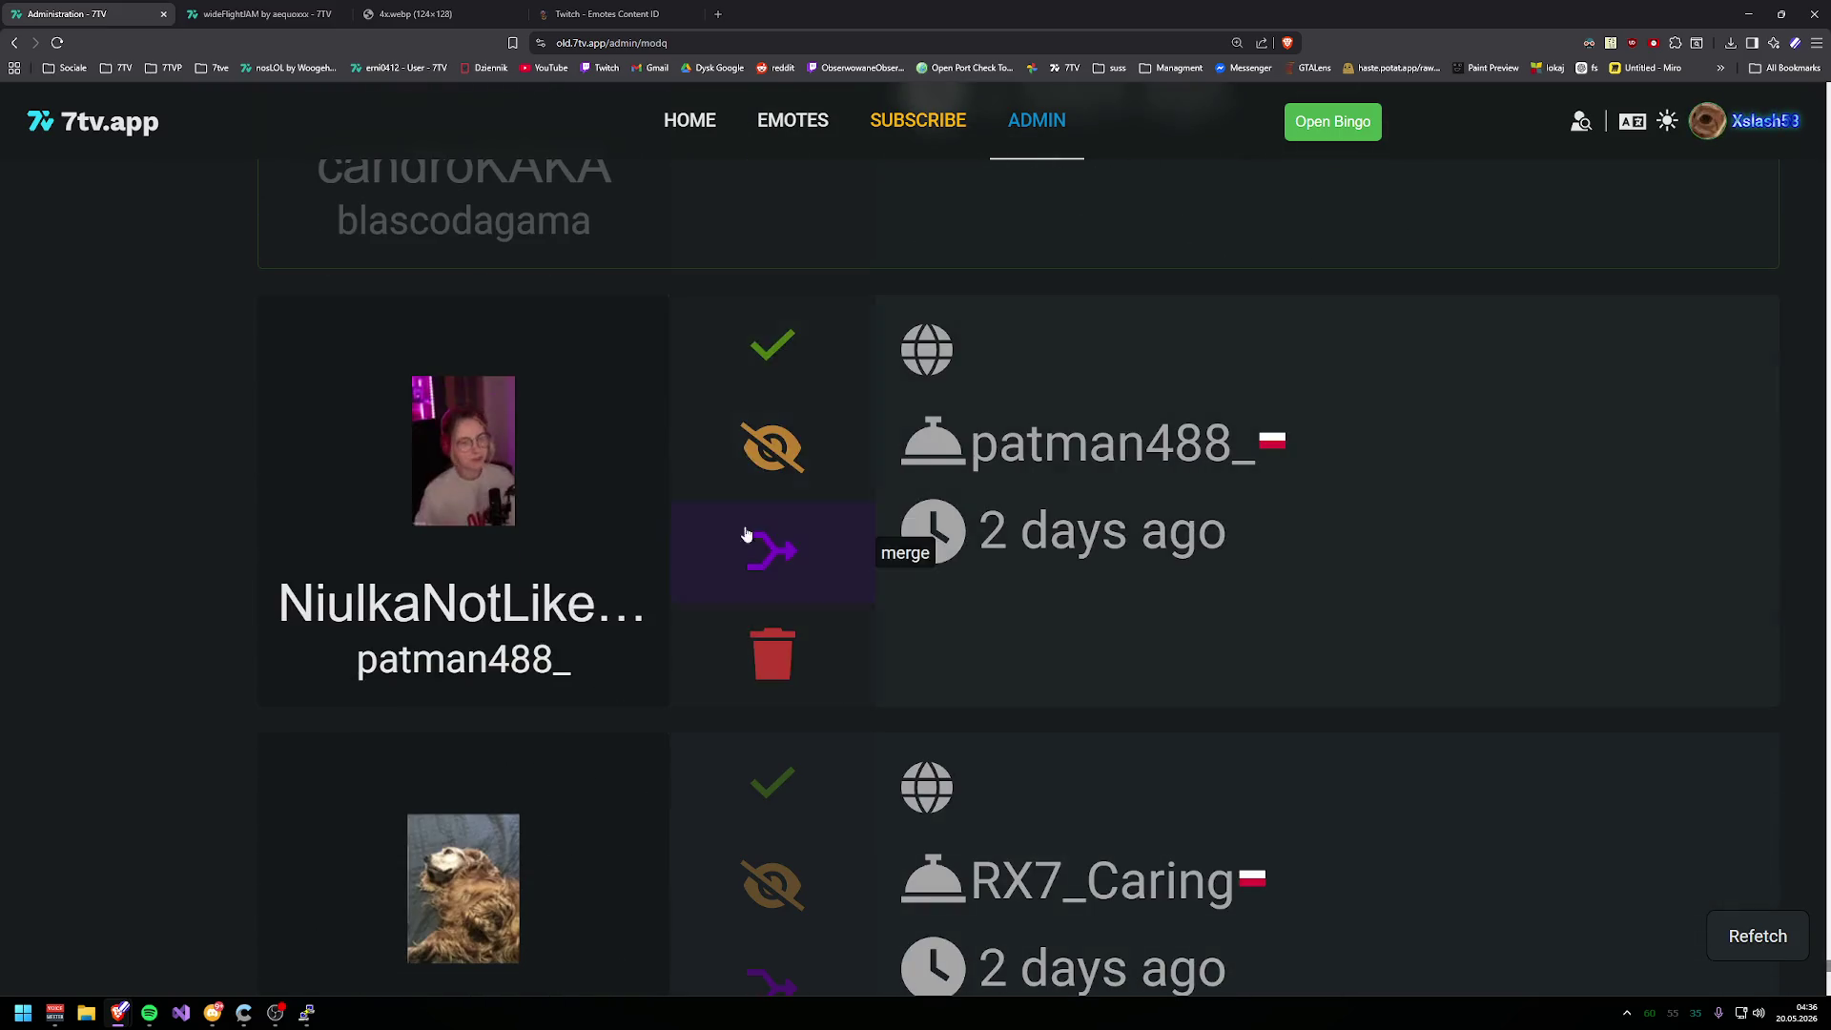
- Approve the second Niulka, senatorek2, LoneNerdge and fantastic
{"action": "left_click", "coordinate": [727, 397]}
{"action": "left_click", "coordinate": [872, 787]}
{"action": "scroll", "coordinate": [871, 793], "scroll_direction": "down", "scroll_amount": 5}
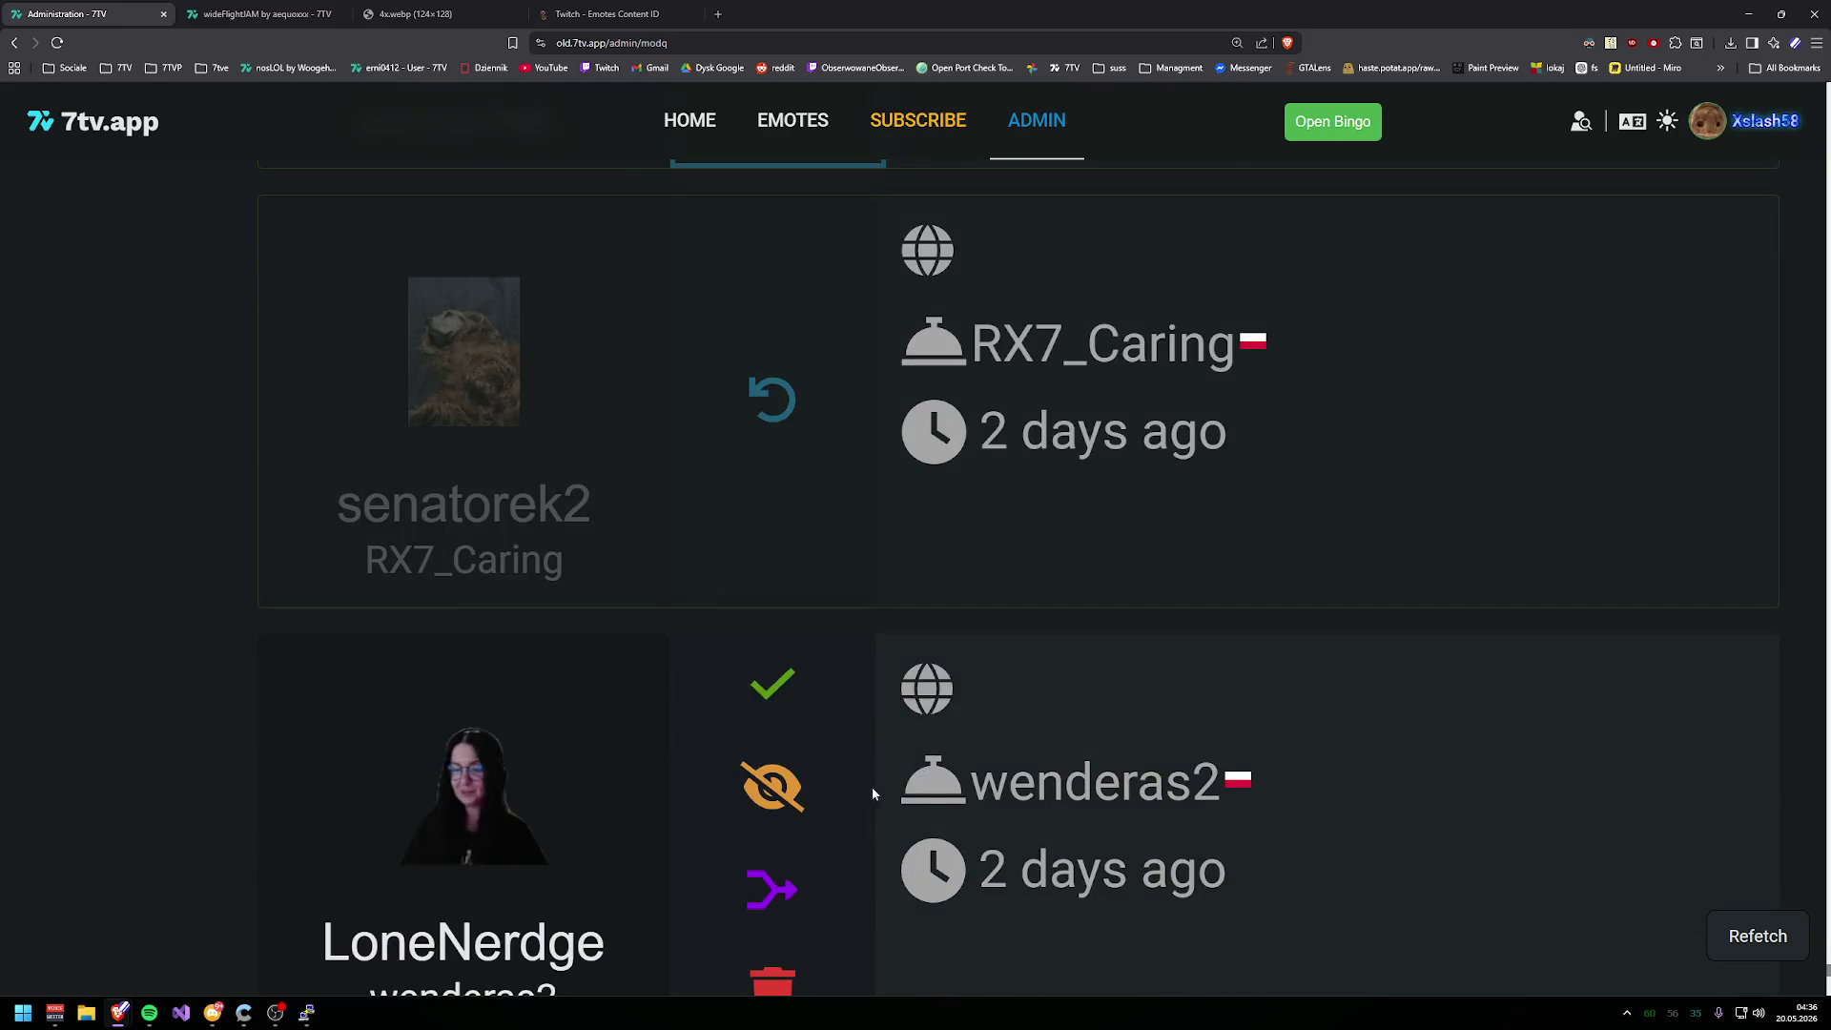
{"action": "left_click", "coordinate": [828, 677]}
{"action": "scroll", "coordinate": [829, 780], "scroll_direction": "down", "scroll_amount": 5}
{"action": "left_click", "coordinate": [780, 613]}
{"action": "scroll", "coordinate": [780, 646], "scroll_direction": "down", "scroll_amount": 5}
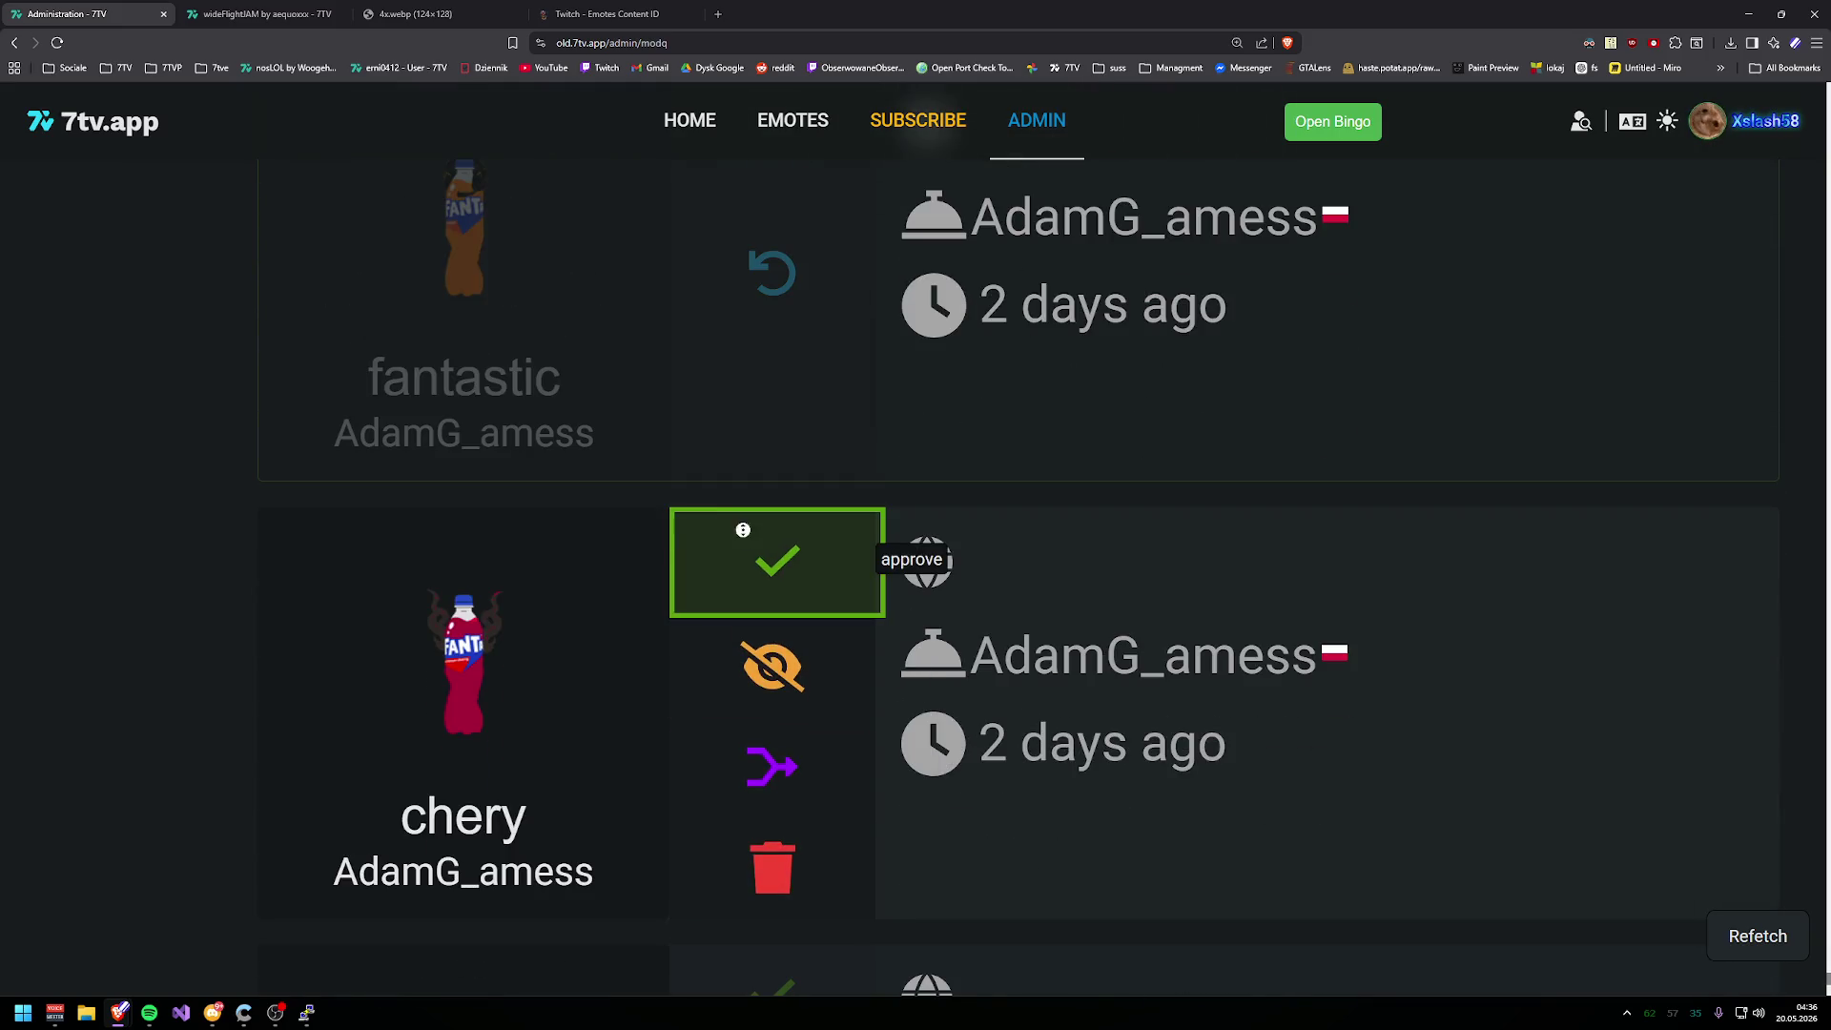
- Undo the chery approval and delete the chery emote, confirming the deletion
{"action": "left_click", "coordinate": [743, 530]}
{"action": "scroll", "coordinate": [743, 530], "scroll_direction": "down", "scroll_amount": 5}
{"action": "left_click", "coordinate": [773, 201]}
{"action": "left_click", "coordinate": [729, 393]}
{"action": "left_click", "coordinate": [753, 648]}
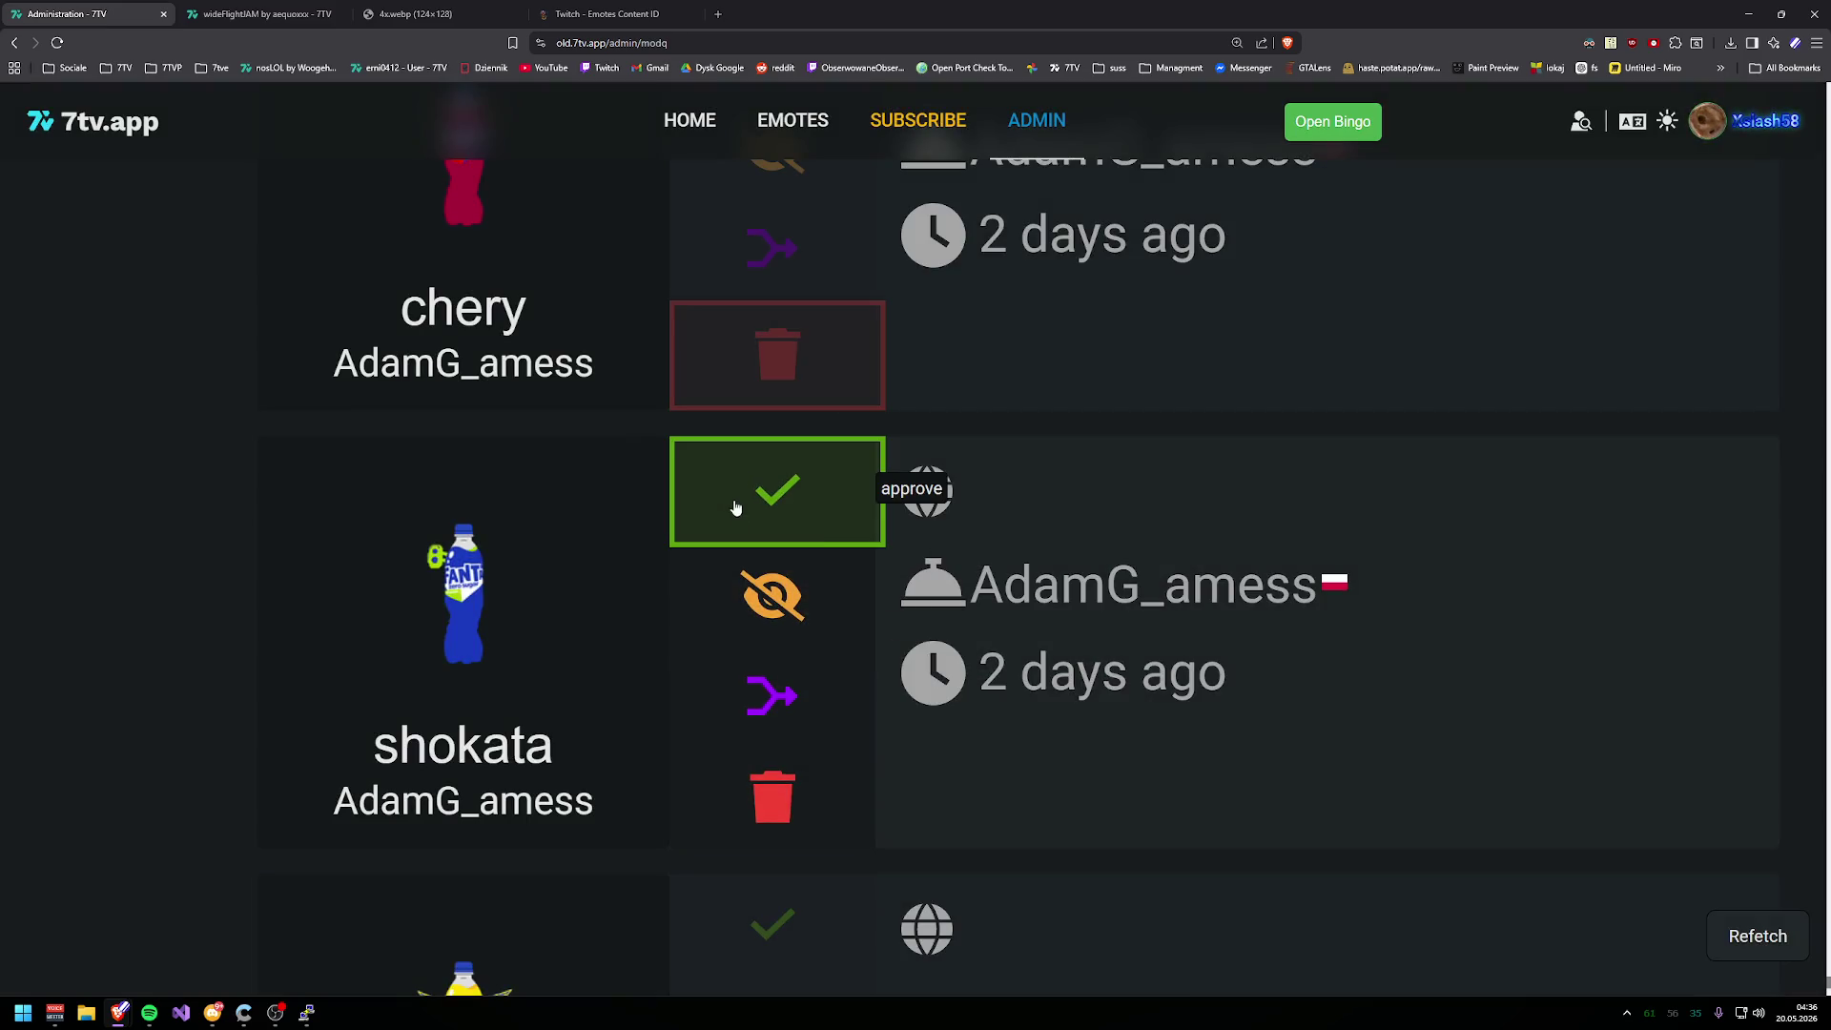
- Approve shokata, lemon and orange after dismissing the leftover delete dialog
{"action": "left_click", "coordinate": [735, 507]}
{"action": "scroll", "coordinate": [781, 467], "scroll_direction": "up", "scroll_amount": 1}
{"action": "left_click", "coordinate": [780, 467]}
{"action": "left_click", "coordinate": [890, 563]}
{"action": "scroll", "coordinate": [930, 788], "scroll_direction": "down", "scroll_amount": 2}
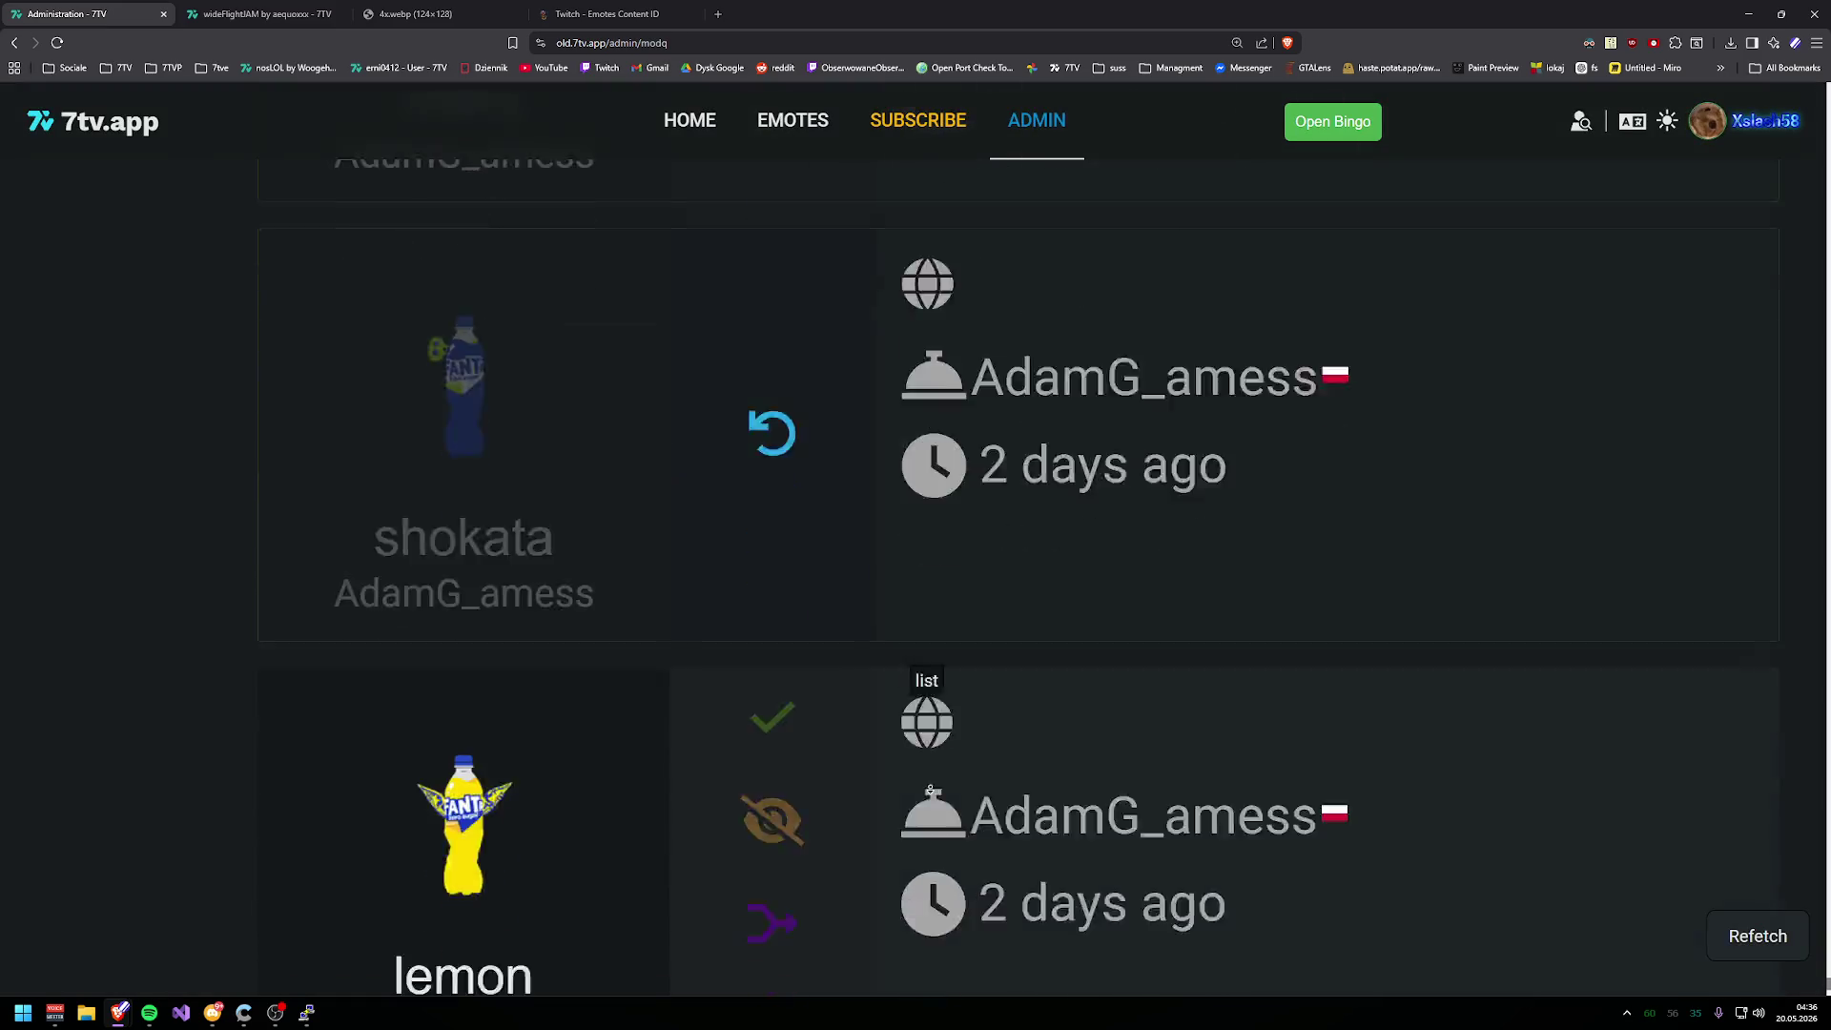
{"action": "scroll", "coordinate": [930, 788], "scroll_direction": "down", "scroll_amount": 3}
{"action": "left_click", "coordinate": [703, 359]}
{"action": "left_click", "coordinate": [810, 760]}
- Scroll to the end of the mod queue, then jump back to the top
{"action": "scroll", "coordinate": [810, 760], "scroll_direction": "down", "scroll_amount": 2}
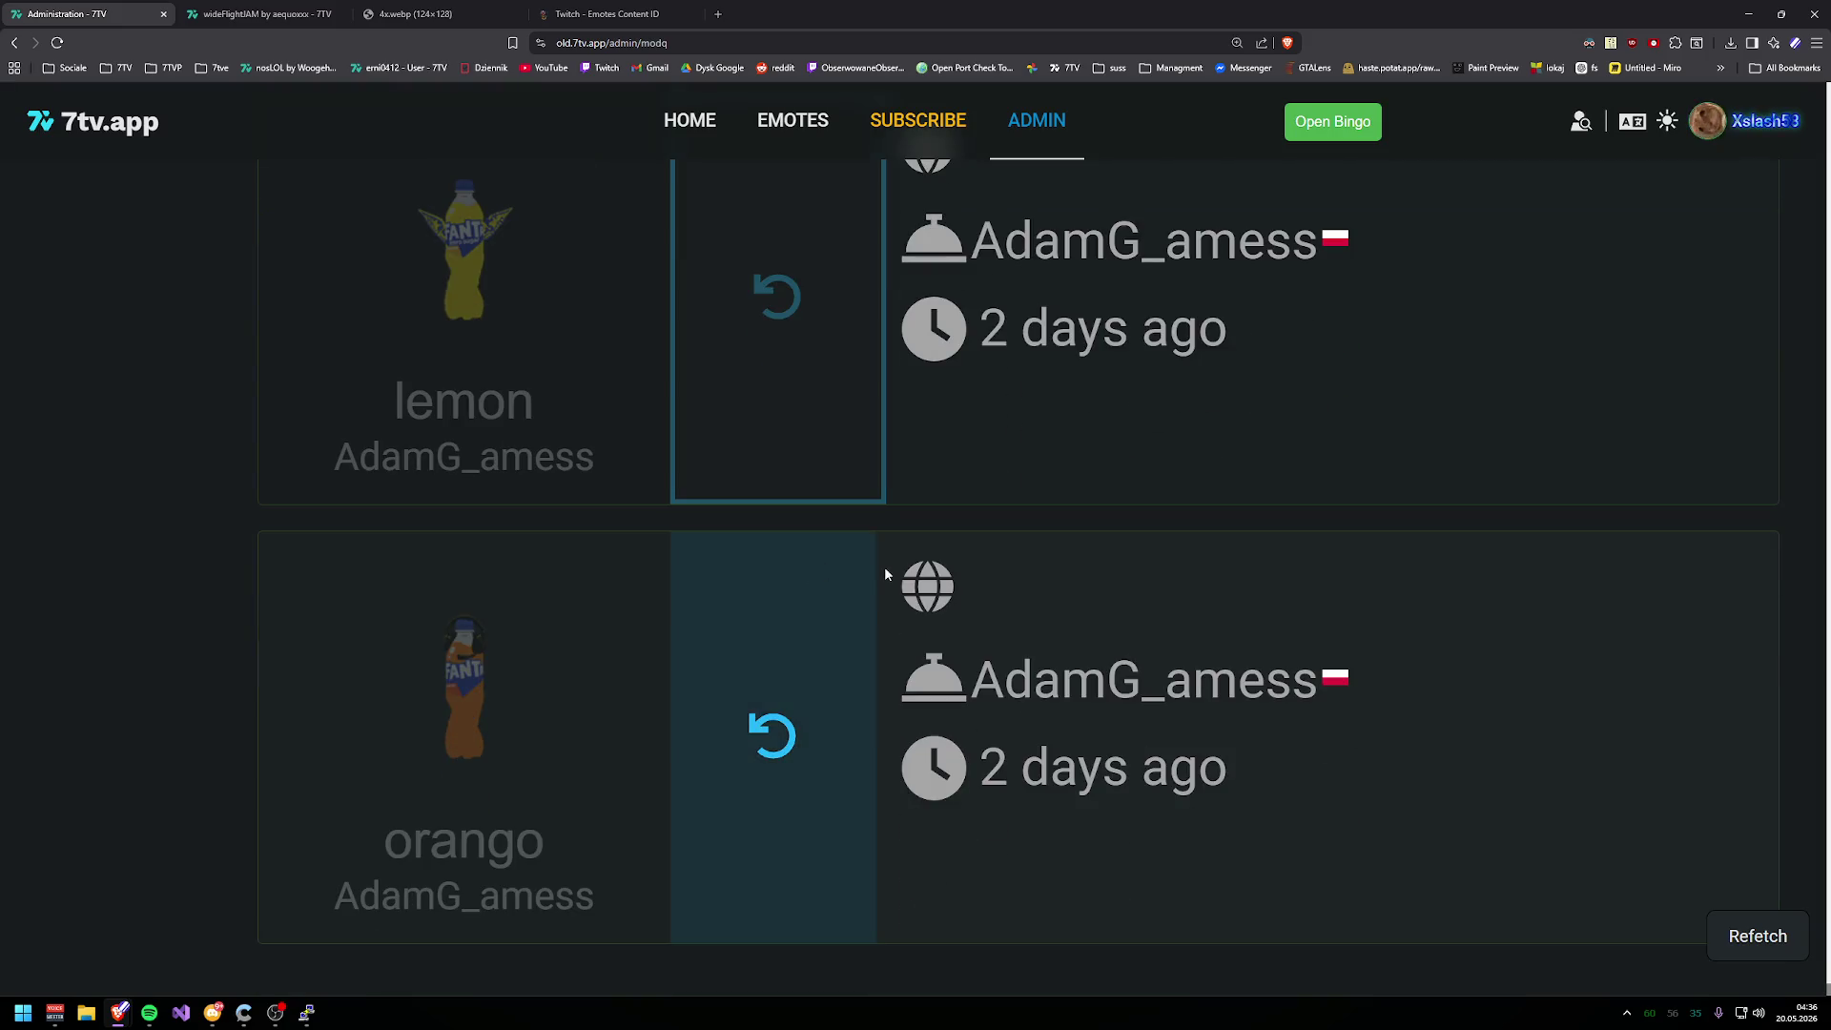
{"action": "scroll", "coordinate": [884, 566], "scroll_direction": "down", "scroll_amount": 15}
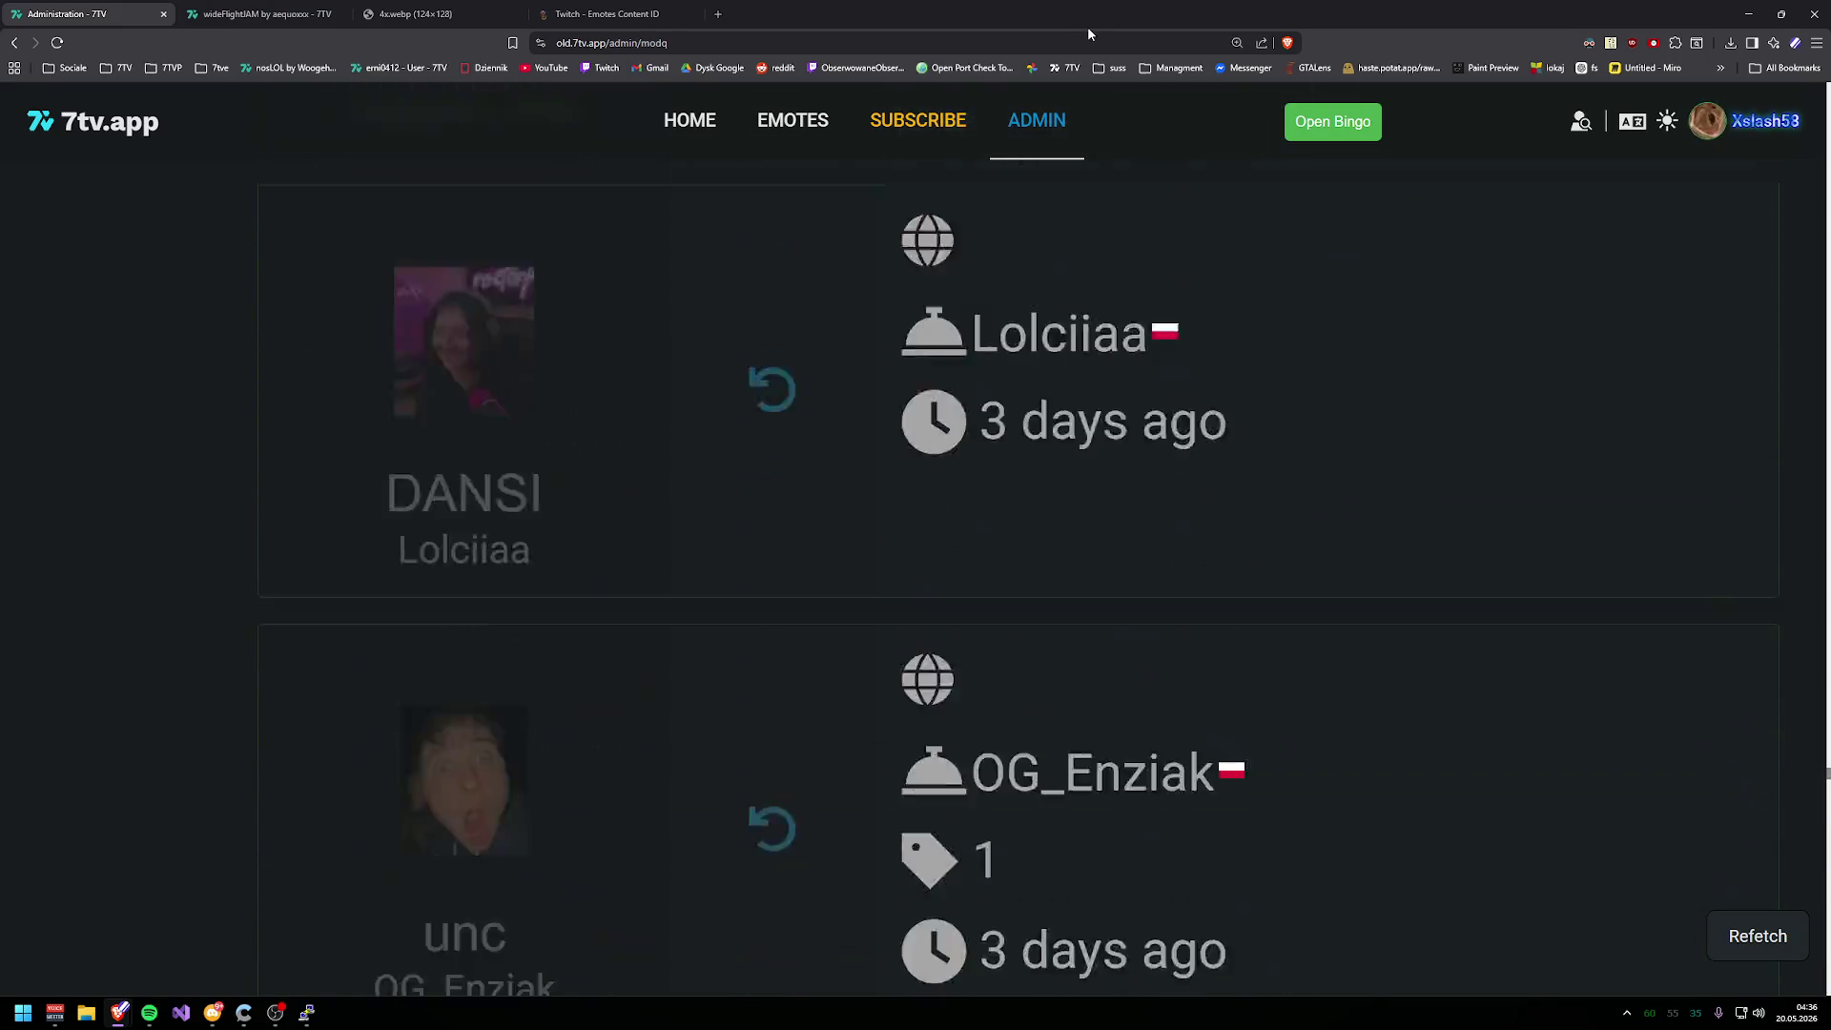
{"action": "scroll", "coordinate": [1090, 35], "scroll_direction": "down", "scroll_amount": 20}
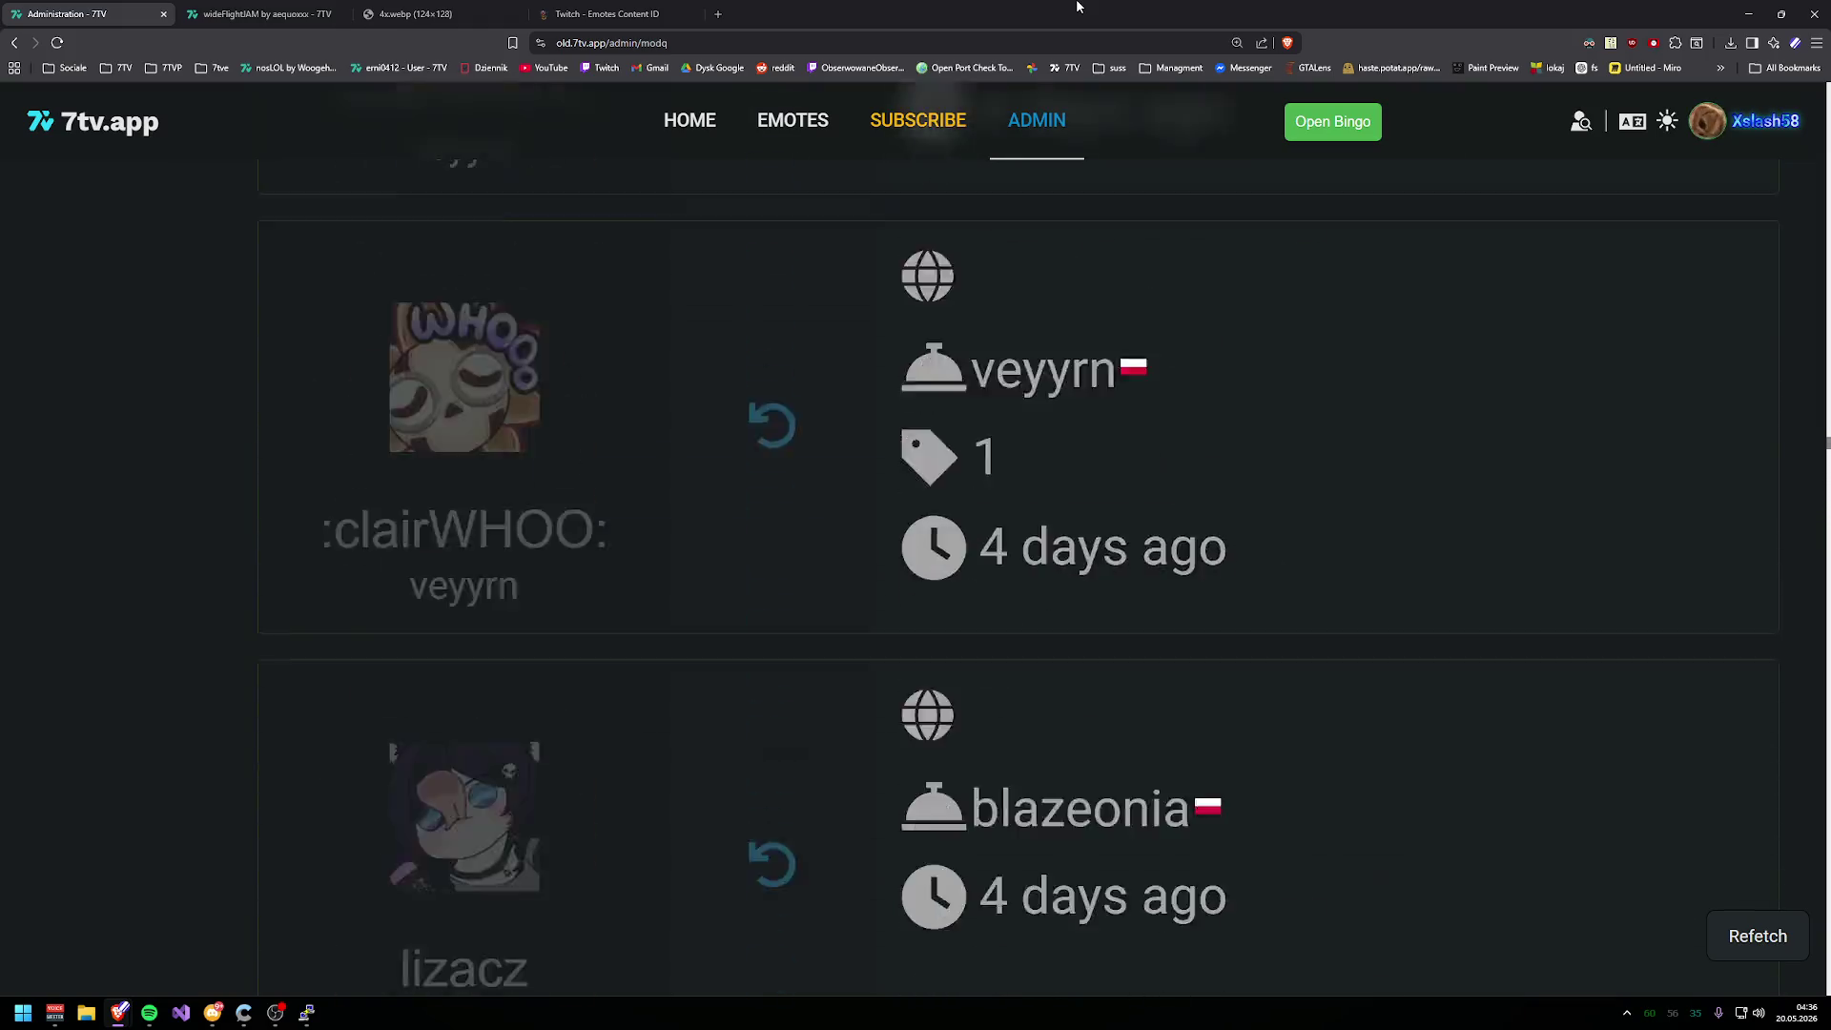
{"action": "scroll", "coordinate": [1078, 7], "scroll_direction": "down", "scroll_amount": 20}
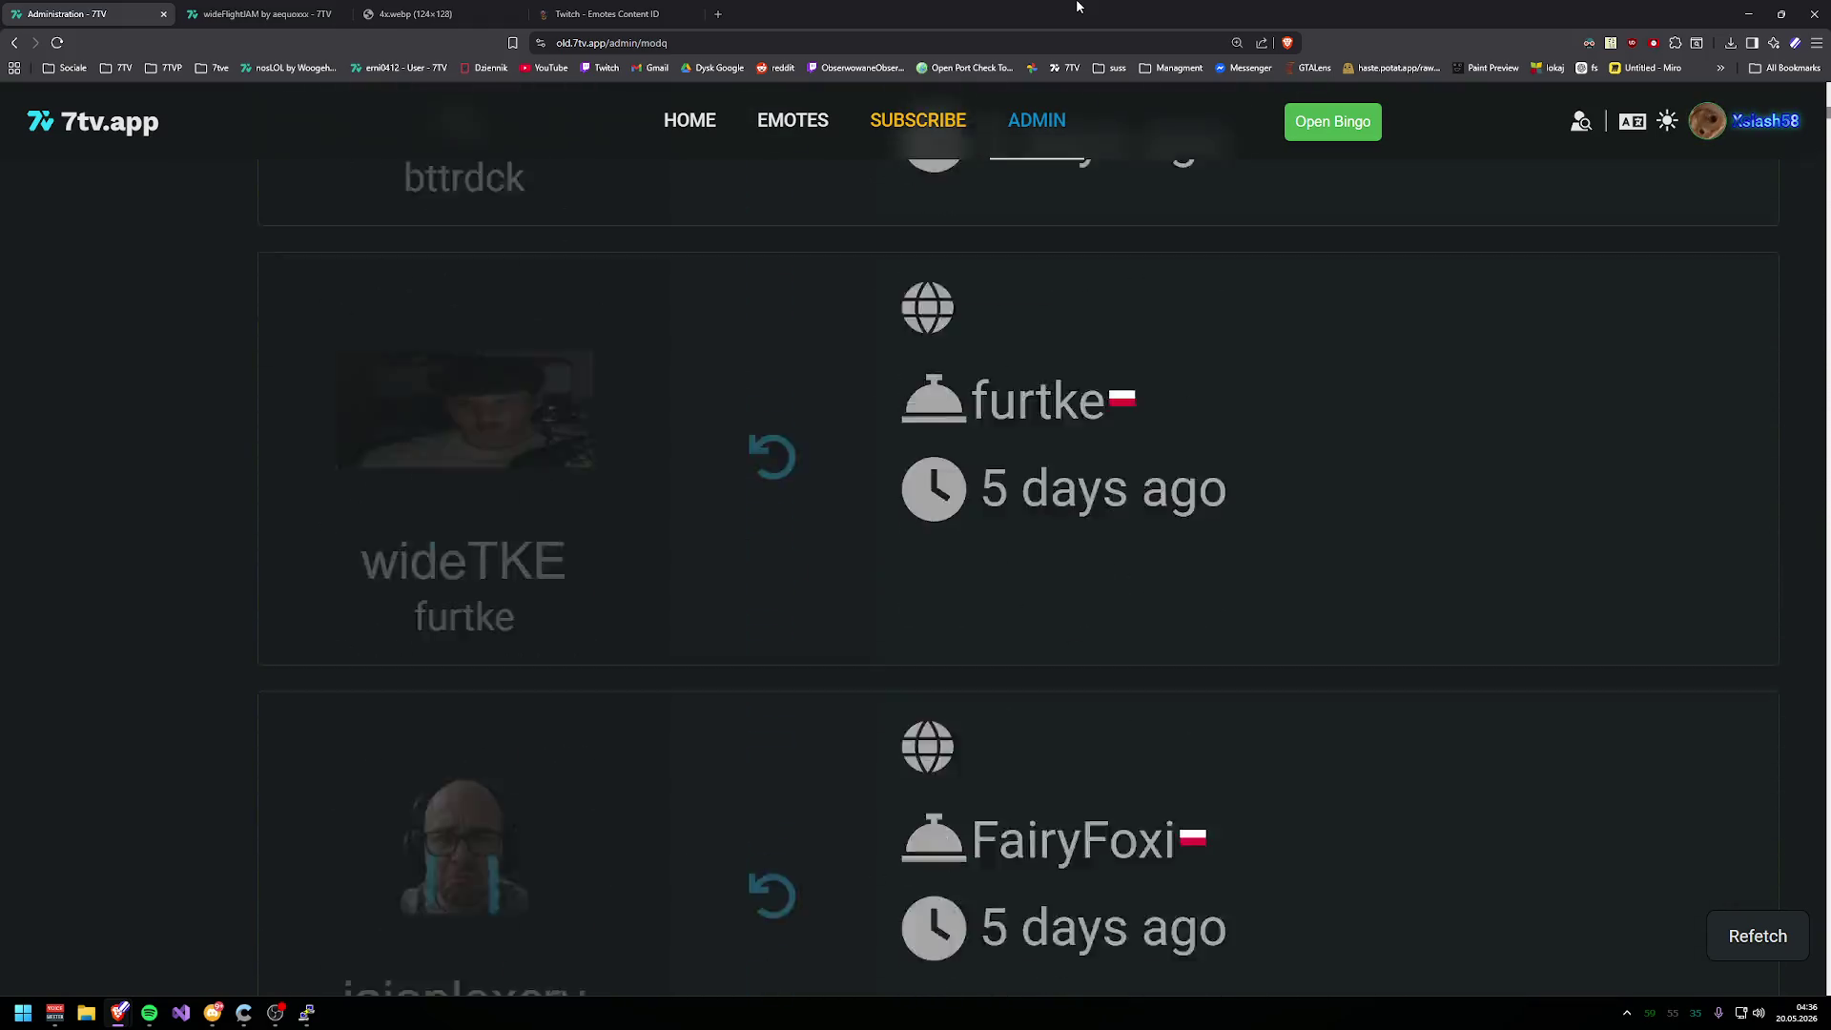
{"action": "key", "text": "Home"}
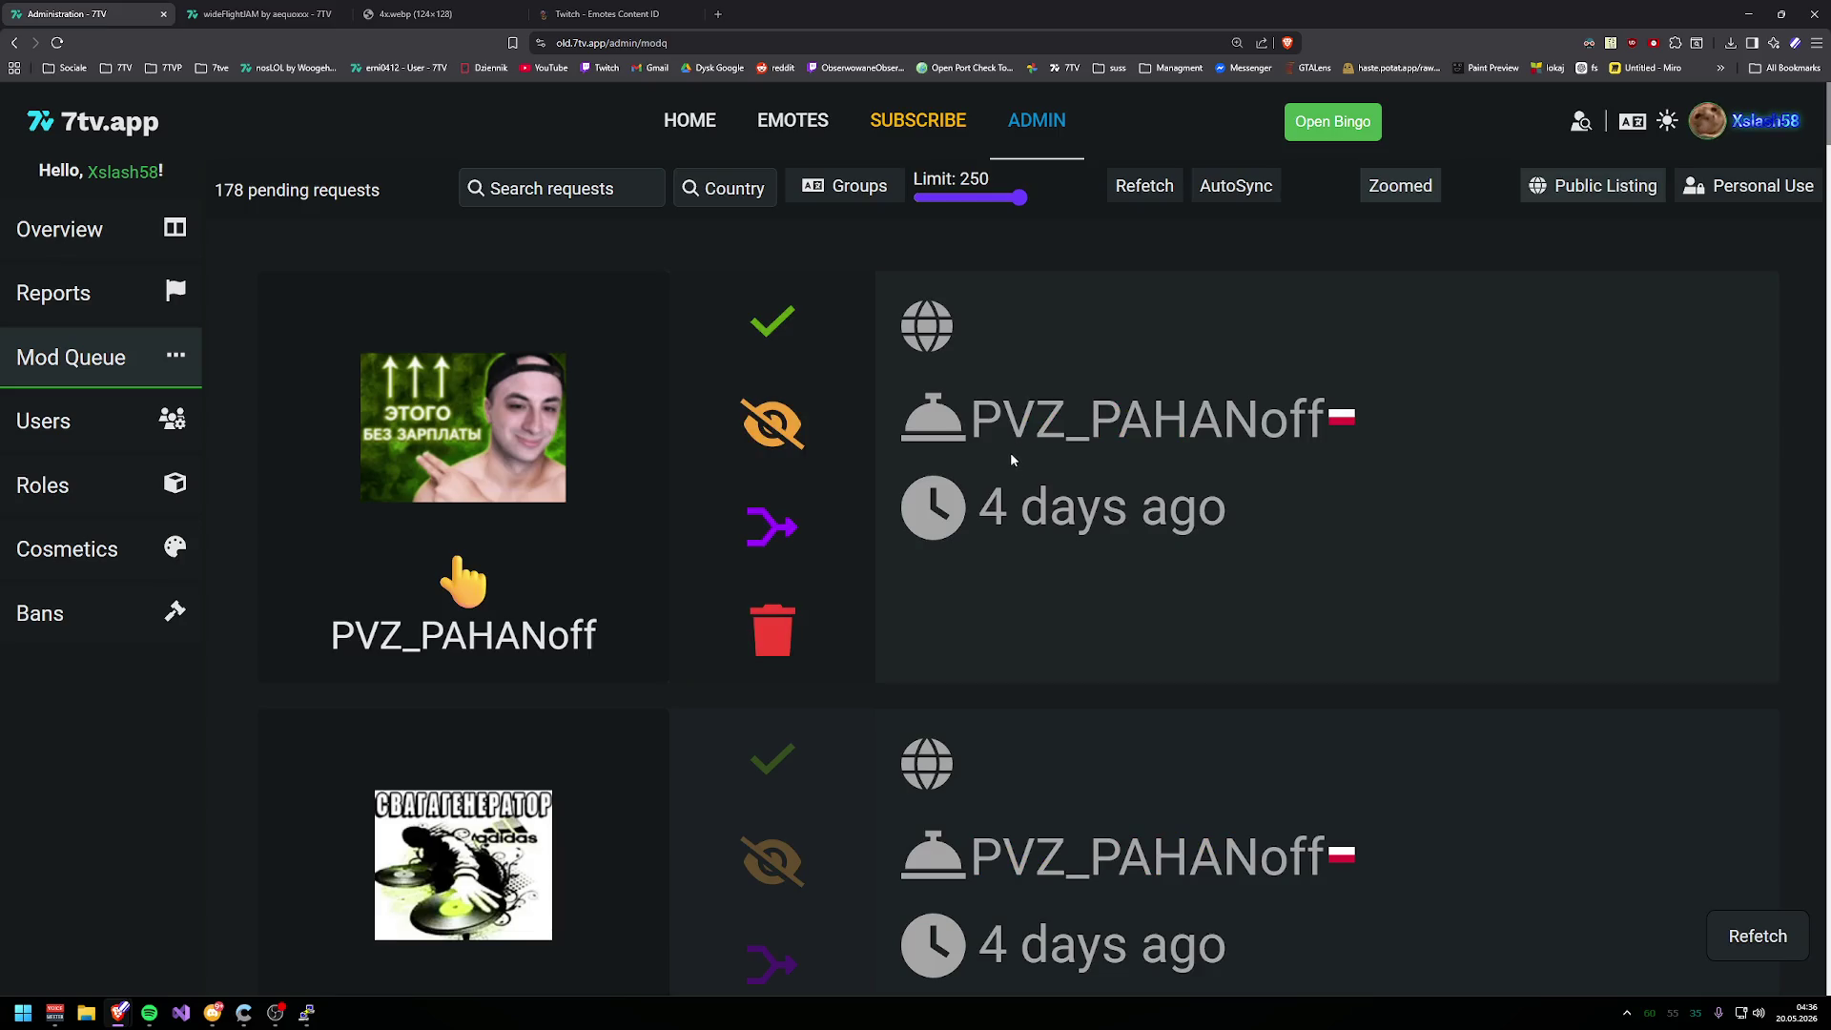
- Delete the cheryy emote and confirm the deletion
{"action": "scroll", "coordinate": [1006, 569], "scroll_direction": "down", "scroll_amount": 6}
{"action": "scroll", "coordinate": [1014, 593], "scroll_direction": "down", "scroll_amount": 3}
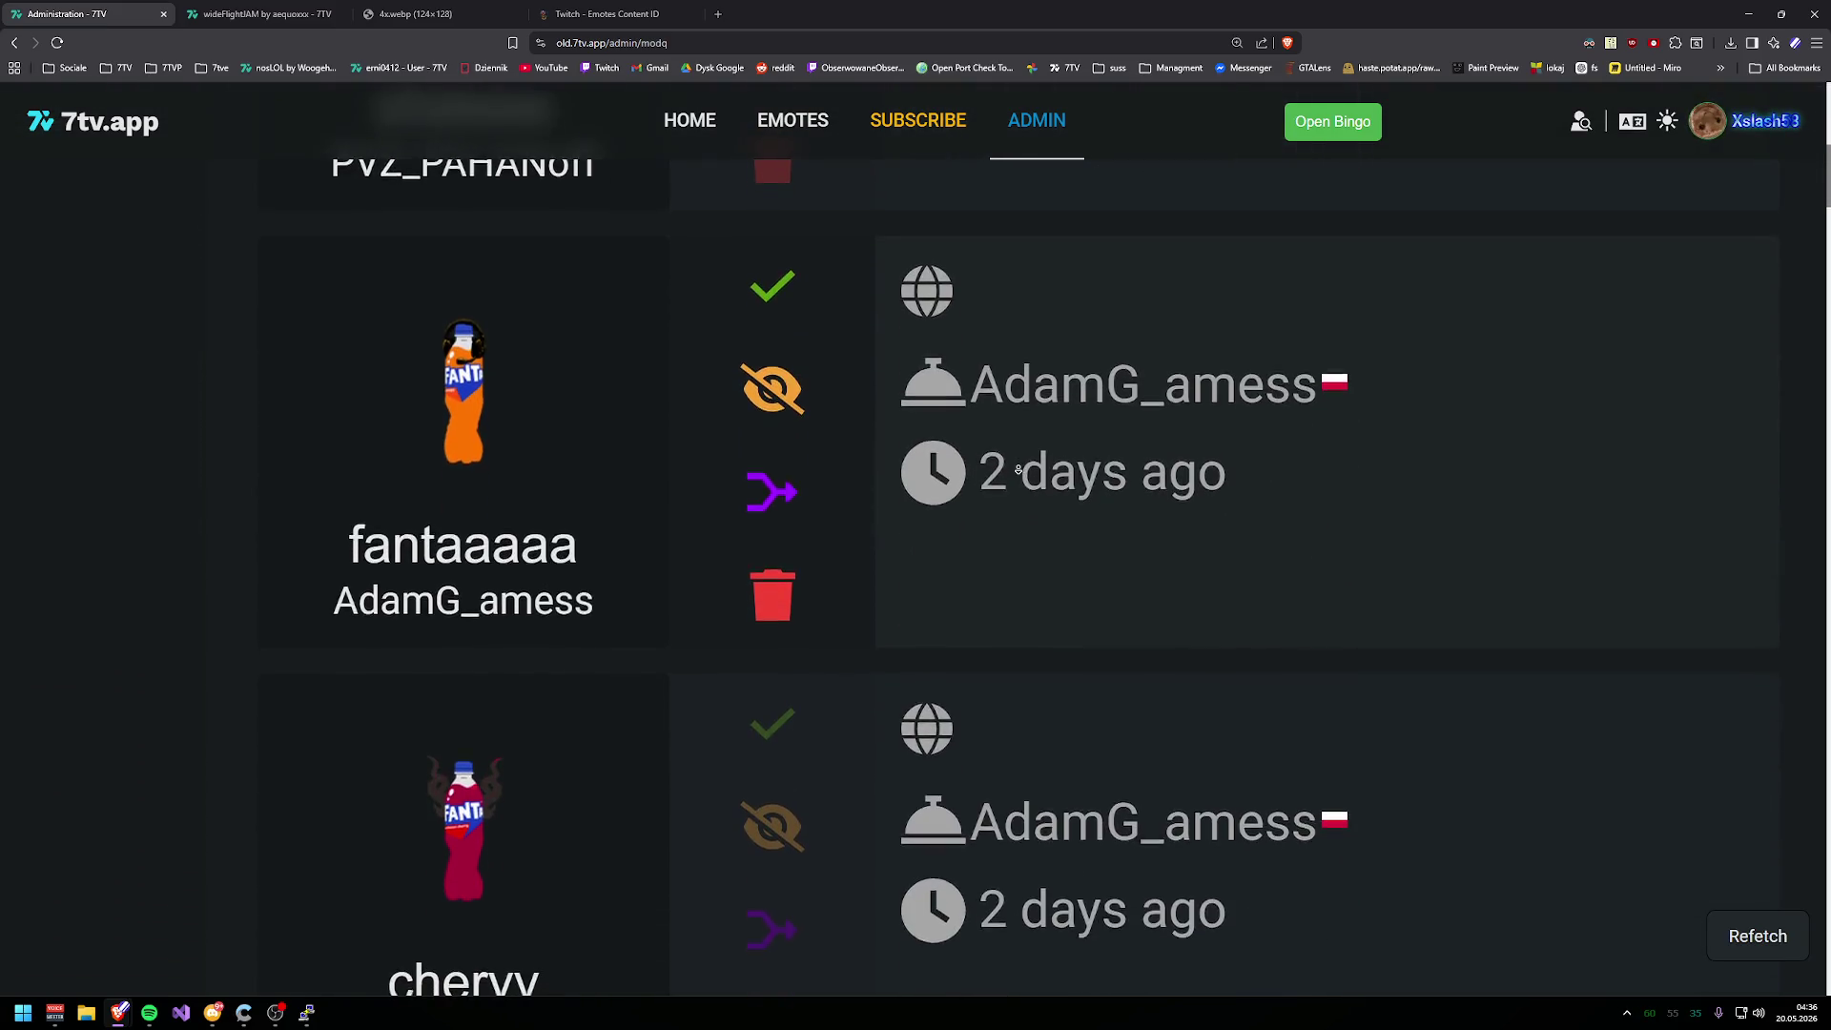
{"action": "scroll", "coordinate": [921, 624], "scroll_direction": "down", "scroll_amount": 5}
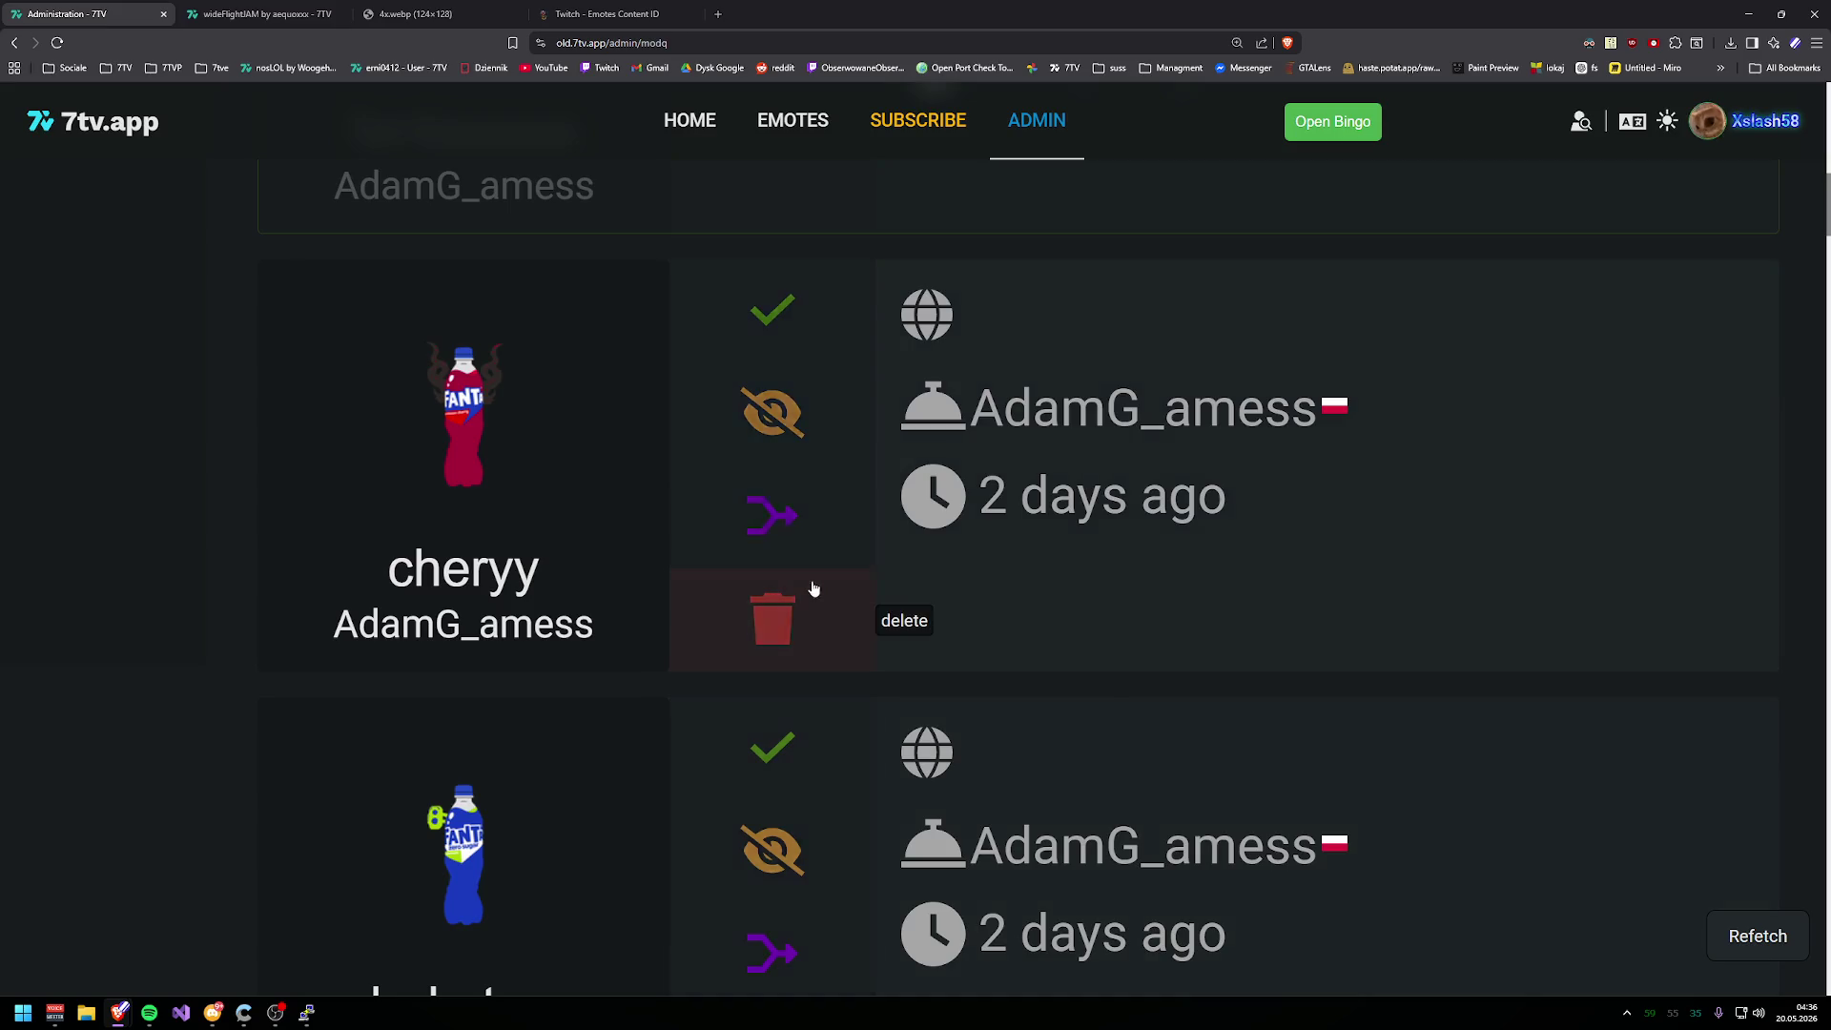
{"action": "left_click", "coordinate": [810, 596]}
{"action": "left_click", "coordinate": [806, 653]}
- Approve shokataaa, lemonnn, CrownyShake, dispatchQ, POWAGA, mama_qoxie, pan_podloga and lequ67
{"action": "left_click", "coordinate": [777, 594]}
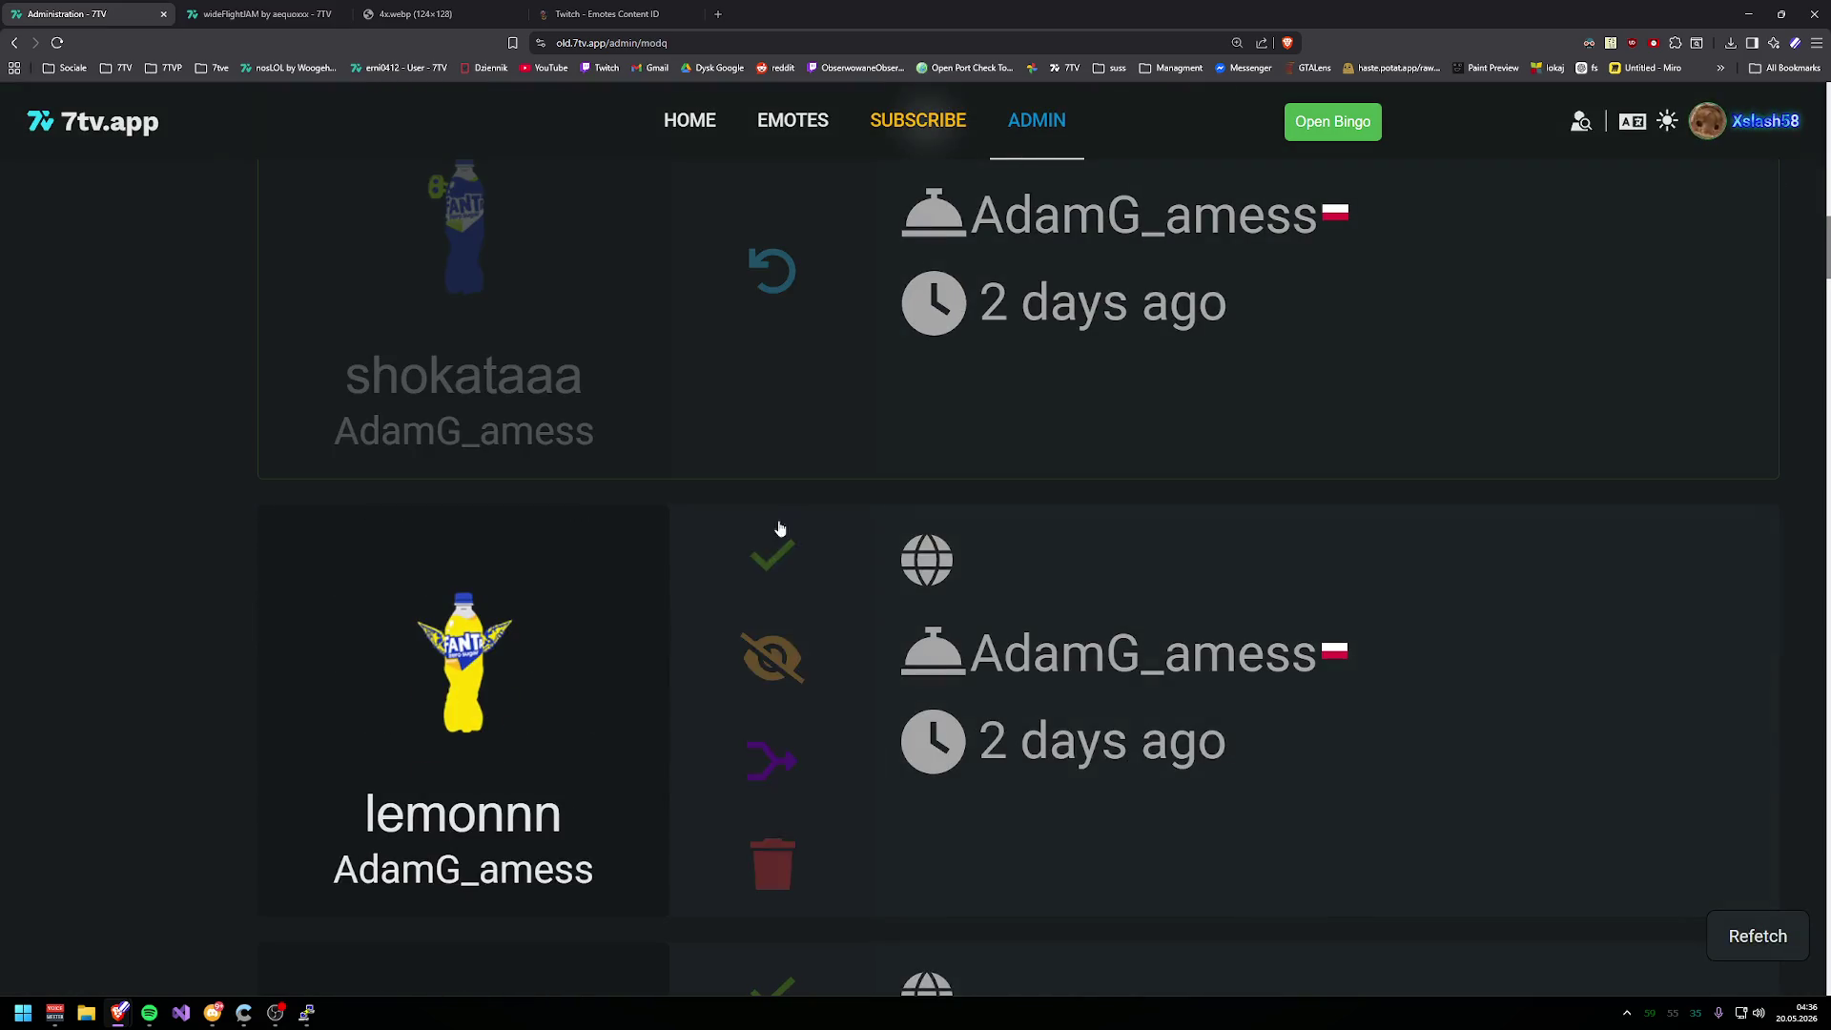
{"action": "left_click", "coordinate": [768, 542]}
{"action": "left_click", "coordinate": [857, 579]}
{"action": "scroll", "coordinate": [811, 496], "scroll_direction": "down", "scroll_amount": 7}
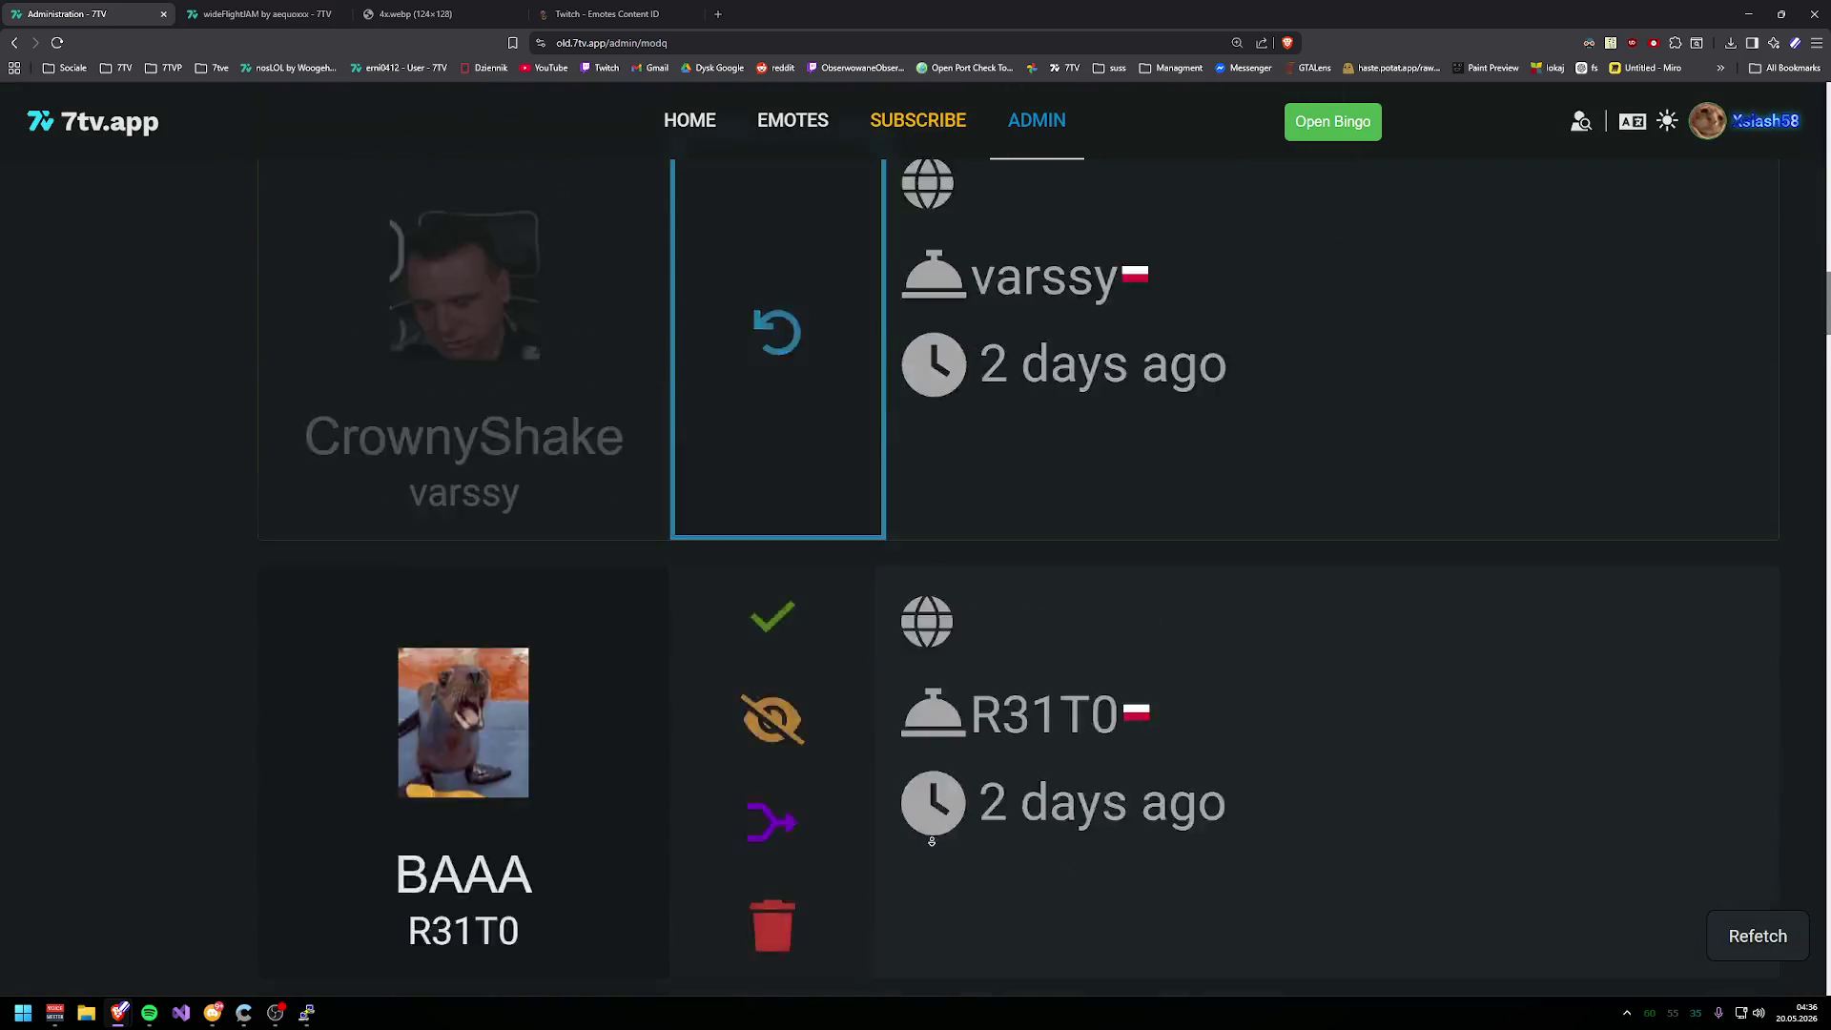
{"action": "left_click", "coordinate": [779, 777]}
{"action": "scroll", "coordinate": [777, 592], "scroll_direction": "down", "scroll_amount": 5}
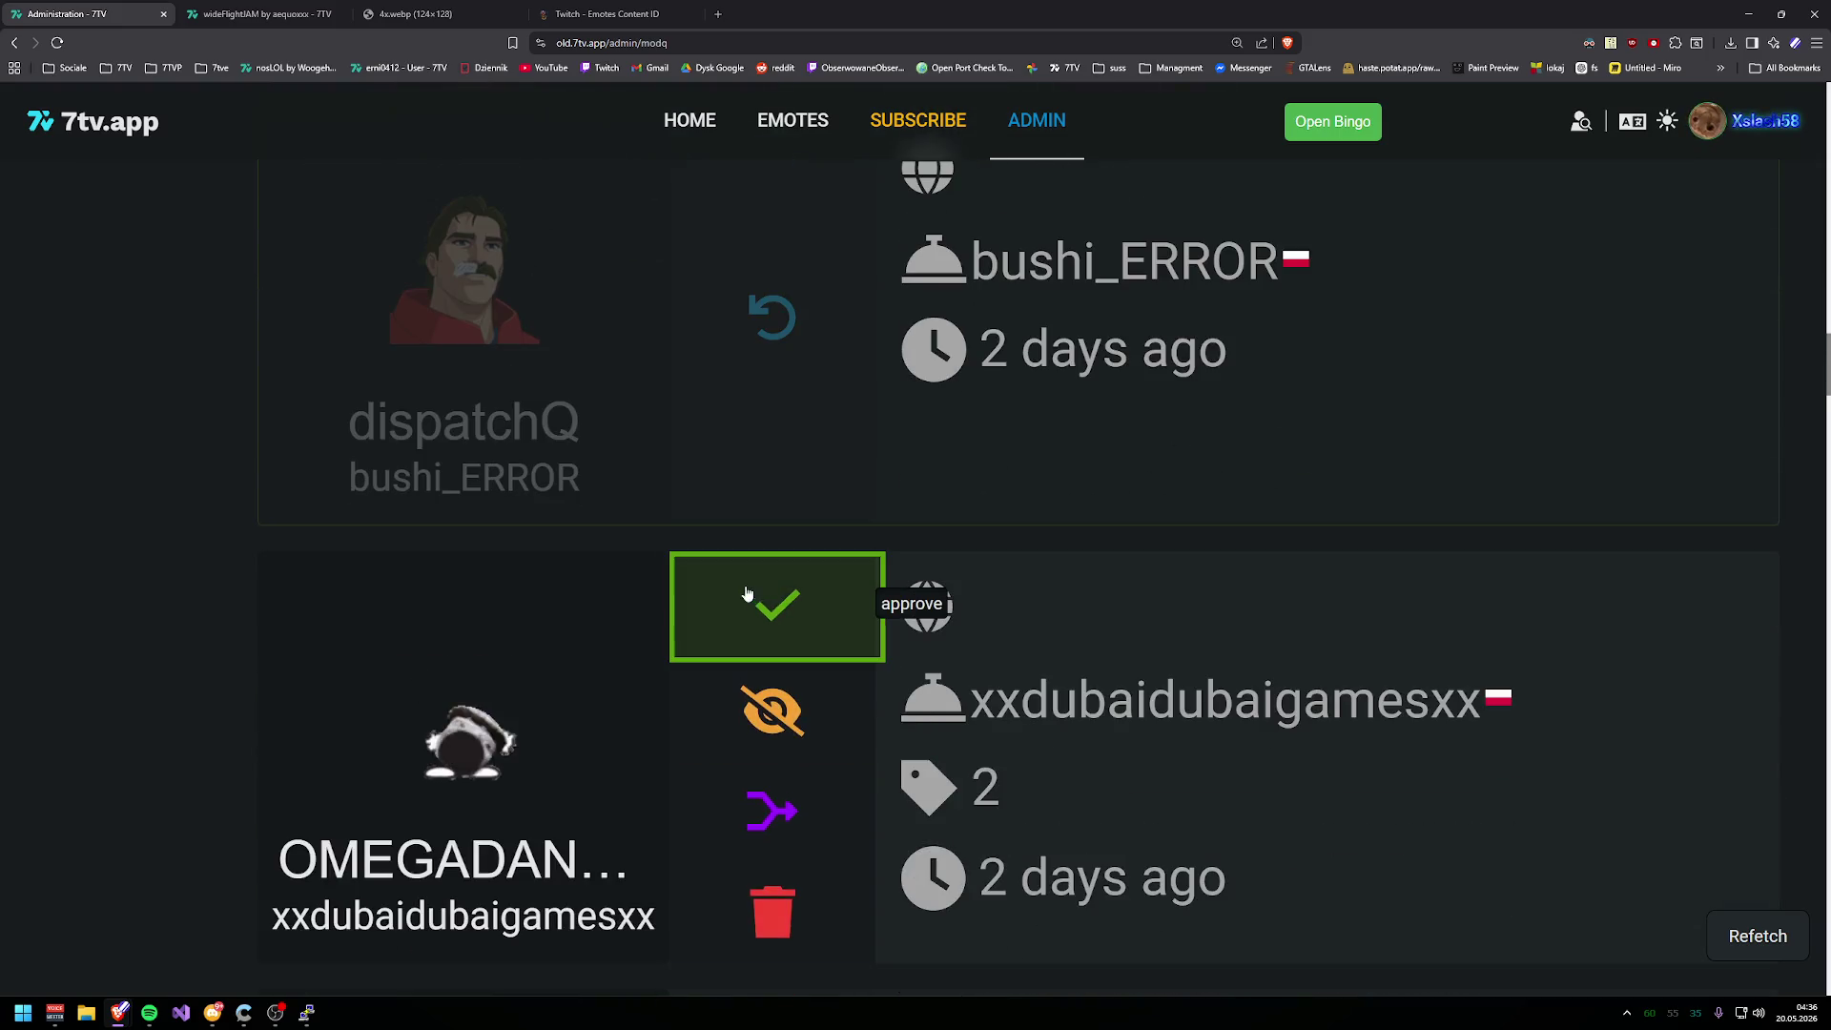
{"action": "left_click", "coordinate": [777, 591]}
{"action": "scroll", "coordinate": [777, 563], "scroll_direction": "down", "scroll_amount": 5}
{"action": "left_click", "coordinate": [778, 553]}
{"action": "scroll", "coordinate": [778, 553], "scroll_direction": "down", "scroll_amount": 6}
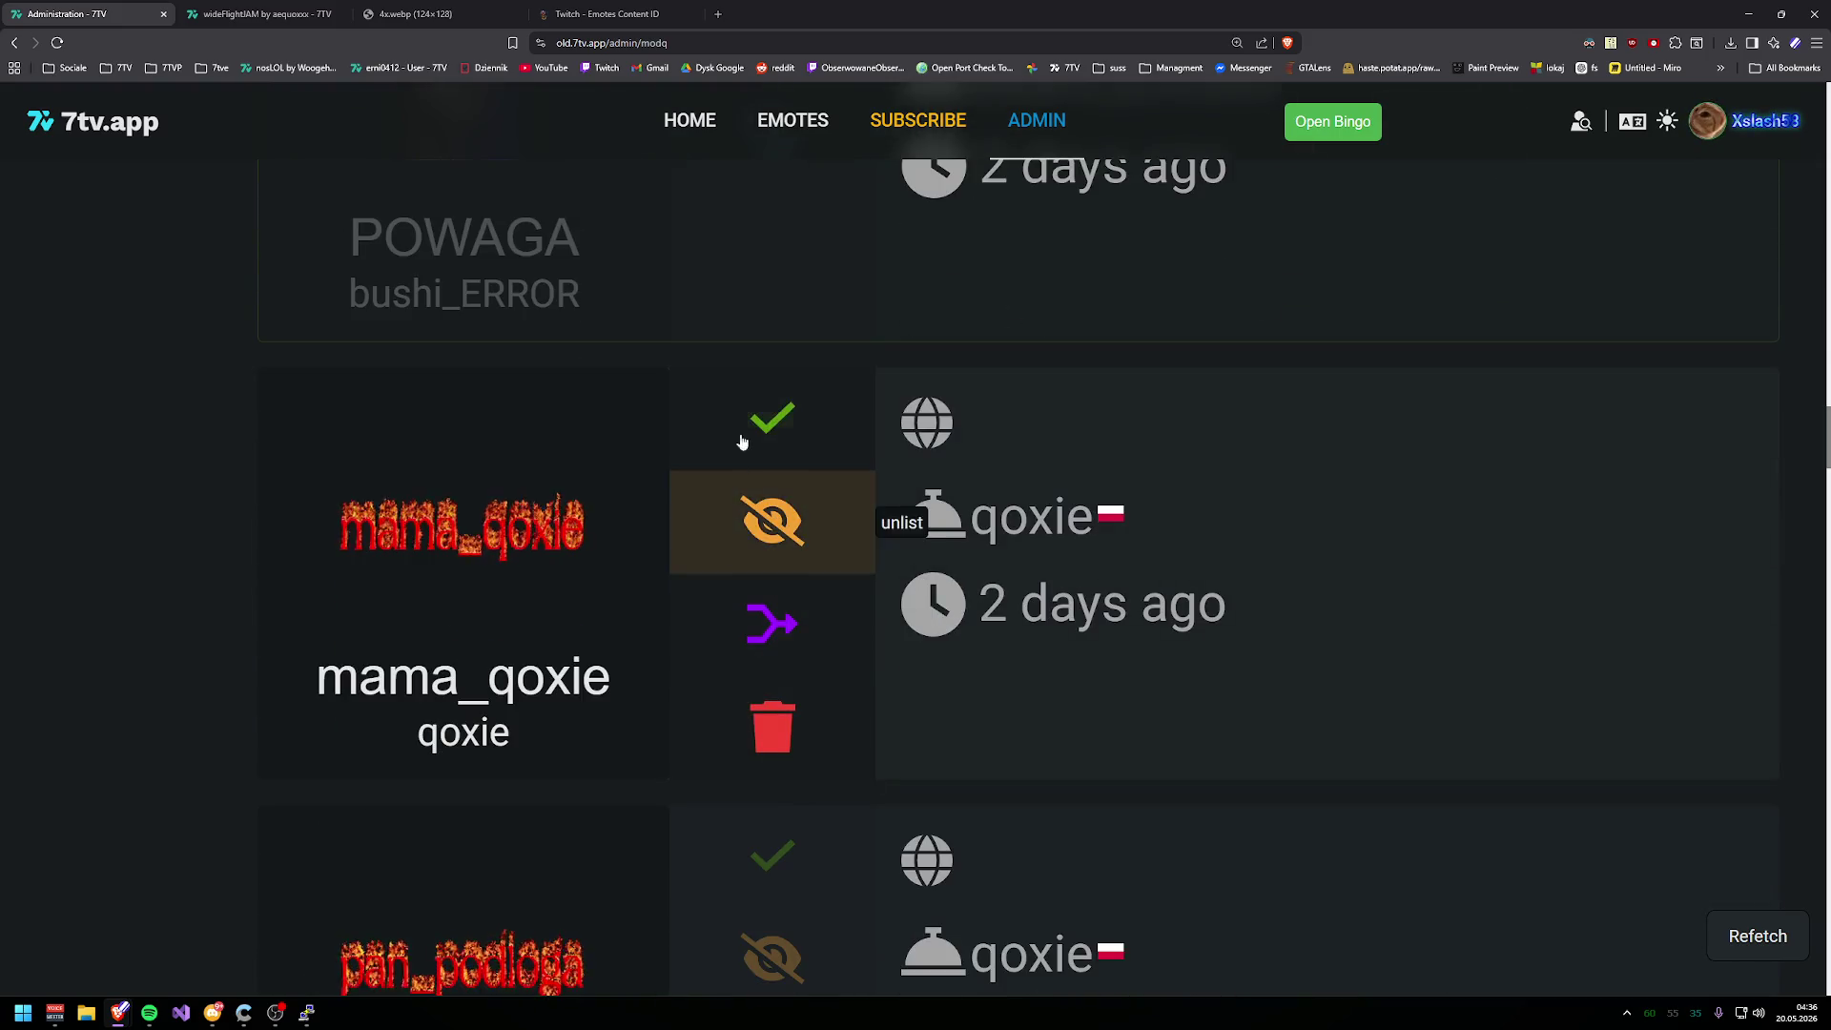
{"action": "left_click", "coordinate": [769, 420]}
{"action": "scroll", "coordinate": [769, 420], "scroll_direction": "down", "scroll_amount": 5}
{"action": "left_click", "coordinate": [807, 480]}
{"action": "scroll", "coordinate": [801, 448], "scroll_direction": "down", "scroll_amount": 7}
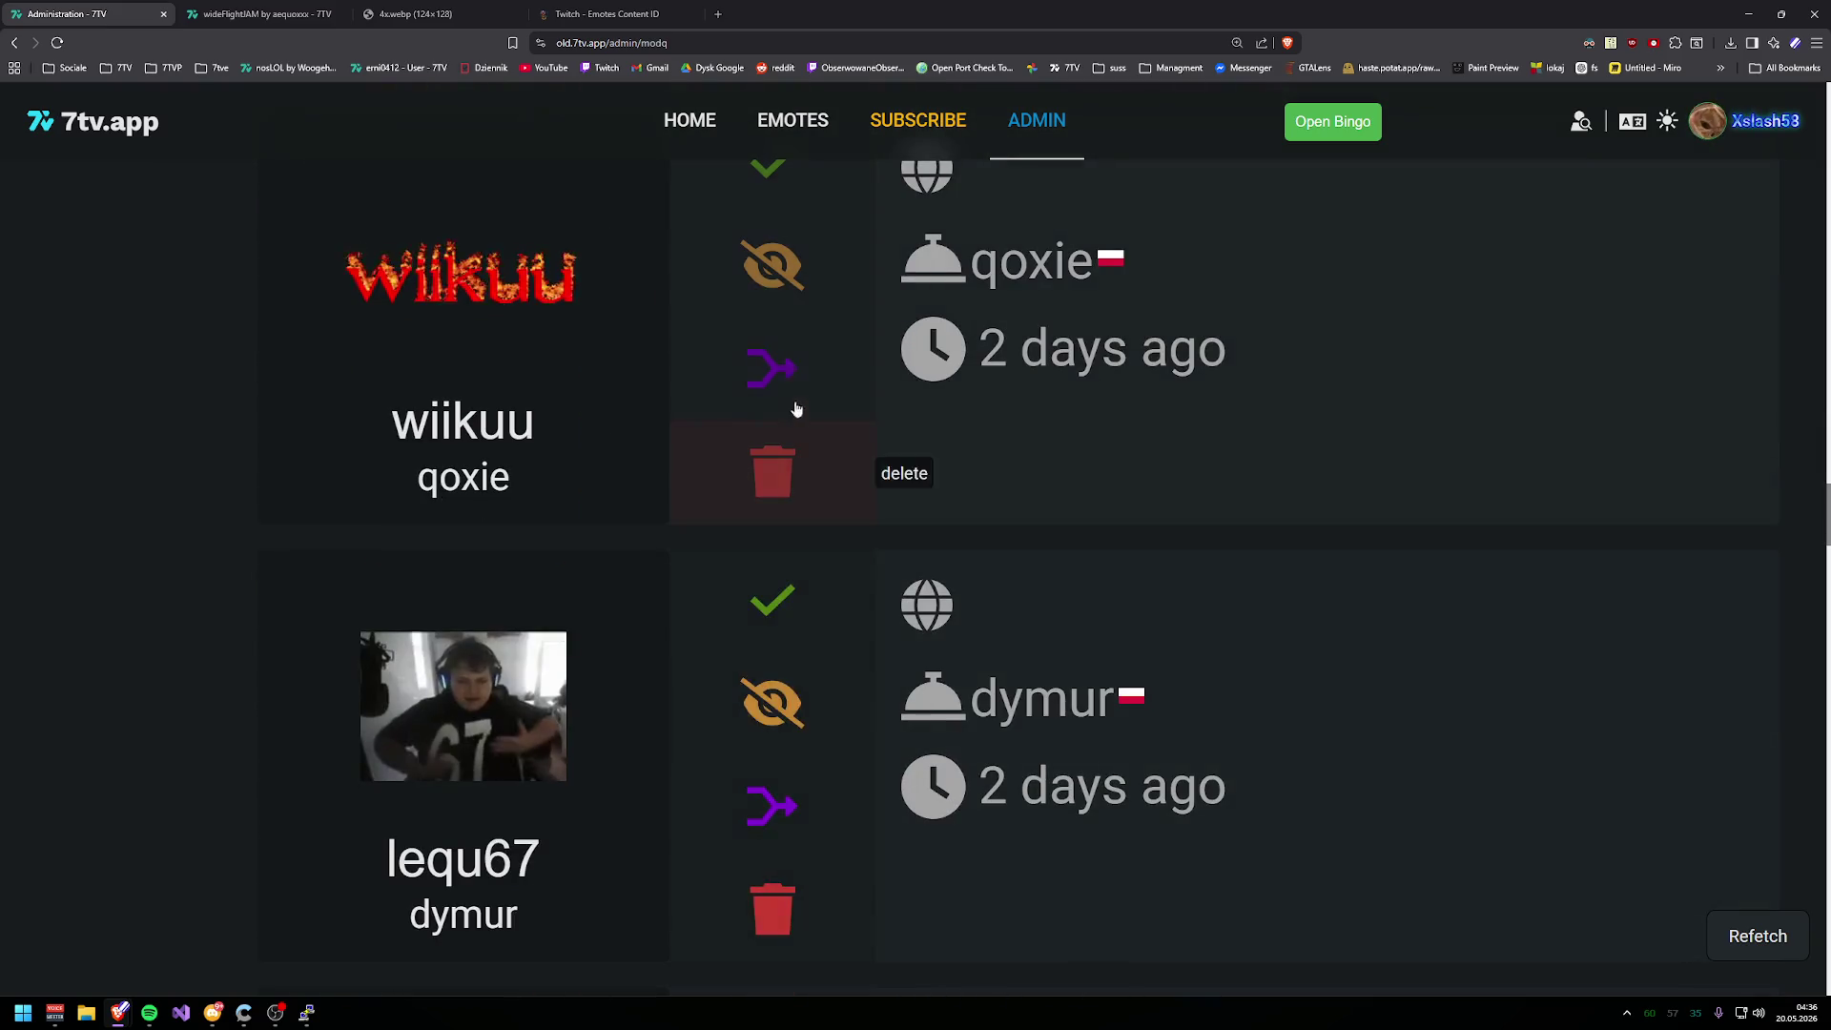
{"action": "left_click", "coordinate": [792, 598]}
{"action": "scroll", "coordinate": [772, 412], "scroll_direction": "down", "scroll_amount": 7}
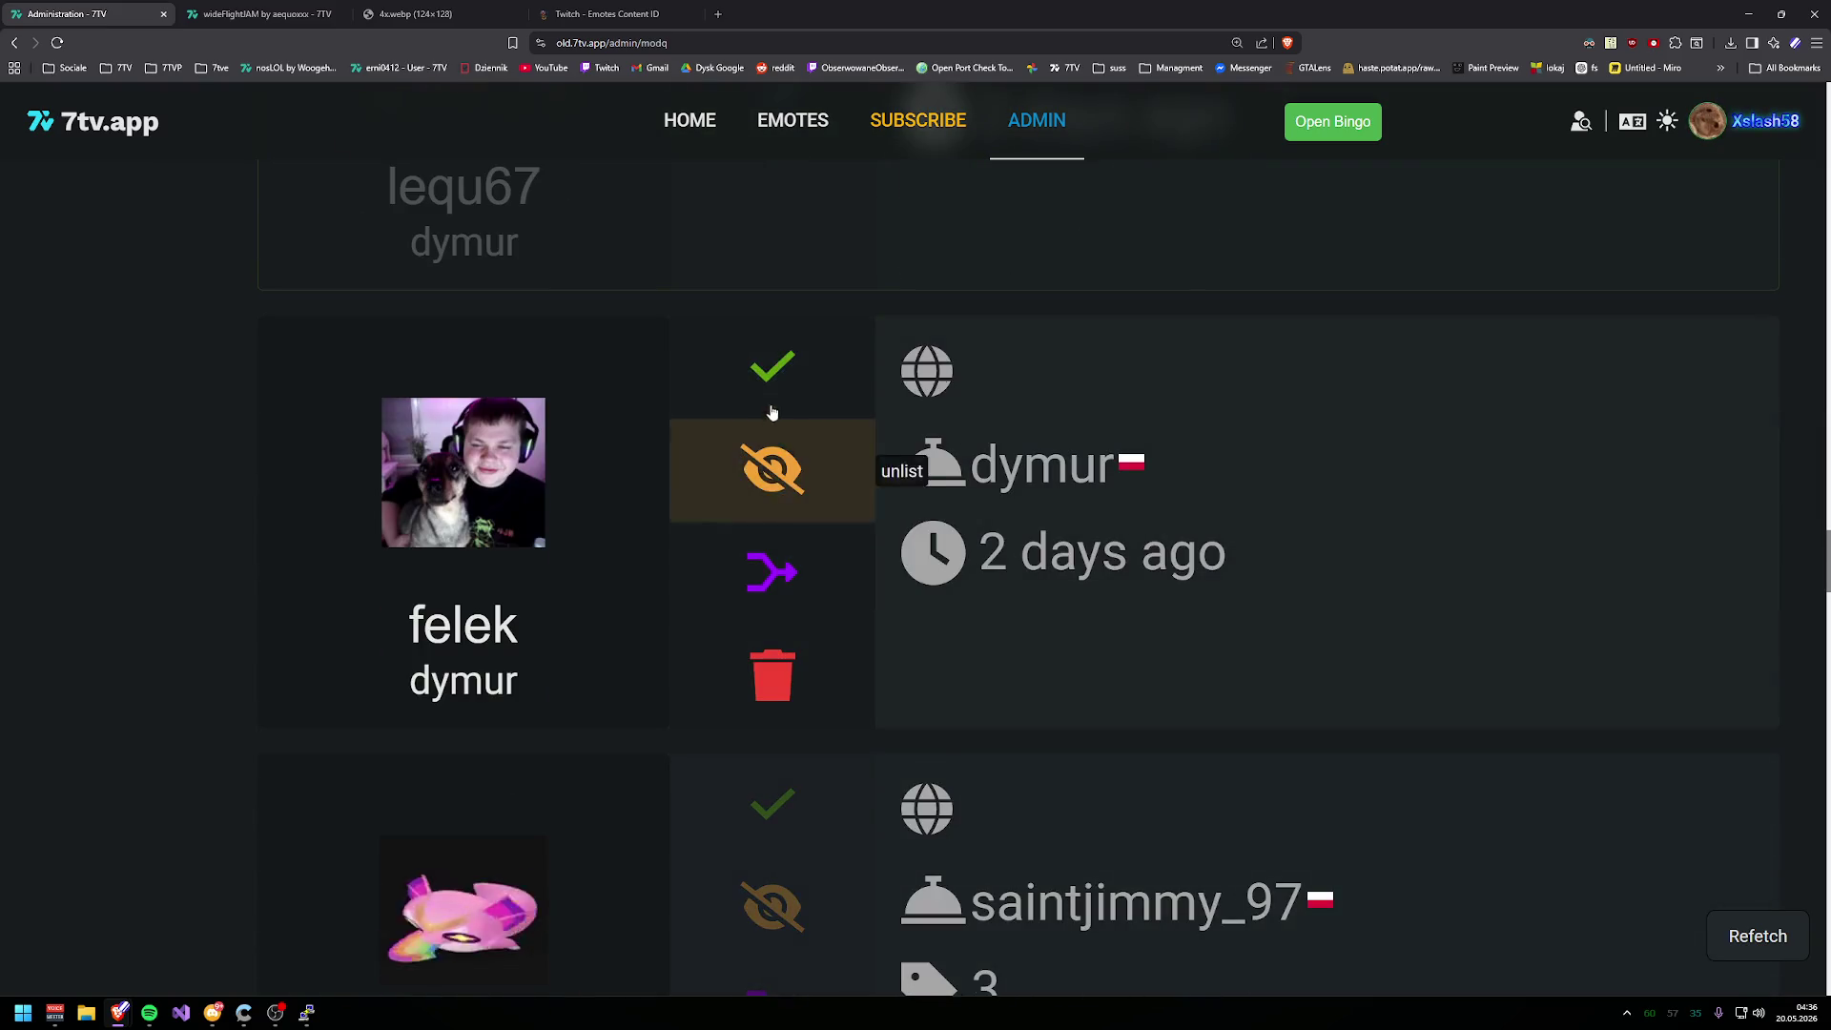
- Resolve felek, then approve Poptaildance, scambingo, zabojcaT, szampan, PoplaczSie and the requests between
{"action": "left_click", "coordinate": [846, 527]}
{"action": "scroll", "coordinate": [802, 545], "scroll_direction": "down", "scroll_amount": 3}
{"action": "left_click", "coordinate": [811, 601]}
{"action": "scroll", "coordinate": [763, 412], "scroll_direction": "down", "scroll_amount": 7}
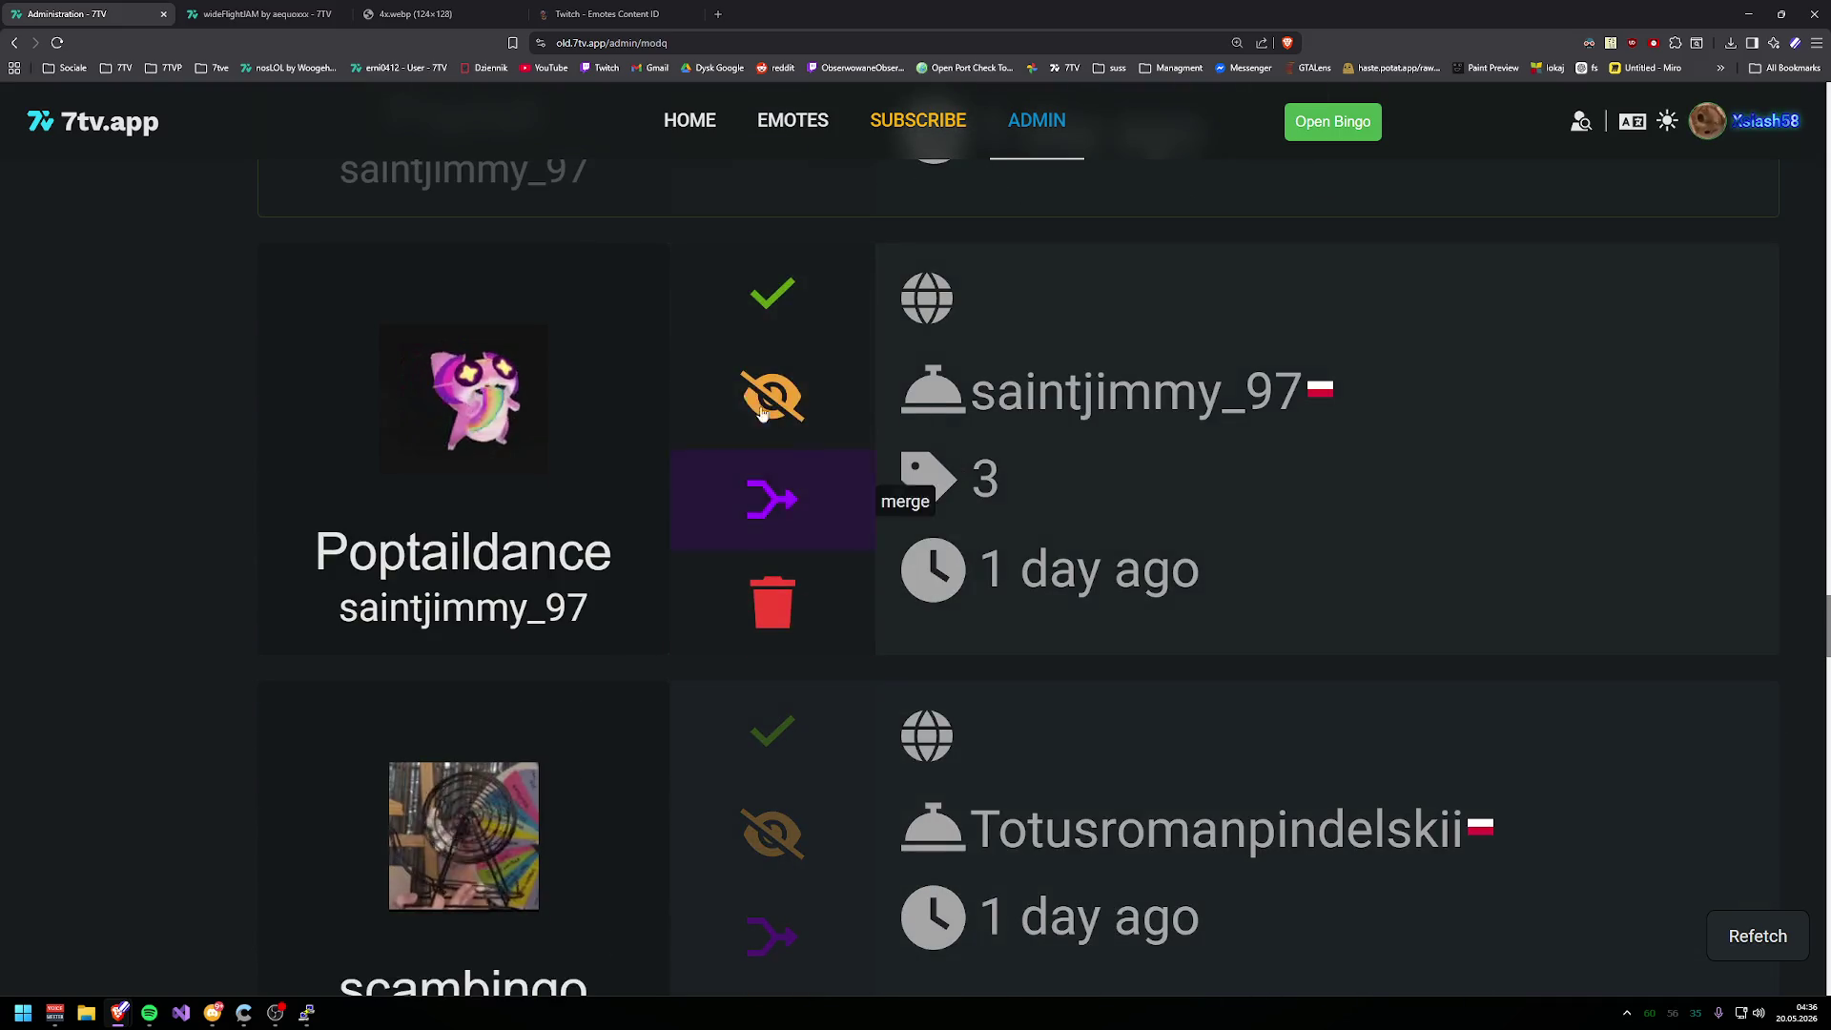
{"action": "left_click", "coordinate": [790, 745]}
{"action": "scroll", "coordinate": [763, 591], "scroll_direction": "down", "scroll_amount": 7}
{"action": "left_click", "coordinate": [816, 449]}
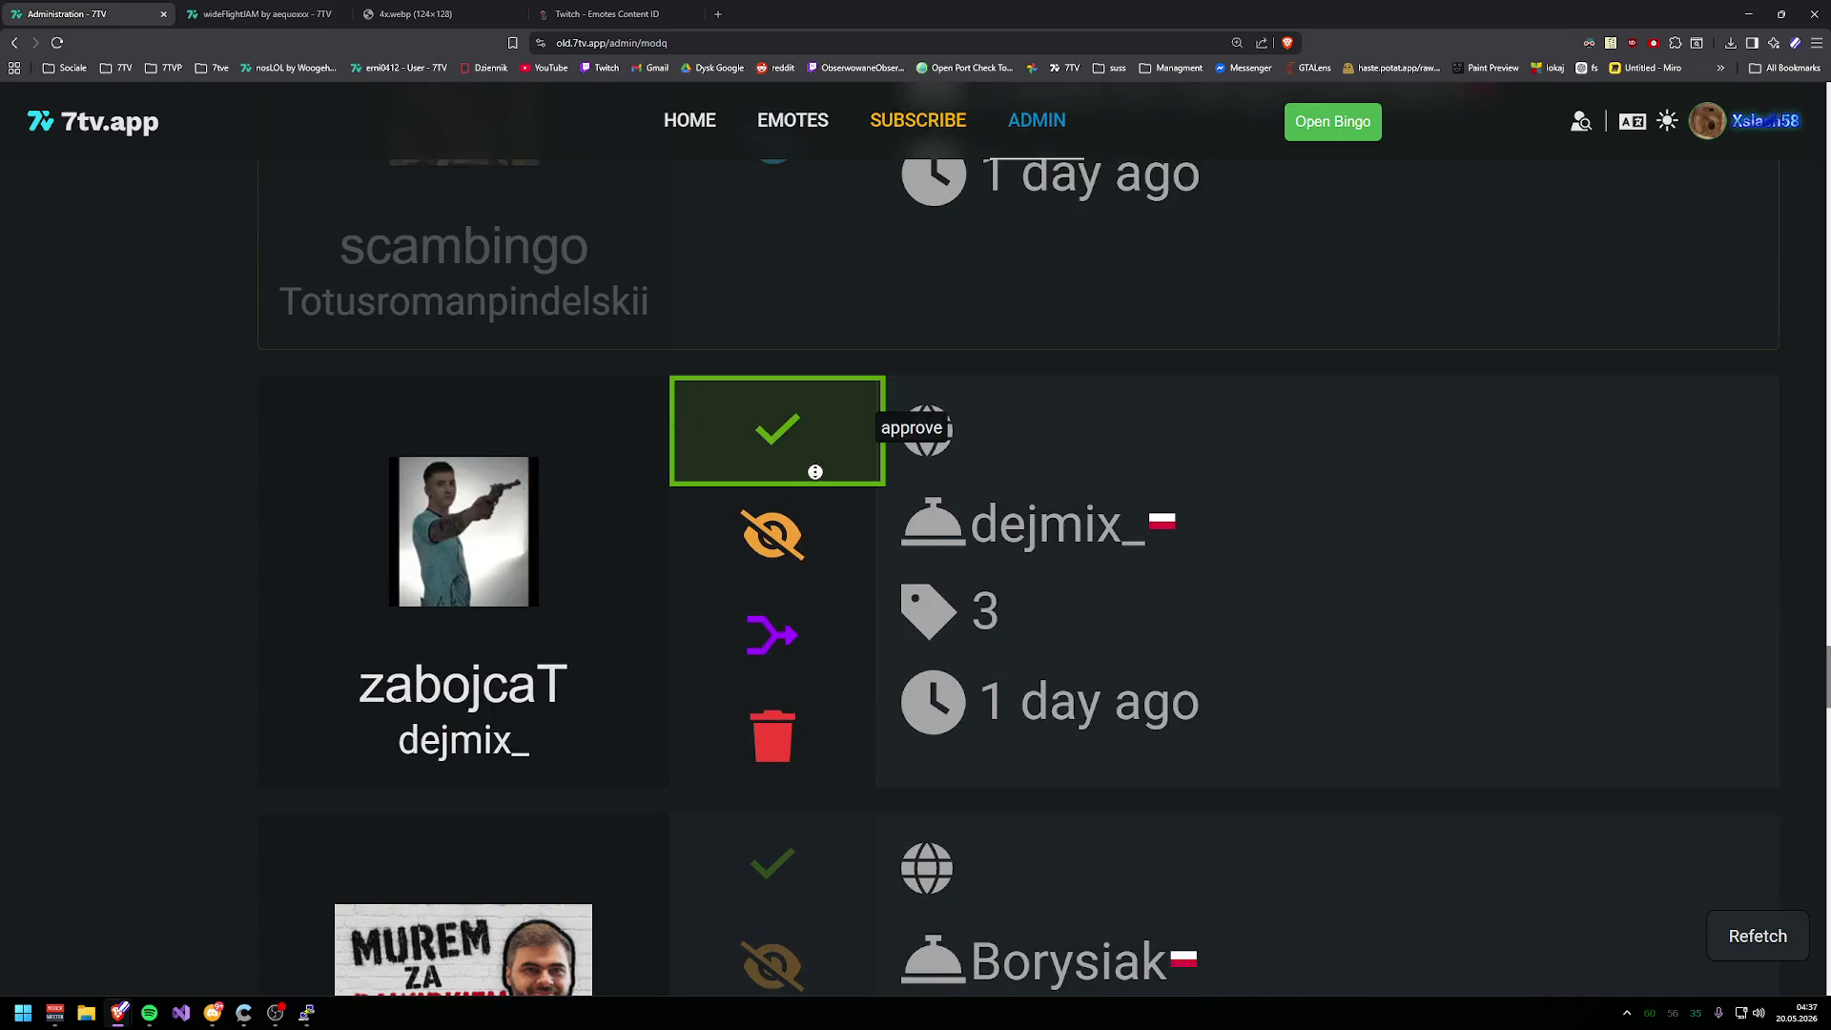
{"action": "scroll", "coordinate": [820, 506], "scroll_direction": "down", "scroll_amount": 5}
{"action": "left_click", "coordinate": [766, 513]}
{"action": "scroll", "coordinate": [930, 618], "scroll_direction": "down", "scroll_amount": 5}
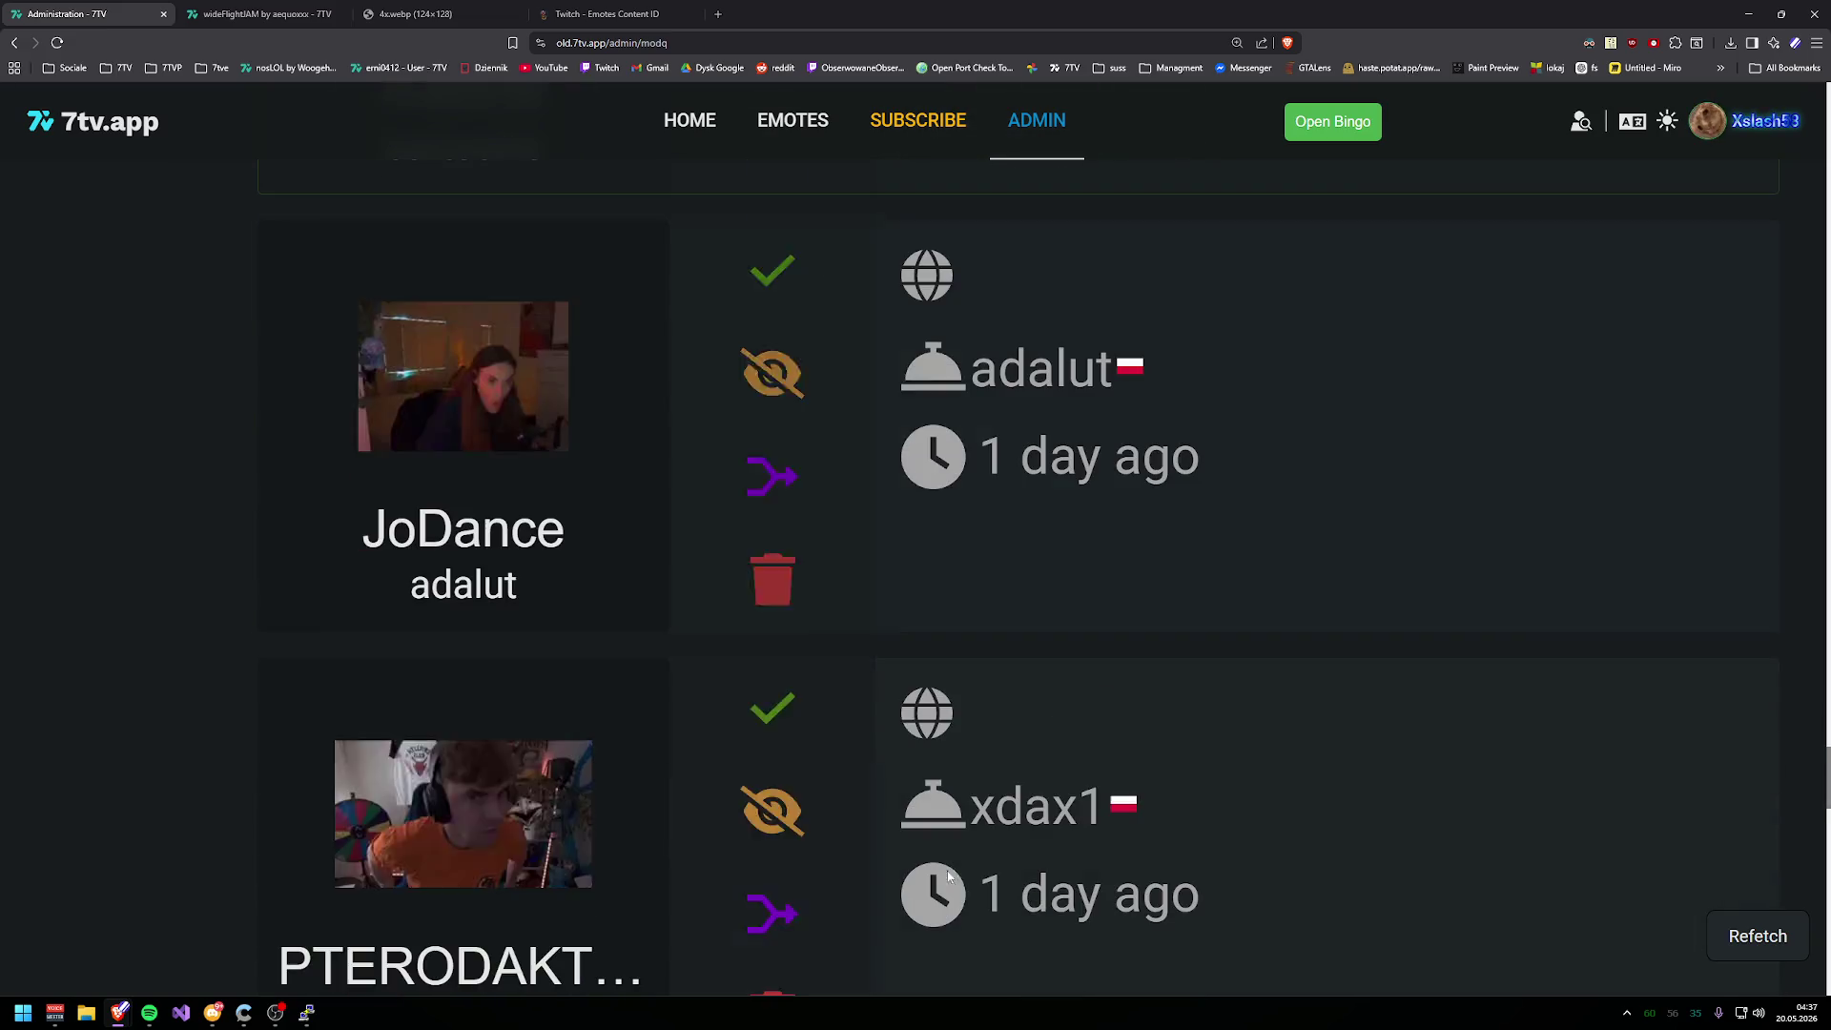
{"action": "left_click", "coordinate": [759, 291]}
{"action": "left_click", "coordinate": [863, 691]}
{"action": "scroll", "coordinate": [954, 858], "scroll_direction": "down", "scroll_amount": 7}
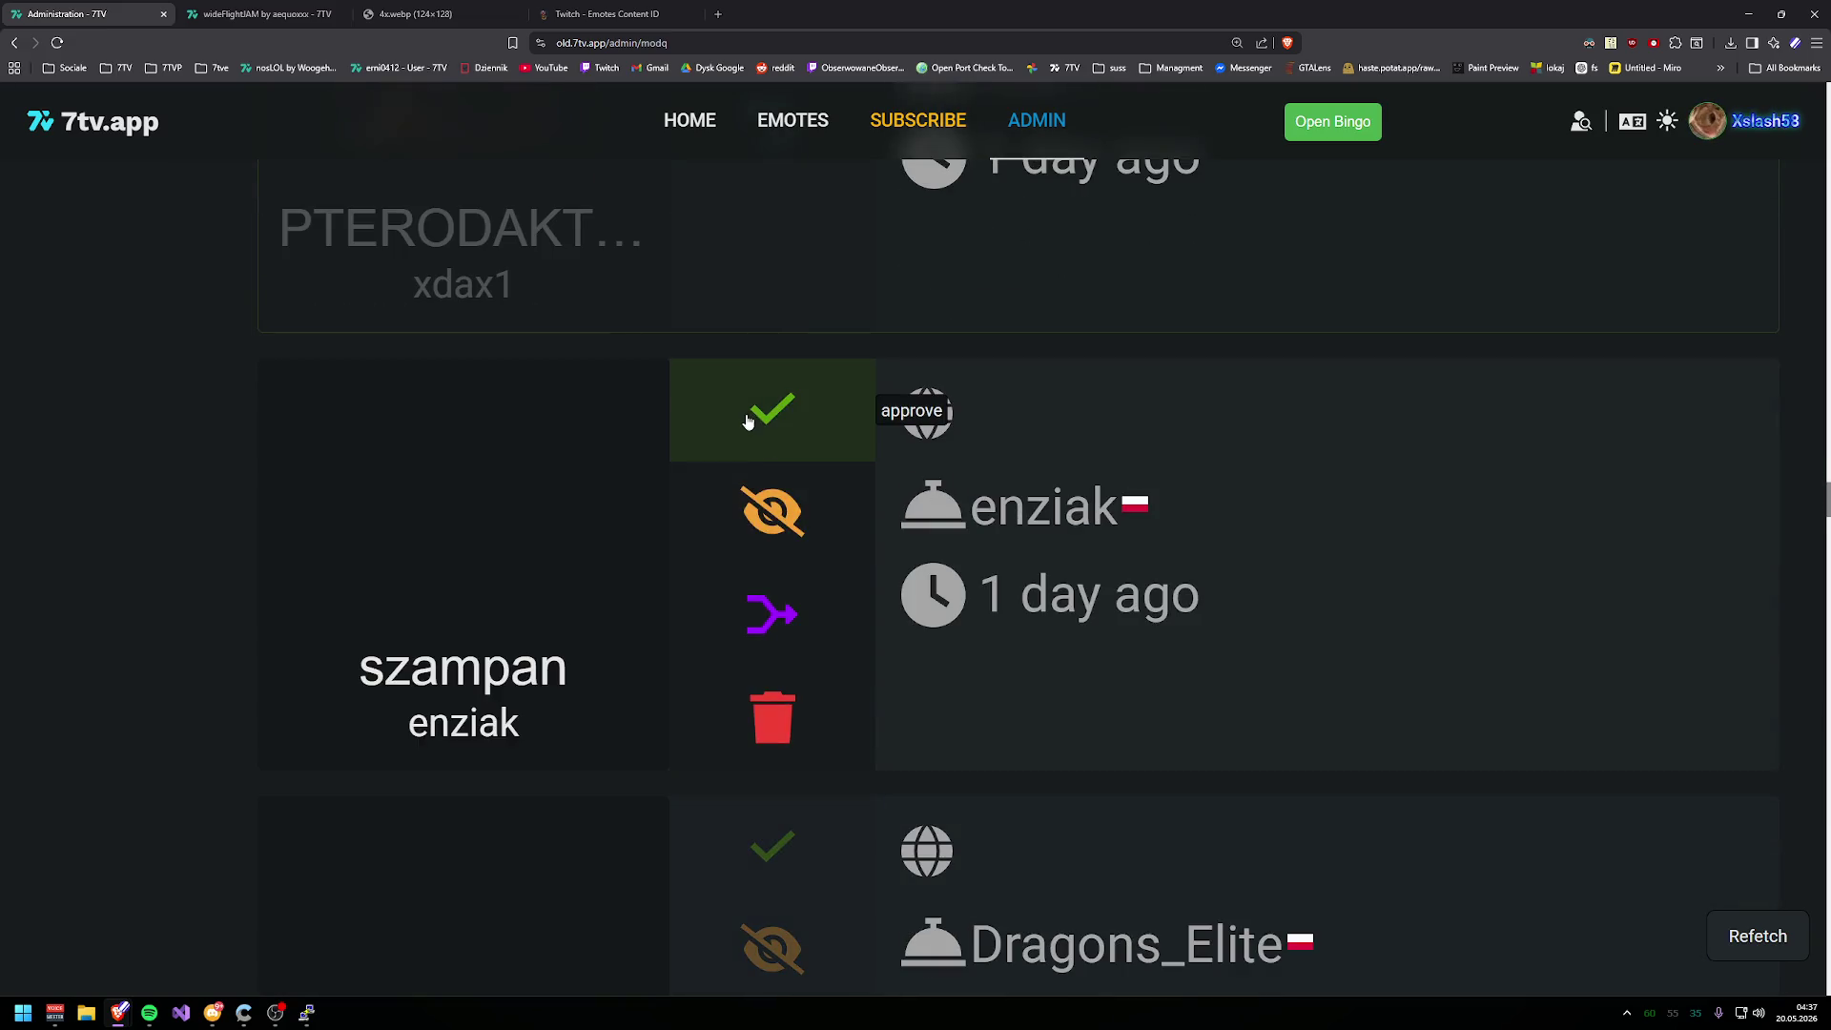
{"action": "key", "text": "Return"}
{"action": "scroll", "coordinate": [971, 662], "scroll_direction": "down", "scroll_amount": 5}
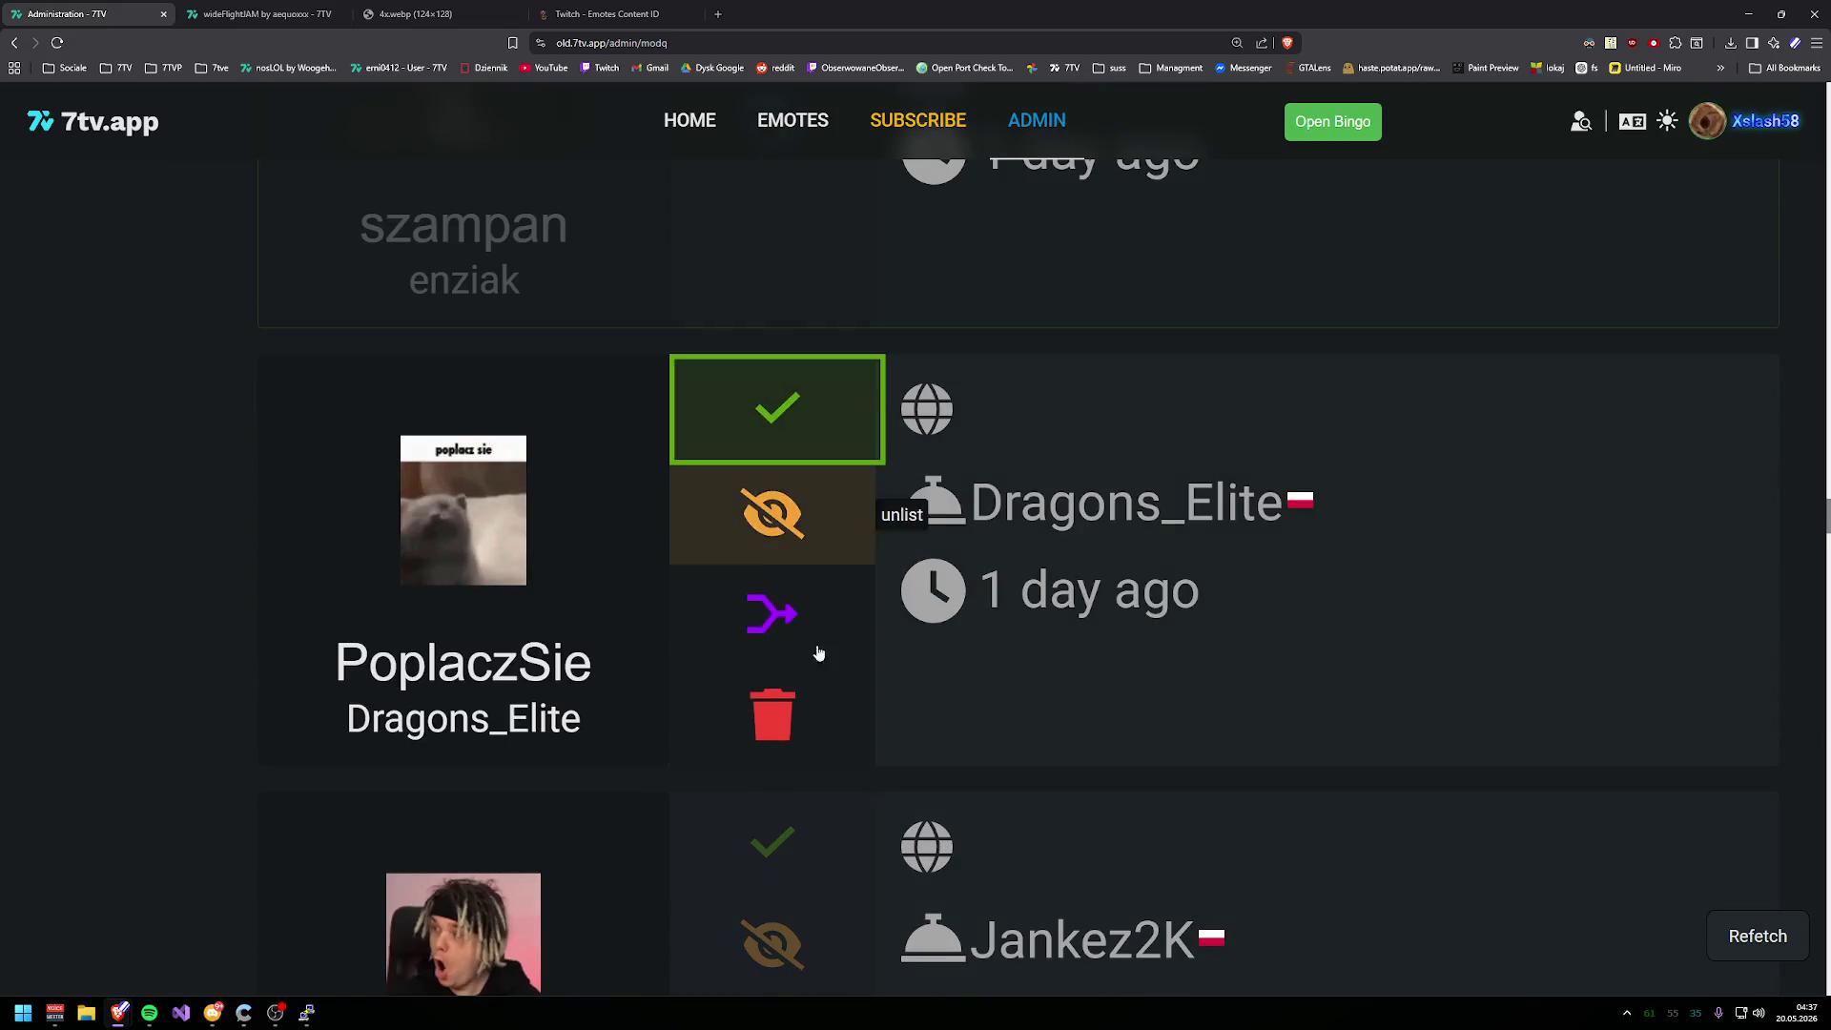
{"action": "key", "text": "Return"}
{"action": "key", "text": "Return"}
{"action": "scroll", "coordinate": [953, 715], "scroll_direction": "down", "scroll_amount": 5}
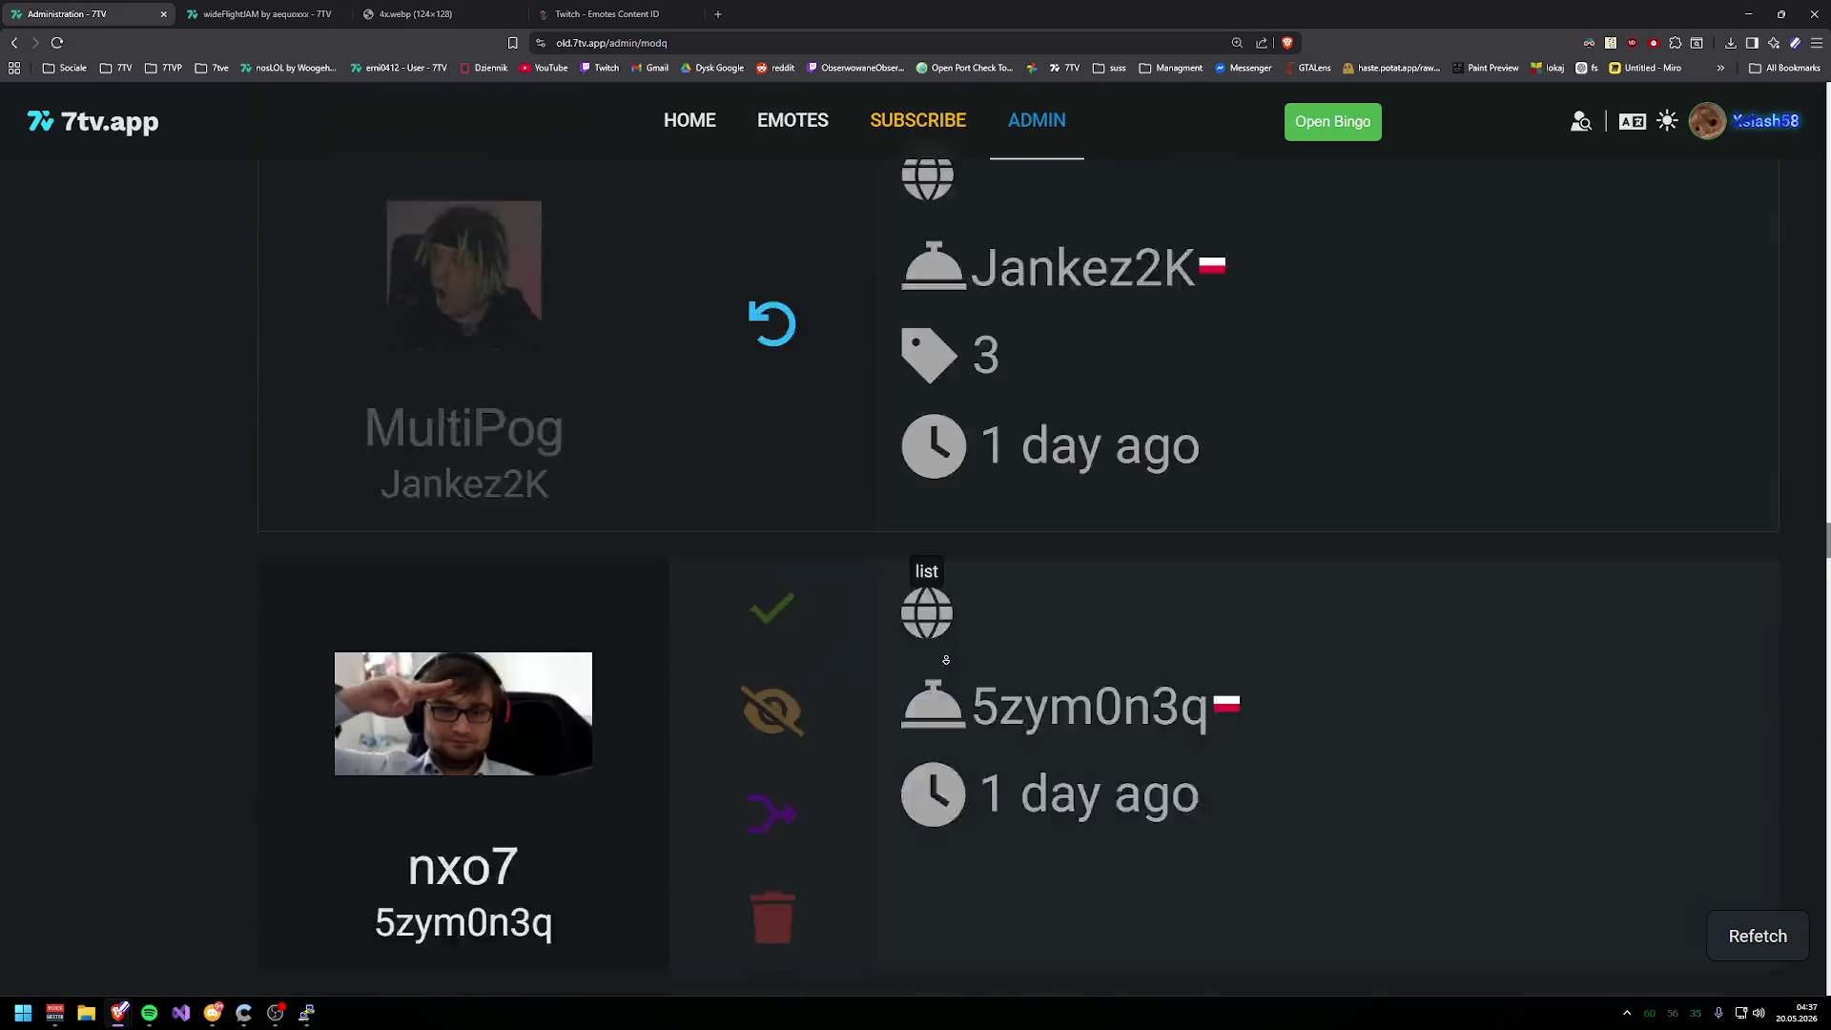
{"action": "scroll", "coordinate": [946, 659], "scroll_direction": "down", "scroll_amount": 3}
- Approve the nxo7, SCARED, Lunarka, olaWiedzmin, Nerdchi and :p emotes
{"action": "left_click", "coordinate": [715, 315]}
{"action": "left_click", "coordinate": [817, 719]}
{"action": "scroll", "coordinate": [1034, 776], "scroll_direction": "down", "scroll_amount": 10}
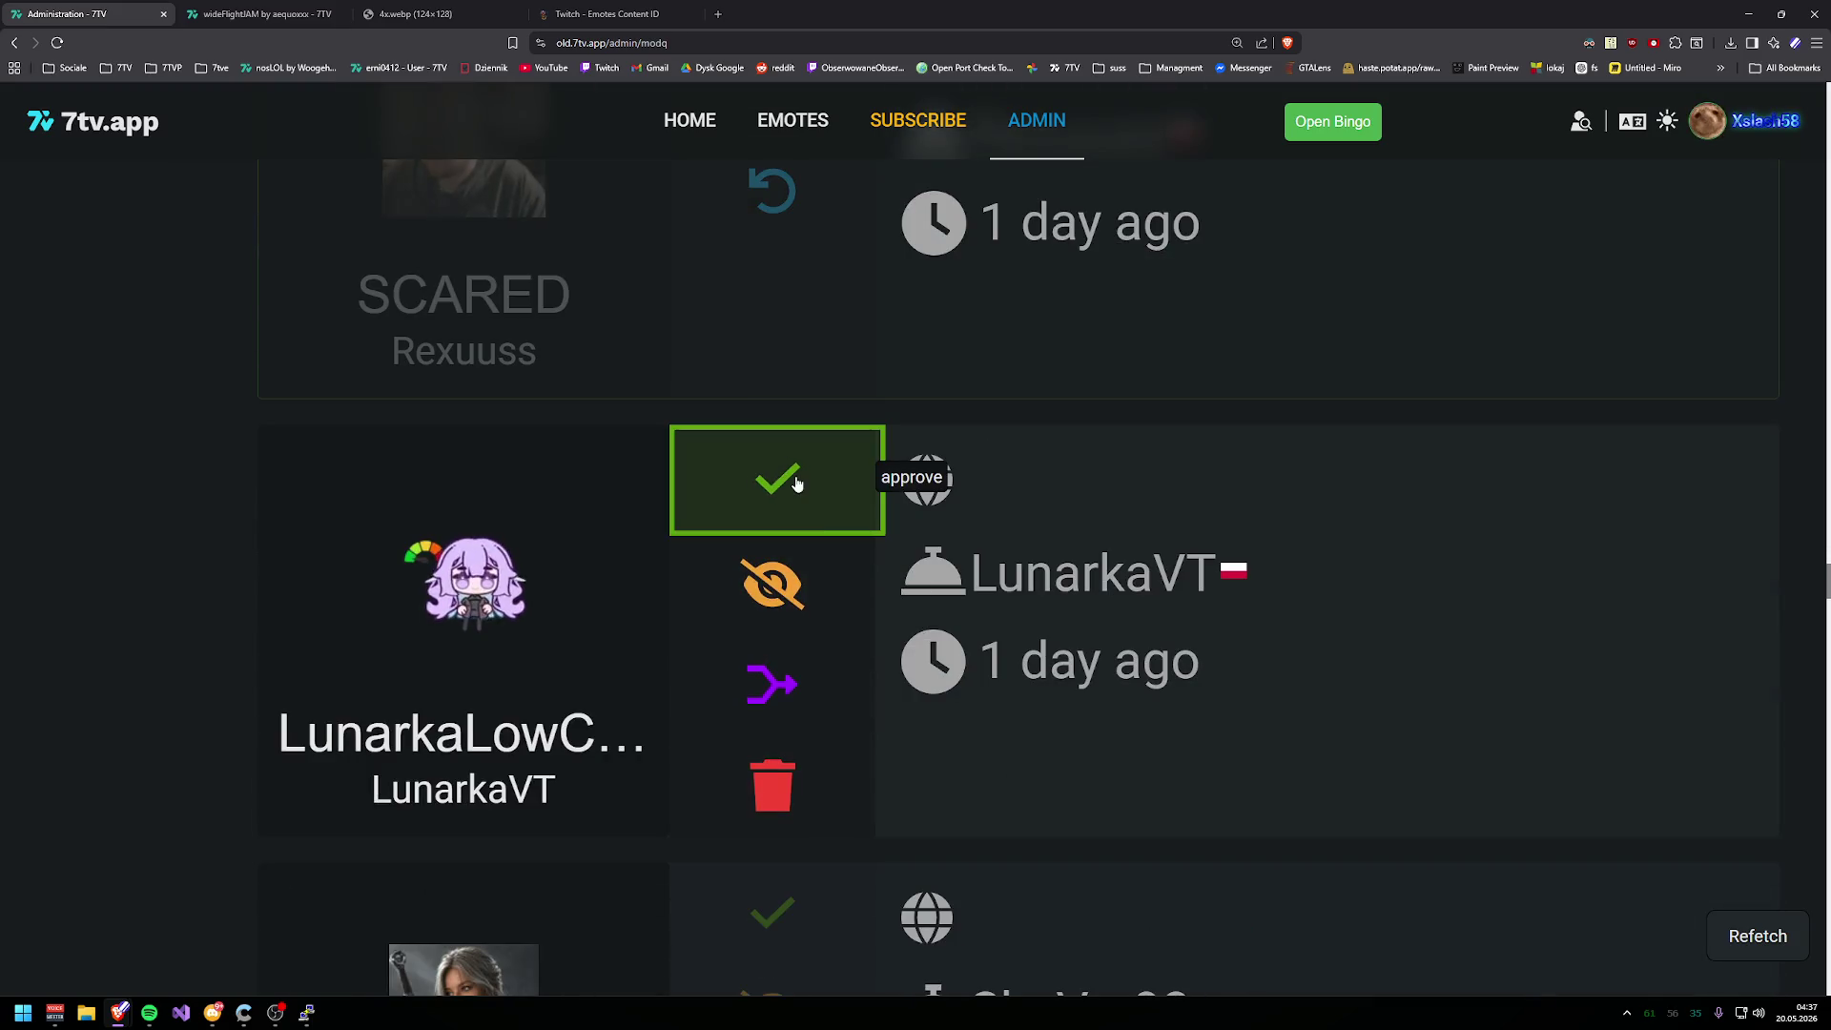
{"action": "left_click", "coordinate": [798, 485]}
{"action": "scroll", "coordinate": [801, 400], "scroll_direction": "down", "scroll_amount": 8}
{"action": "scroll", "coordinate": [808, 430], "scroll_direction": "up", "scroll_amount": 3}
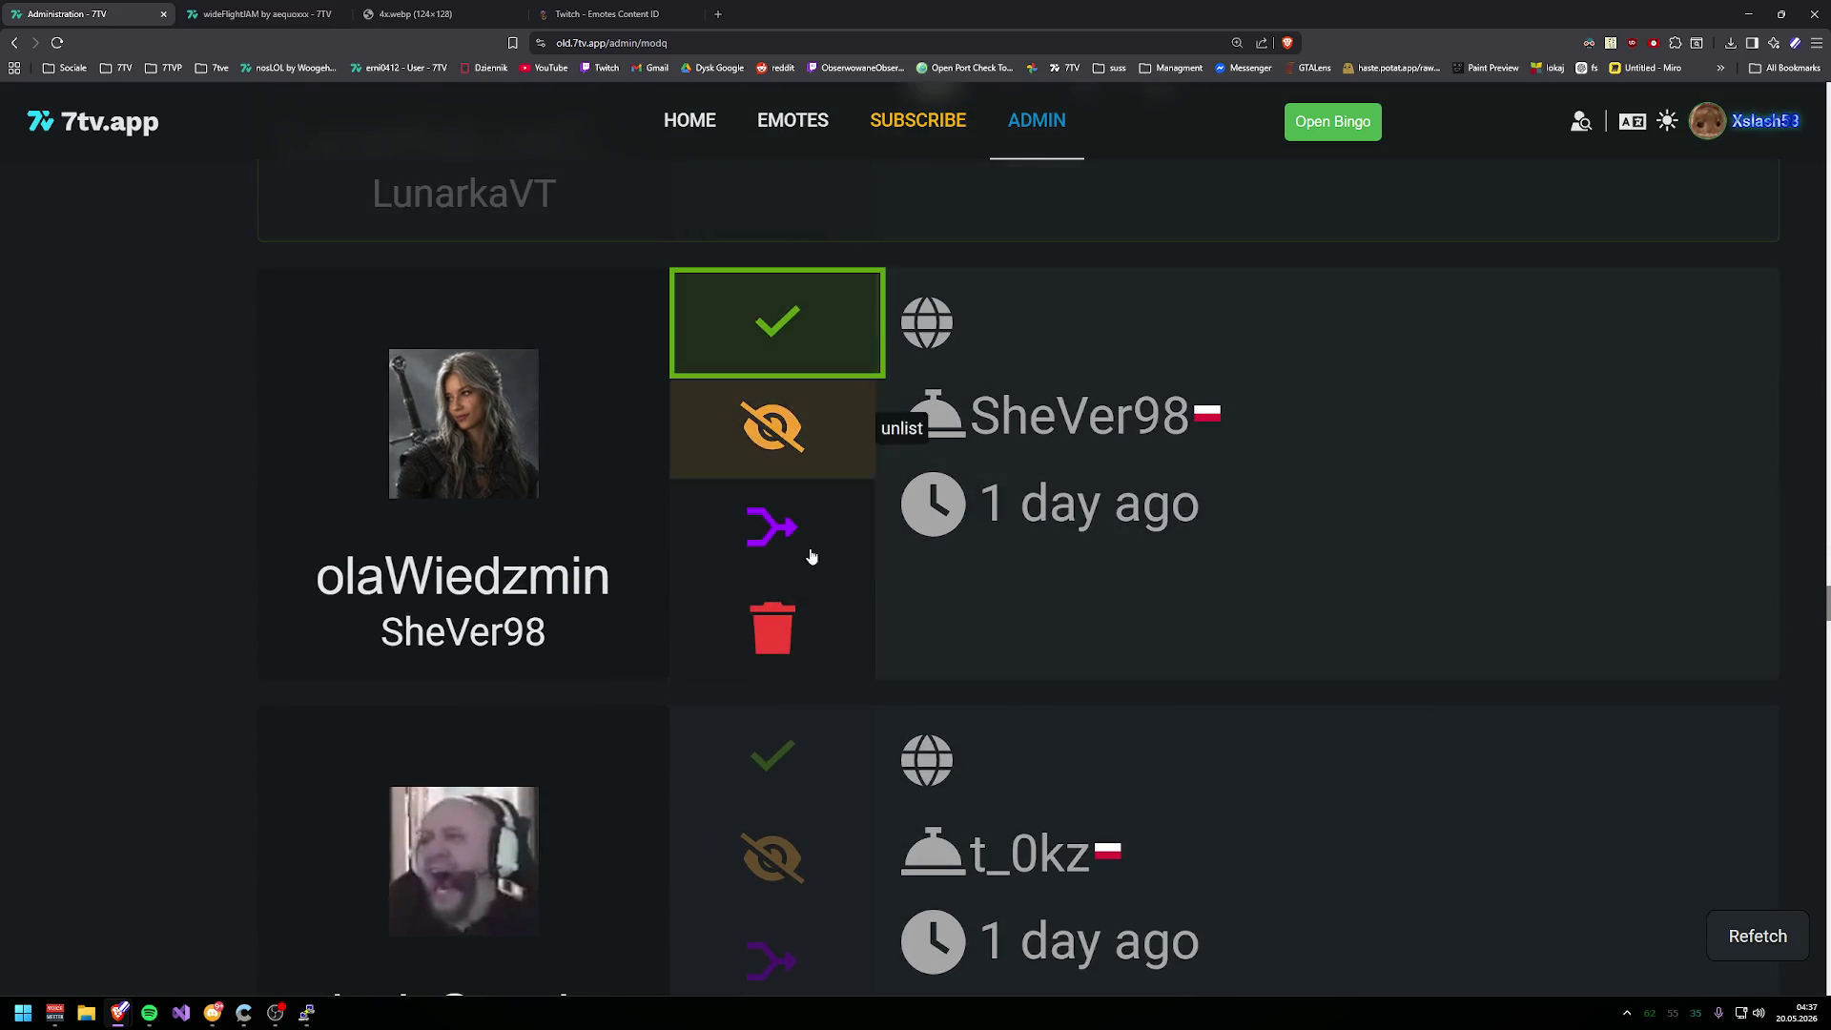
{"action": "key", "text": "Return"}
{"action": "key", "text": "Return"}
{"action": "scroll", "coordinate": [861, 671], "scroll_direction": "down", "scroll_amount": 7}
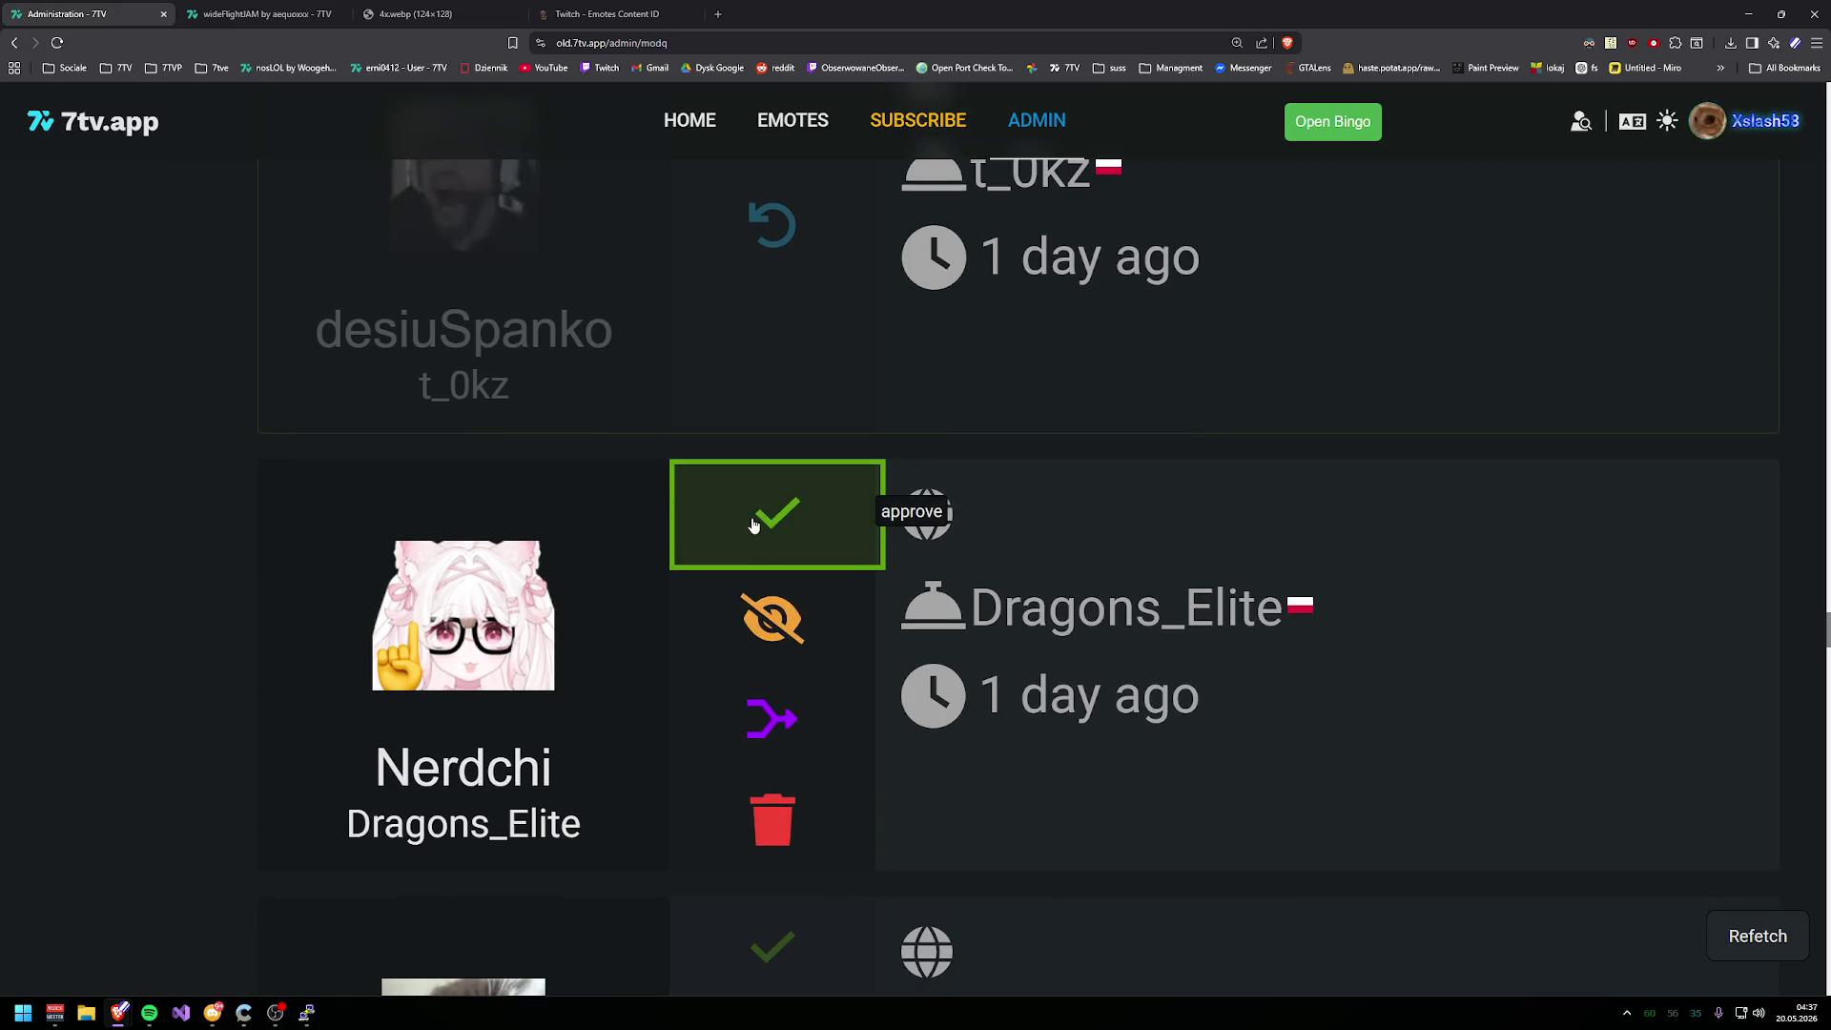
{"action": "left_click", "coordinate": [742, 491]}
{"action": "scroll", "coordinate": [754, 458], "scroll_direction": "down", "scroll_amount": 6}
{"action": "left_click", "coordinate": [716, 298]}
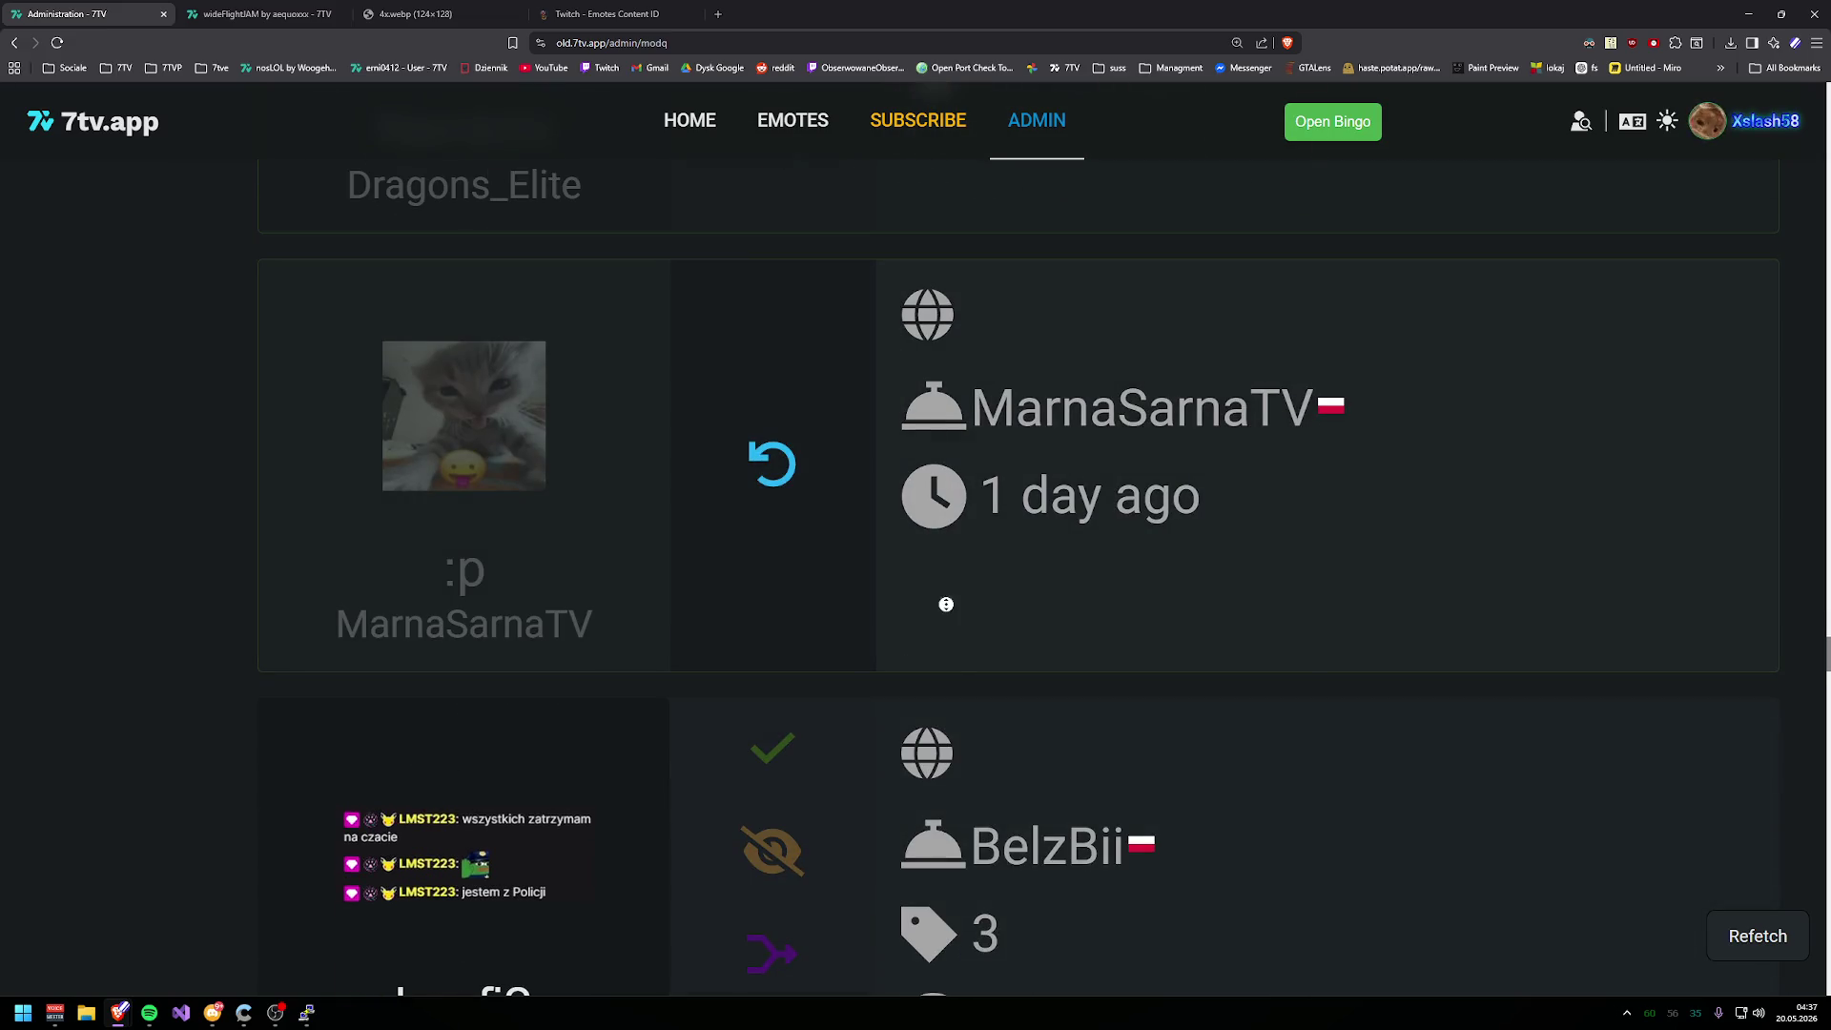
{"action": "scroll", "coordinate": [946, 605], "scroll_direction": "down", "scroll_amount": 3}
- Approve the konfi2, kotwica, POWAGA, wredota, wredota2 and Clowchi emotes
{"action": "left_click", "coordinate": [845, 490]}
{"action": "scroll", "coordinate": [845, 489], "scroll_direction": "down", "scroll_amount": 6}
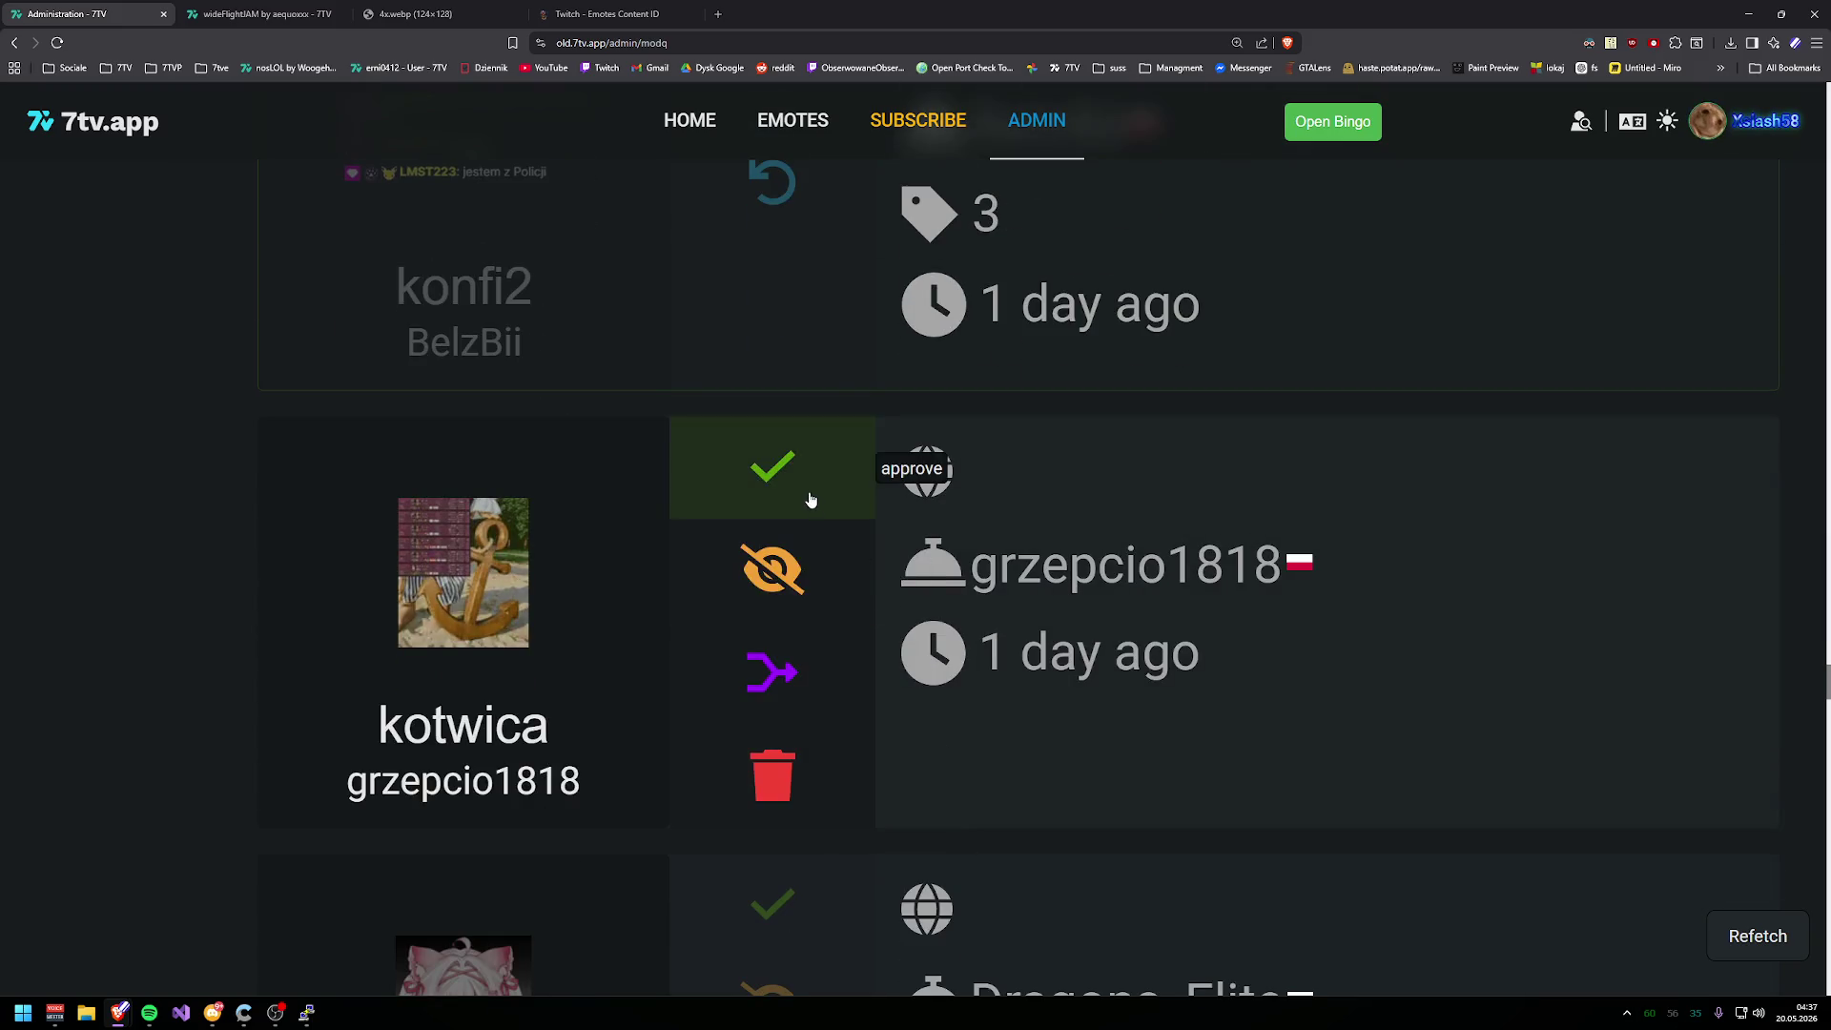
{"action": "left_click", "coordinate": [810, 499]}
{"action": "scroll", "coordinate": [810, 498], "scroll_direction": "down", "scroll_amount": 5}
{"action": "left_click", "coordinate": [727, 380]}
{"action": "scroll", "coordinate": [763, 476], "scroll_direction": "down", "scroll_amount": 4}
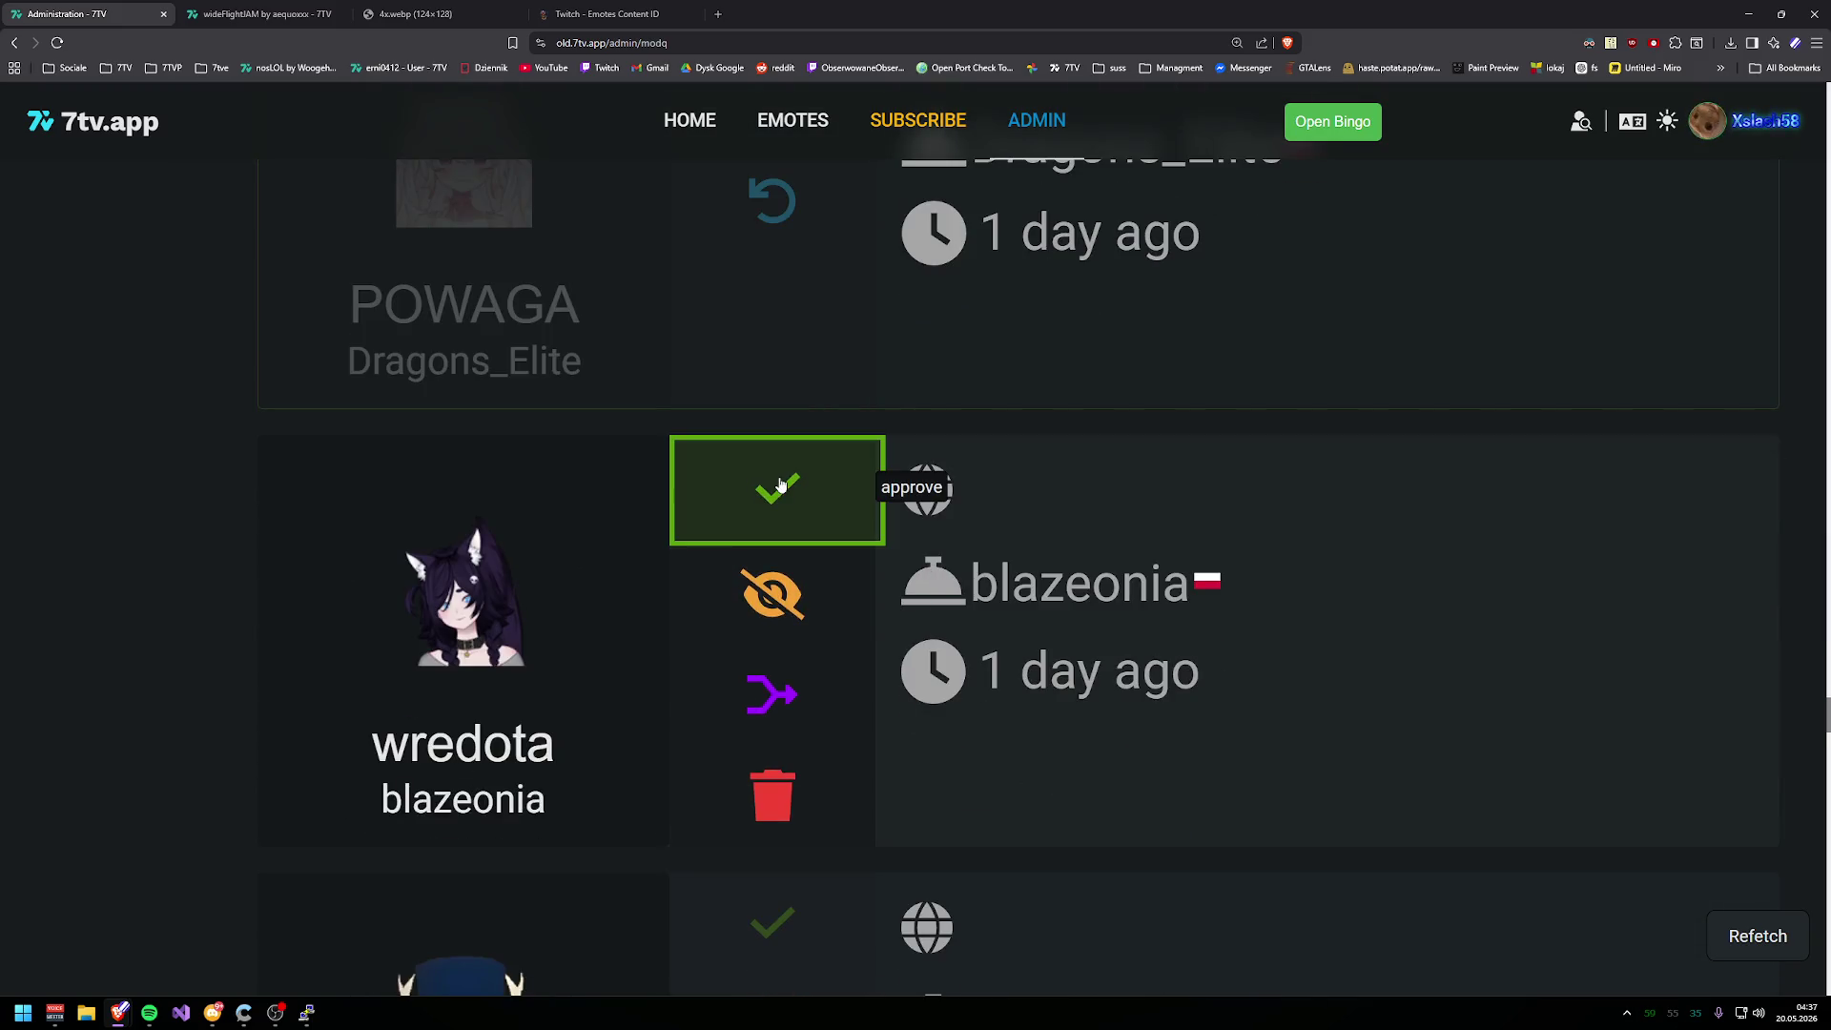
{"action": "left_click", "coordinate": [773, 486]}
{"action": "scroll", "coordinate": [821, 525], "scroll_direction": "down", "scroll_amount": 5}
{"action": "left_click", "coordinate": [821, 525]}
{"action": "scroll", "coordinate": [822, 526], "scroll_direction": "down", "scroll_amount": 4}
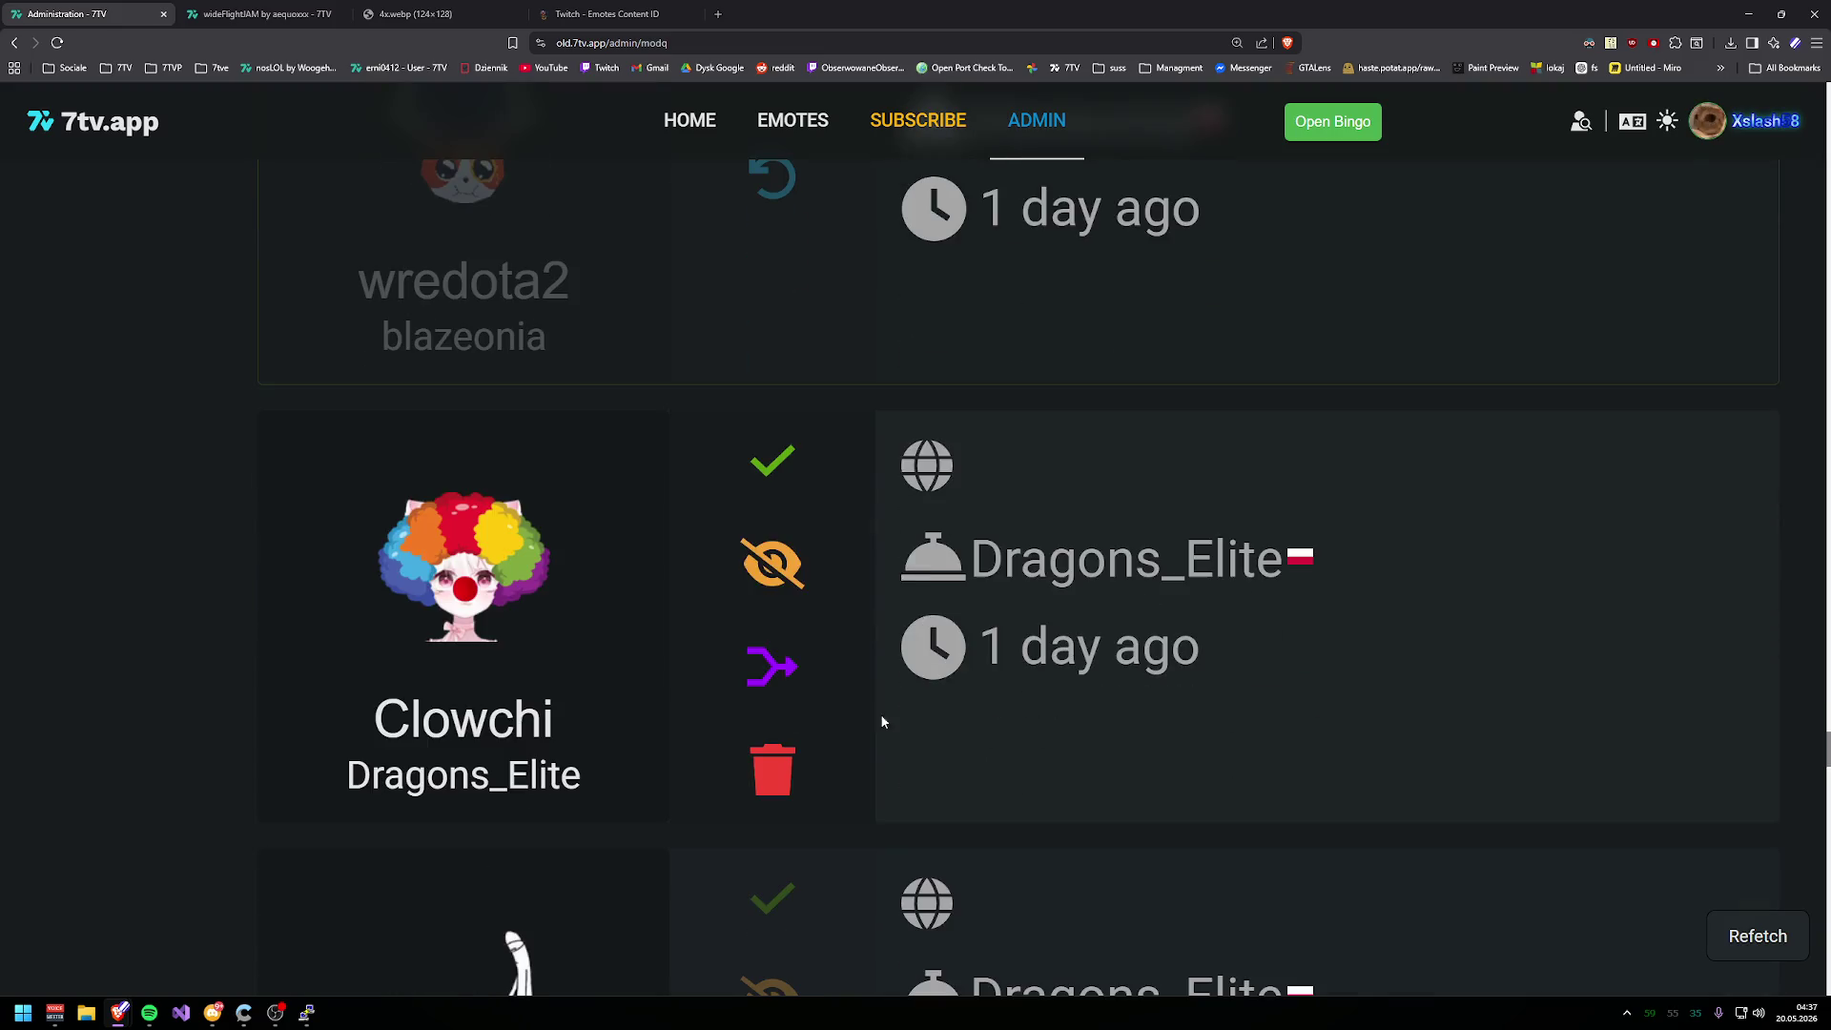
{"action": "left_click", "coordinate": [806, 513]}
{"action": "scroll", "coordinate": [811, 524], "scroll_direction": "down", "scroll_amount": 5}
- Approve ZrobCos, catyo, ShantiCinema, ohvivi, NekosiaKiss, friendlydriver and one unnamed request
{"action": "left_click", "coordinate": [811, 272]}
{"action": "left_click", "coordinate": [830, 649]}
{"action": "scroll", "coordinate": [825, 584], "scroll_direction": "down", "scroll_amount": 4}
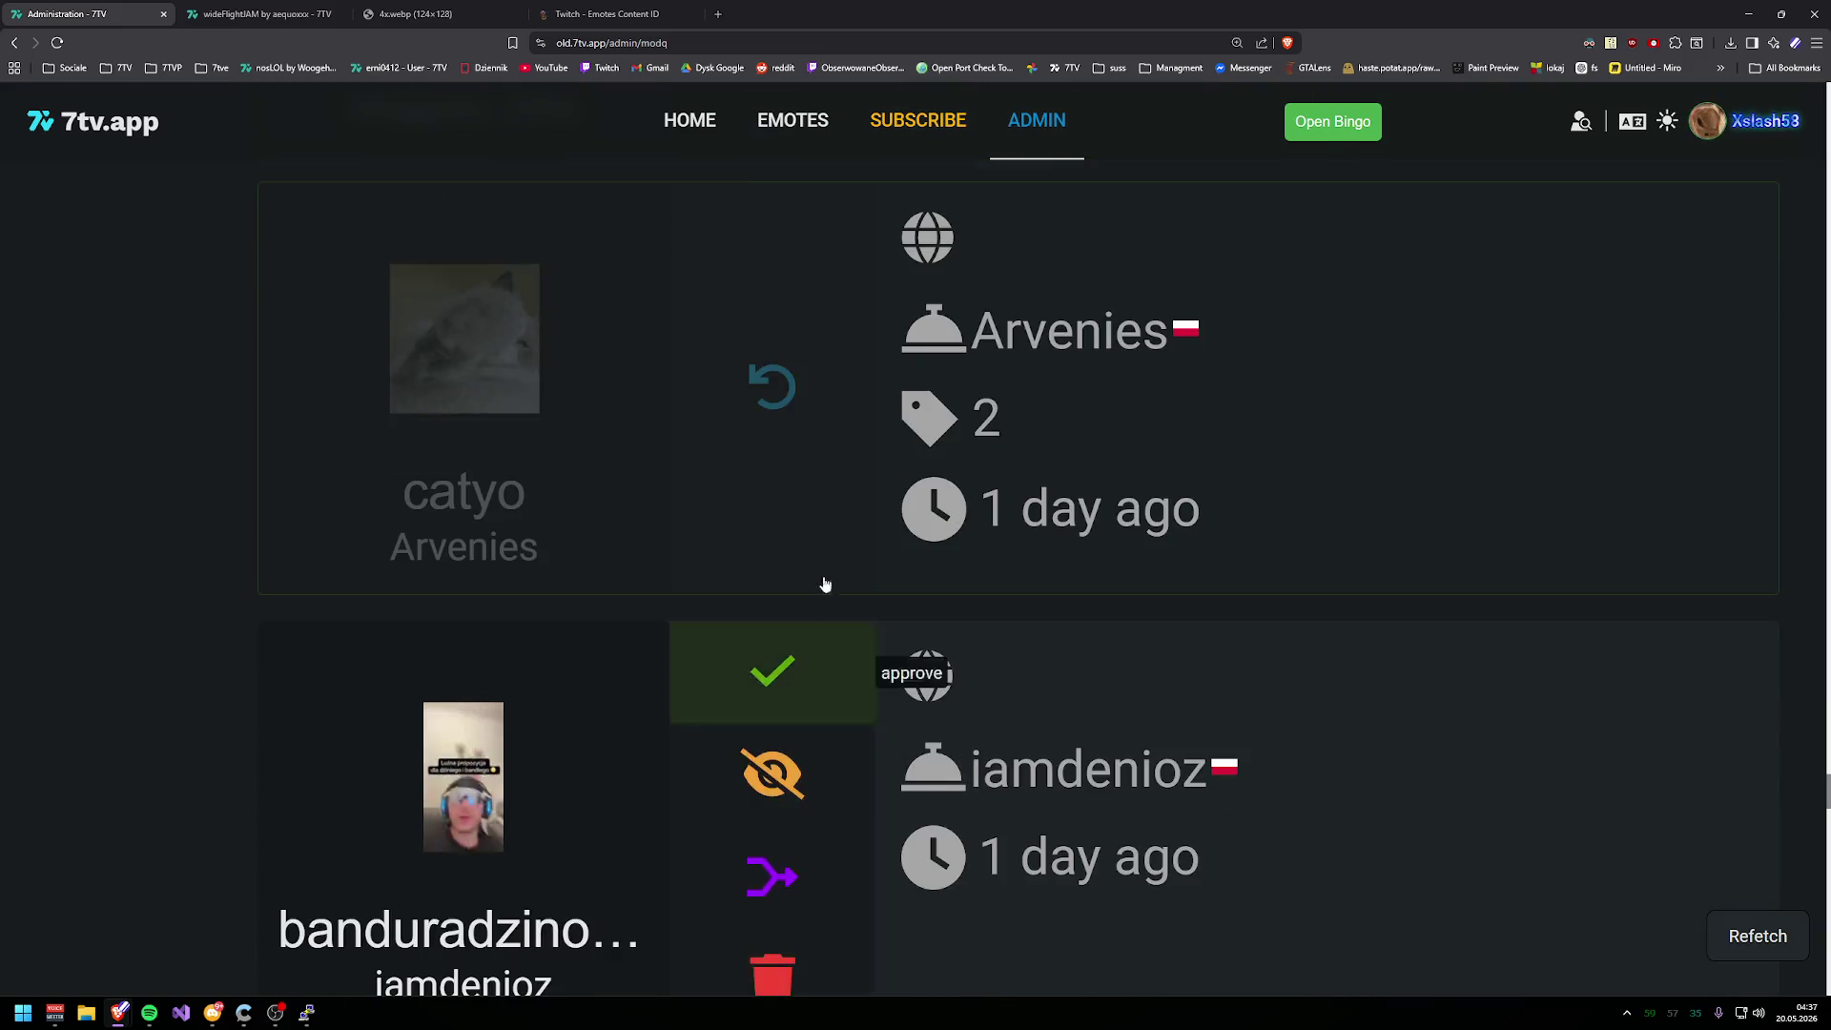
{"action": "left_click", "coordinate": [849, 637]}
{"action": "scroll", "coordinate": [849, 637], "scroll_direction": "down", "scroll_amount": 5}
{"action": "left_click", "coordinate": [858, 644]}
{"action": "scroll", "coordinate": [943, 879], "scroll_direction": "down", "scroll_amount": 2}
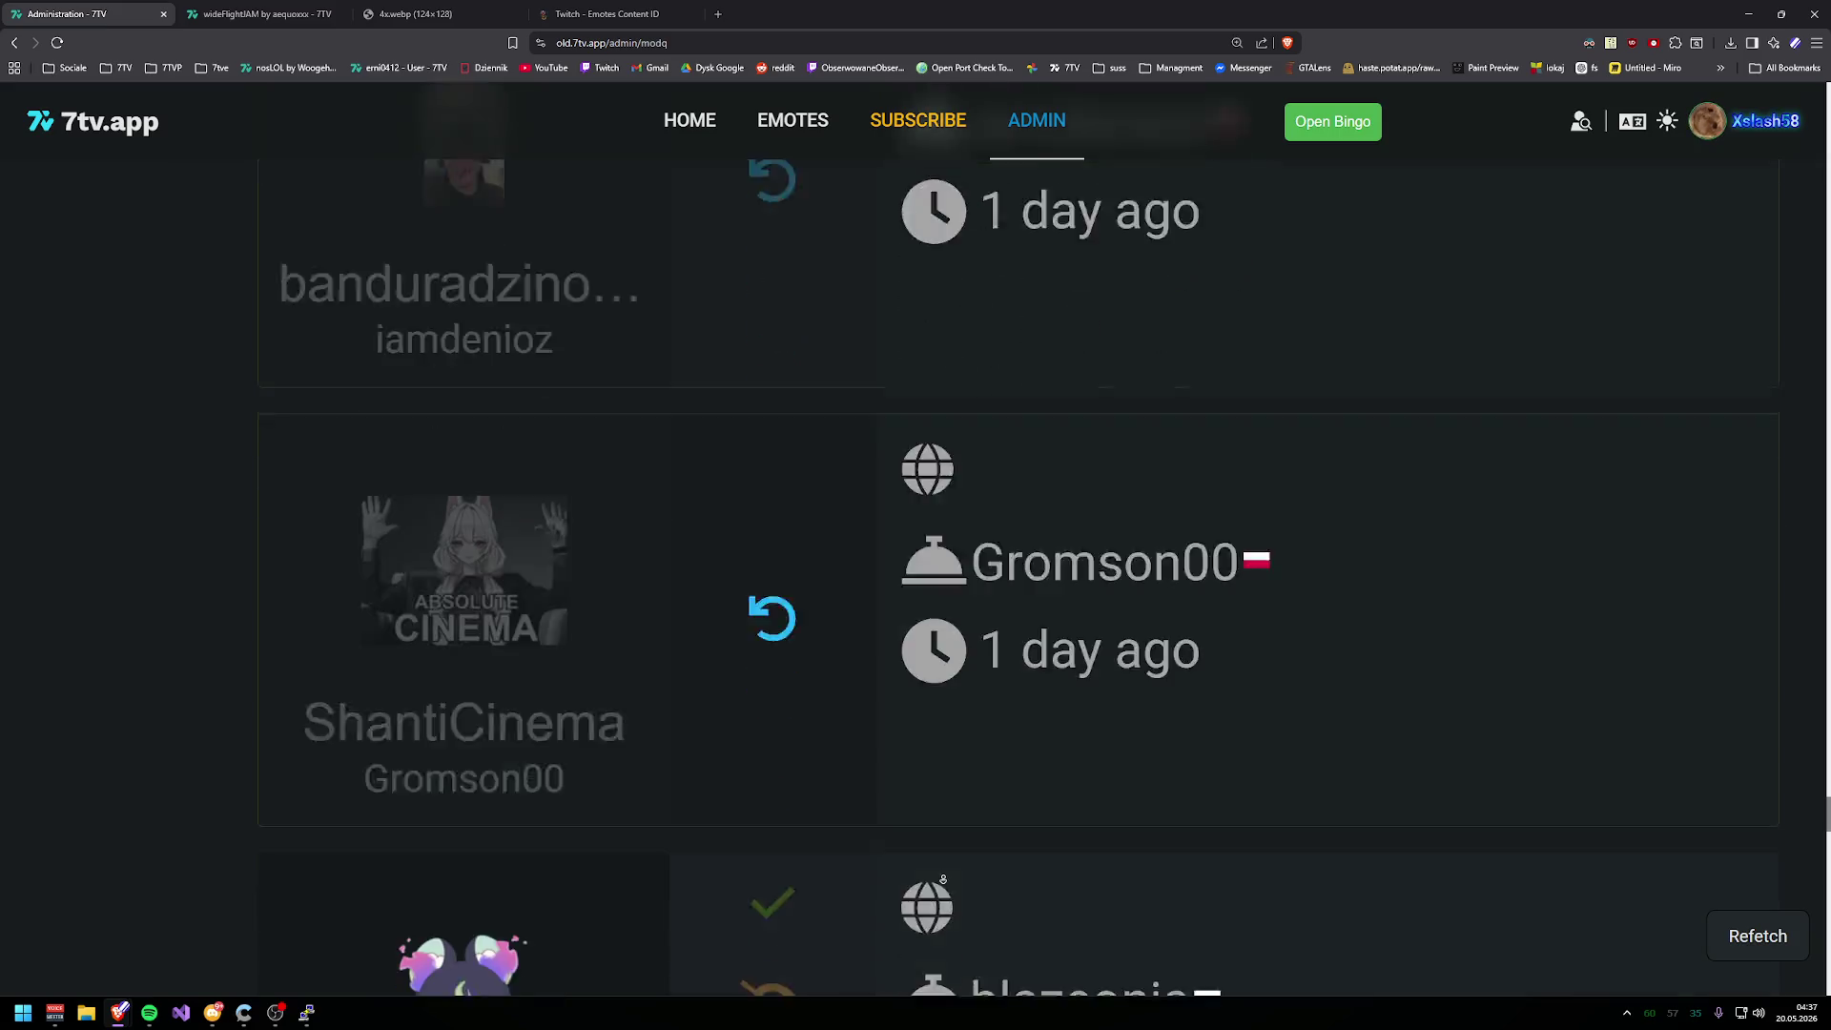
{"action": "scroll", "coordinate": [825, 647], "scroll_direction": "down", "scroll_amount": 3}
{"action": "left_click", "coordinate": [778, 628]}
{"action": "scroll", "coordinate": [769, 621], "scroll_direction": "down", "scroll_amount": 5}
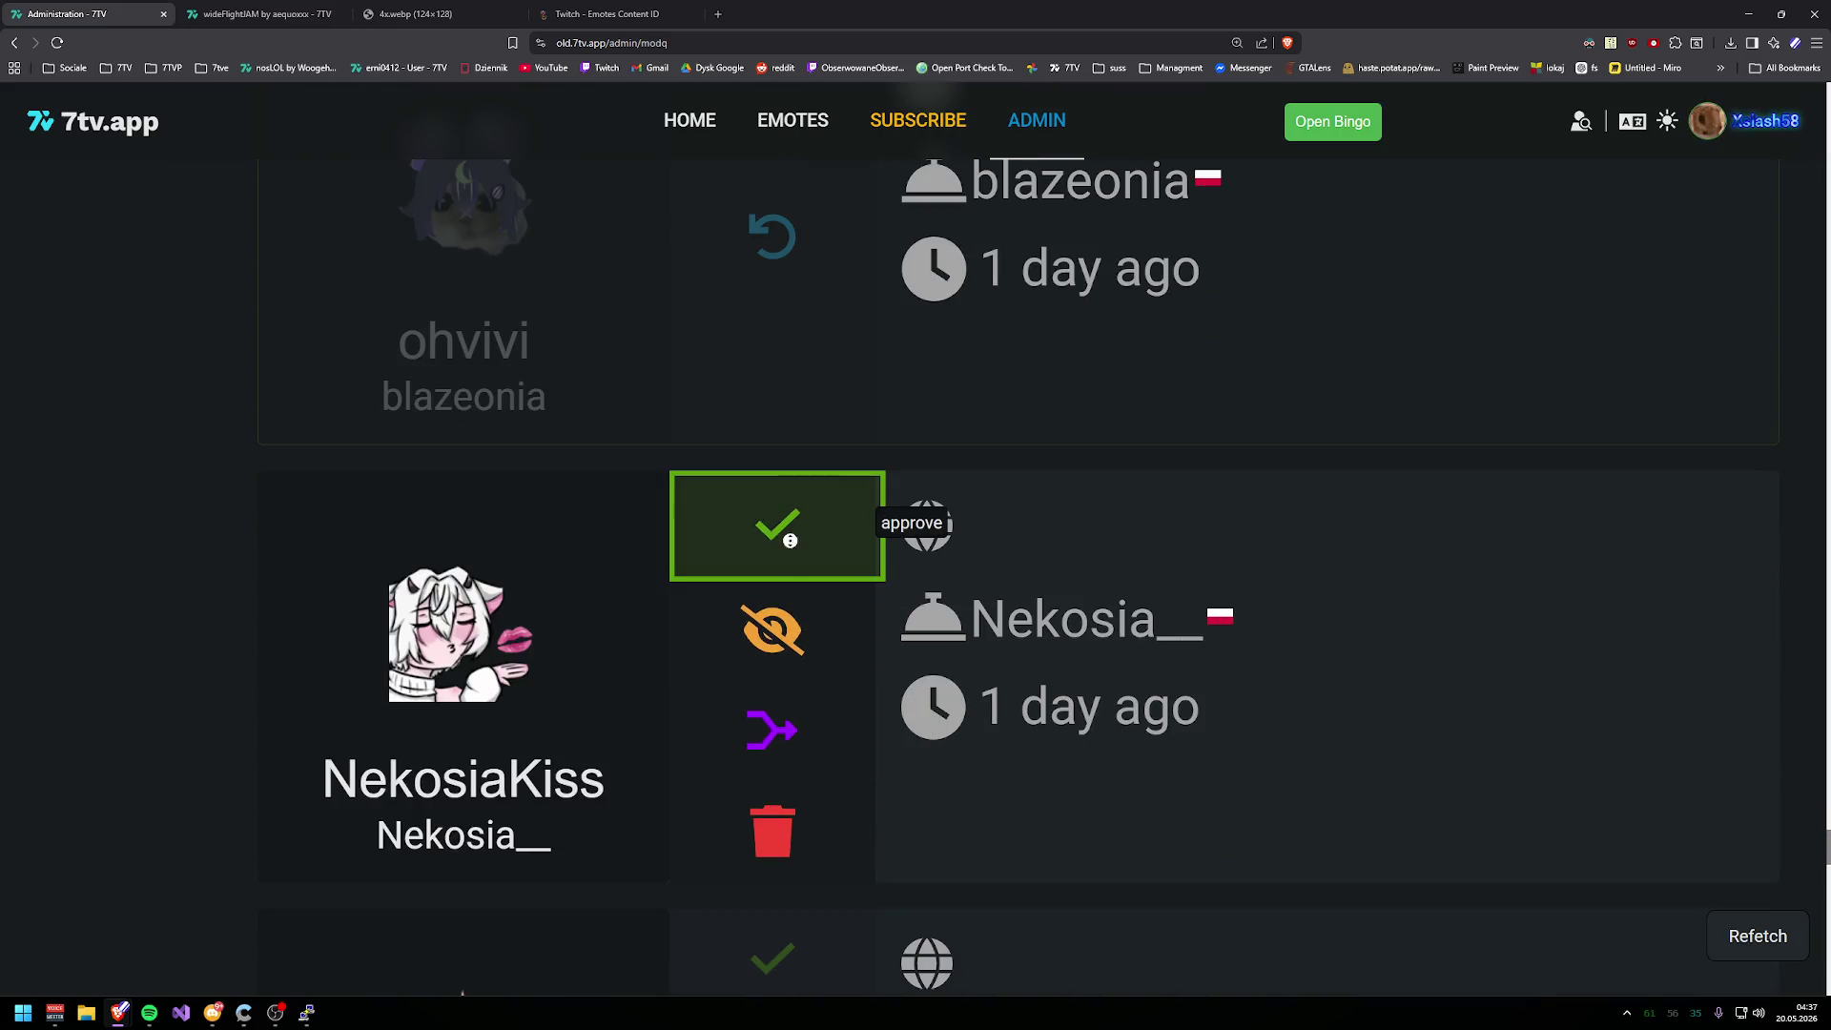
{"action": "left_click", "coordinate": [776, 531]}
{"action": "scroll", "coordinate": [775, 477], "scroll_direction": "down", "scroll_amount": 6}
{"action": "left_click", "coordinate": [771, 778]}
{"action": "scroll", "coordinate": [754, 573], "scroll_direction": "down", "scroll_amount": 7}
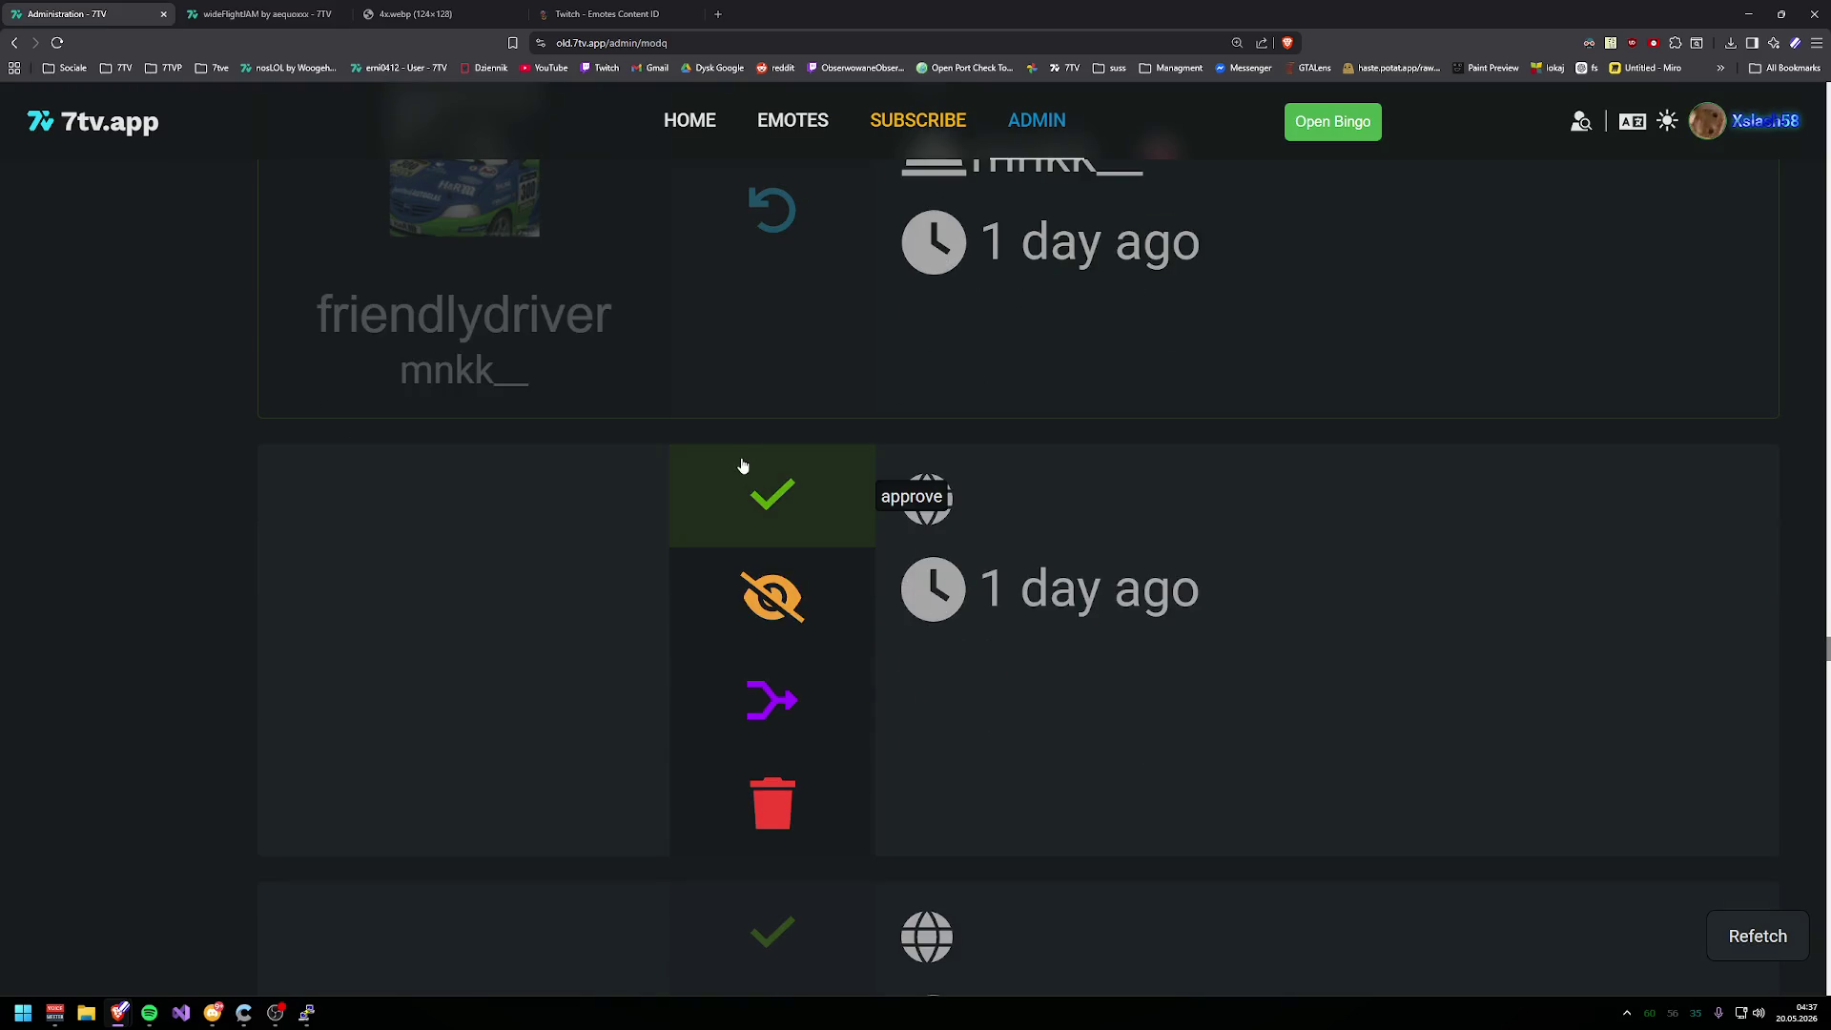
- Approve policja, nochodz, Flex, BANGER, wesele, xddSalute and the next request
{"action": "left_click", "coordinate": [814, 488]}
{"action": "scroll", "coordinate": [814, 489], "scroll_direction": "down", "scroll_amount": 5}
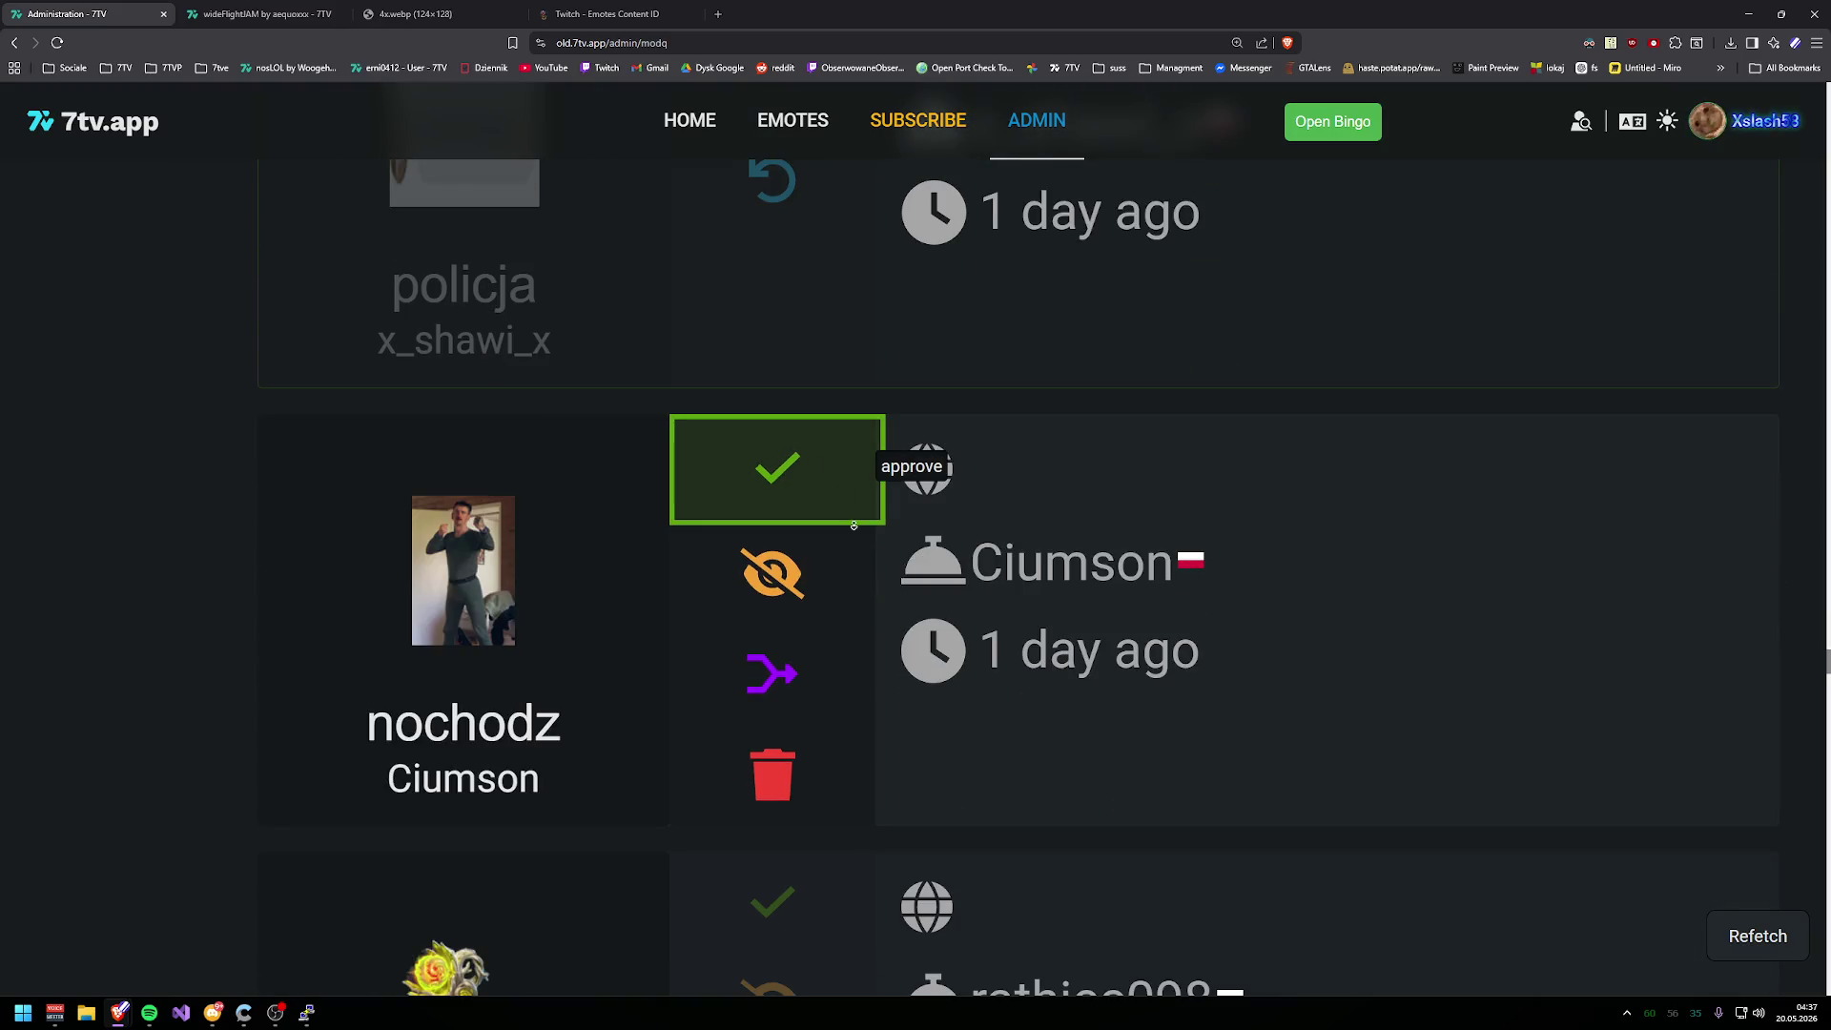
{"action": "left_click", "coordinate": [817, 423]}
{"action": "scroll", "coordinate": [817, 423], "scroll_direction": "down", "scroll_amount": 5}
{"action": "left_click", "coordinate": [817, 423]}
{"action": "scroll", "coordinate": [817, 422], "scroll_direction": "down", "scroll_amount": 5}
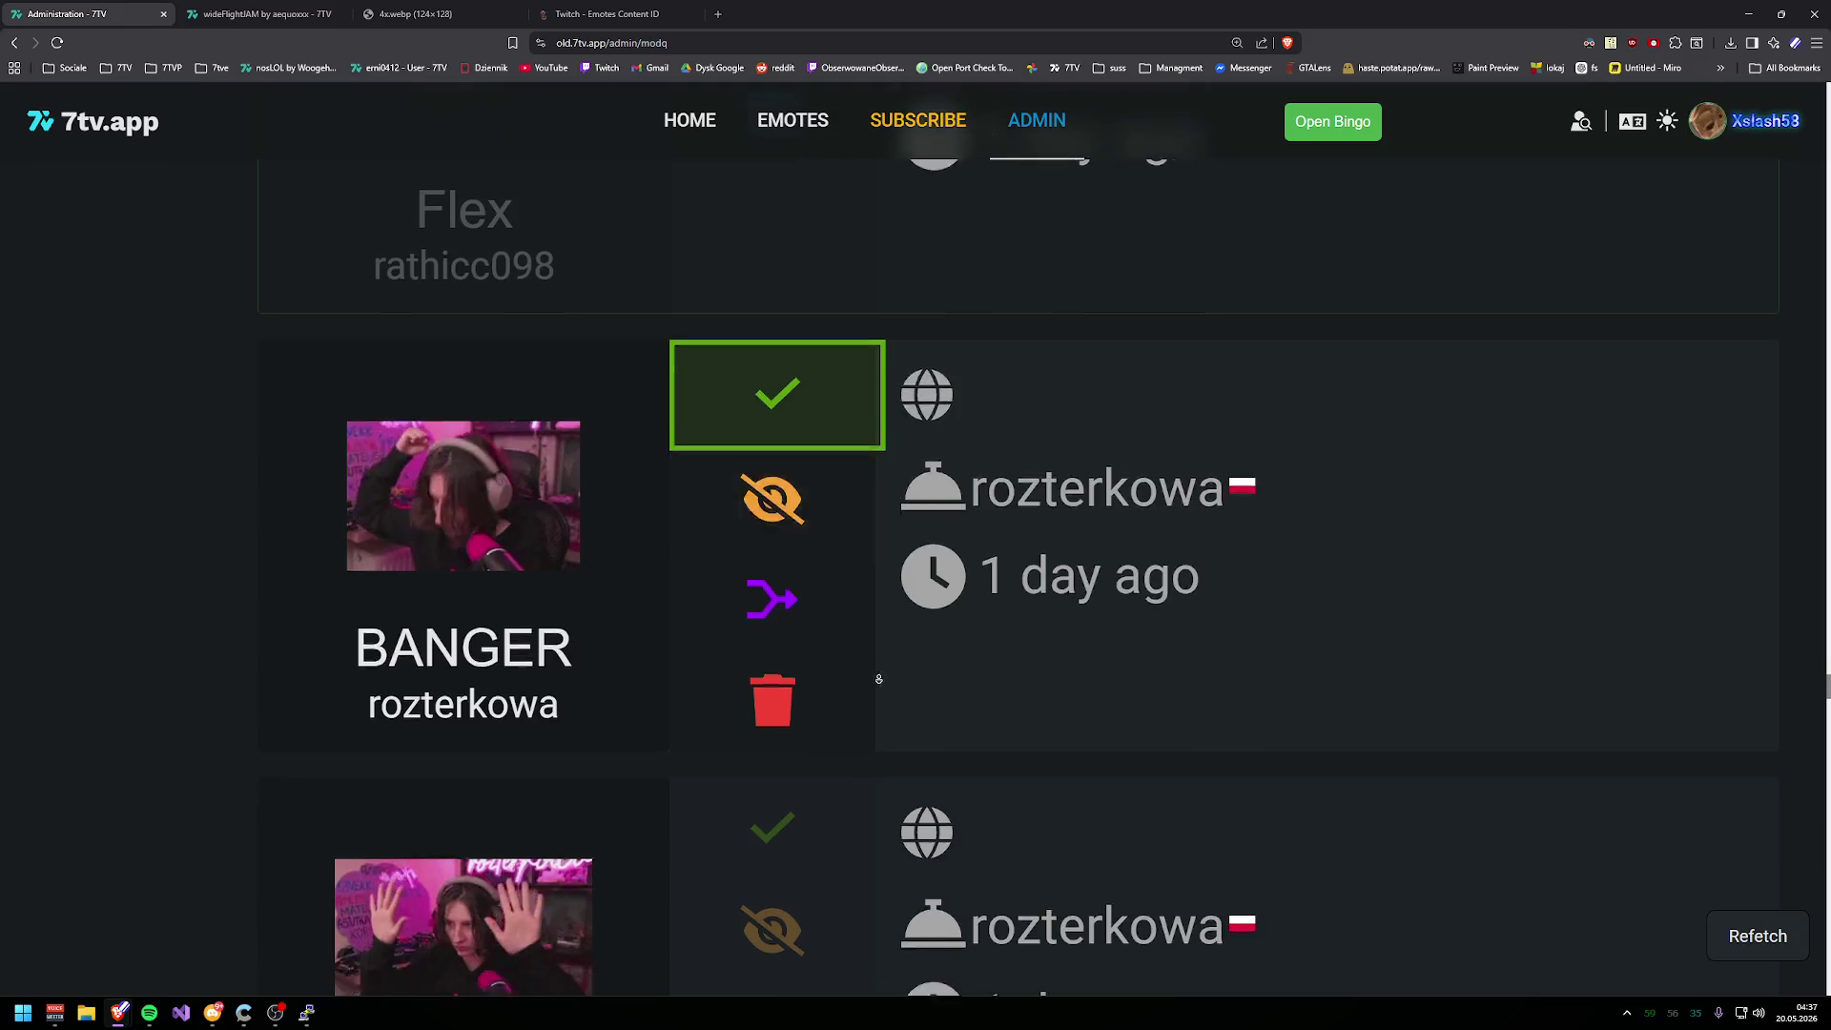
{"action": "left_click", "coordinate": [787, 419]}
{"action": "scroll", "coordinate": [788, 420], "scroll_direction": "down", "scroll_amount": 5}
{"action": "left_click", "coordinate": [884, 510]}
{"action": "scroll", "coordinate": [859, 544], "scroll_direction": "down", "scroll_amount": 5}
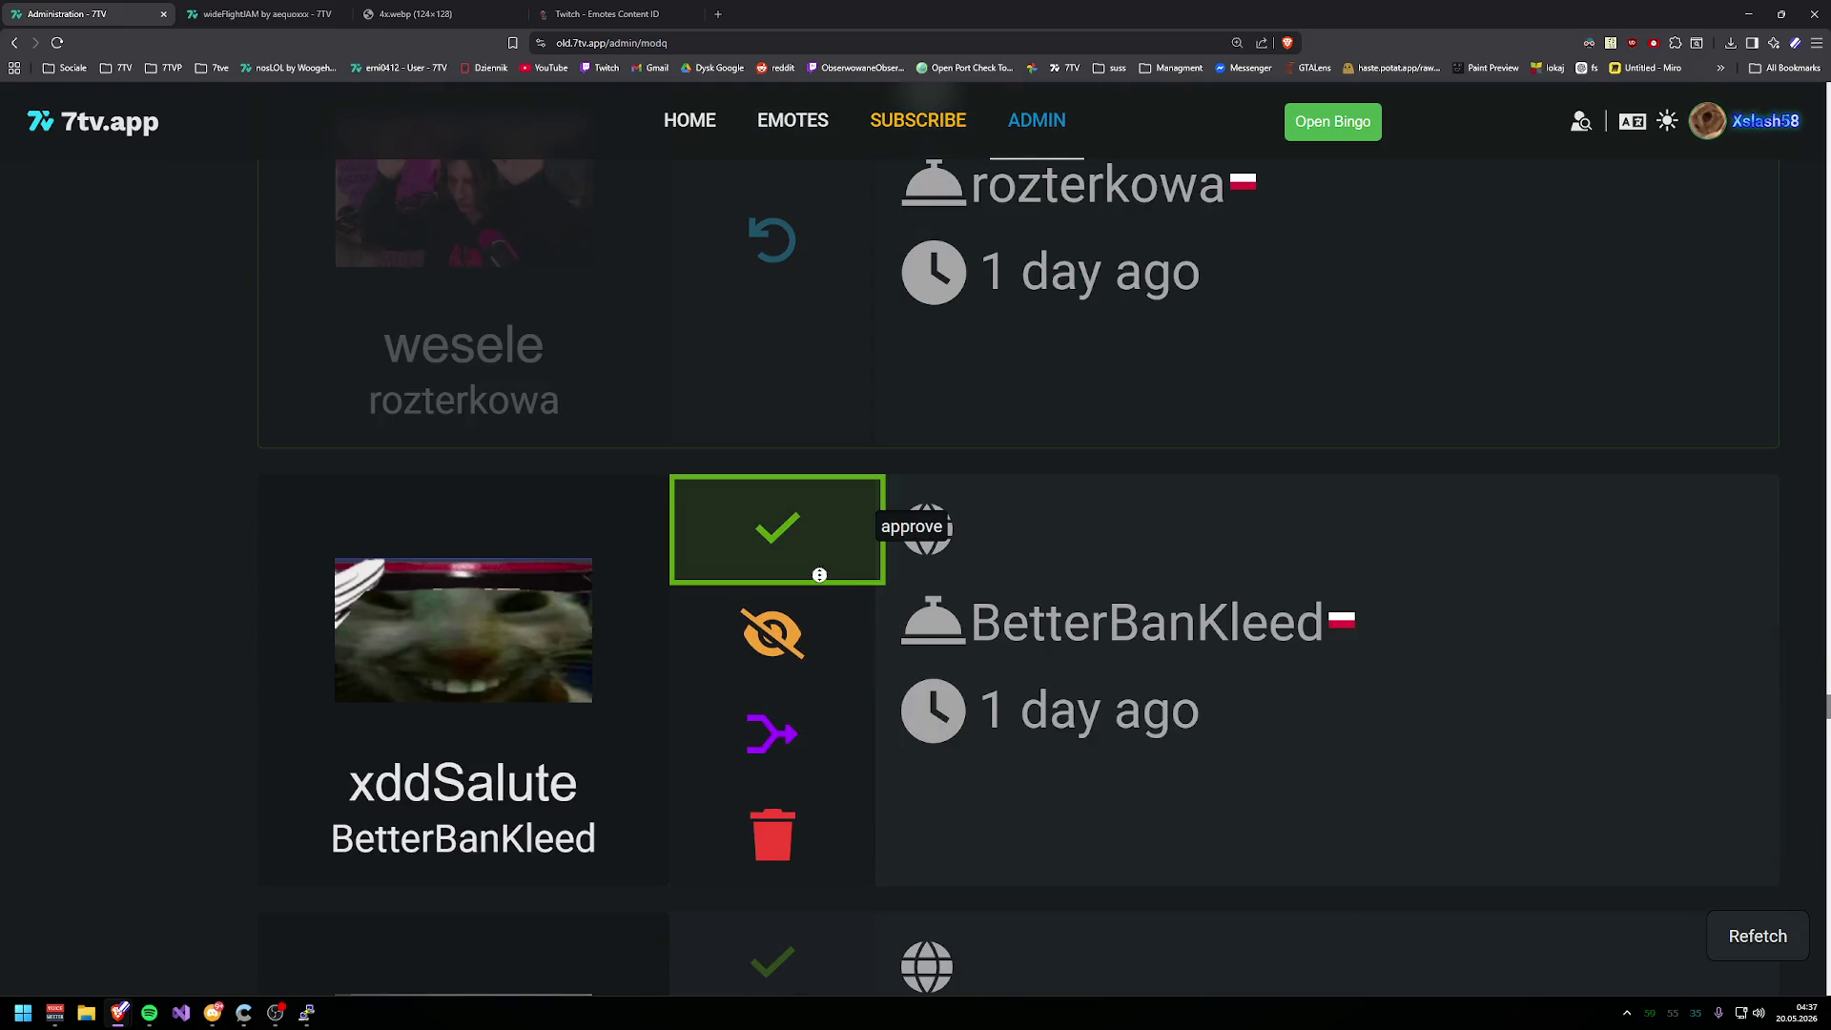
{"action": "left_click", "coordinate": [817, 568]}
{"action": "scroll", "coordinate": [819, 582], "scroll_direction": "down", "scroll_amount": 5}
{"action": "left_click", "coordinate": [817, 520]}
{"action": "scroll", "coordinate": [818, 521], "scroll_direction": "down", "scroll_amount": 5}
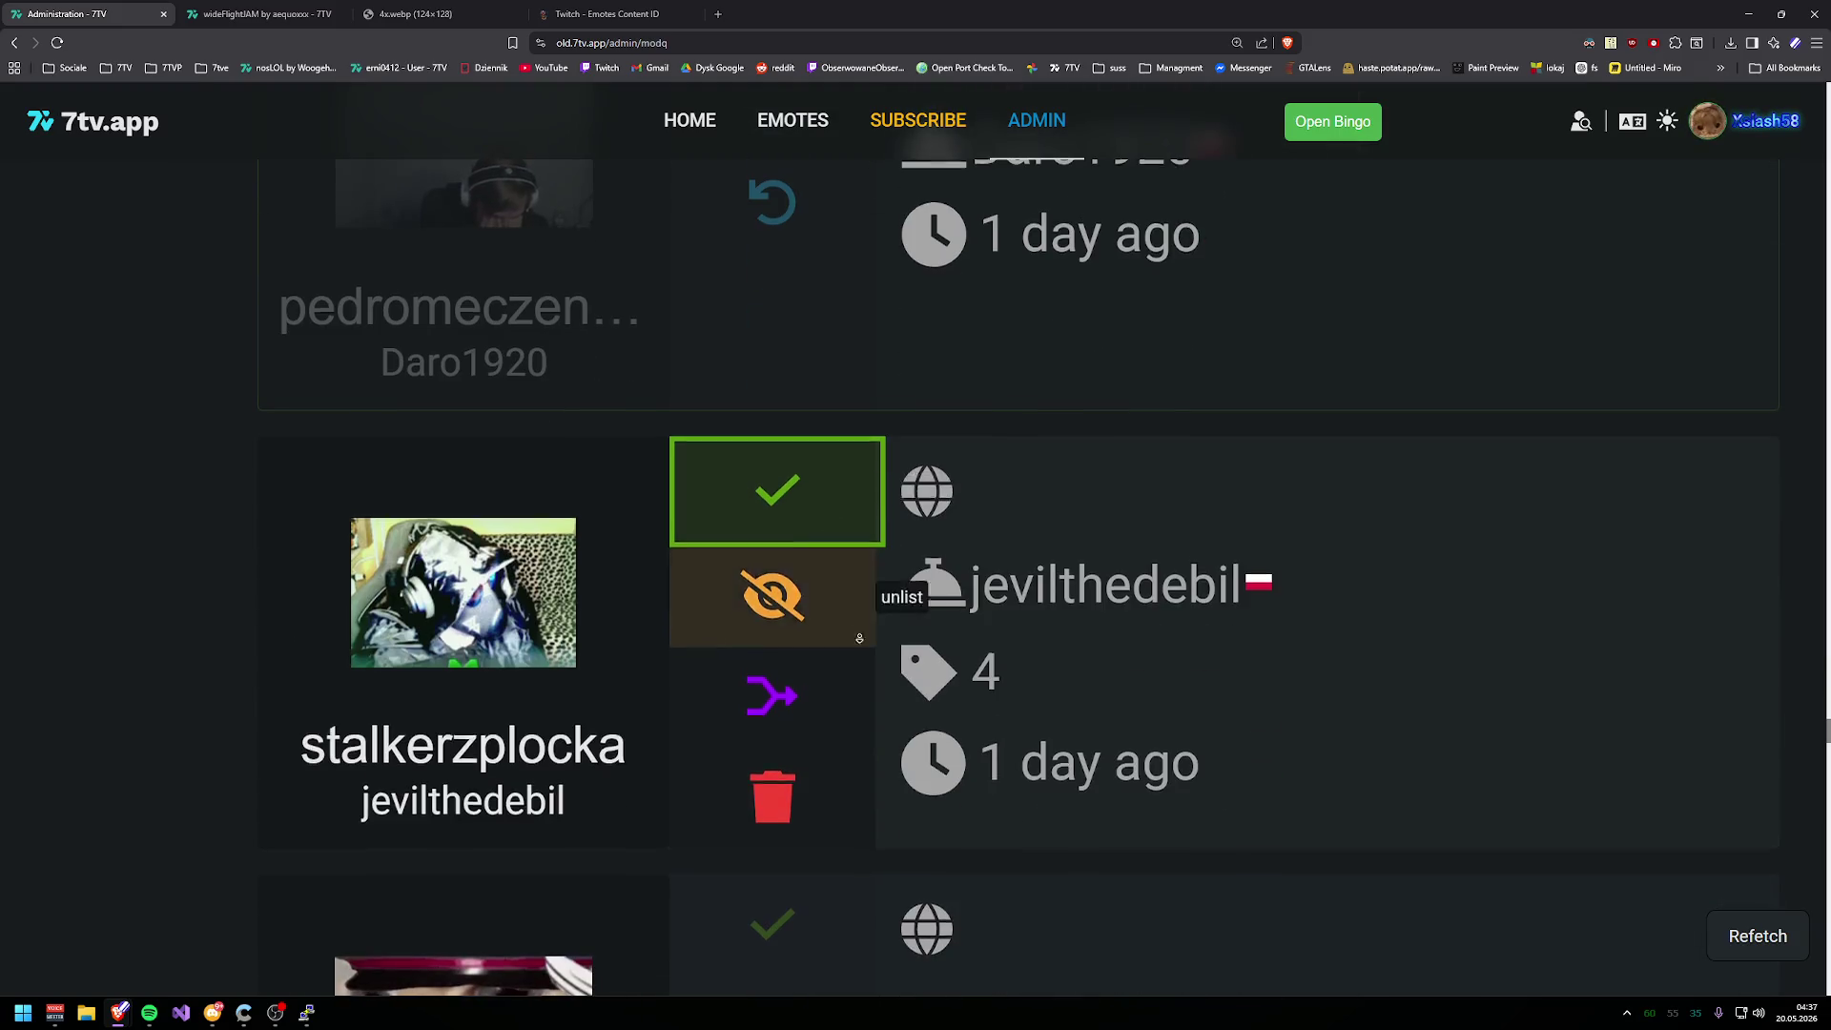
- Approve stalkerzplocka, uuhSalute, ankafire, siefire, foliazor, xngagri and one request between
{"action": "left_click", "coordinate": [785, 527]}
{"action": "scroll", "coordinate": [785, 527], "scroll_direction": "down", "scroll_amount": 5}
{"action": "left_click", "coordinate": [799, 521]}
{"action": "scroll", "coordinate": [801, 573], "scroll_direction": "down", "scroll_amount": 5}
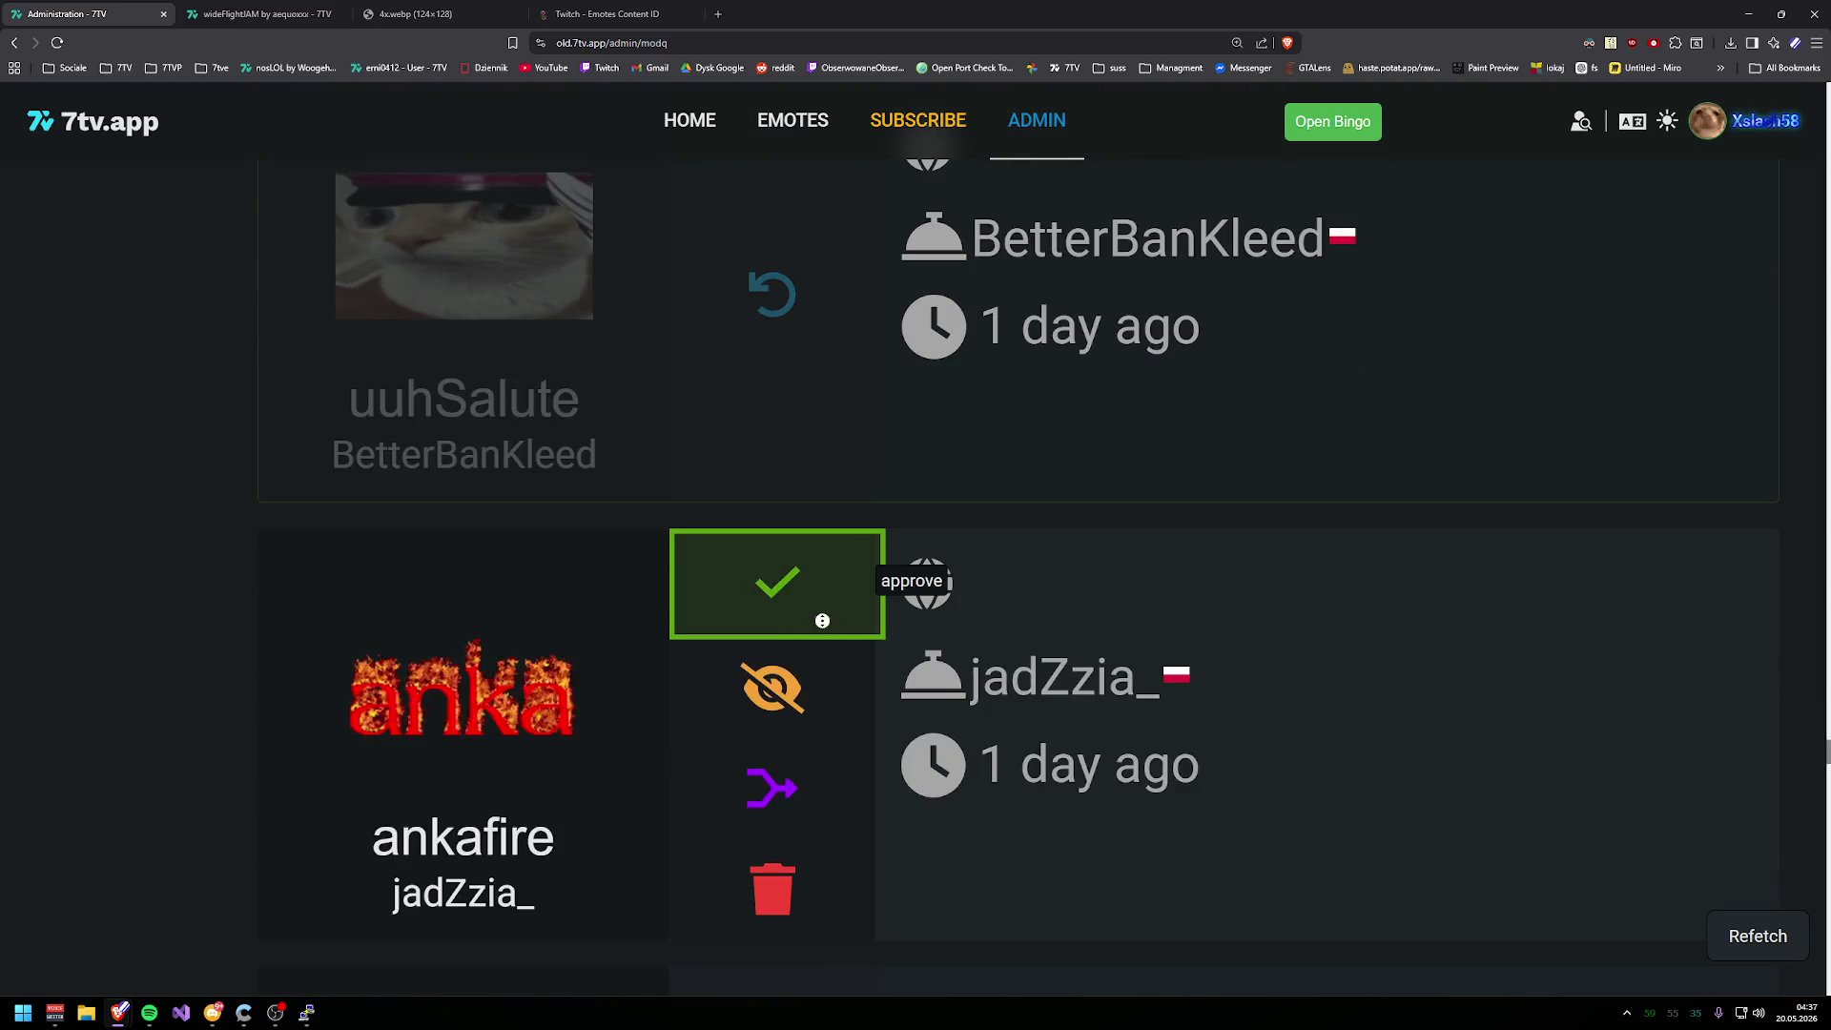
{"action": "left_click", "coordinate": [822, 613]}
{"action": "scroll", "coordinate": [801, 668], "scroll_direction": "down", "scroll_amount": 5}
{"action": "left_click", "coordinate": [858, 743]}
{"action": "scroll", "coordinate": [906, 774], "scroll_direction": "down", "scroll_amount": 5}
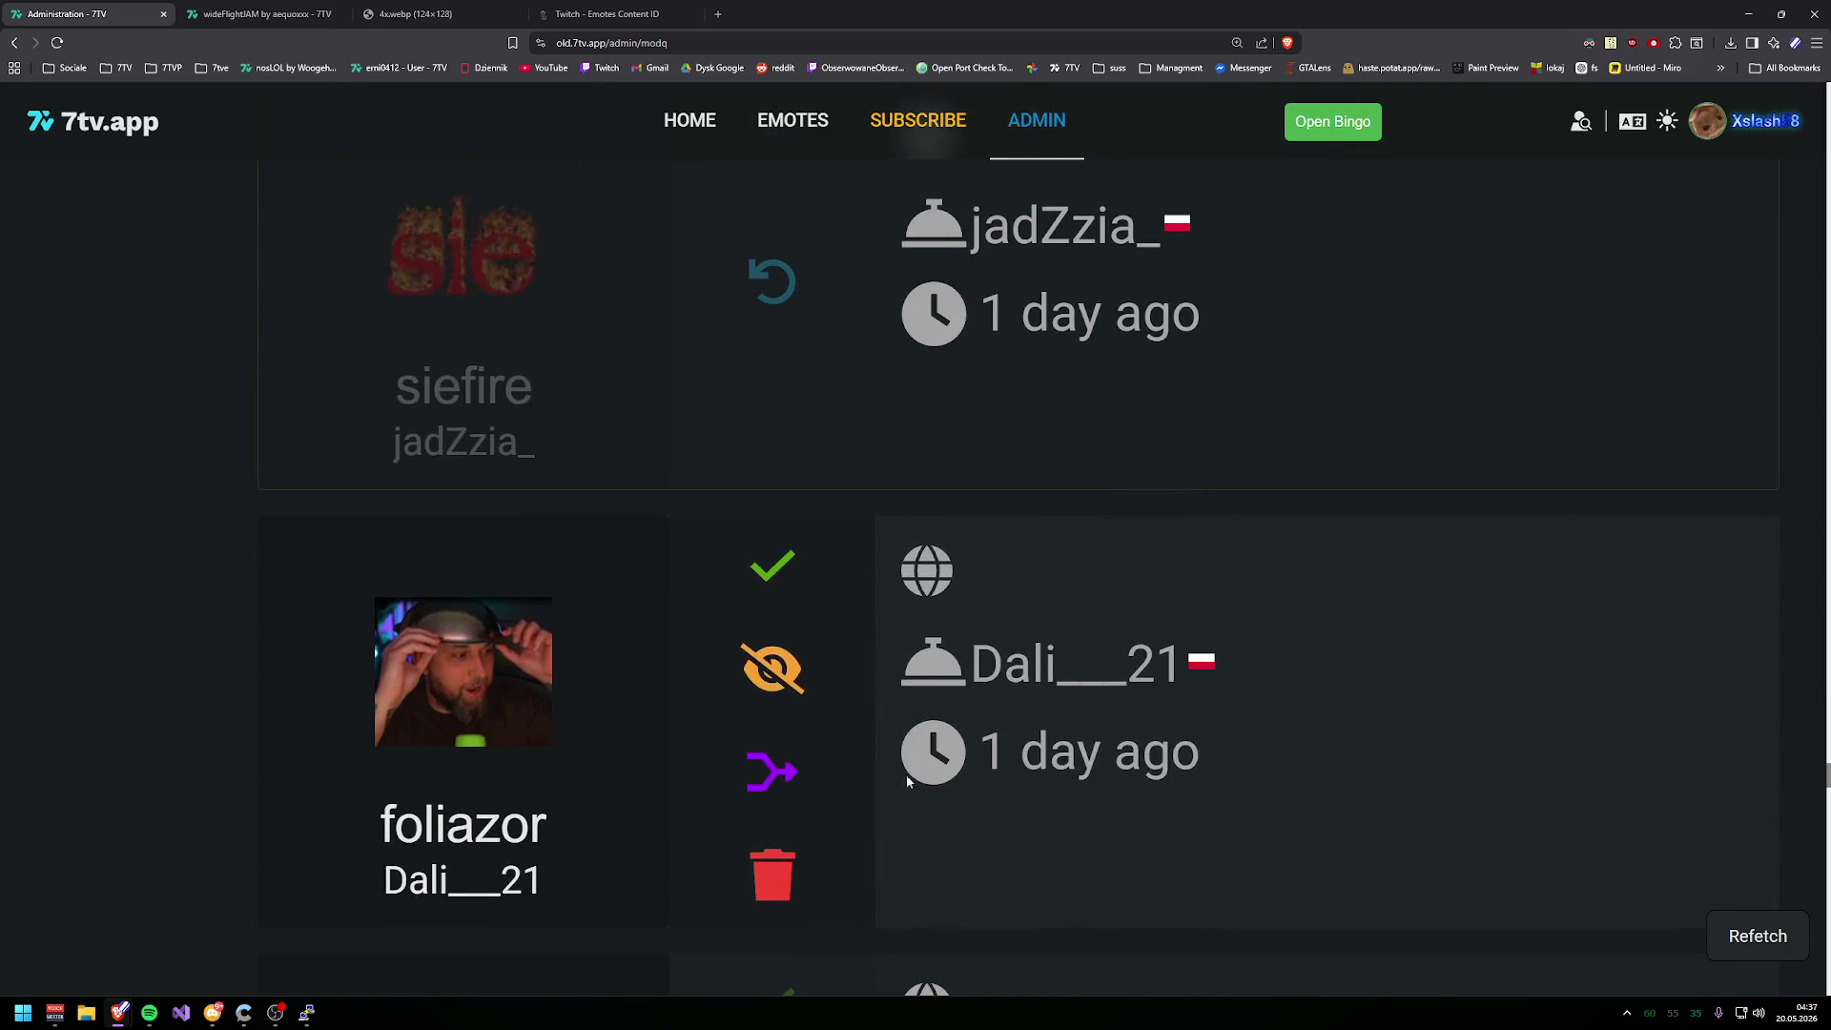
{"action": "left_click", "coordinate": [805, 580]}
{"action": "scroll", "coordinate": [821, 668], "scroll_direction": "down", "scroll_amount": 5}
{"action": "left_click", "coordinate": [829, 449]}
{"action": "scroll", "coordinate": [753, 763], "scroll_direction": "down", "scroll_amount": 5}
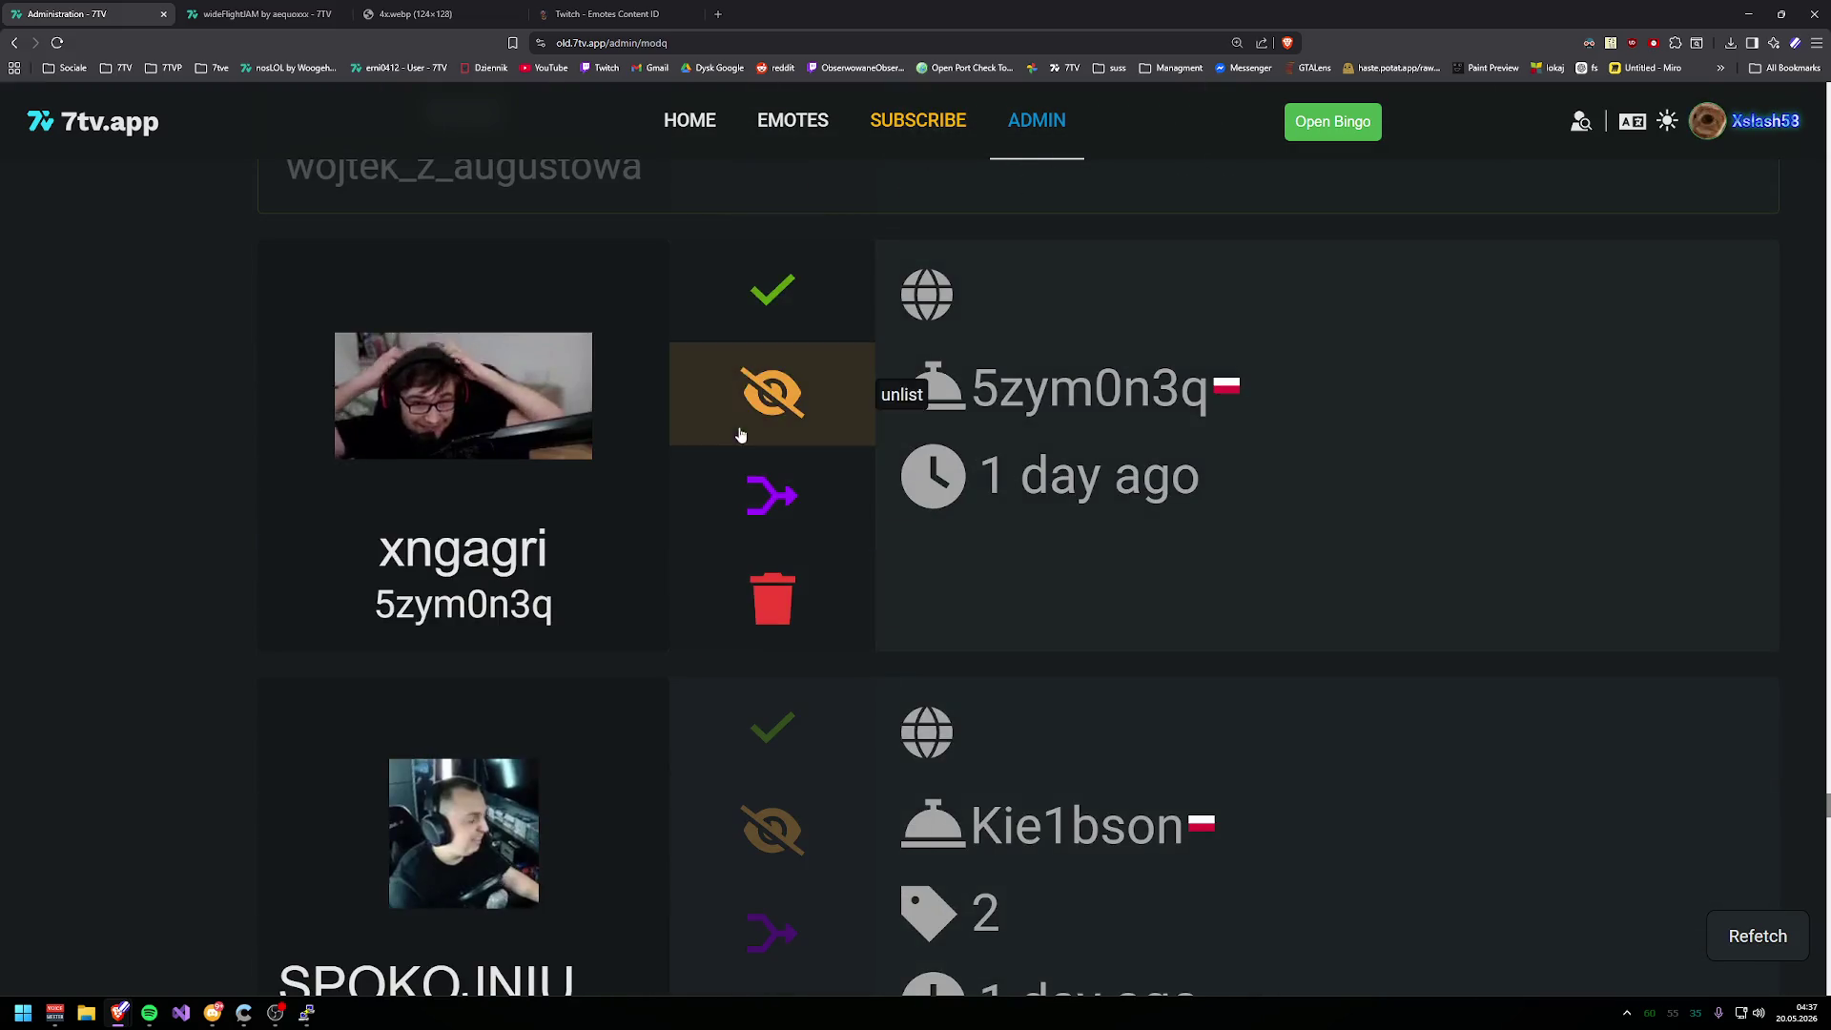
{"action": "left_click", "coordinate": [772, 291]}
{"action": "scroll", "coordinate": [887, 572], "scroll_direction": "down", "scroll_amount": 5}
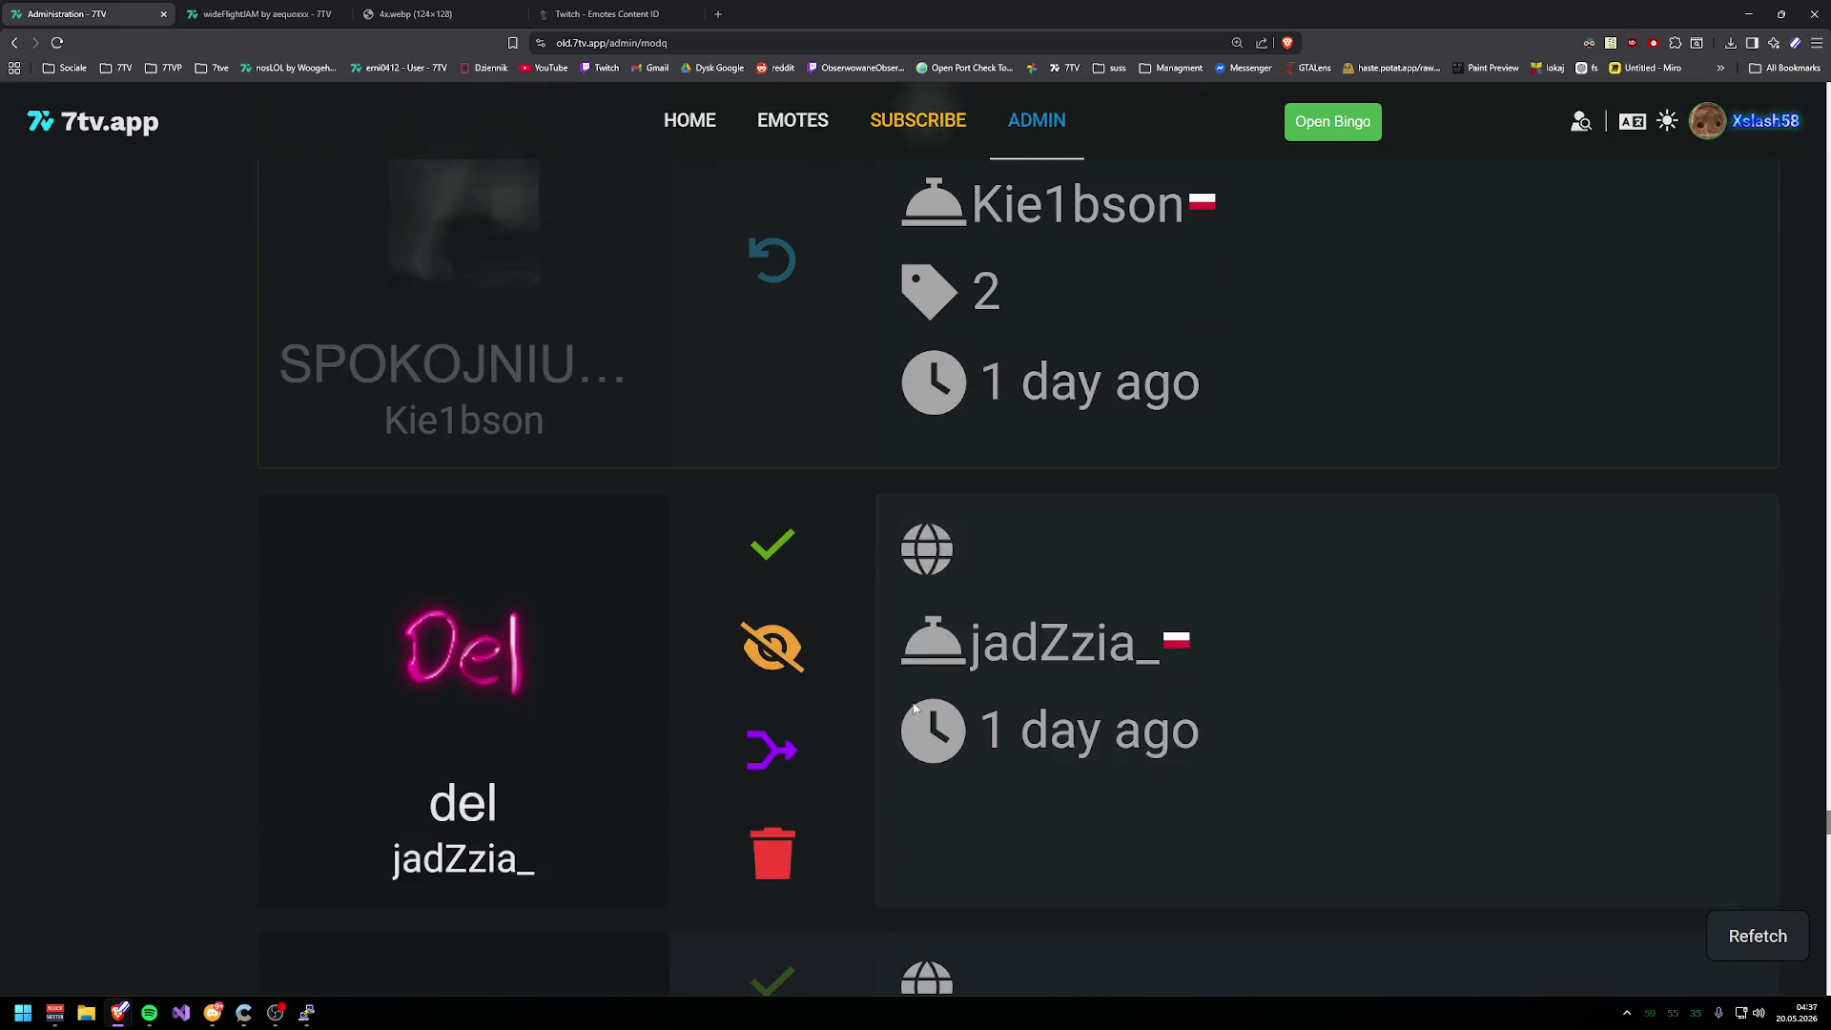
- Approve del, Mommy-lettering, jumpscare, the second foliazor, kurcze, logopeda, Kabba and one more
{"action": "left_click", "coordinate": [801, 525]}
{"action": "scroll", "coordinate": [882, 730], "scroll_direction": "down", "scroll_amount": 5}
{"action": "left_click", "coordinate": [775, 515]}
{"action": "scroll", "coordinate": [833, 740], "scroll_direction": "down", "scroll_amount": 5}
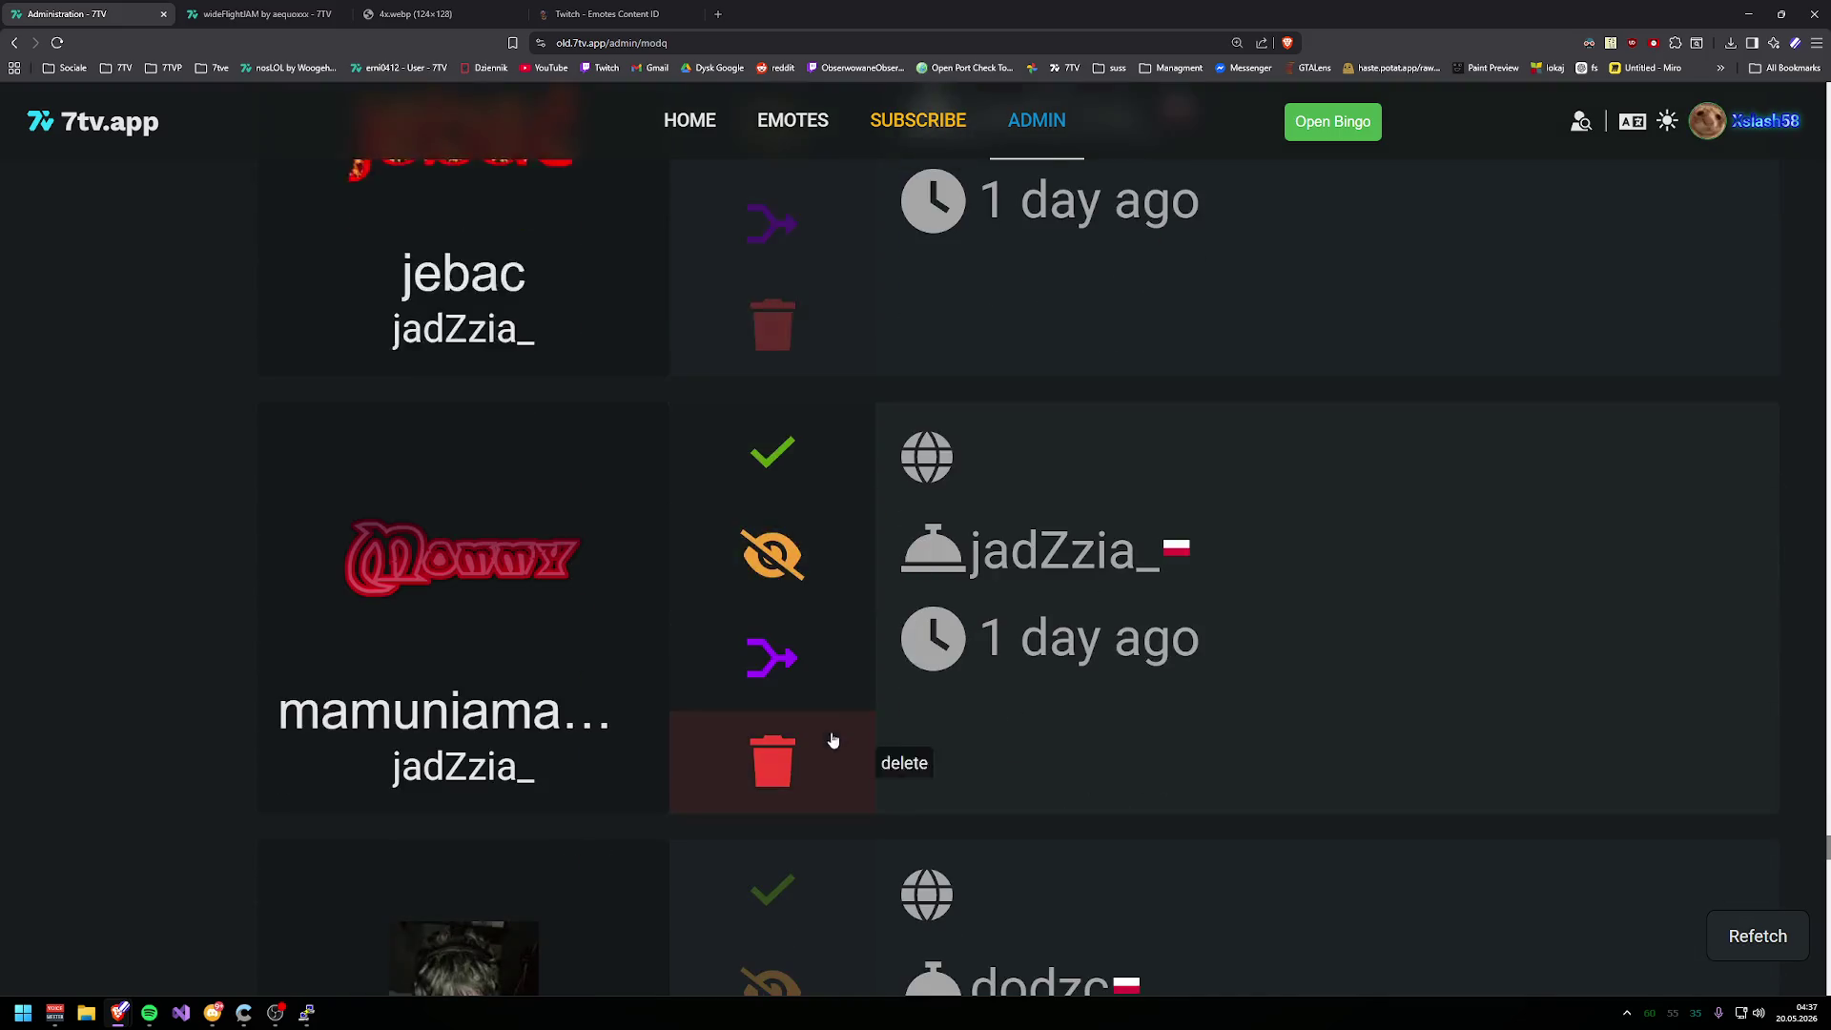
{"action": "left_click", "coordinate": [764, 491]}
{"action": "scroll", "coordinate": [854, 736], "scroll_direction": "down", "scroll_amount": 5}
{"action": "left_click", "coordinate": [775, 445]}
{"action": "scroll", "coordinate": [862, 658], "scroll_direction": "down", "scroll_amount": 5}
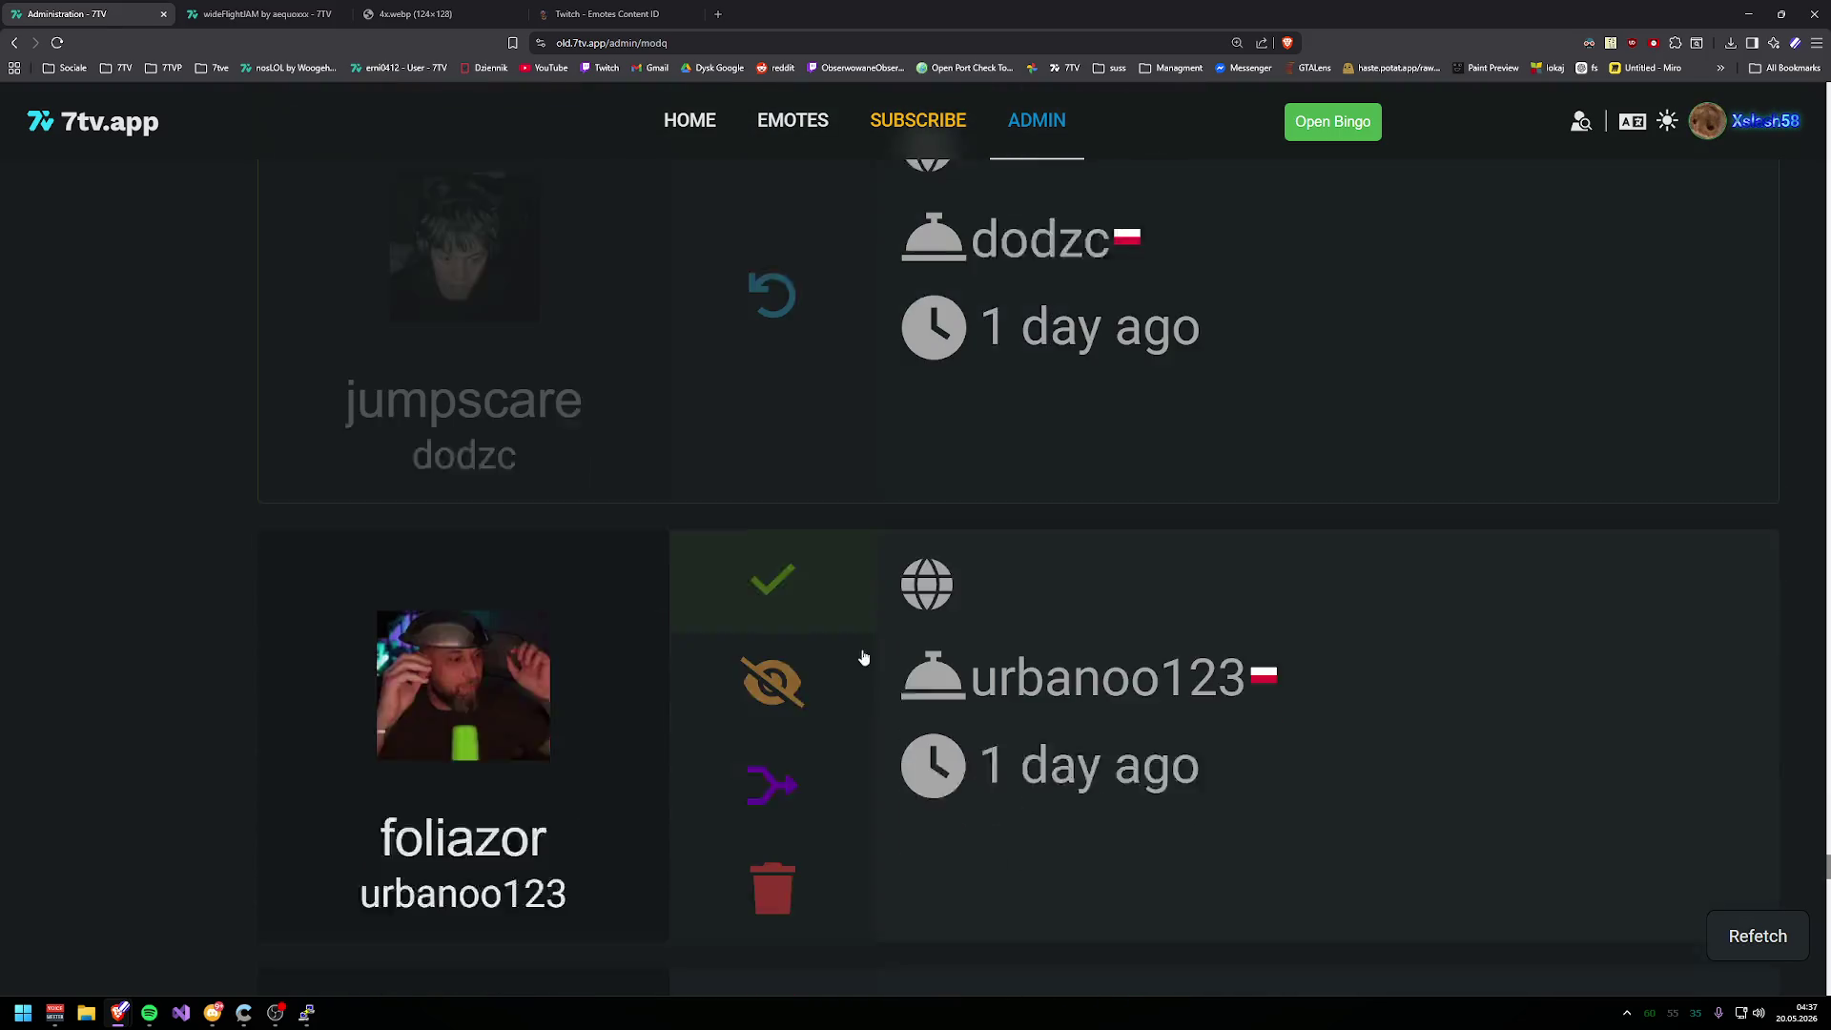
{"action": "left_click", "coordinate": [842, 527]}
{"action": "scroll", "coordinate": [899, 764], "scroll_direction": "down", "scroll_amount": 5}
{"action": "left_click", "coordinate": [808, 491]}
{"action": "scroll", "coordinate": [852, 365], "scroll_direction": "down", "scroll_amount": 5}
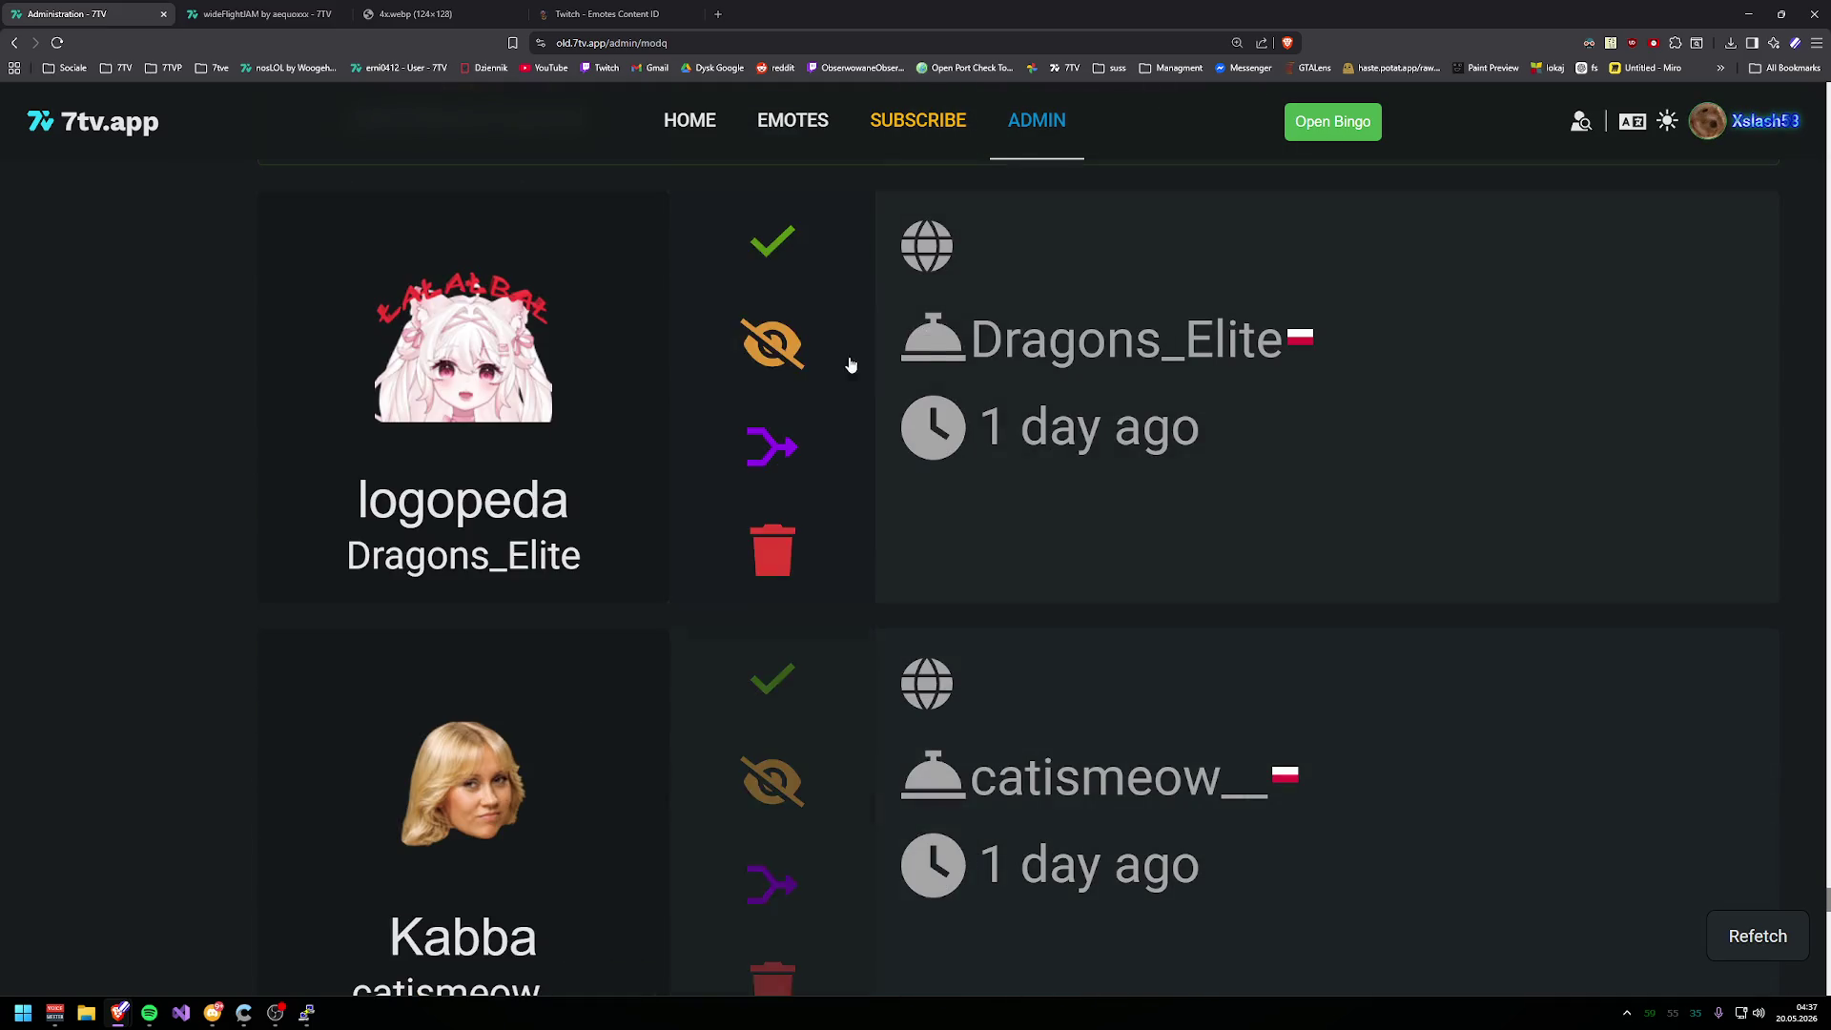
{"action": "left_click", "coordinate": [777, 303]}
{"action": "left_click", "coordinate": [773, 679]}
{"action": "scroll", "coordinate": [999, 764], "scroll_direction": "down", "scroll_amount": 5}
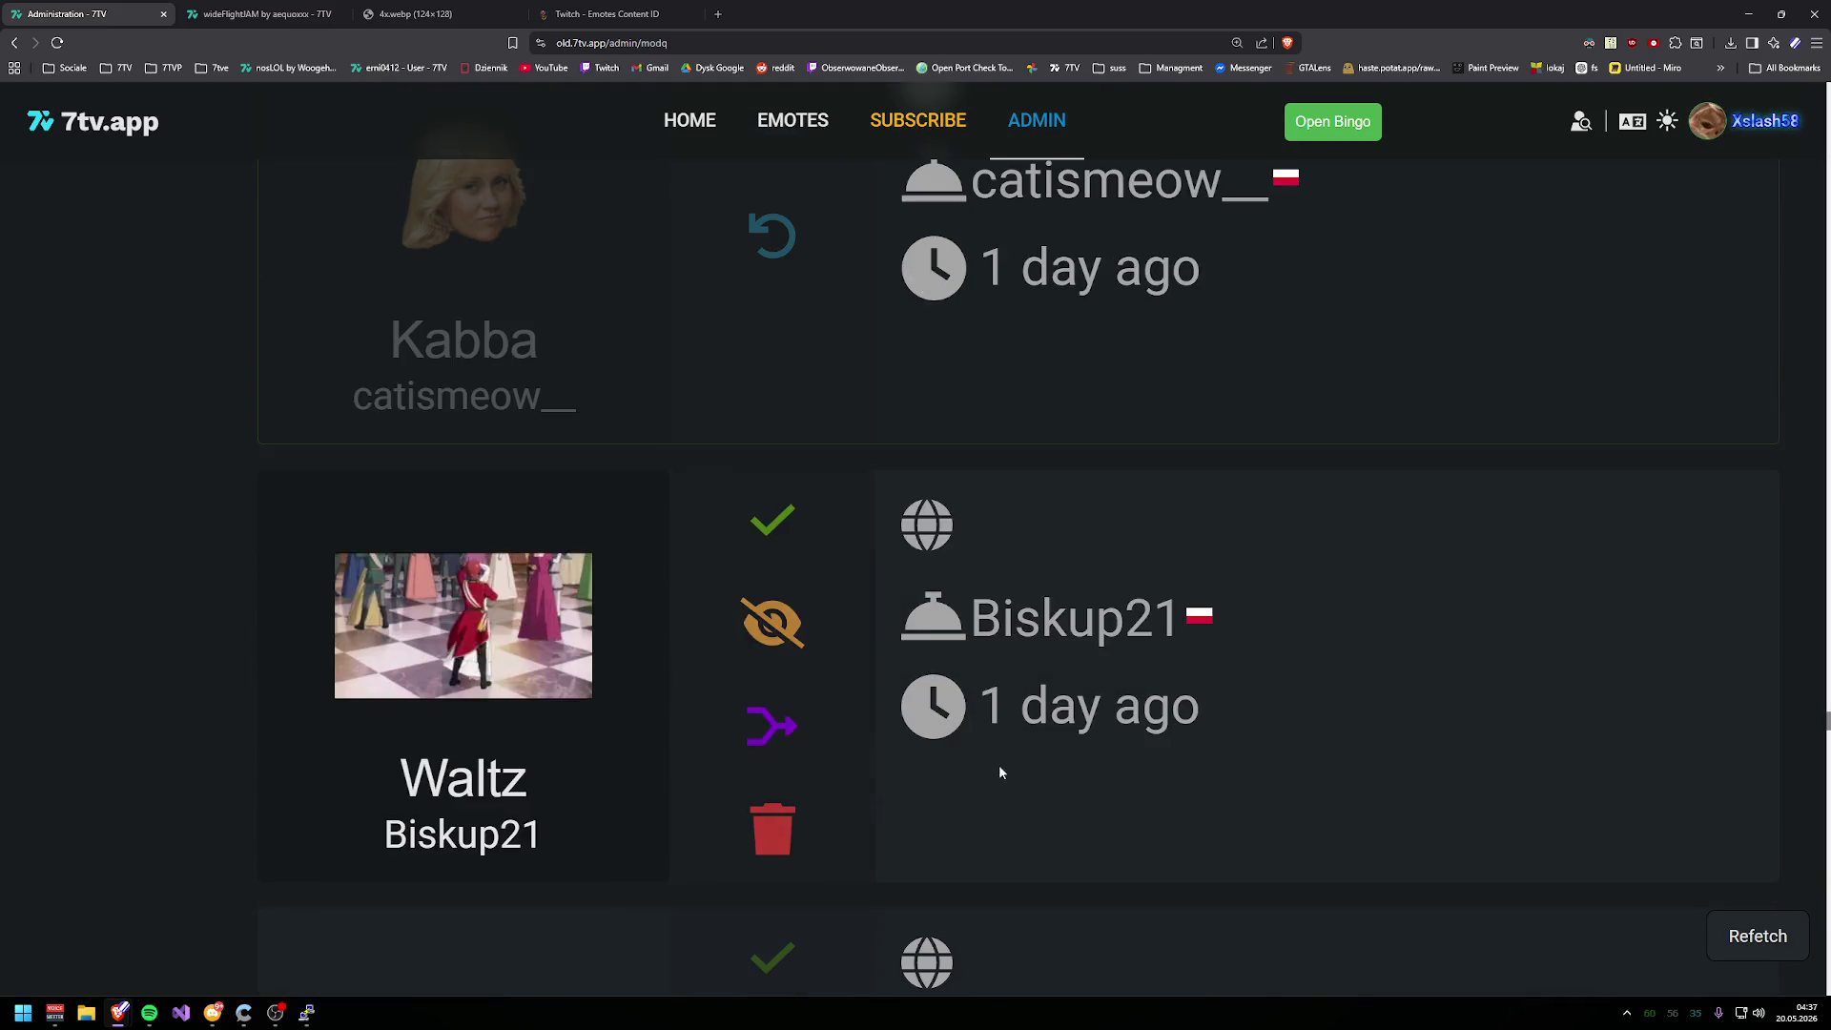
- Approve Waltz, smigielzor, autyzm6, vibe and the remaining requests up to wyluzujcie
{"action": "left_click", "coordinate": [843, 516]}
{"action": "scroll", "coordinate": [874, 684], "scroll_direction": "down", "scroll_amount": 5}
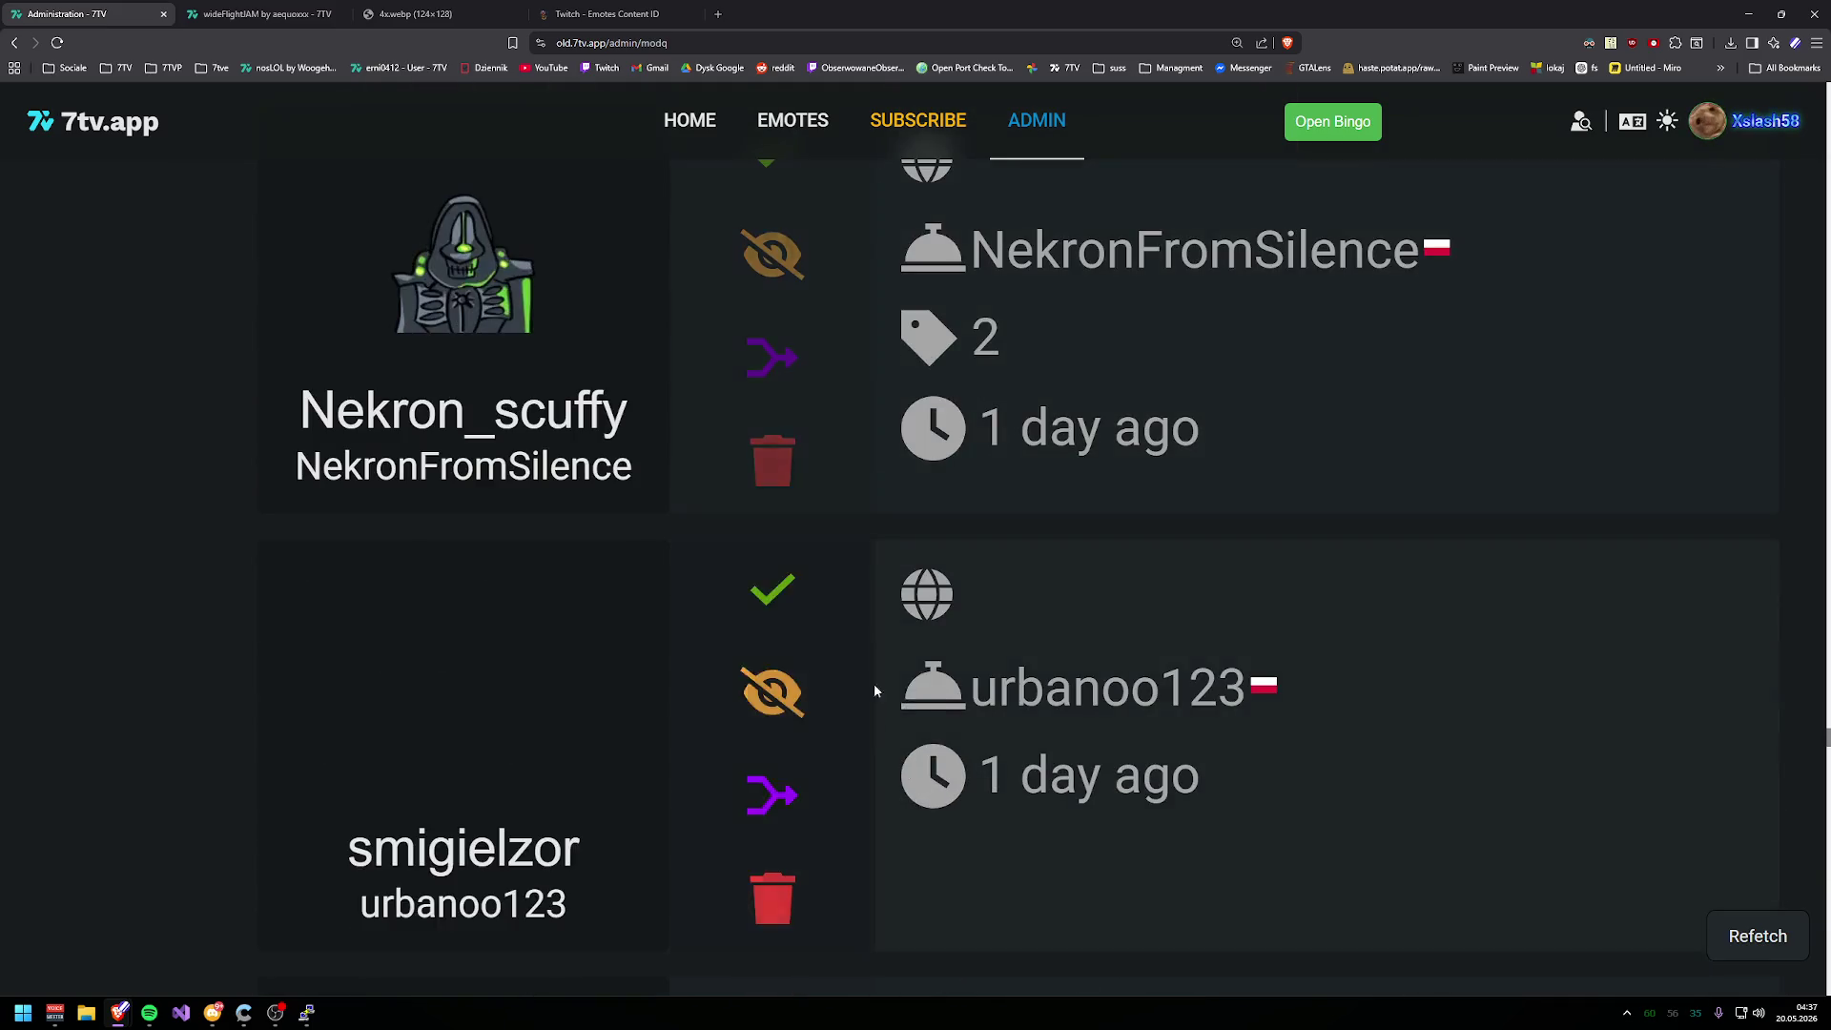
{"action": "left_click", "coordinate": [836, 596]}
{"action": "scroll", "coordinate": [834, 593], "scroll_direction": "down", "scroll_amount": 5}
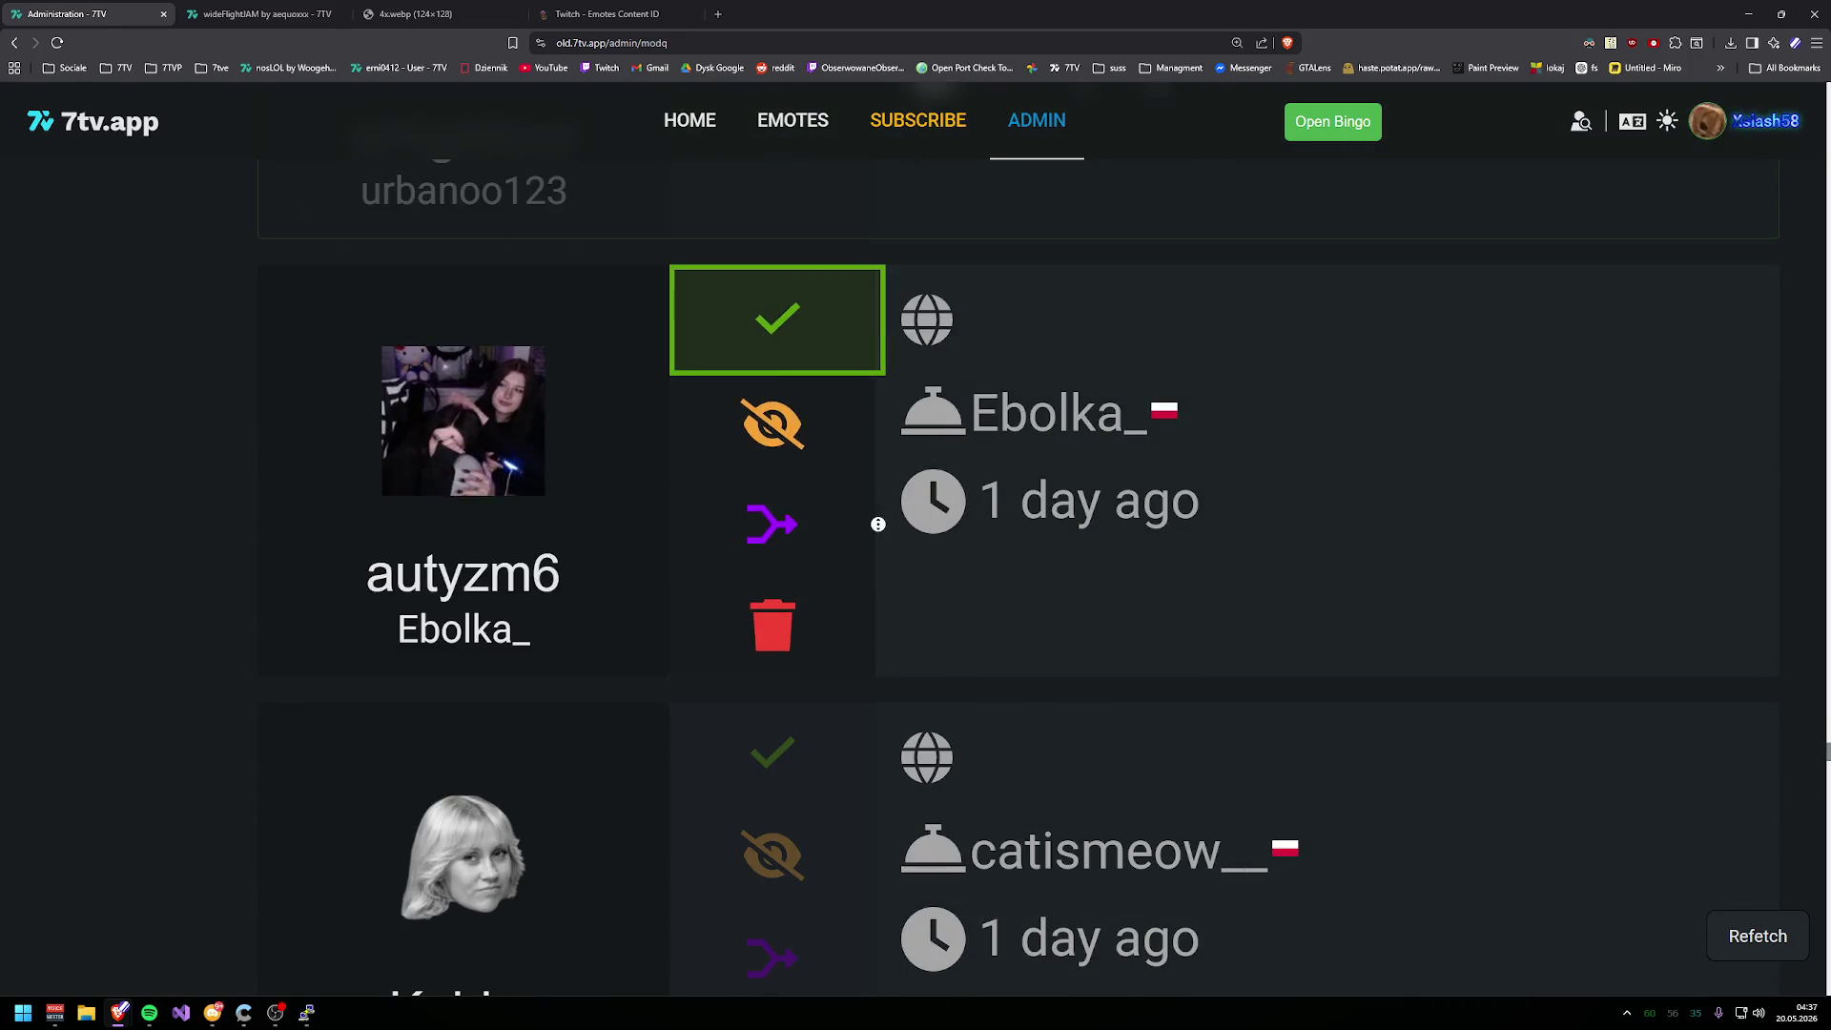
{"action": "left_click", "coordinate": [777, 320]}
{"action": "scroll", "coordinate": [776, 473], "scroll_direction": "down", "scroll_amount": 5}
{"action": "left_click", "coordinate": [774, 891]}
{"action": "scroll", "coordinate": [704, 395], "scroll_direction": "down", "scroll_amount": 10}
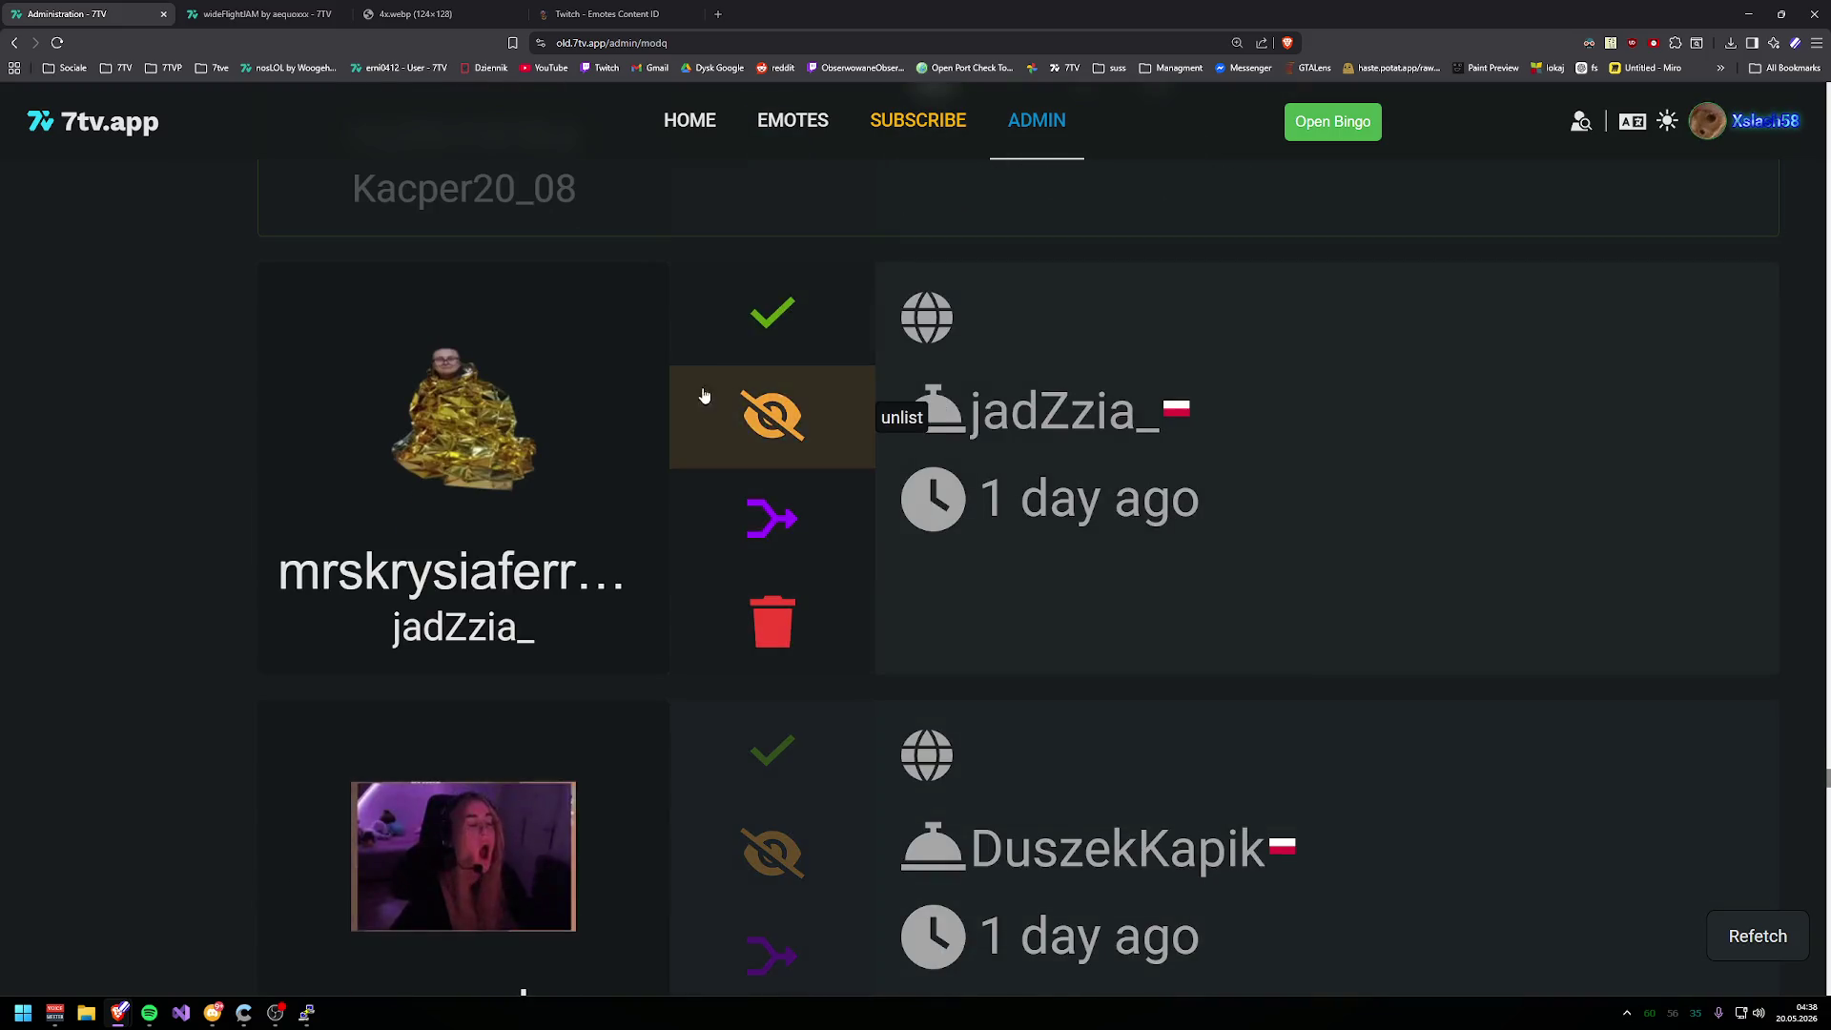
{"action": "left_click", "coordinate": [817, 774]}
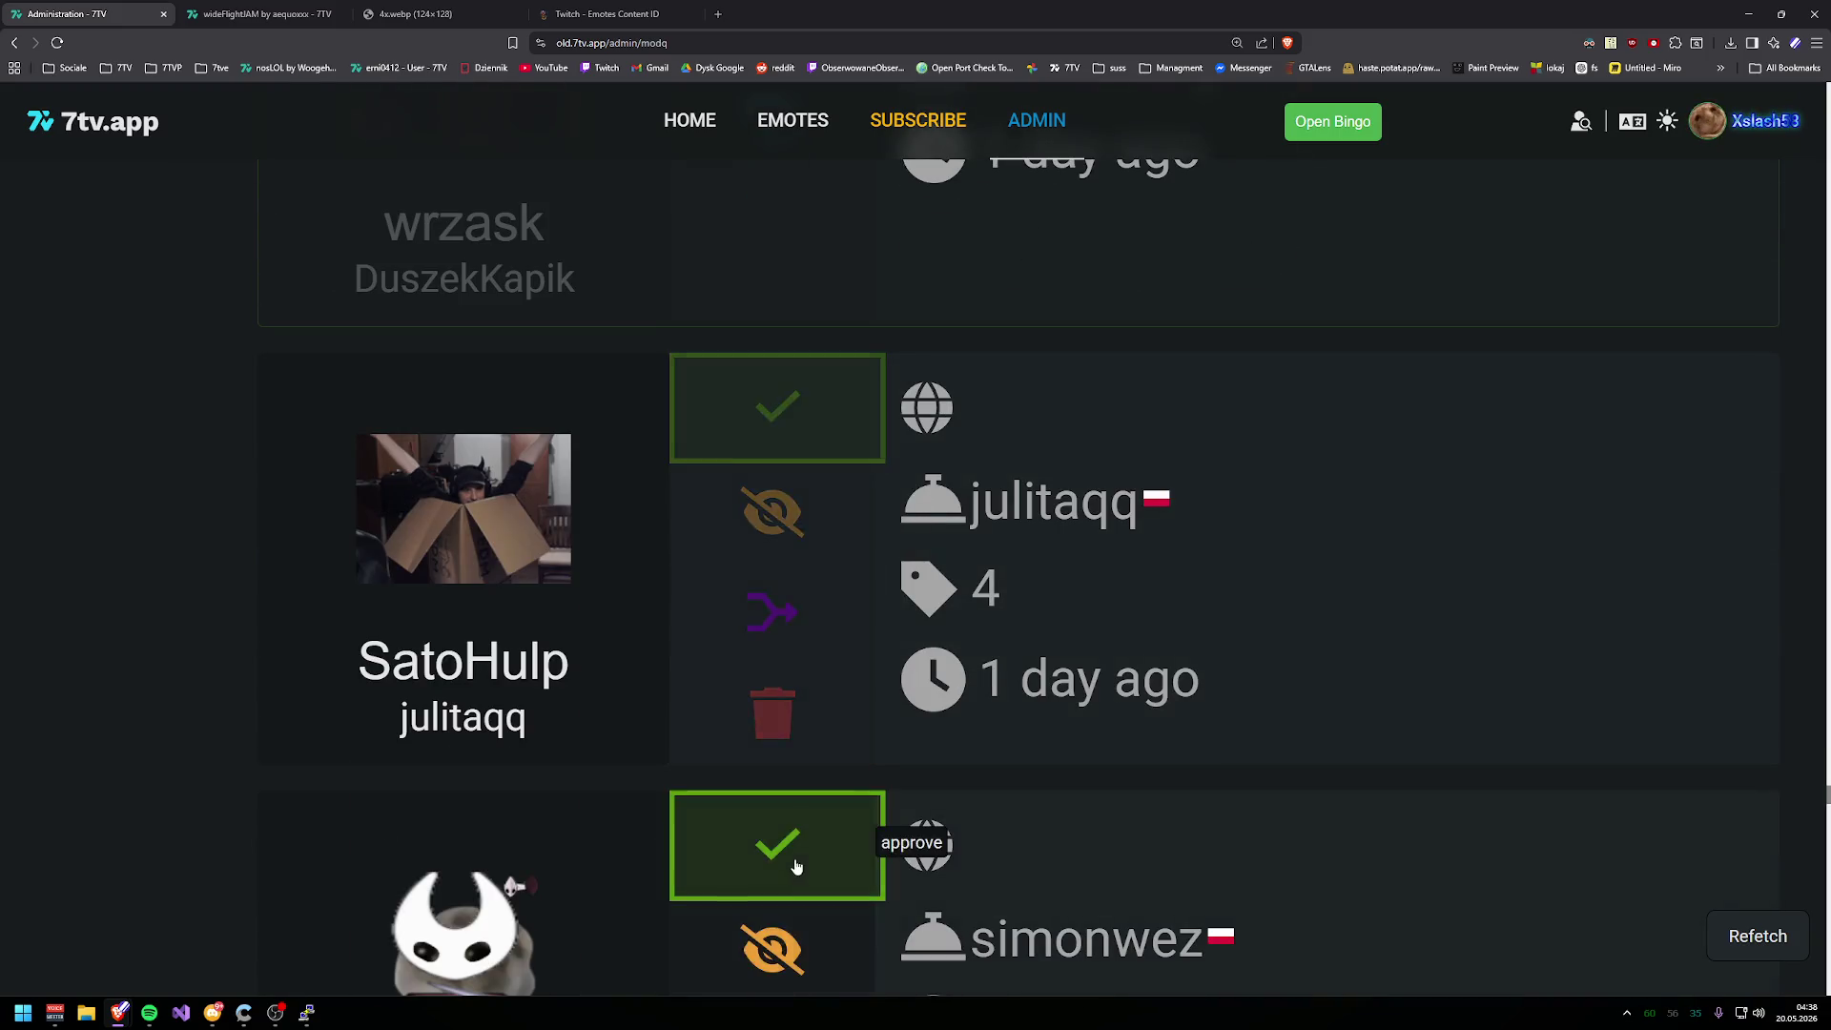
{"action": "left_click", "coordinate": [796, 866]}
{"action": "left_click", "coordinate": [776, 591]}
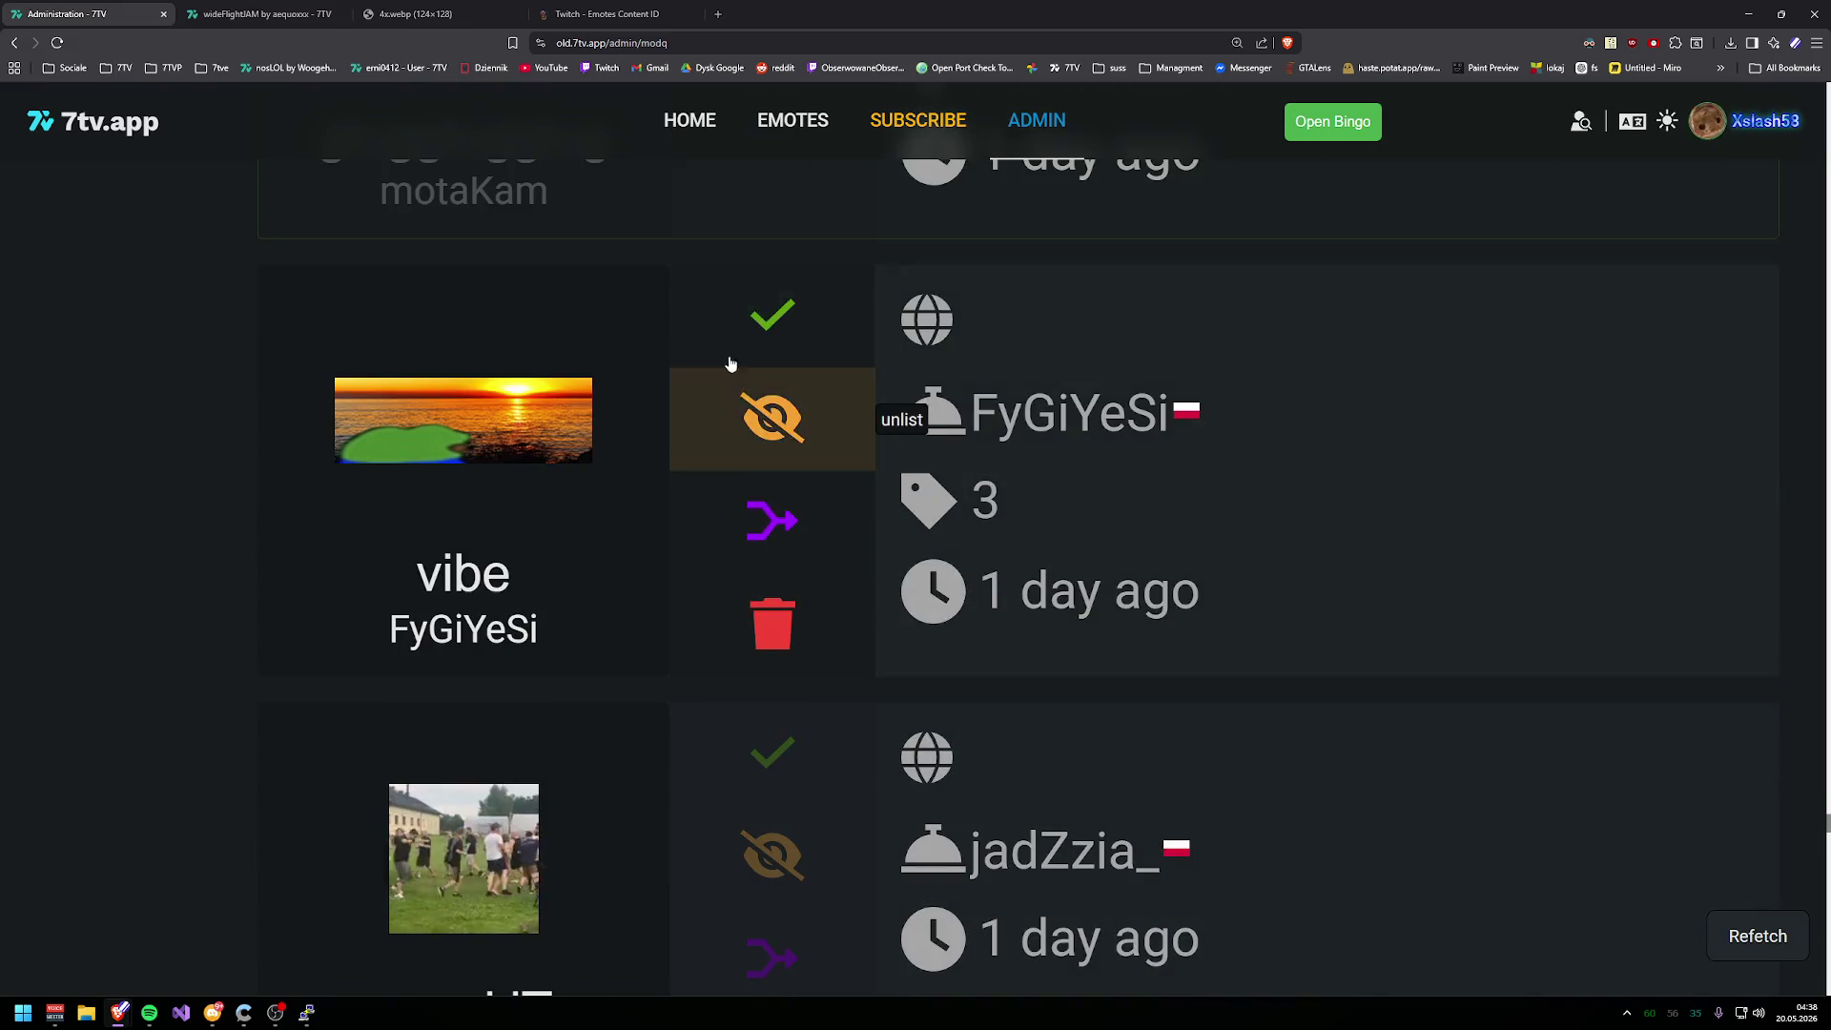
{"action": "left_click", "coordinate": [773, 314]}
{"action": "left_click", "coordinate": [773, 753]}
{"action": "left_click", "coordinate": [774, 474]}
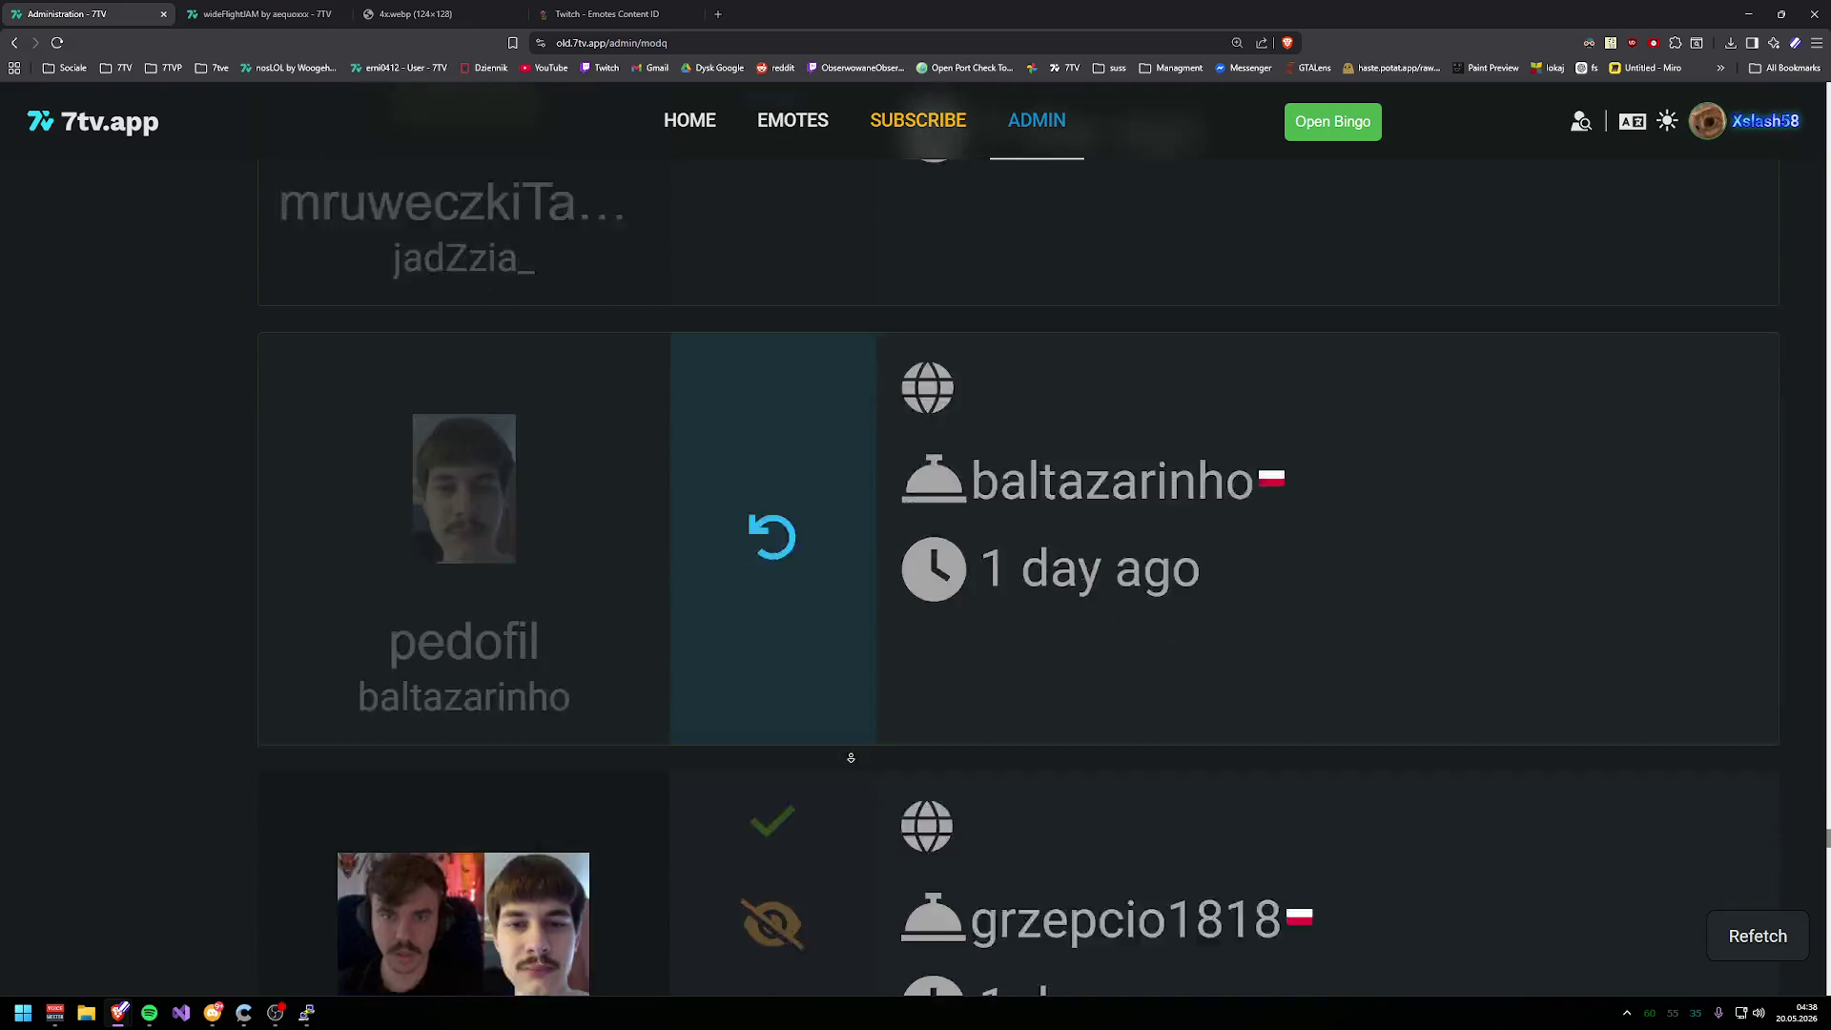
{"action": "scroll", "coordinate": [851, 757], "scroll_direction": "down", "scroll_amount": 5}
- Resolve the wyluzujcie request, then undo and permanently delete the pedofil emote
{"action": "left_click", "coordinate": [859, 584]}
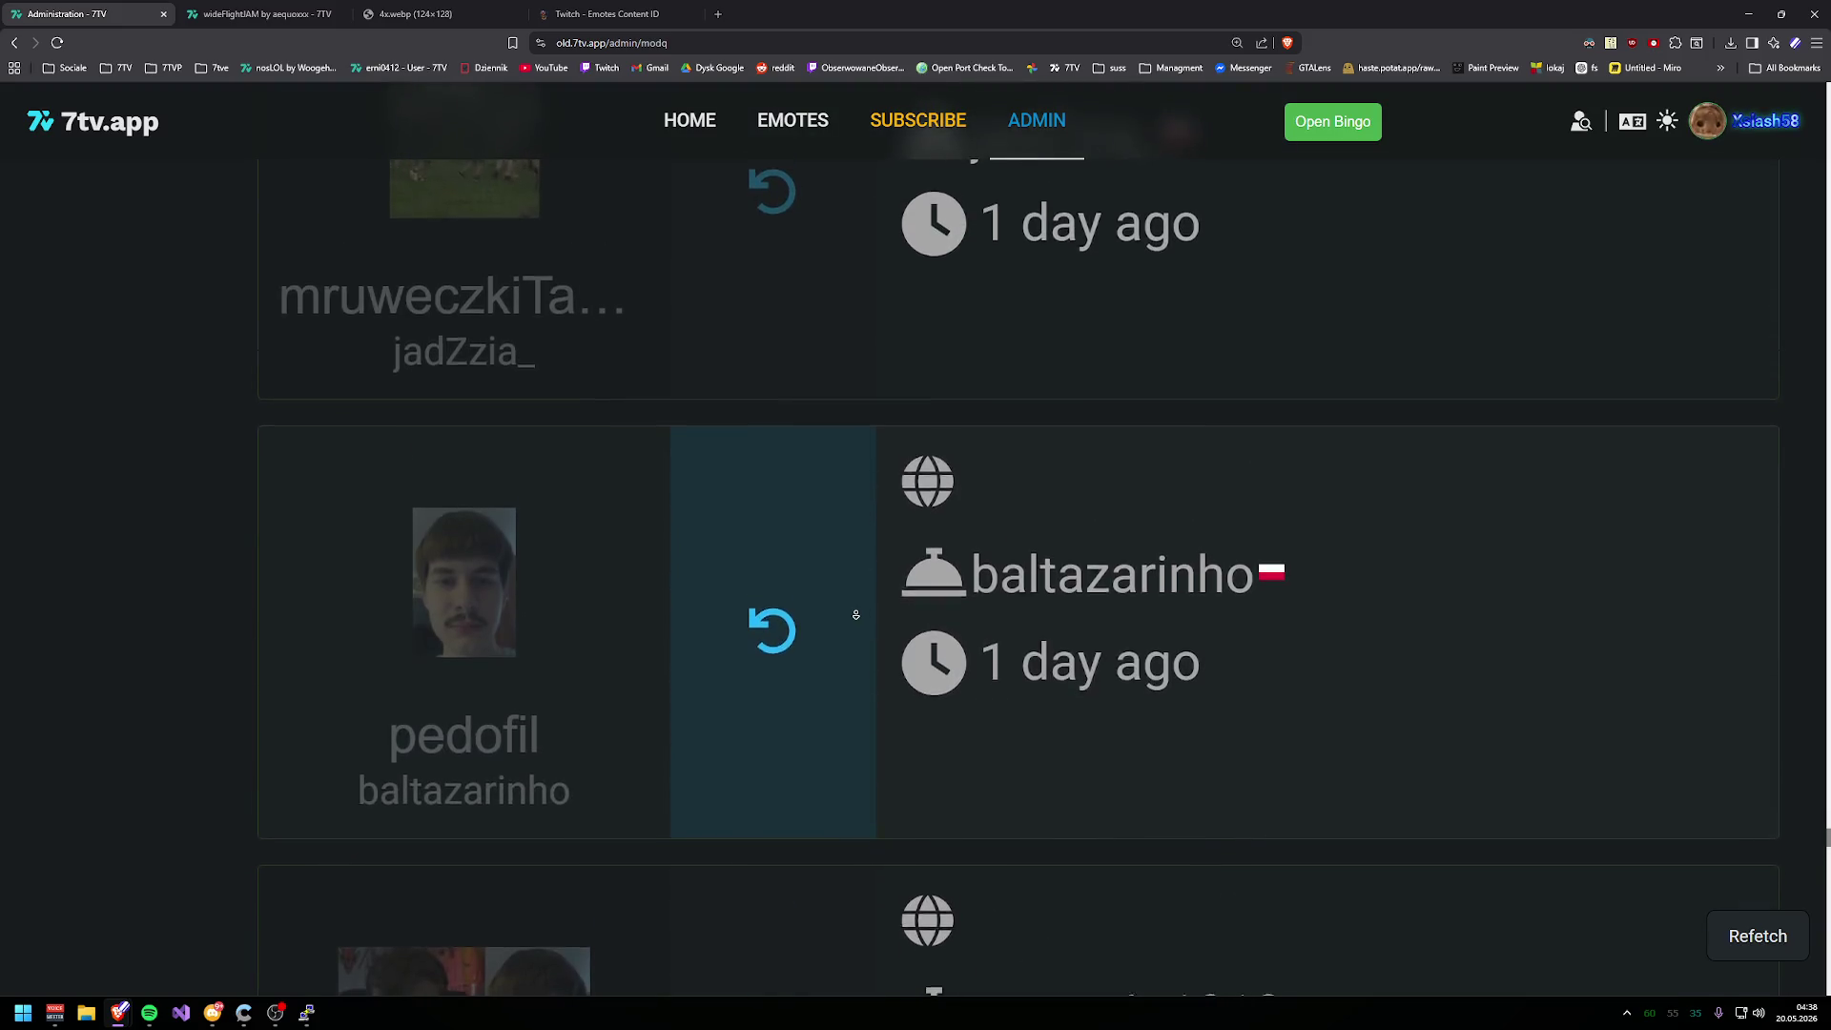
{"action": "scroll", "coordinate": [878, 610], "scroll_direction": "up", "scroll_amount": 3}
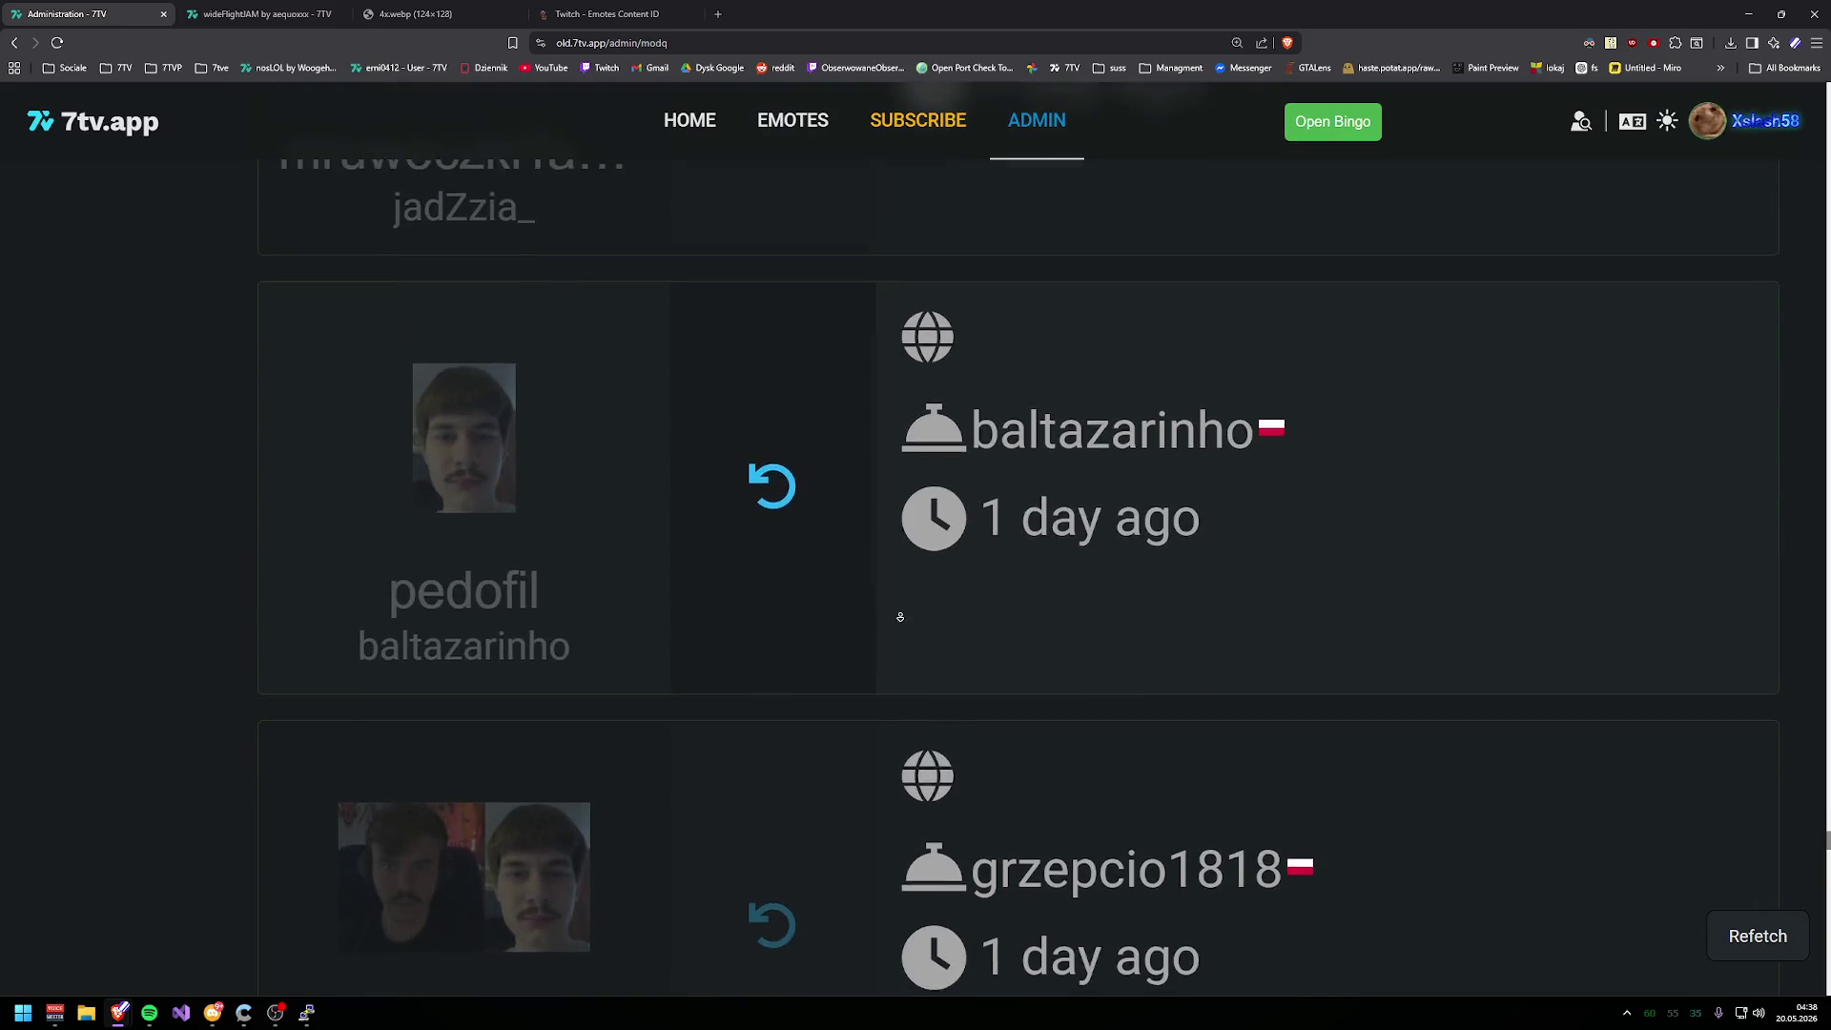
{"action": "left_click", "coordinate": [838, 642]}
{"action": "left_click", "coordinate": [806, 637]}
{"action": "left_click", "coordinate": [739, 673]}
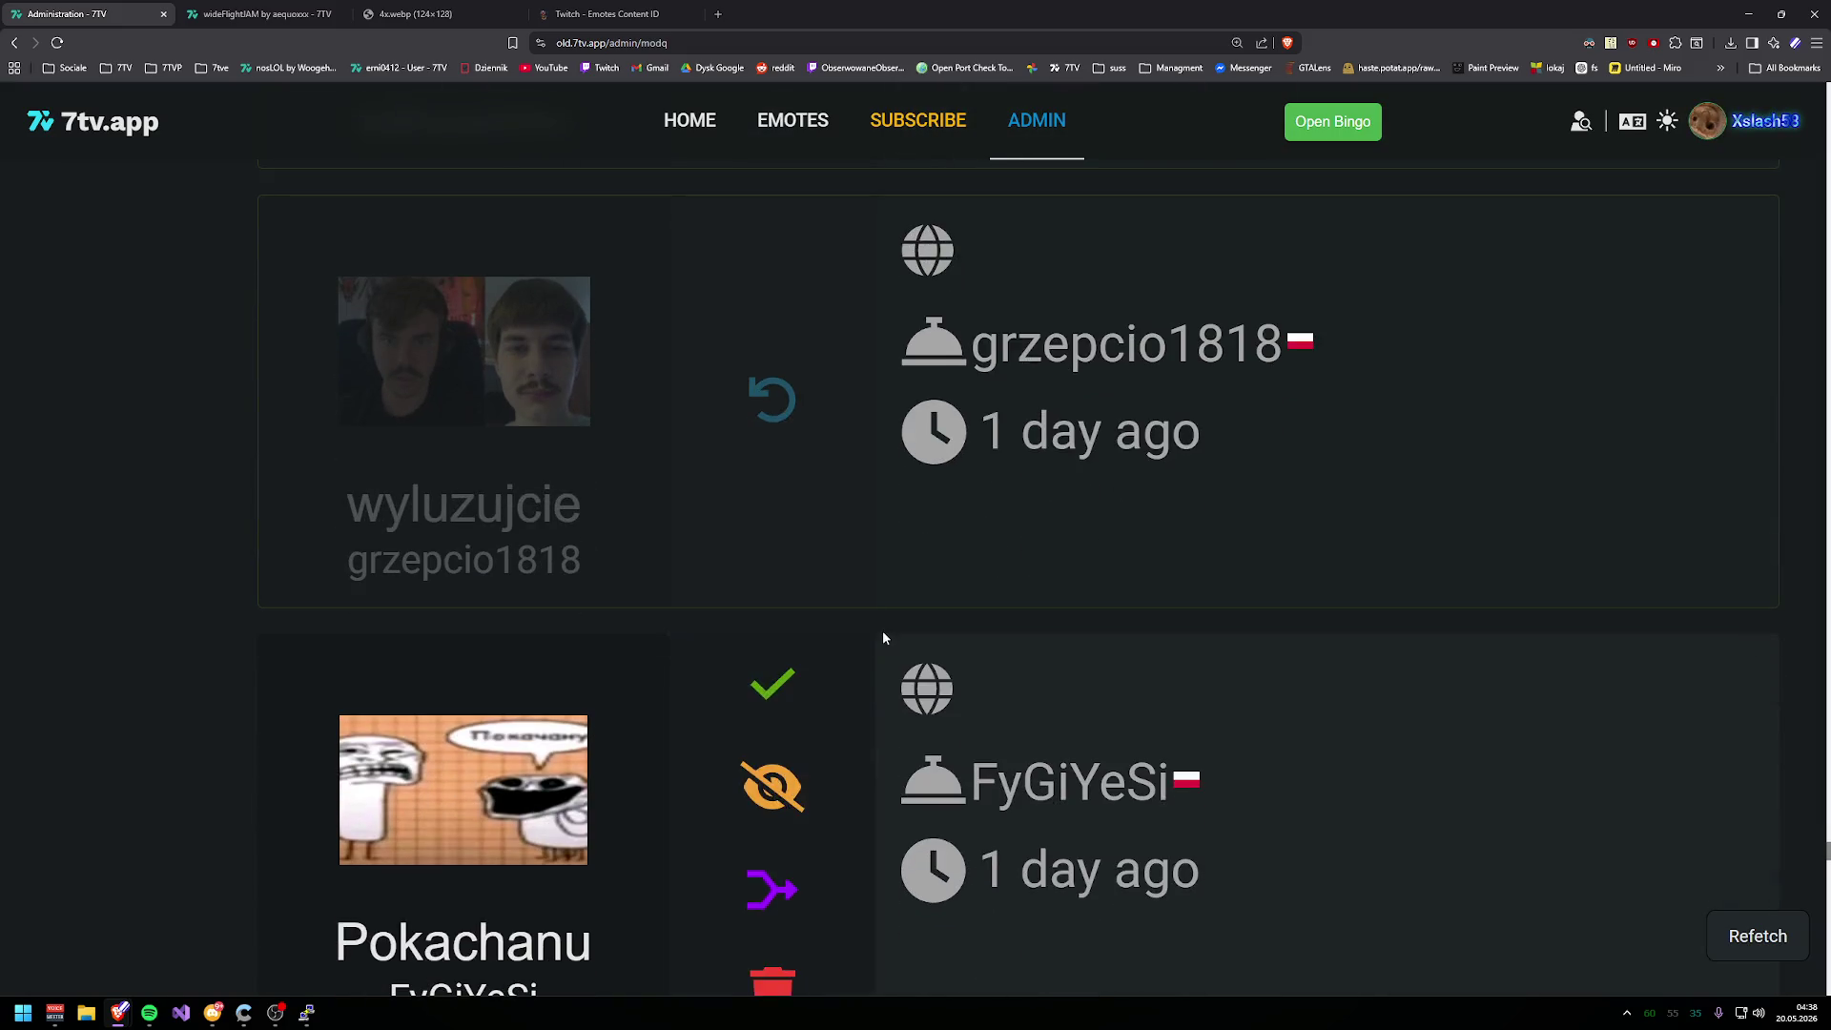
{"action": "scroll", "coordinate": [883, 667], "scroll_direction": "down", "scroll_amount": 3}
{"action": "scroll", "coordinate": [899, 612], "scroll_direction": "down", "scroll_amount": 3}
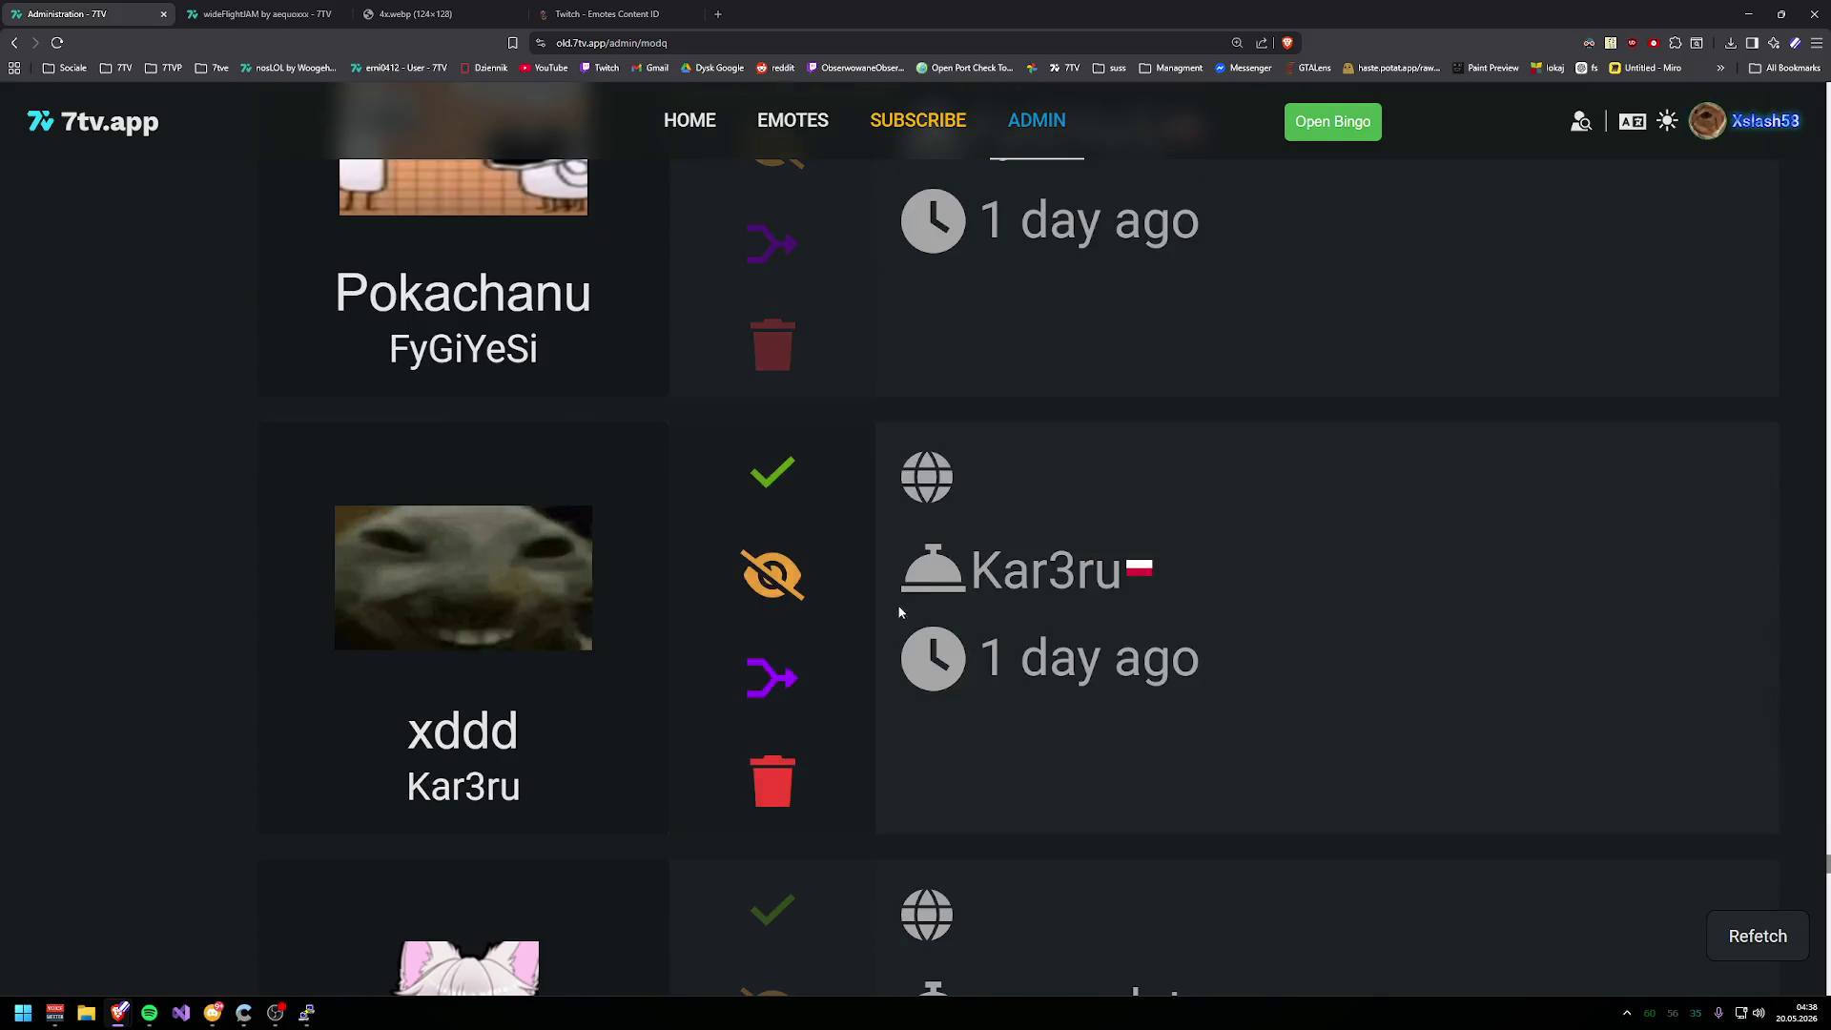
- Delete the xddd emote request from the Mod Queue
{"action": "left_click", "coordinate": [864, 496]}
{"action": "scroll", "coordinate": [839, 524], "scroll_direction": "down", "scroll_amount": 2}
{"action": "left_click", "coordinate": [773, 420]}
{"action": "left_click", "coordinate": [773, 584]}
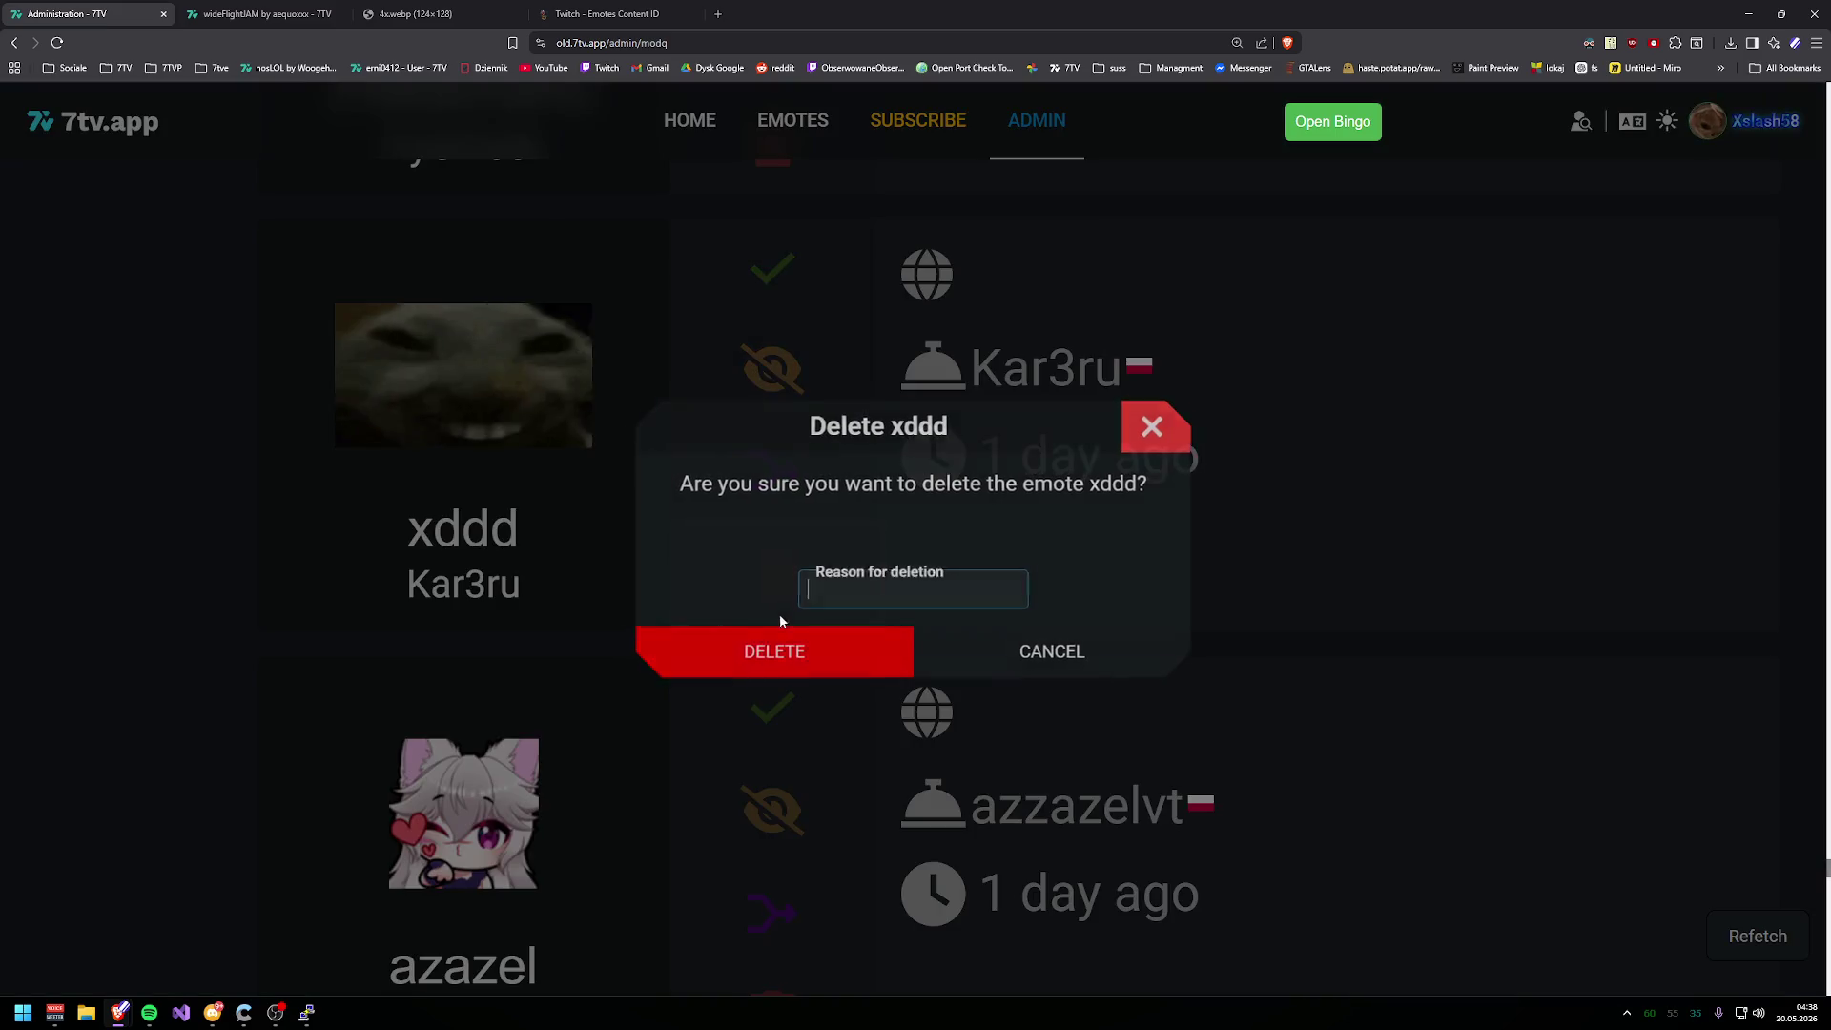
{"action": "left_click", "coordinate": [834, 631]}
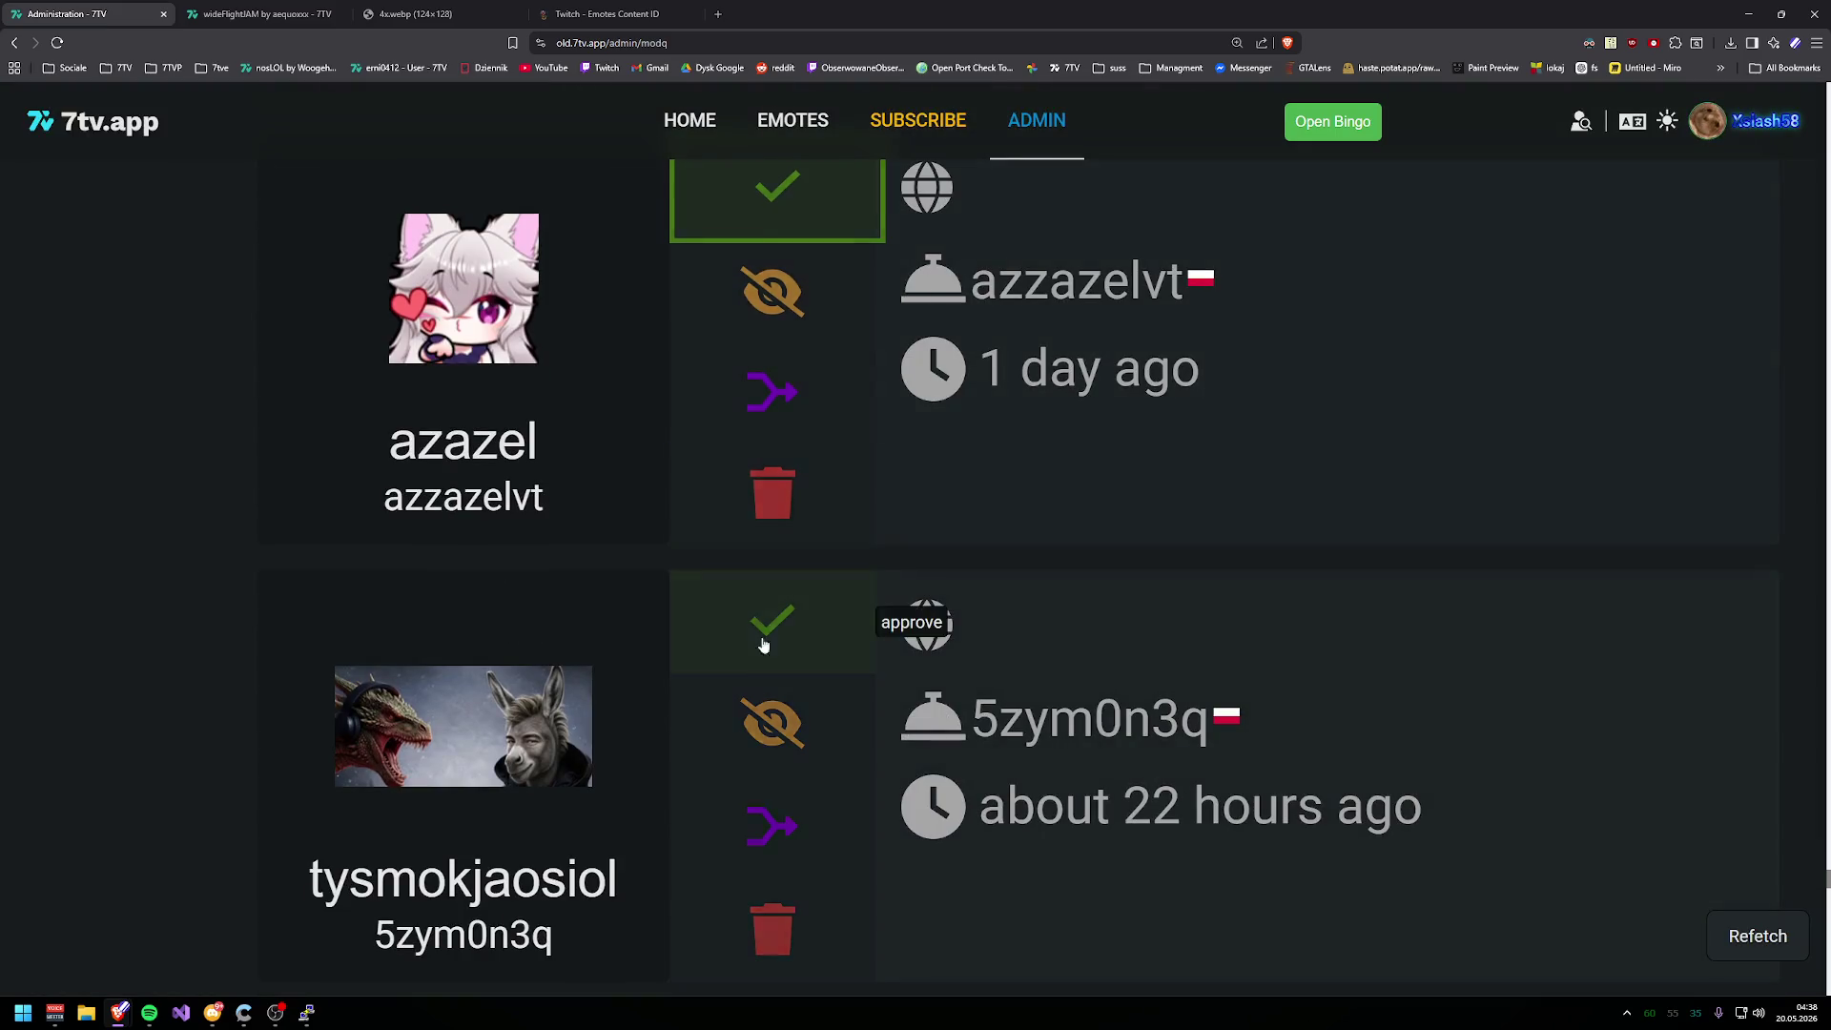
- Approve the tysmokjaosiol, misopreg, tatachipsy, tatasmile and tatamonster requests
{"action": "left_click", "coordinate": [763, 646]}
{"action": "scroll", "coordinate": [777, 572], "scroll_direction": "down", "scroll_amount": 2}
{"action": "left_click", "coordinate": [762, 385]}
{"action": "scroll", "coordinate": [754, 382], "scroll_direction": "down", "scroll_amount": 3}
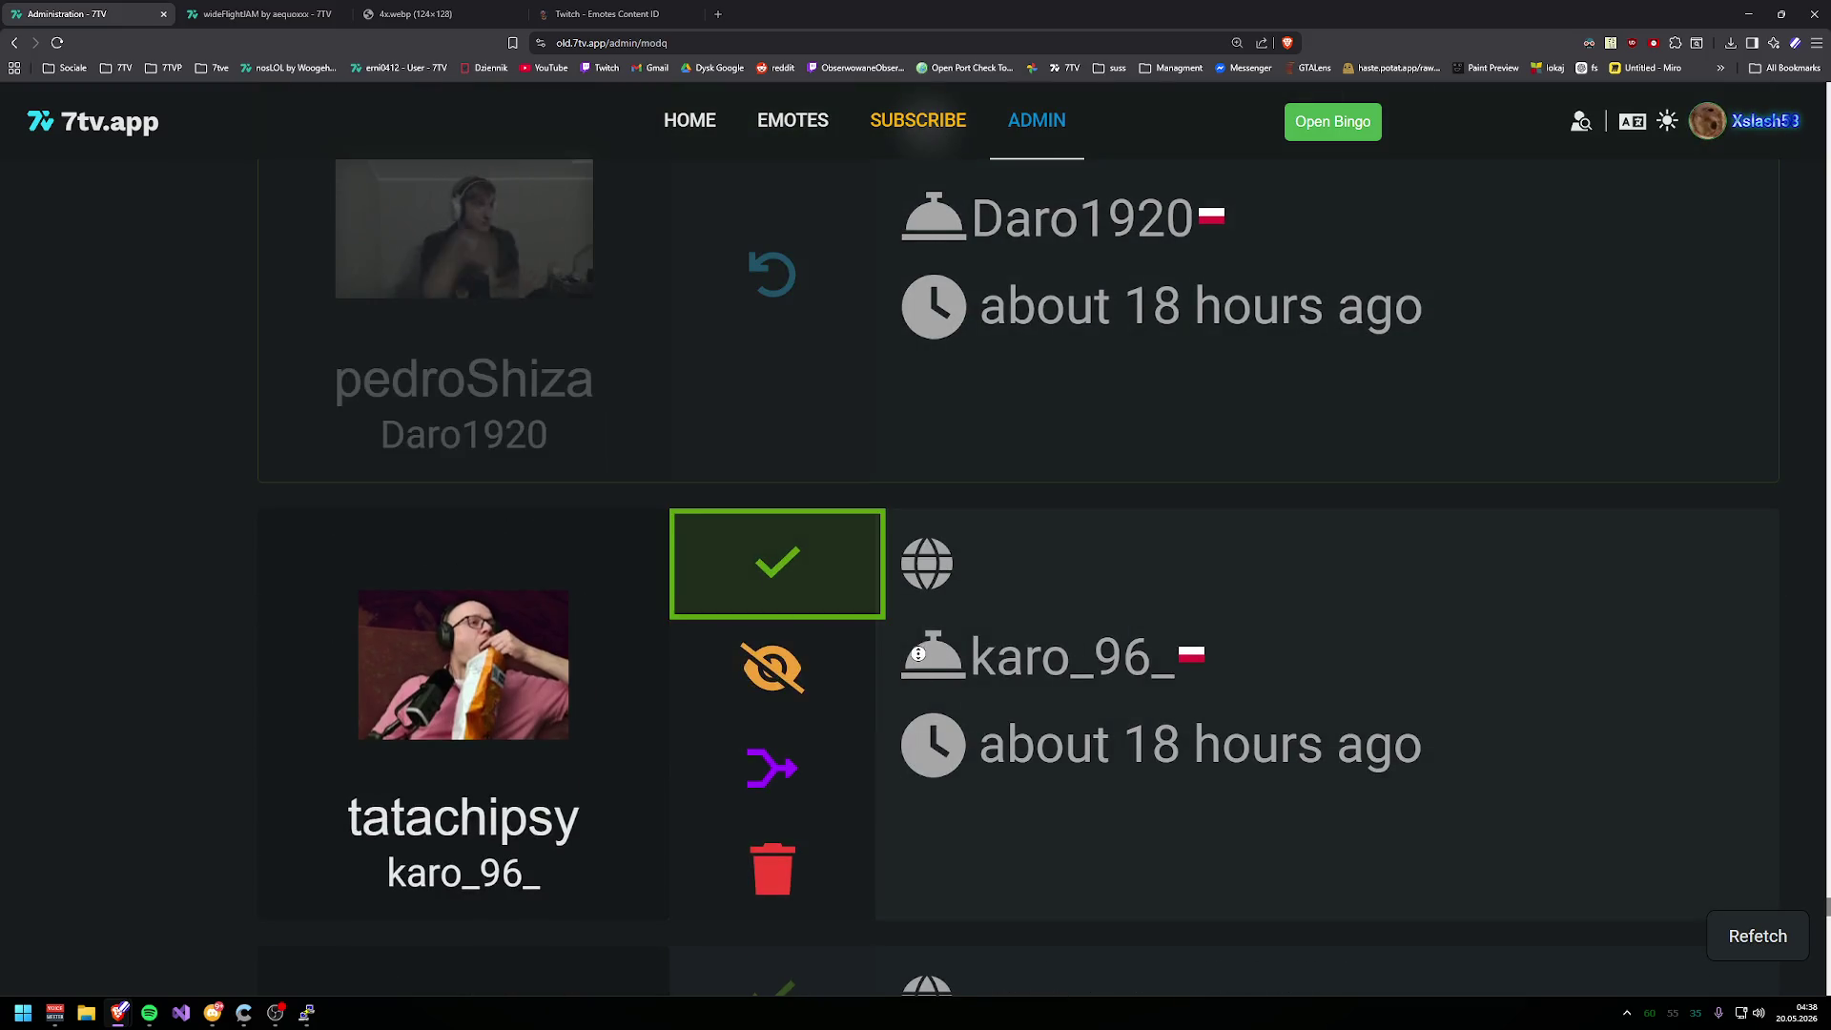
{"action": "left_click", "coordinate": [774, 562]}
{"action": "left_click", "coordinate": [804, 577]}
{"action": "scroll", "coordinate": [792, 534], "scroll_direction": "down", "scroll_amount": 2}
{"action": "left_click", "coordinate": [791, 429]}
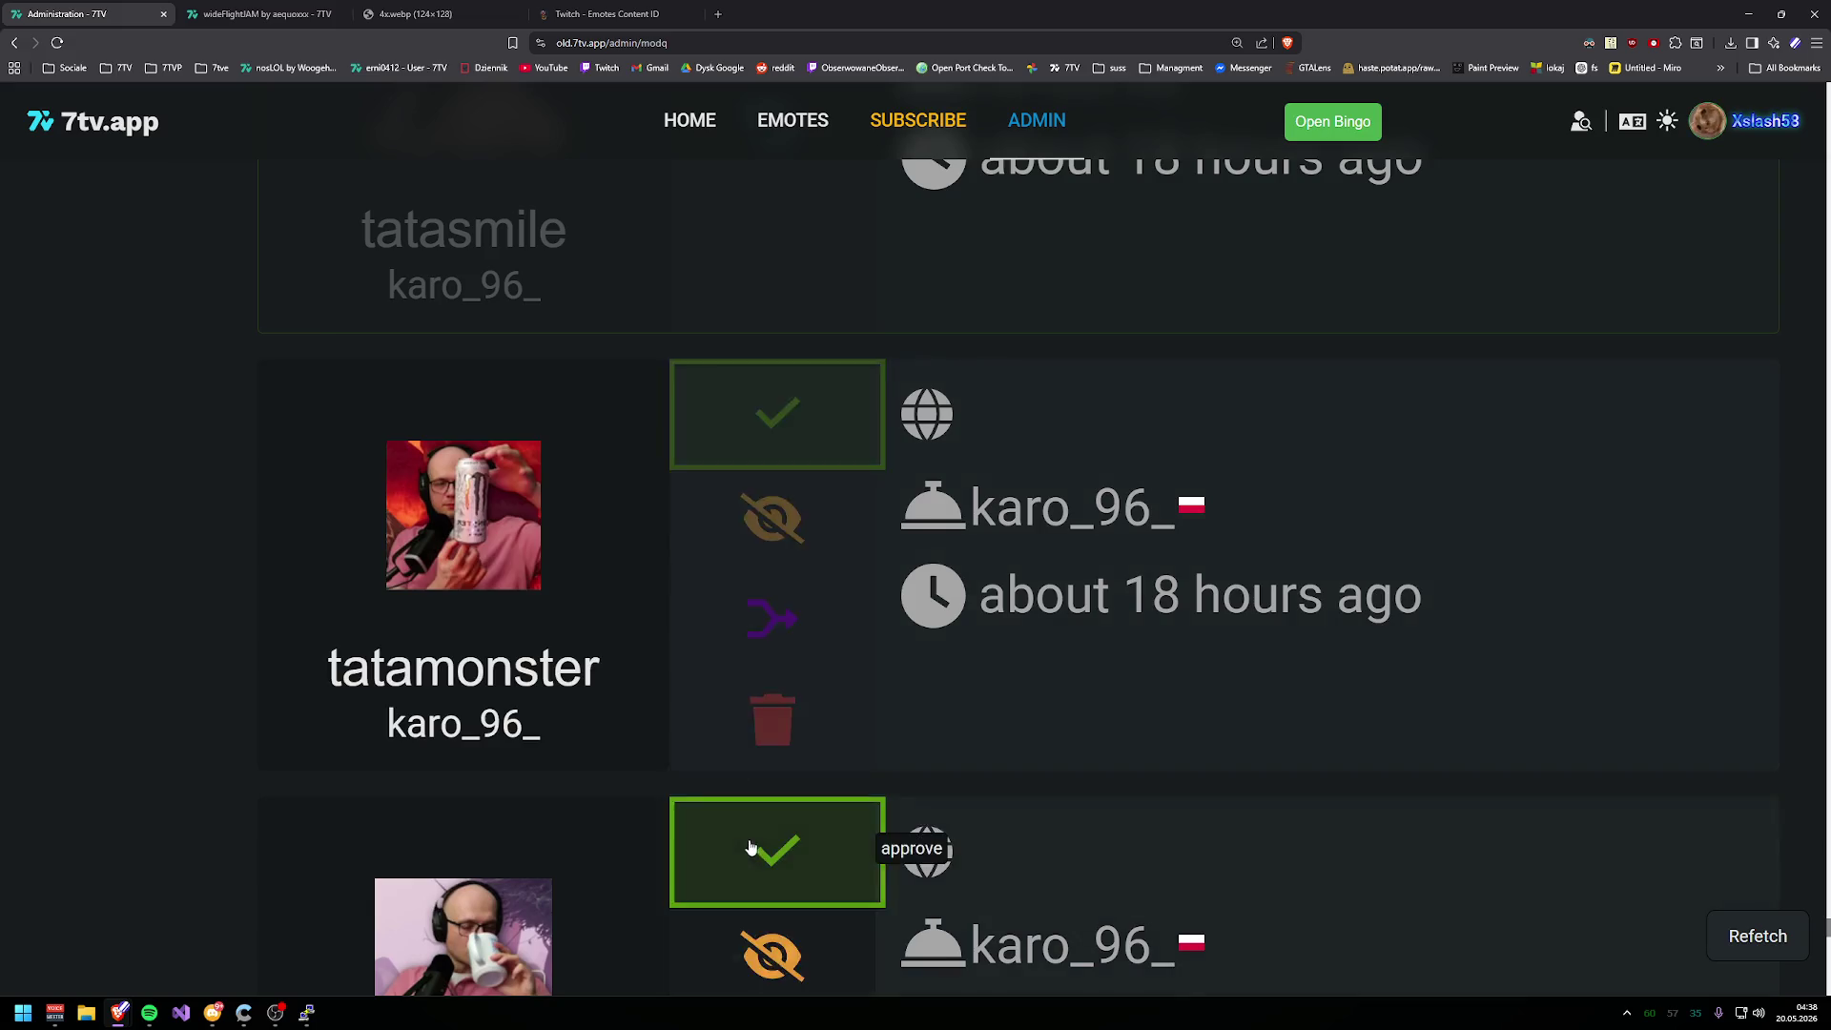
- Approve tatapopcorn, tatashock, szelidens, ohinurciu, JoHands2, zalamka and the first 52 request
{"action": "scroll", "coordinate": [792, 572], "scroll_direction": "down", "scroll_amount": 4}
{"action": "key", "text": "a"}
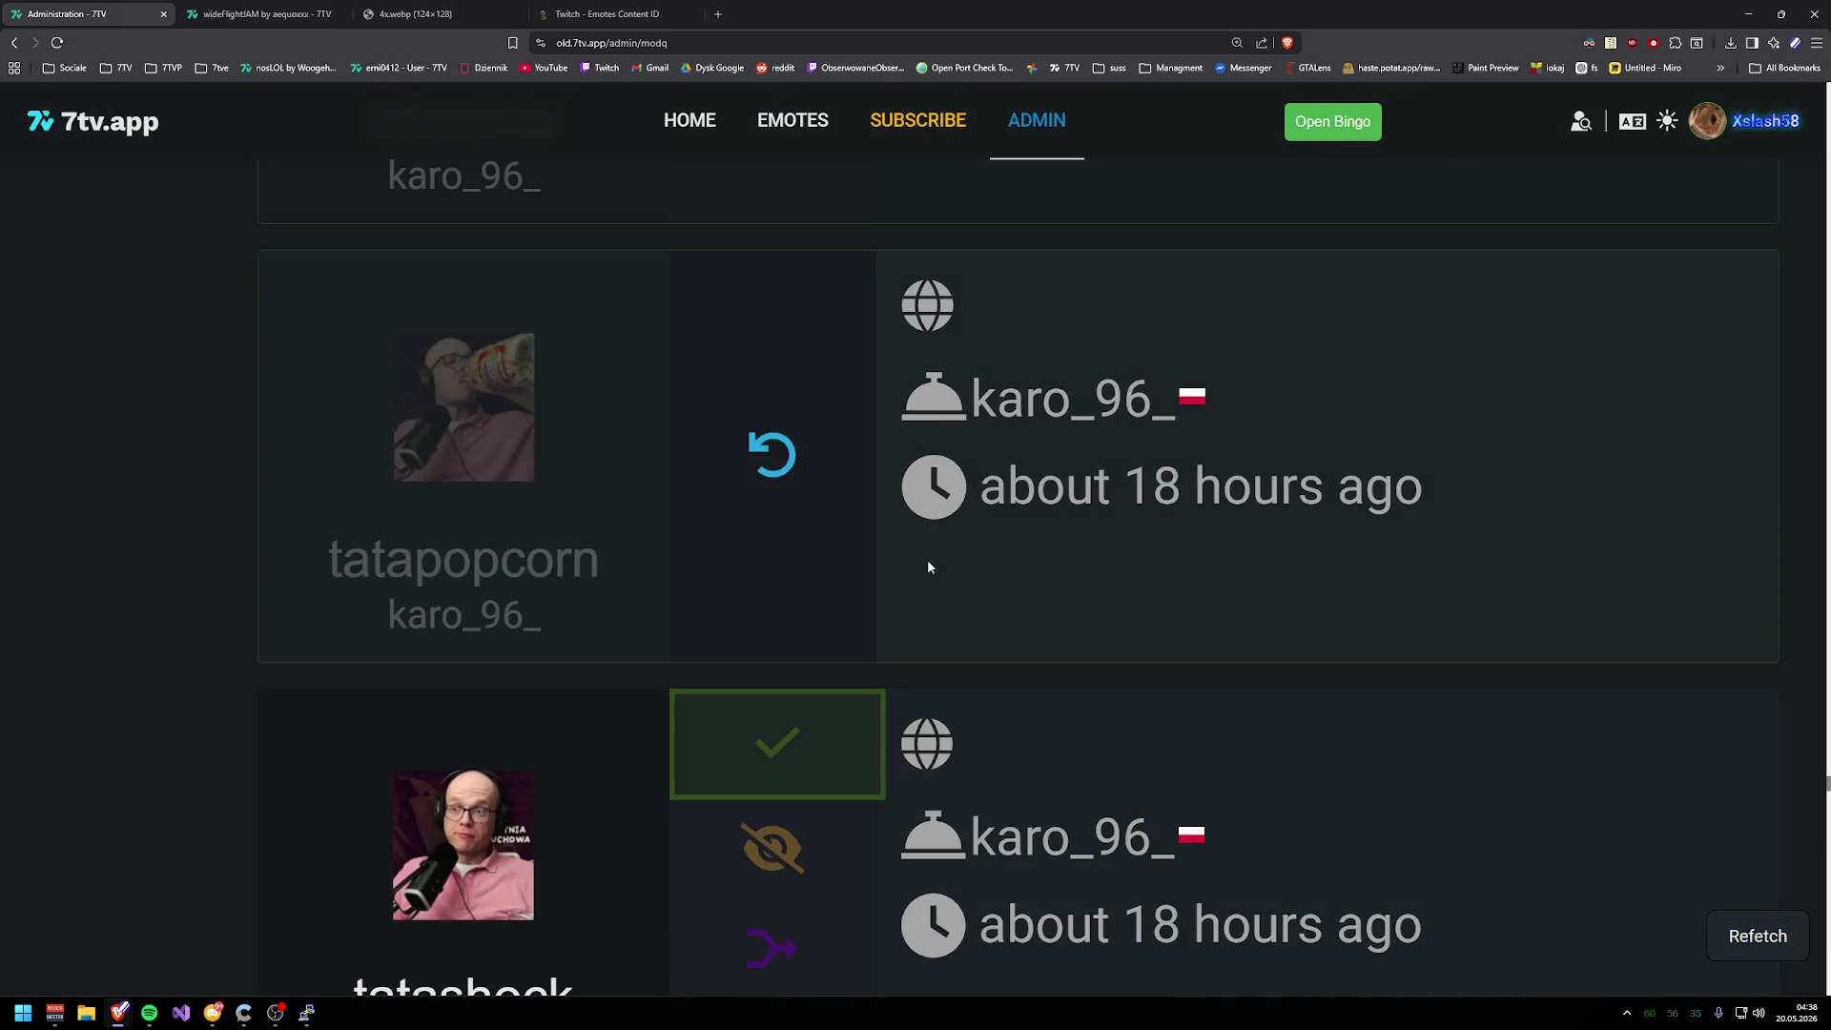
{"action": "key", "text": "a"}
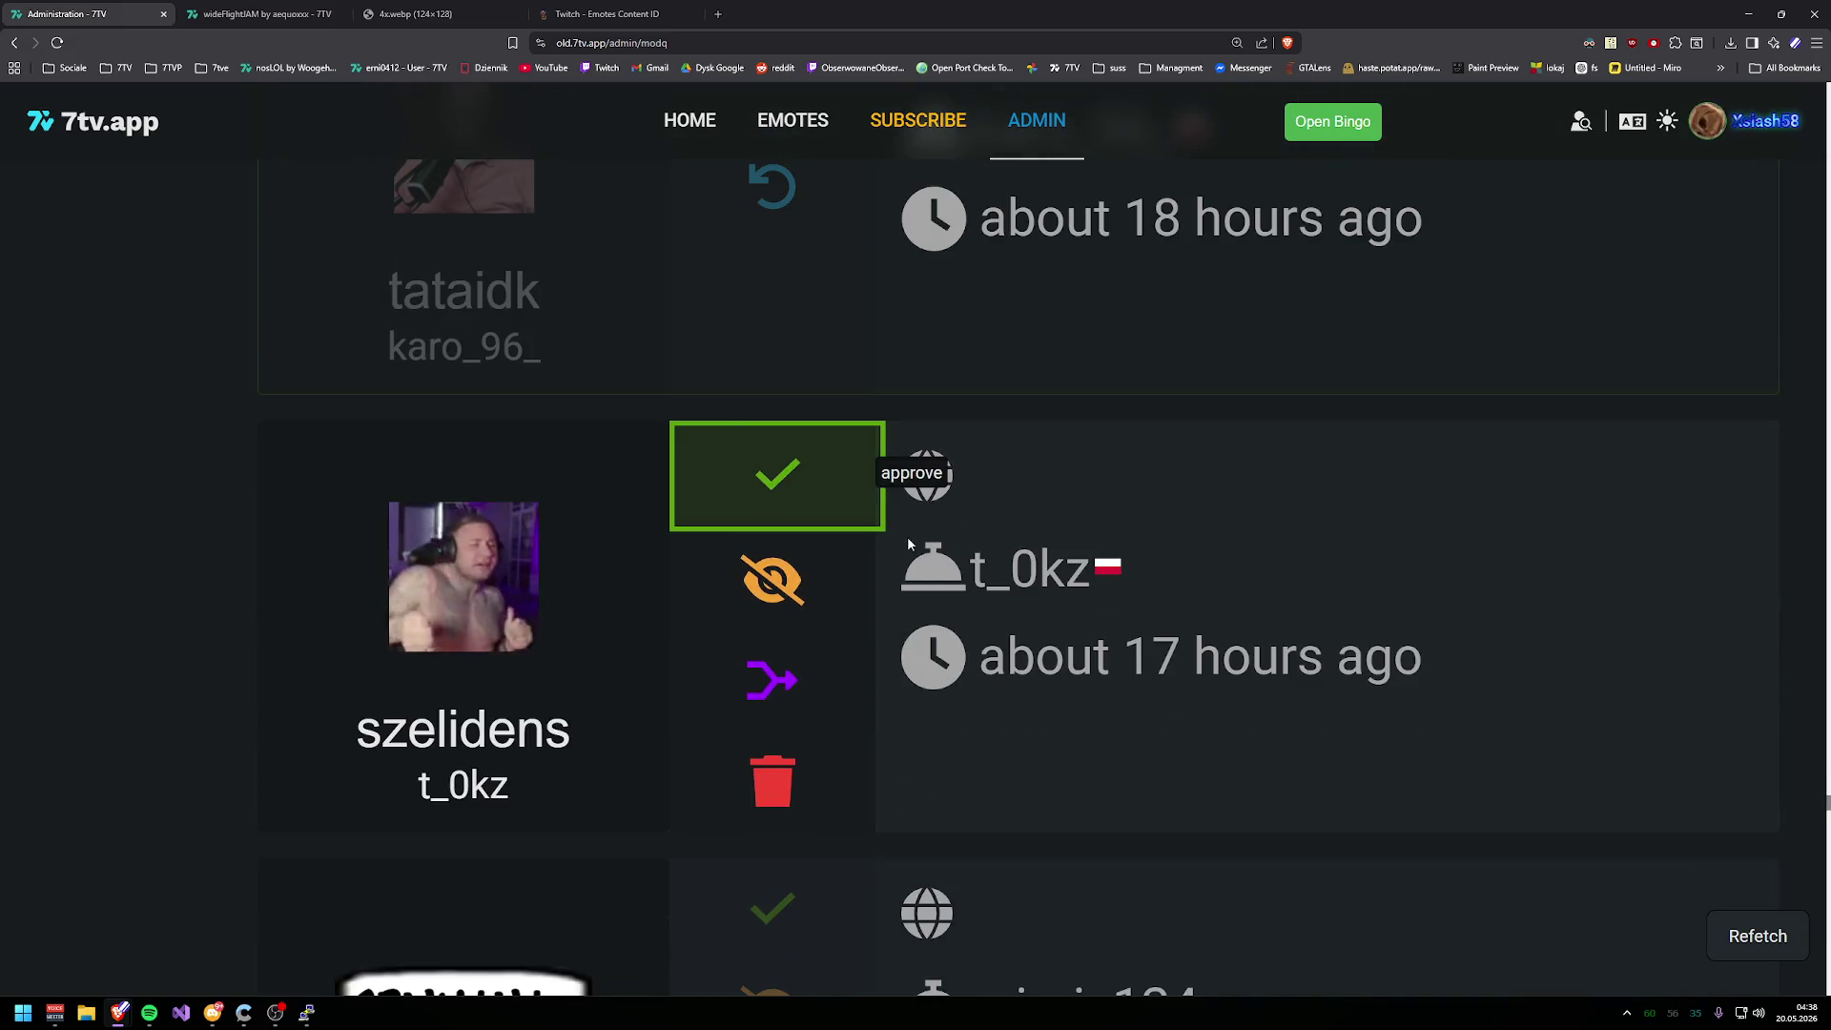
{"action": "left_click", "coordinate": [858, 400]}
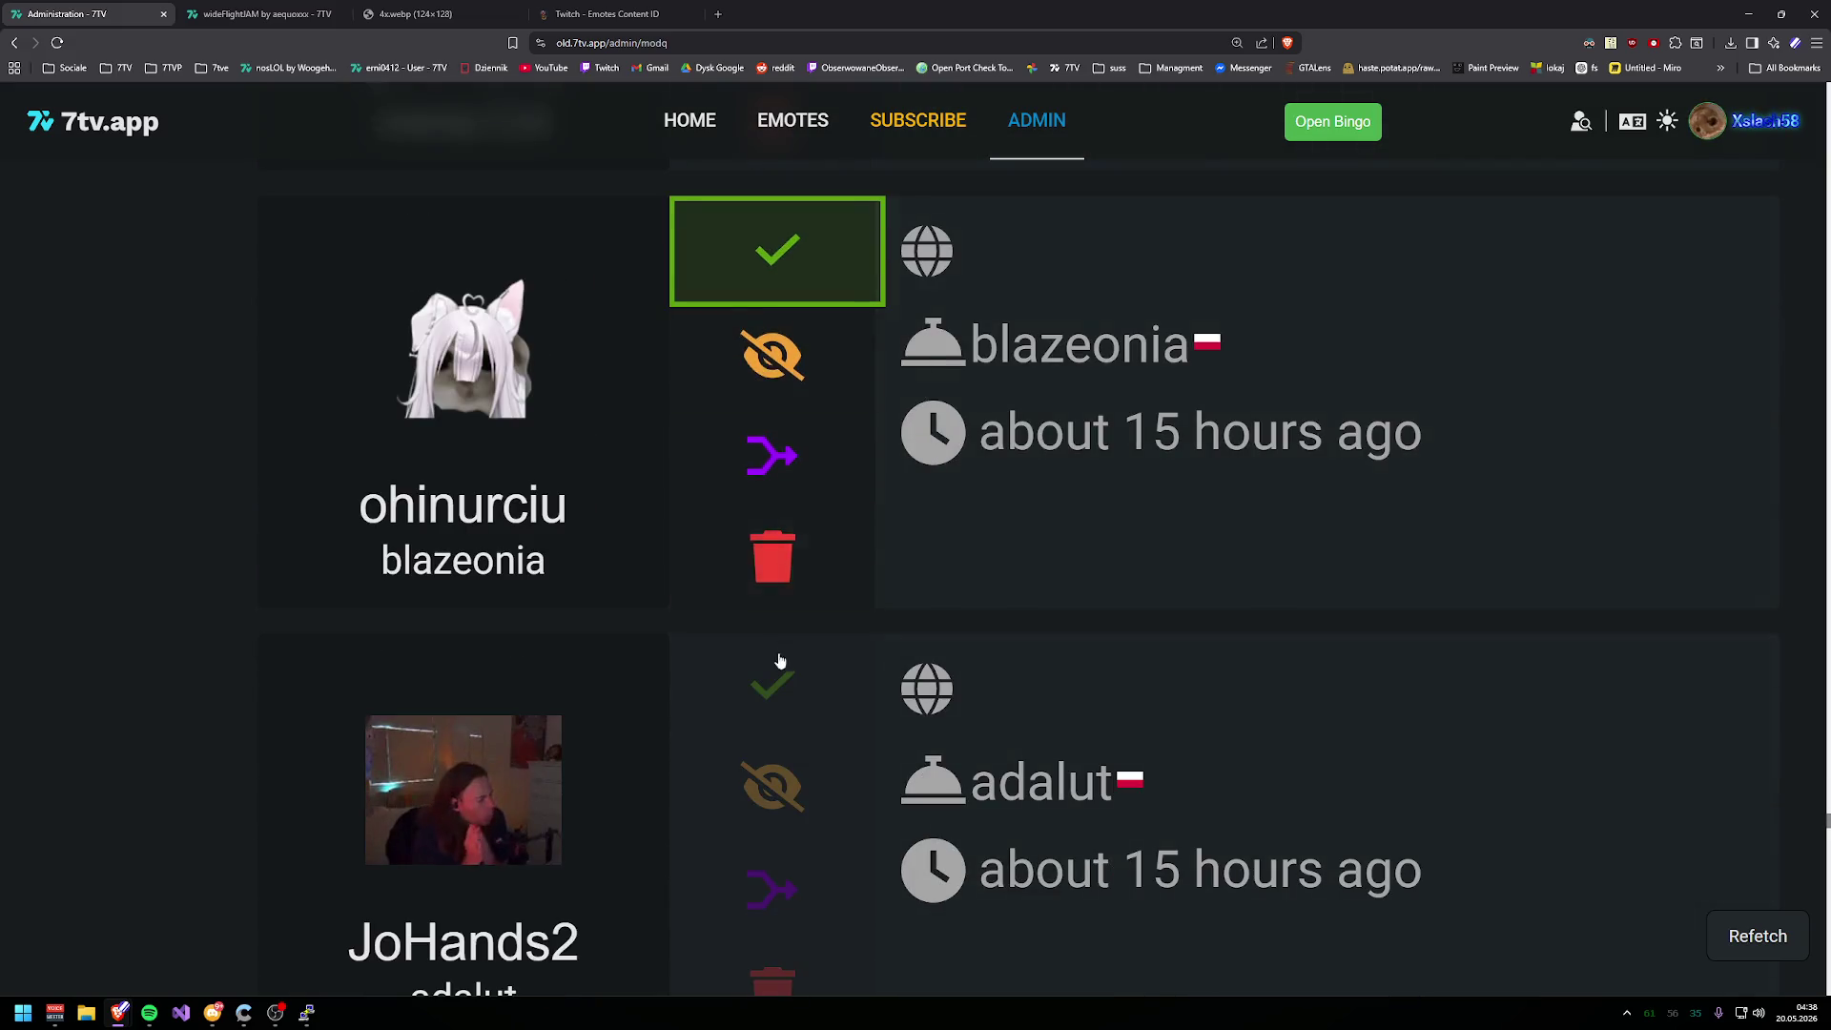
{"action": "left_click", "coordinate": [778, 673]}
{"action": "left_click", "coordinate": [782, 405]}
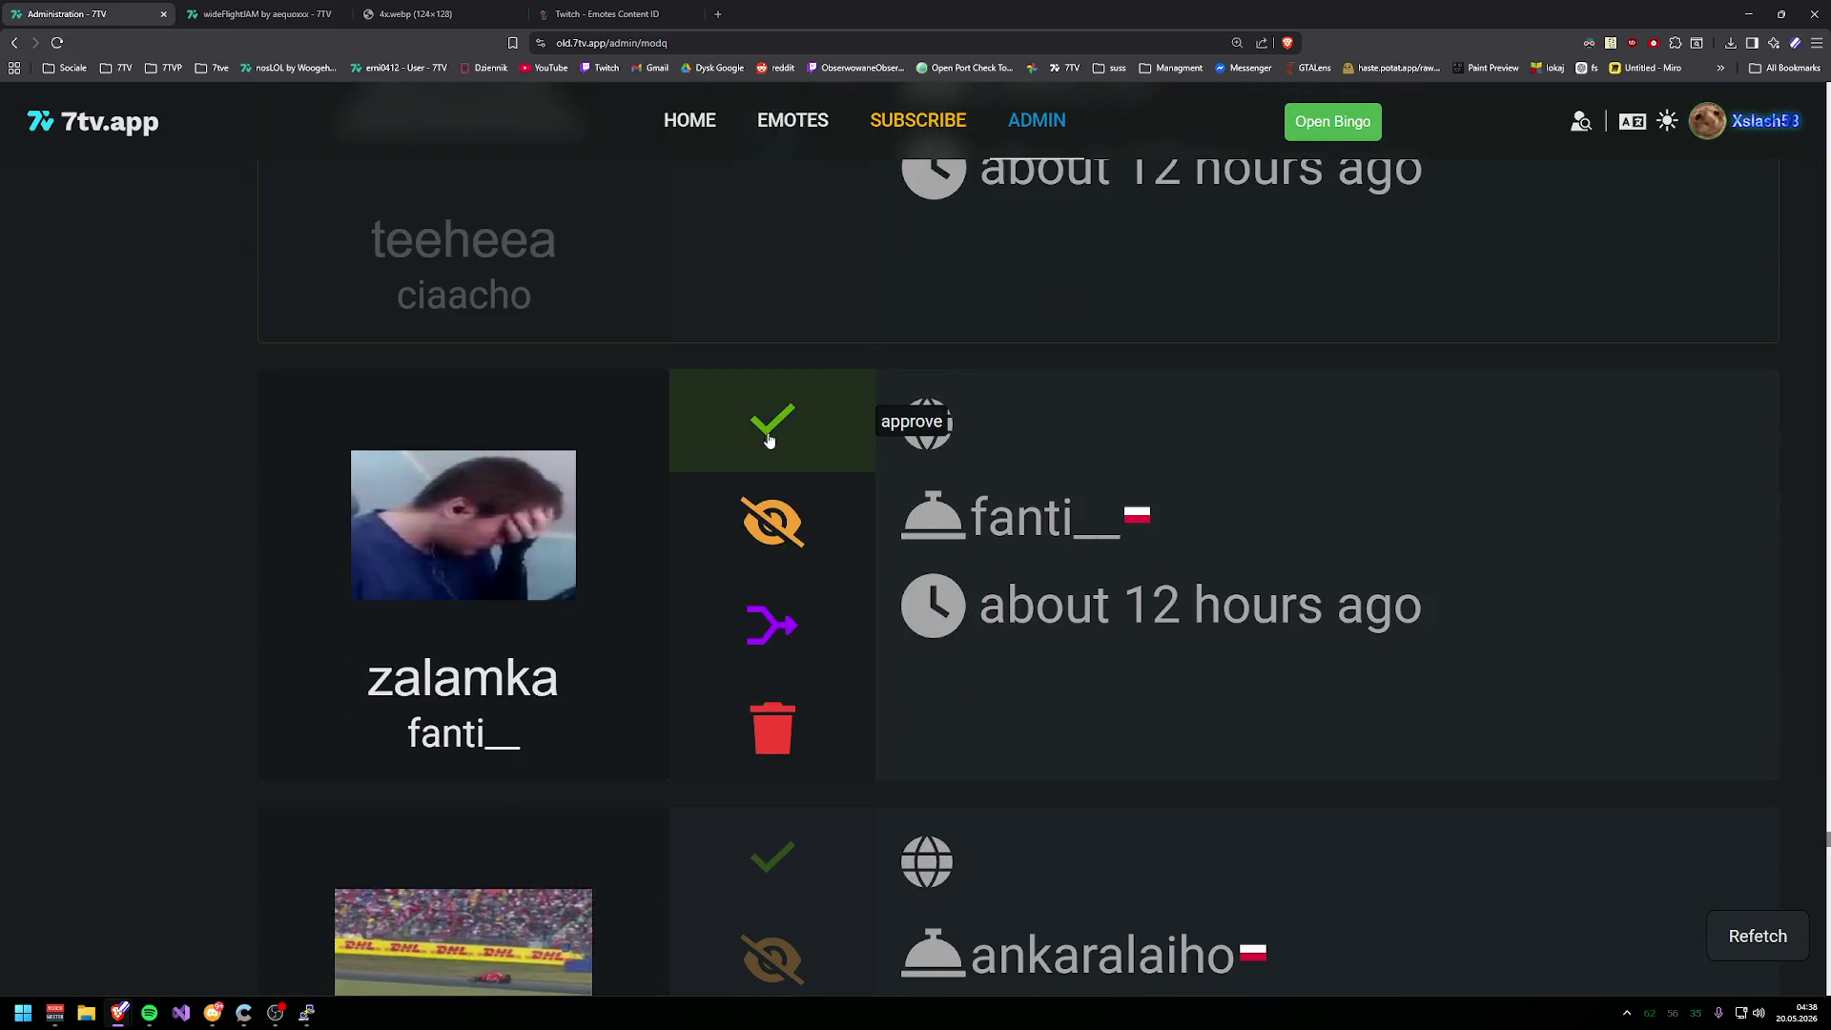
{"action": "left_click", "coordinate": [770, 440]}
{"action": "left_click", "coordinate": [777, 239]}
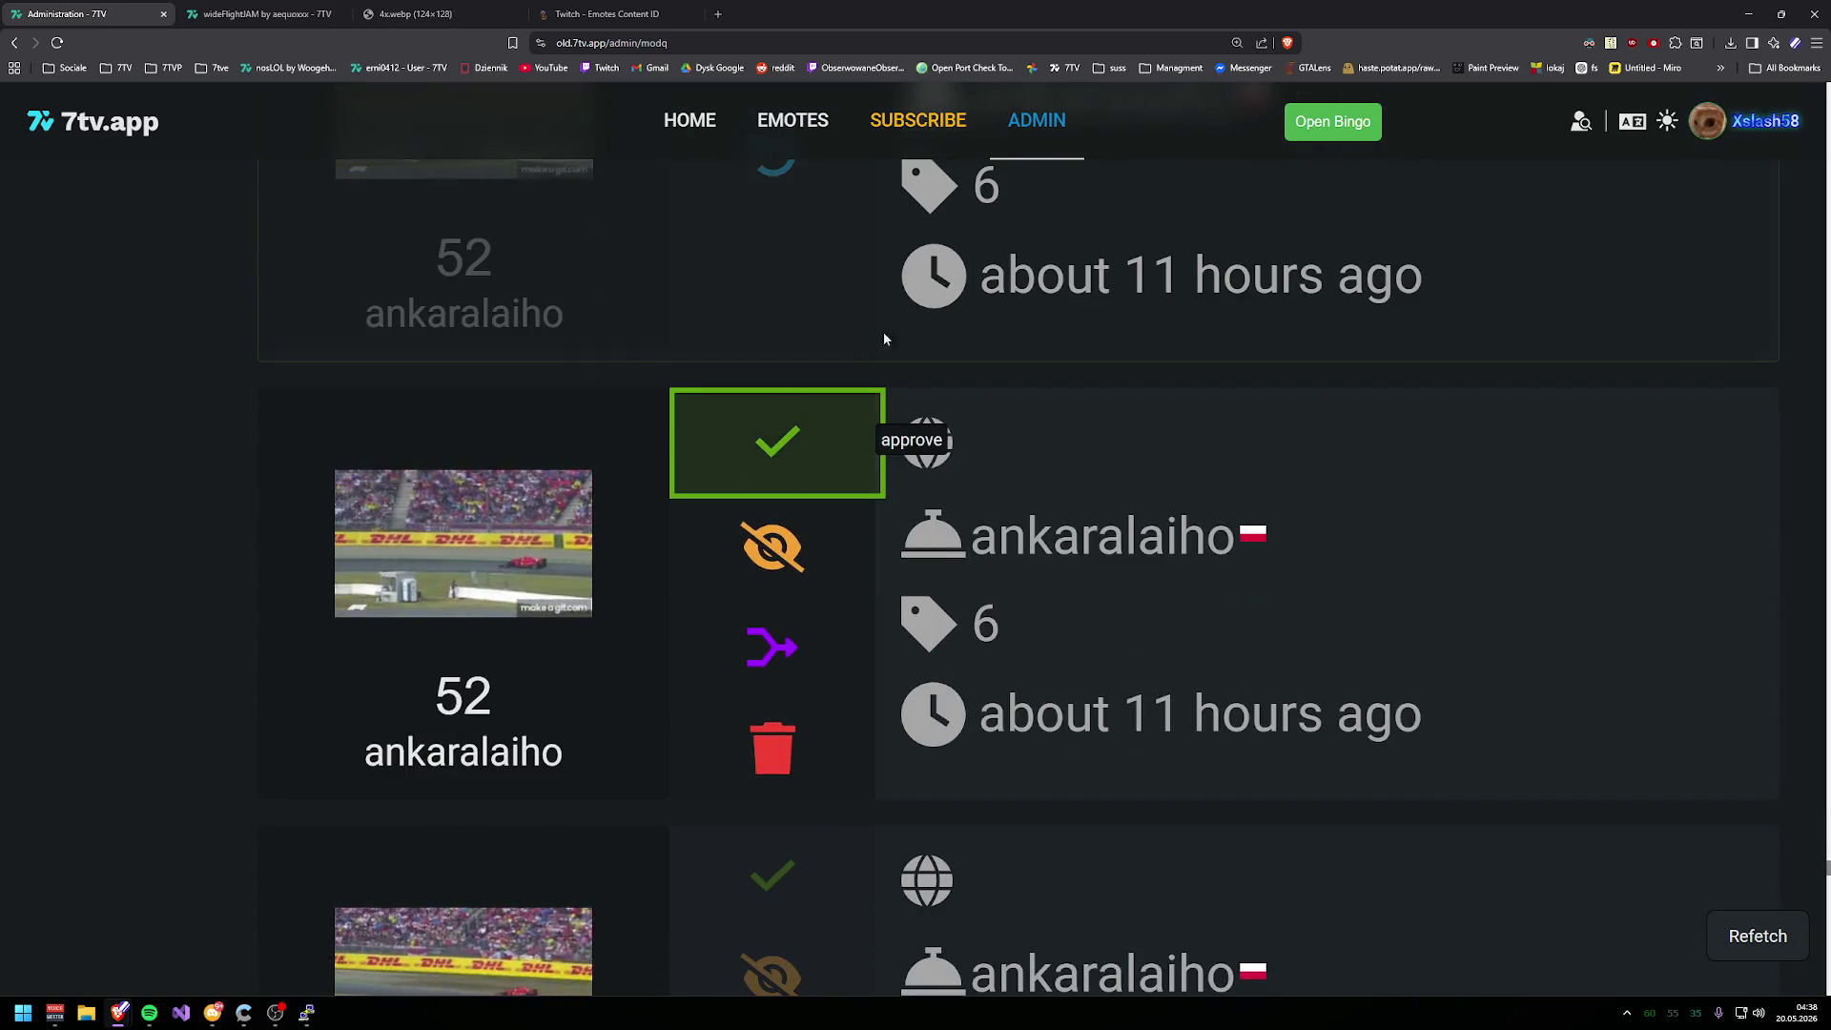
- Approve two more 52 requests, then compare duplicate 52 emotes in the preview modal
{"action": "left_click", "coordinate": [778, 439]}
{"action": "left_click", "coordinate": [772, 871]}
{"action": "left_click", "coordinate": [763, 406]}
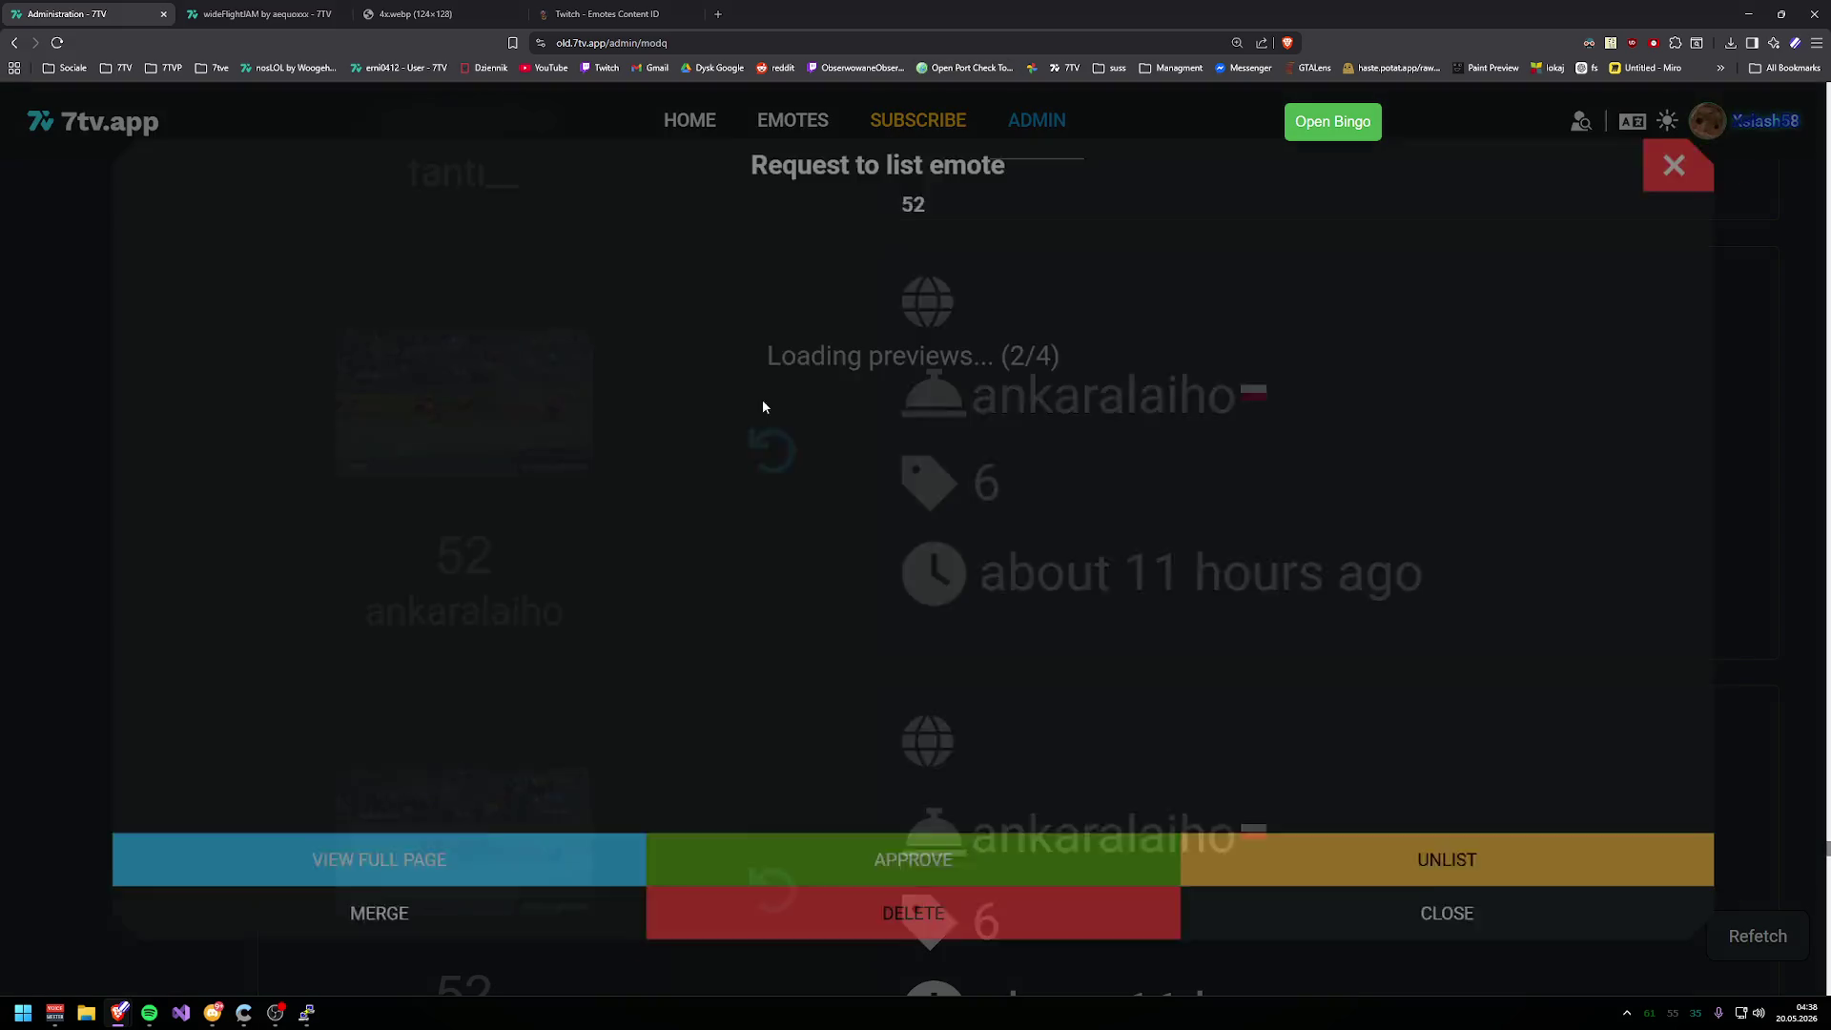
{"action": "left_click", "coordinate": [57, 483]}
{"action": "left_click", "coordinate": [286, 739]}
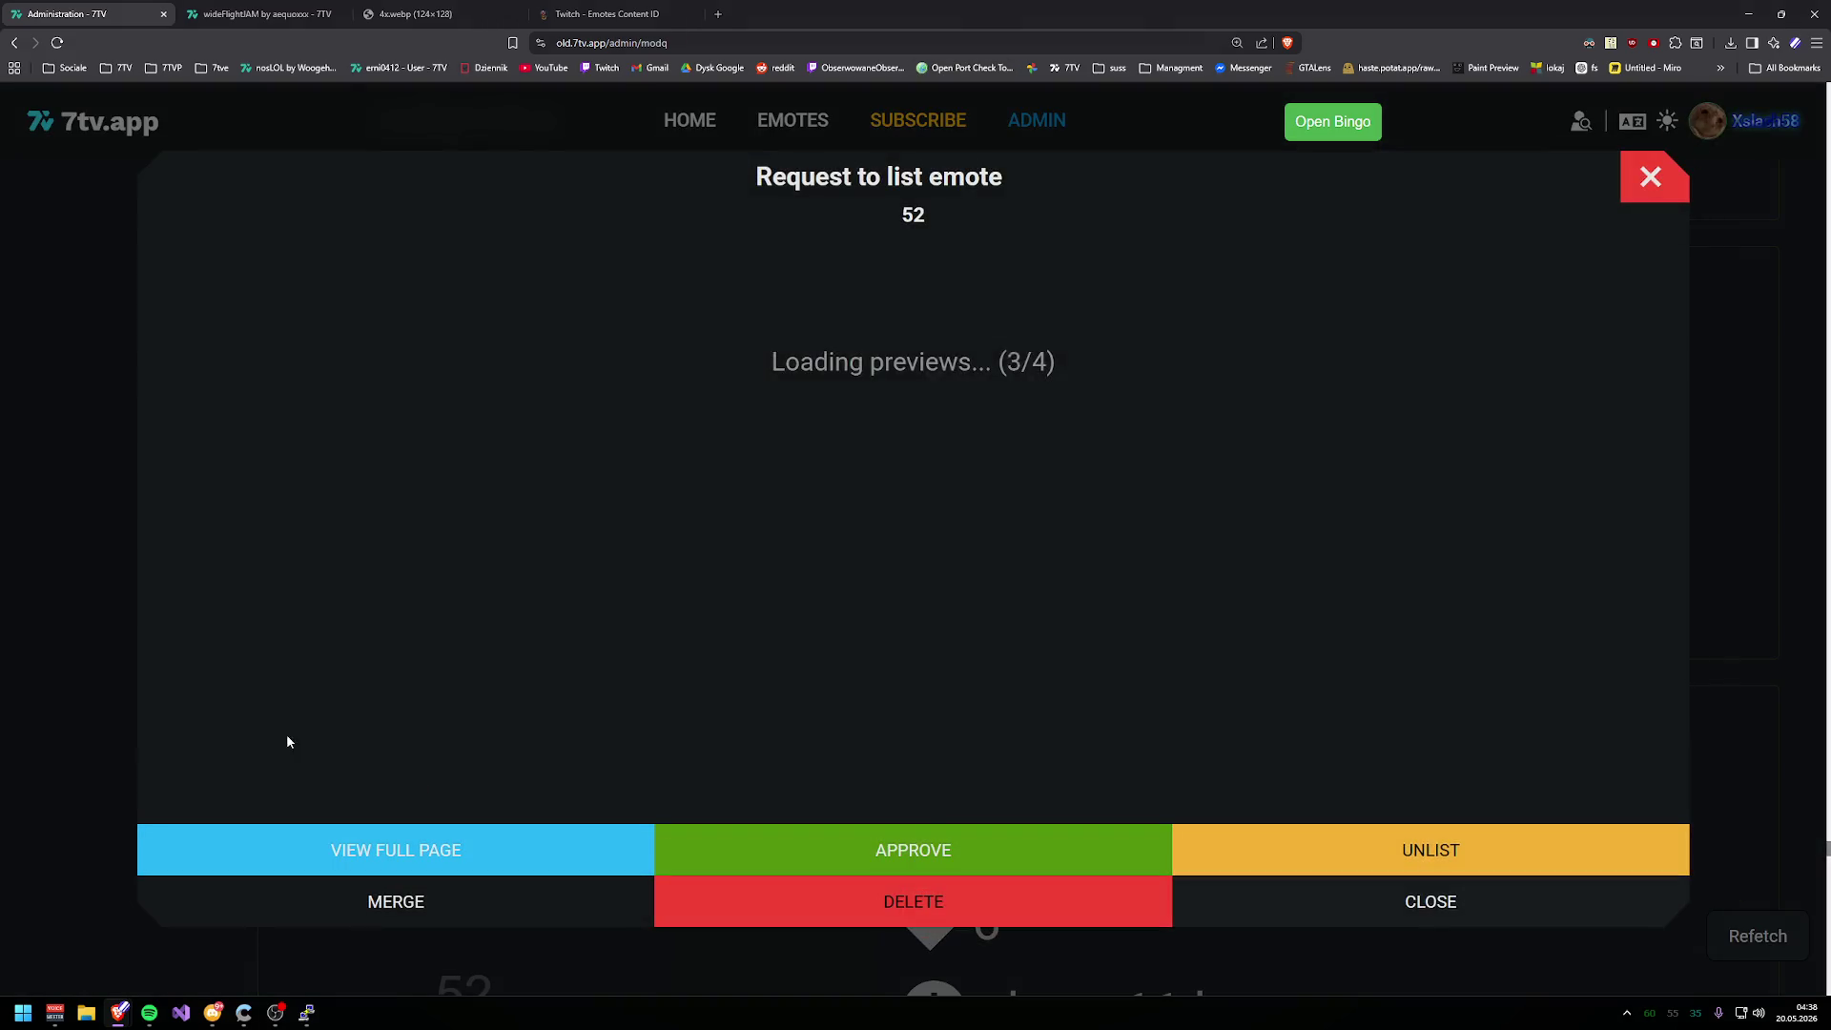
{"action": "left_click", "coordinate": [57, 491]}
{"action": "left_click", "coordinate": [397, 735]}
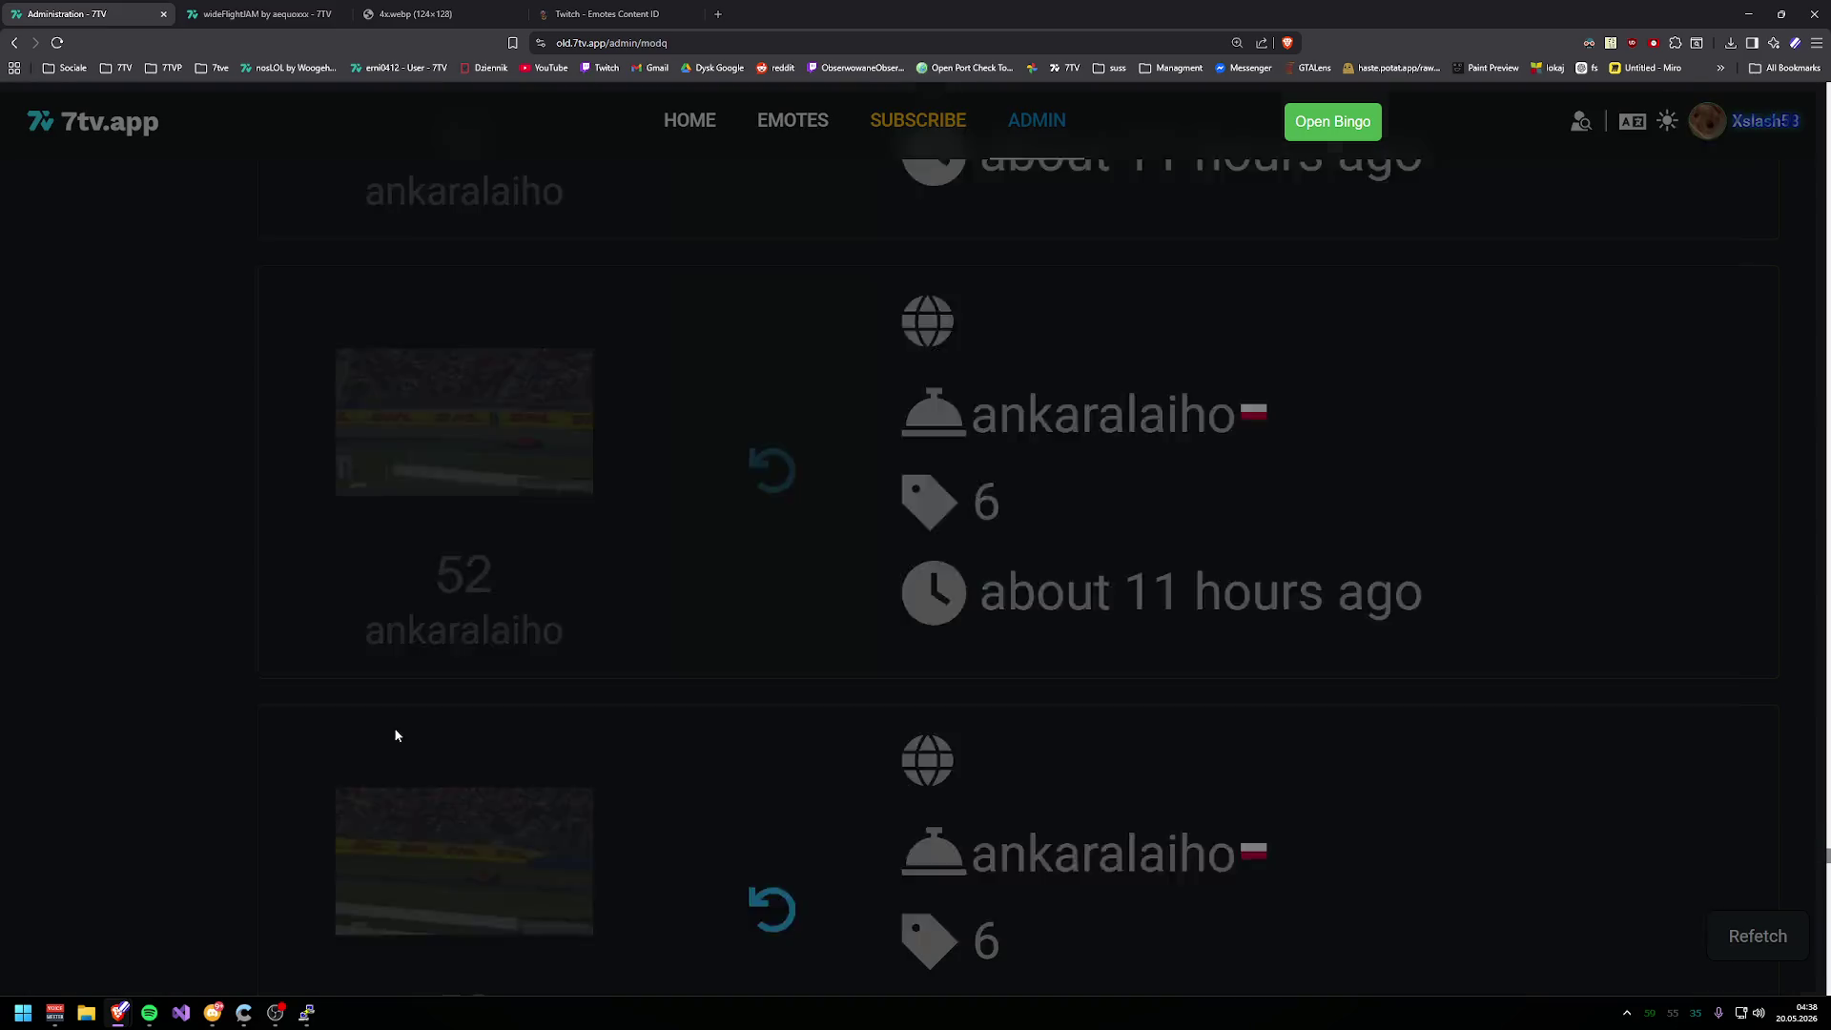
{"action": "left_click", "coordinate": [5, 593]}
- Preview the further duplicate 52 emotes further down the queue
{"action": "scroll", "coordinate": [401, 464], "scroll_direction": "down", "scroll_amount": 2}
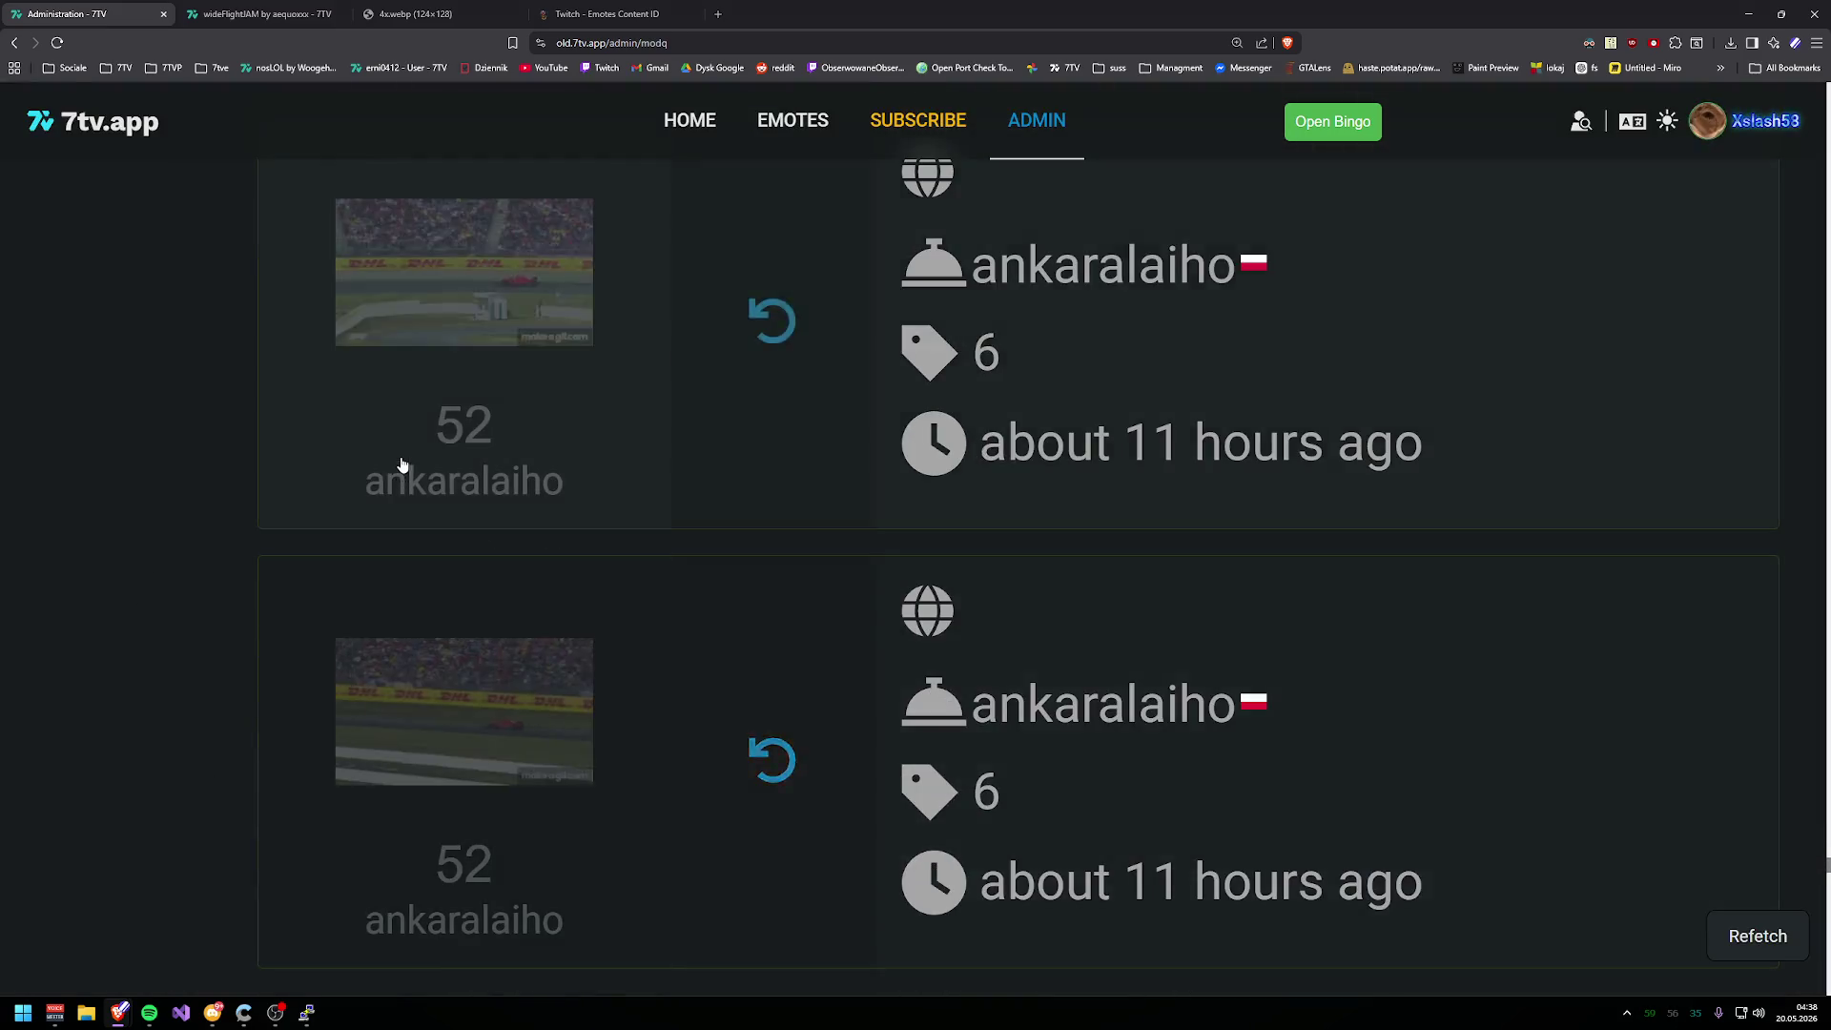
{"action": "left_click", "coordinate": [402, 464]}
{"action": "left_click", "coordinate": [75, 655]}
{"action": "left_click", "coordinate": [341, 718]}
{"action": "left_click", "coordinate": [3, 665]}
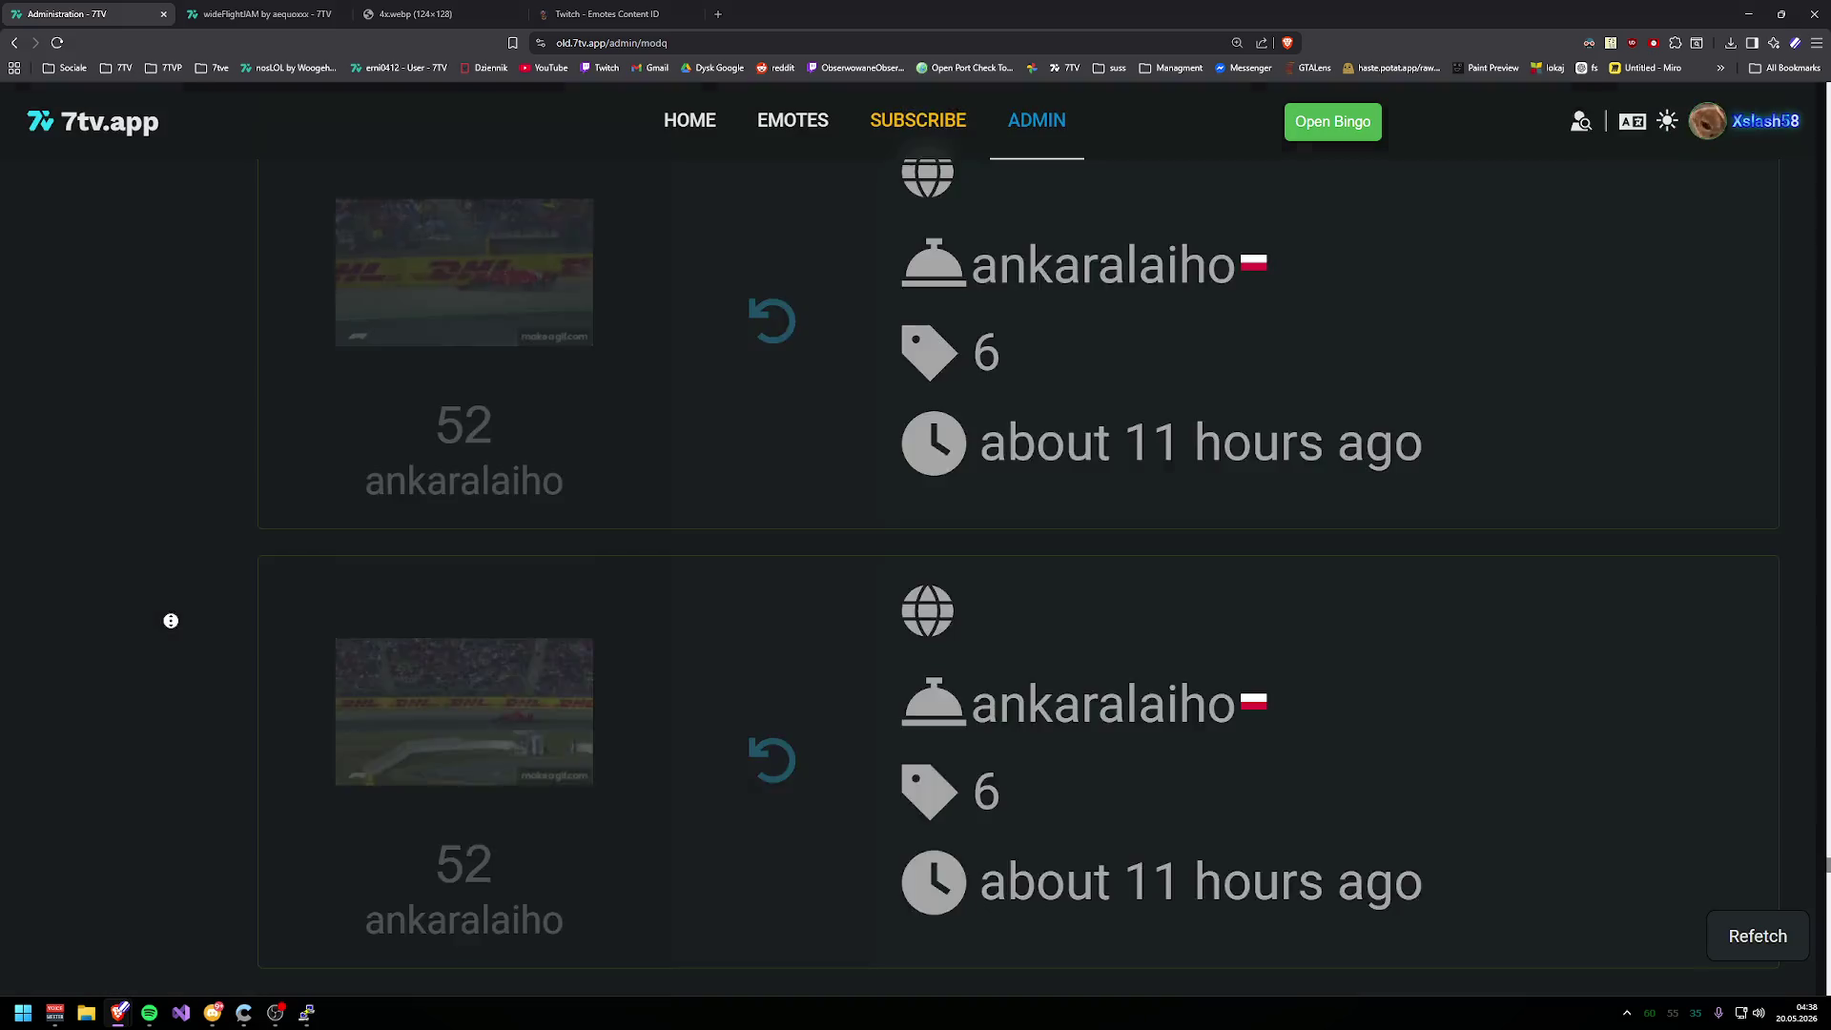
{"action": "scroll", "coordinate": [219, 619], "scroll_direction": "down", "scroll_amount": 3}
{"action": "scroll", "coordinate": [296, 549], "scroll_direction": "up", "scroll_amount": 5}
{"action": "scroll", "coordinate": [410, 439], "scroll_direction": "down", "scroll_amount": 2}
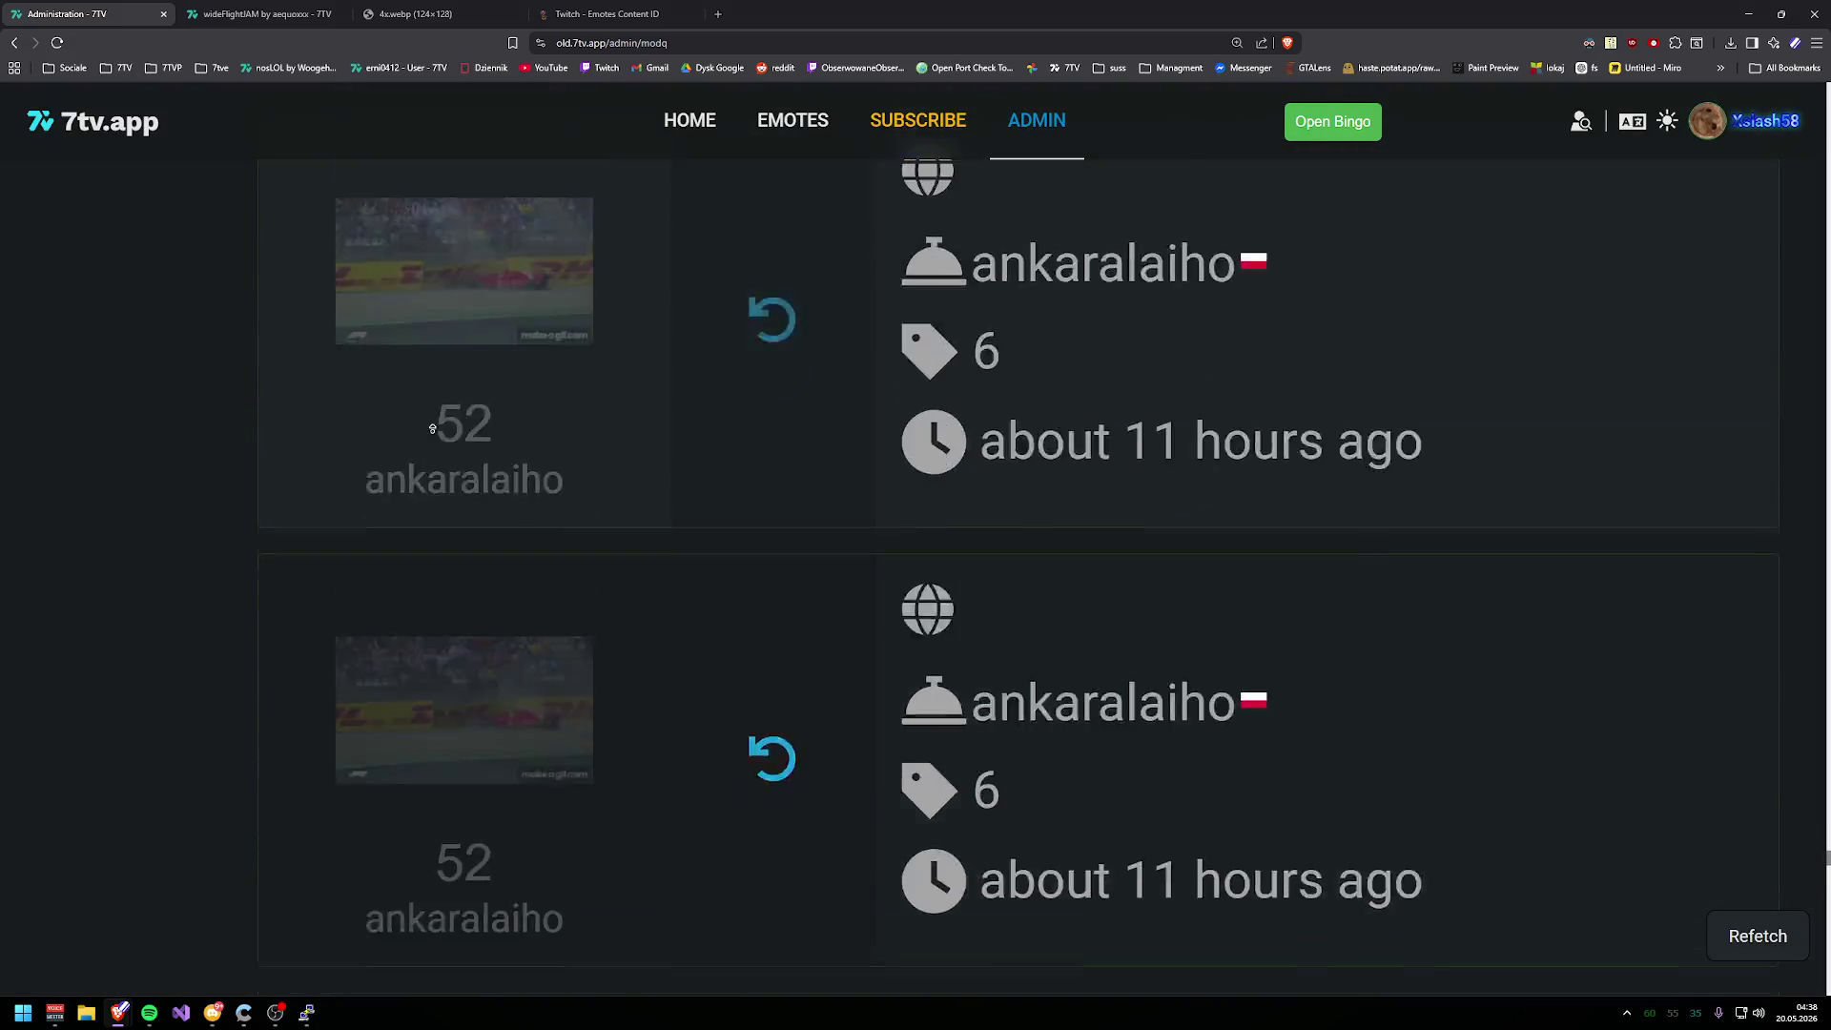
{"action": "scroll", "coordinate": [432, 429], "scroll_direction": "up", "scroll_amount": 2}
{"action": "scroll", "coordinate": [478, 789], "scroll_direction": "down", "scroll_amount": 3}
- Delete the upper duplicate 52 emote, leaving the lower one in place
{"action": "left_click", "coordinate": [763, 810]}
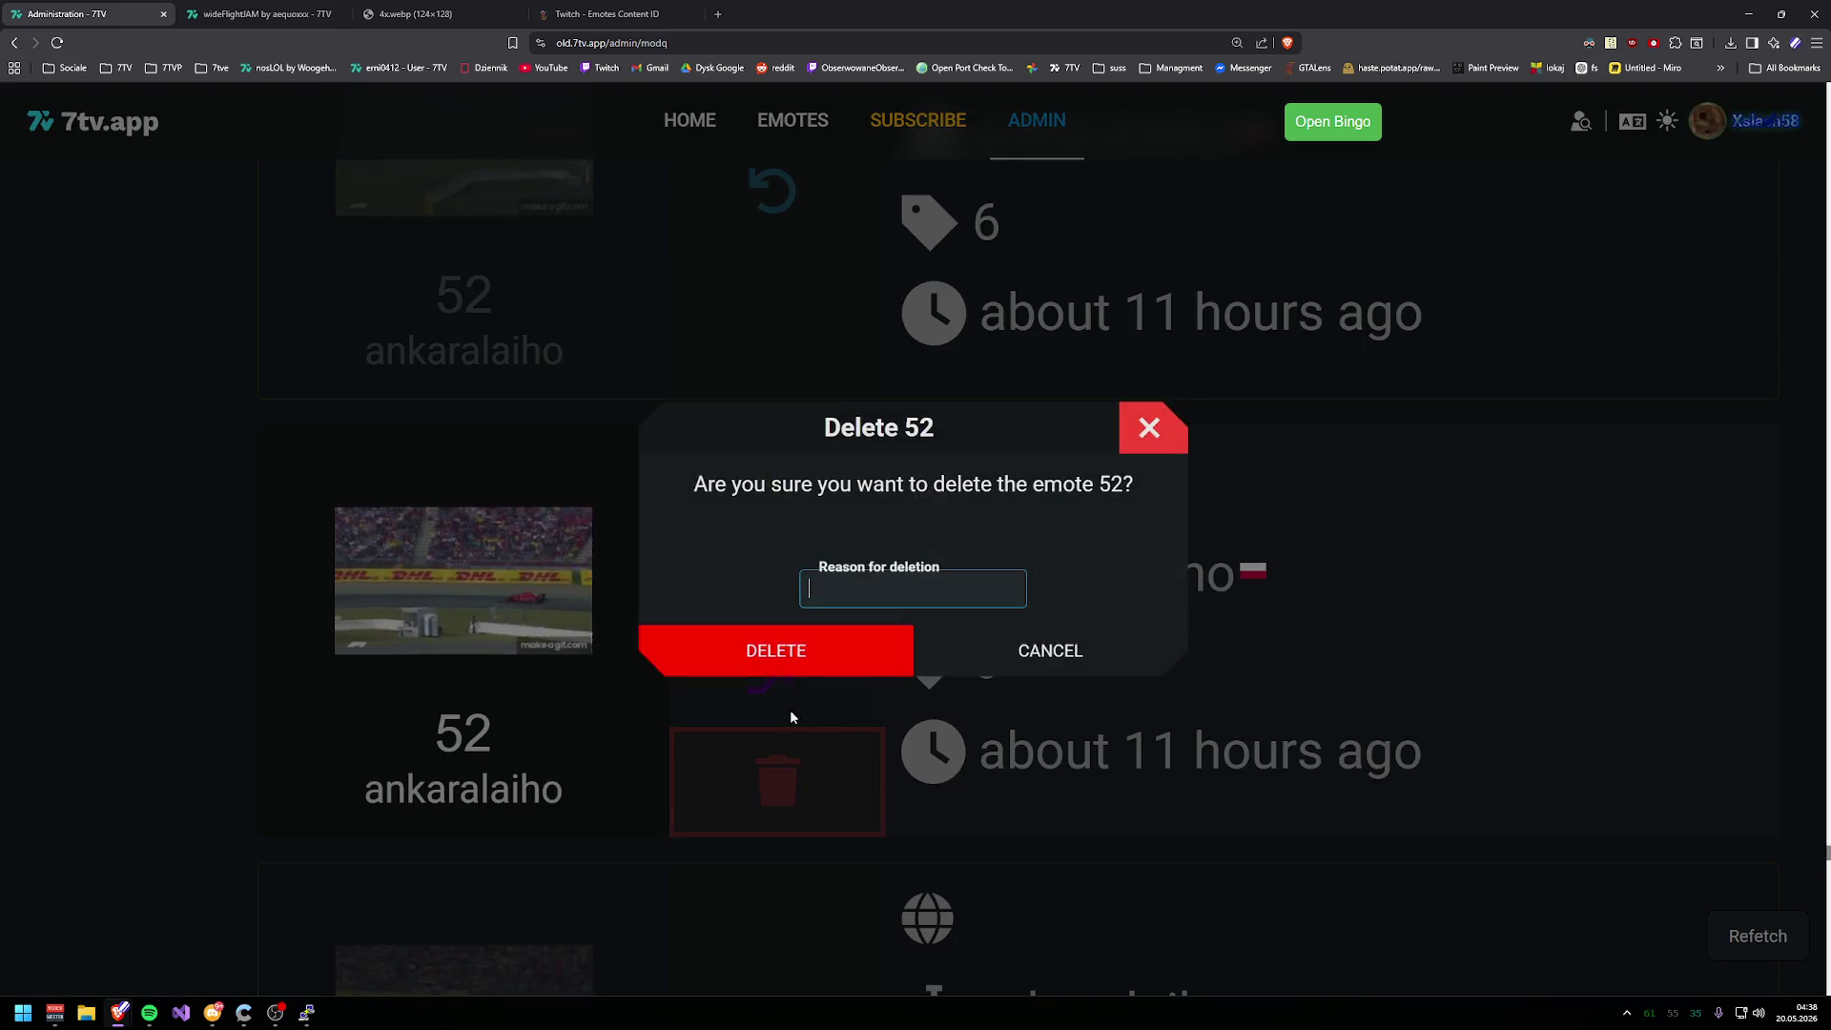
{"action": "left_click", "coordinate": [789, 715]}
{"action": "left_click", "coordinate": [749, 724]}
{"action": "left_click", "coordinate": [774, 790]}
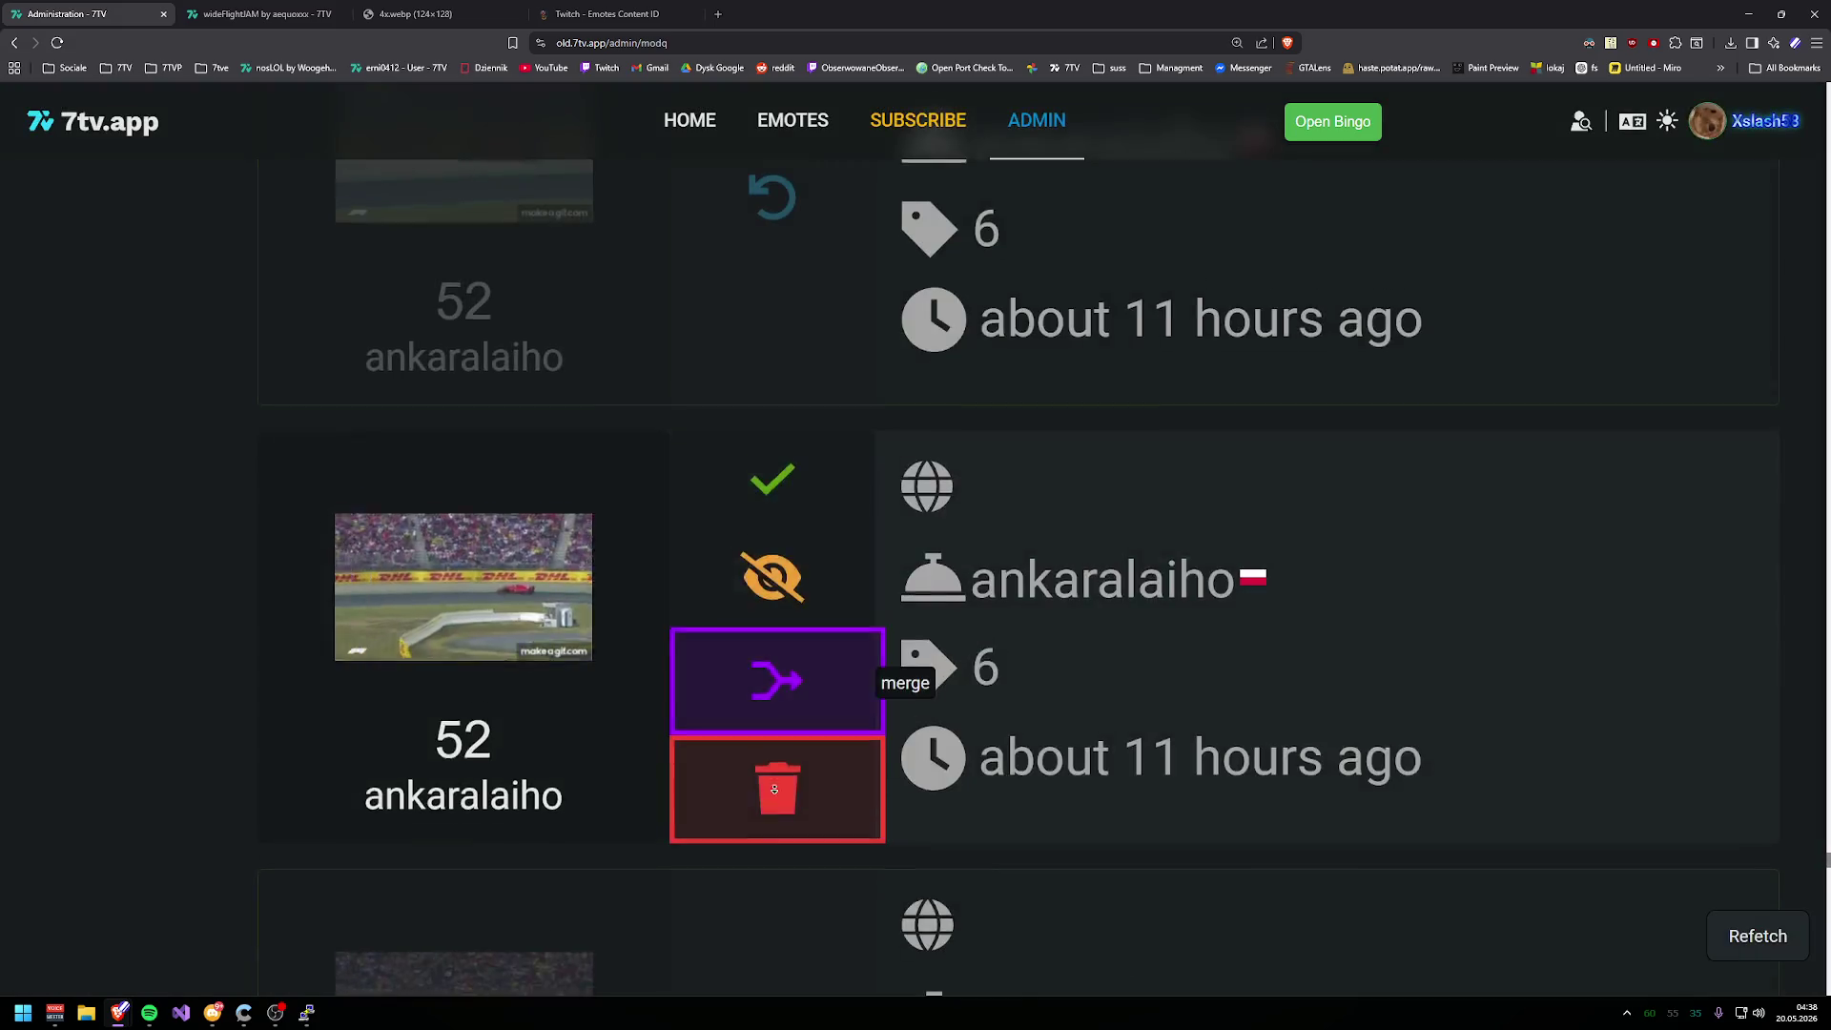
{"action": "scroll", "coordinate": [763, 725], "scroll_direction": "up", "scroll_amount": 3}
{"action": "left_click", "coordinate": [750, 658]}
{"action": "left_click", "coordinate": [706, 636]}
- Delete the other duplicate 52 emote request
{"action": "scroll", "coordinate": [777, 908], "scroll_direction": "down", "scroll_amount": 1}
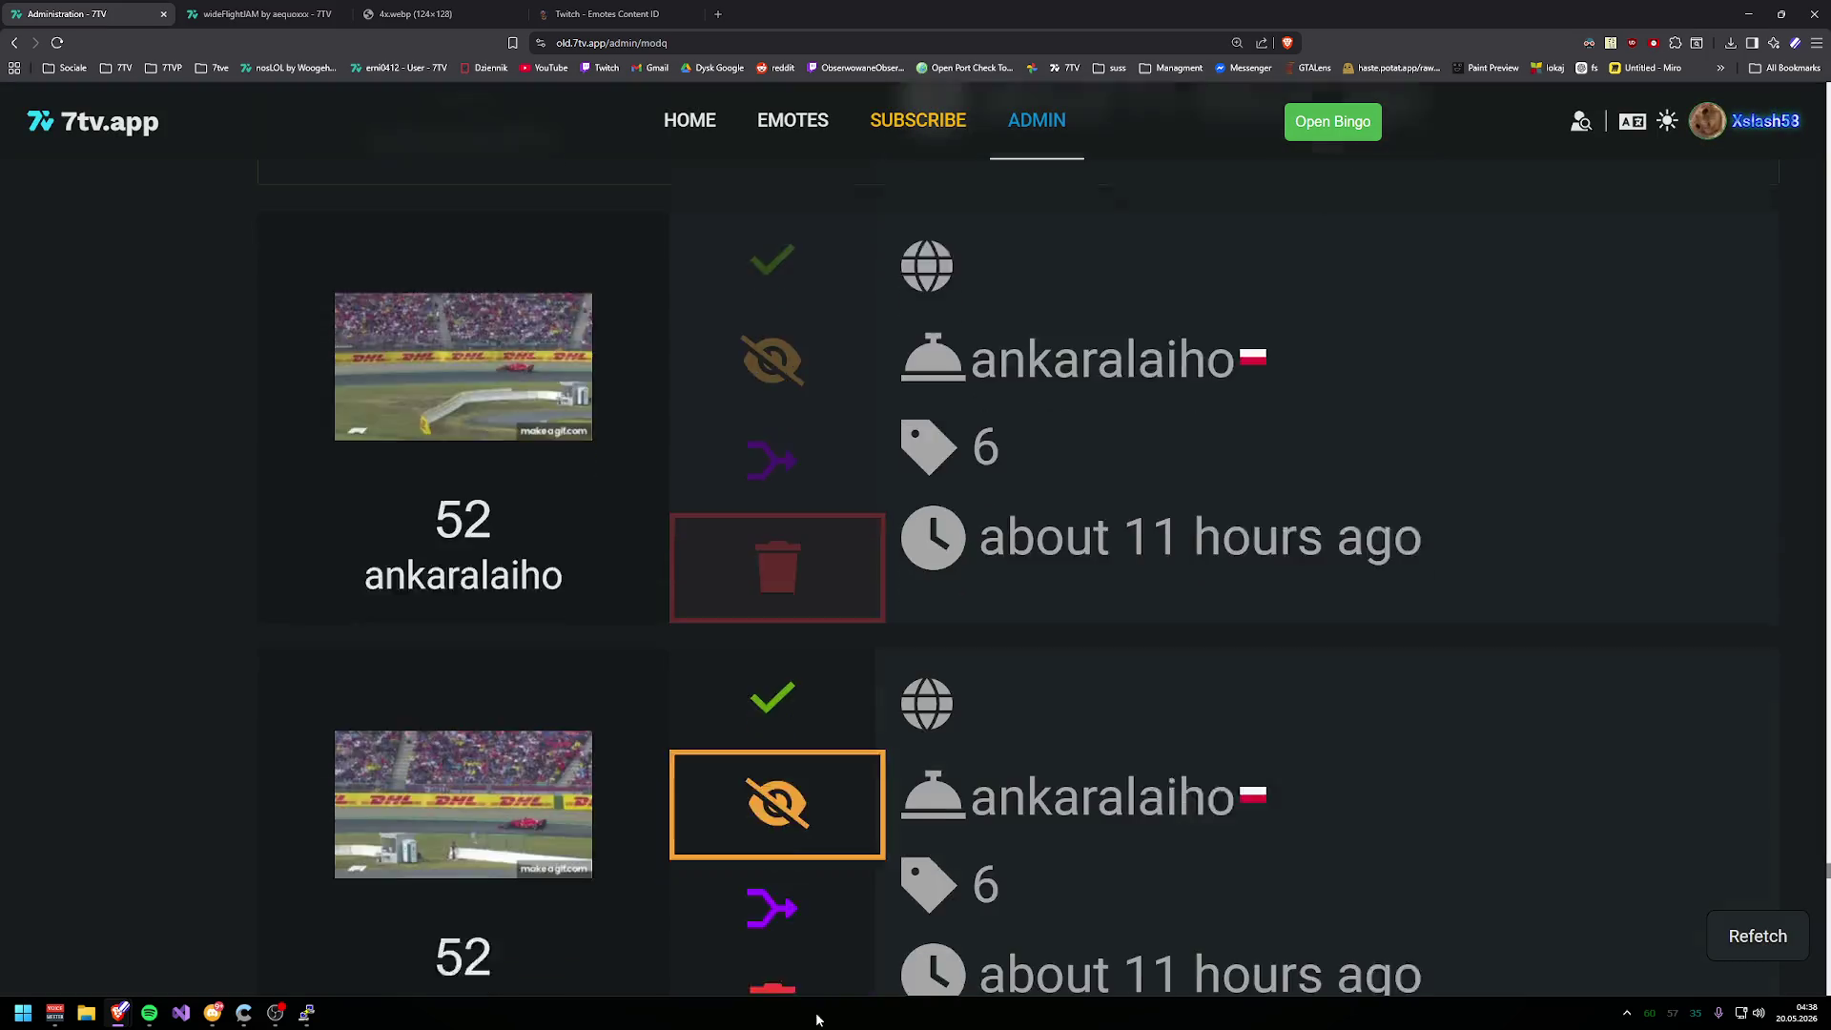
{"action": "scroll", "coordinate": [791, 906], "scroll_direction": "down", "scroll_amount": 2}
{"action": "left_click", "coordinate": [768, 837]}
{"action": "left_click", "coordinate": [729, 654]}
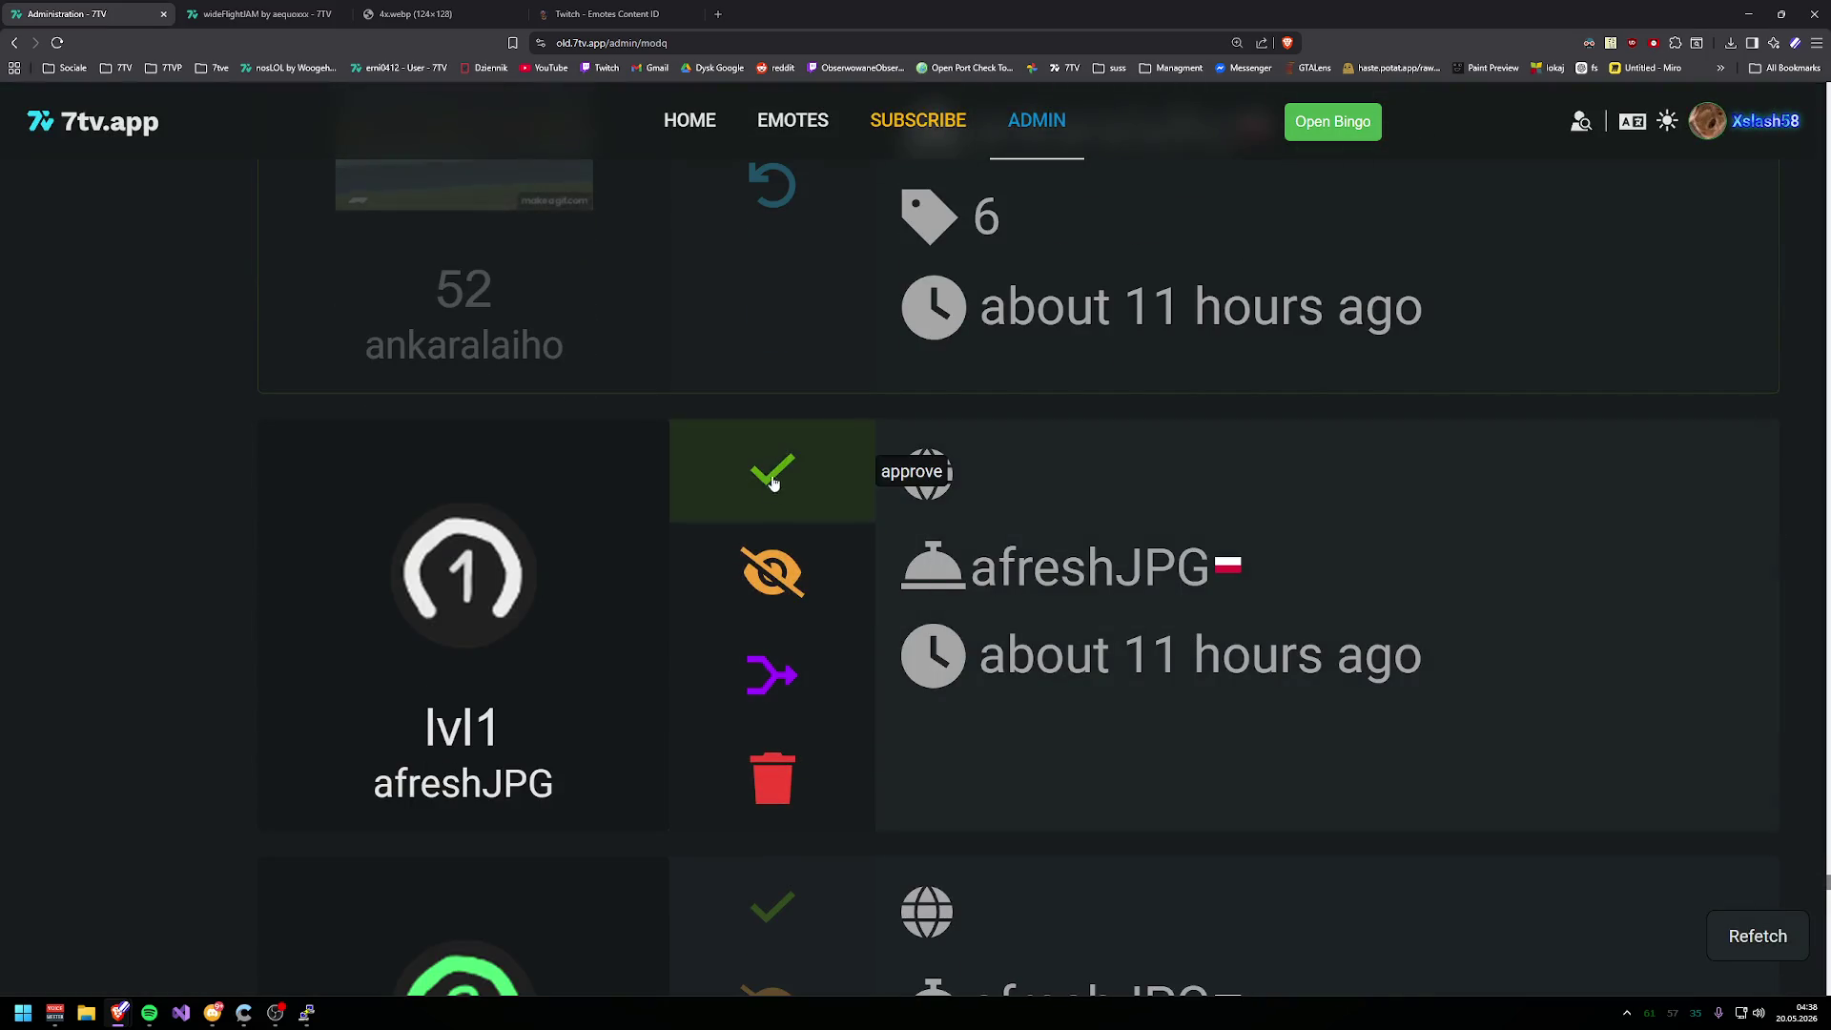
- Approve the lvl1, lvl2, lvl3, lvl6, lvl9 and lvl10 badge emote requests
{"action": "left_click", "coordinate": [830, 598]}
{"action": "scroll", "coordinate": [830, 598], "scroll_direction": "down", "scroll_amount": 3}
{"action": "left_click", "coordinate": [830, 591]}
{"action": "scroll", "coordinate": [830, 592], "scroll_direction": "down", "scroll_amount": 6}
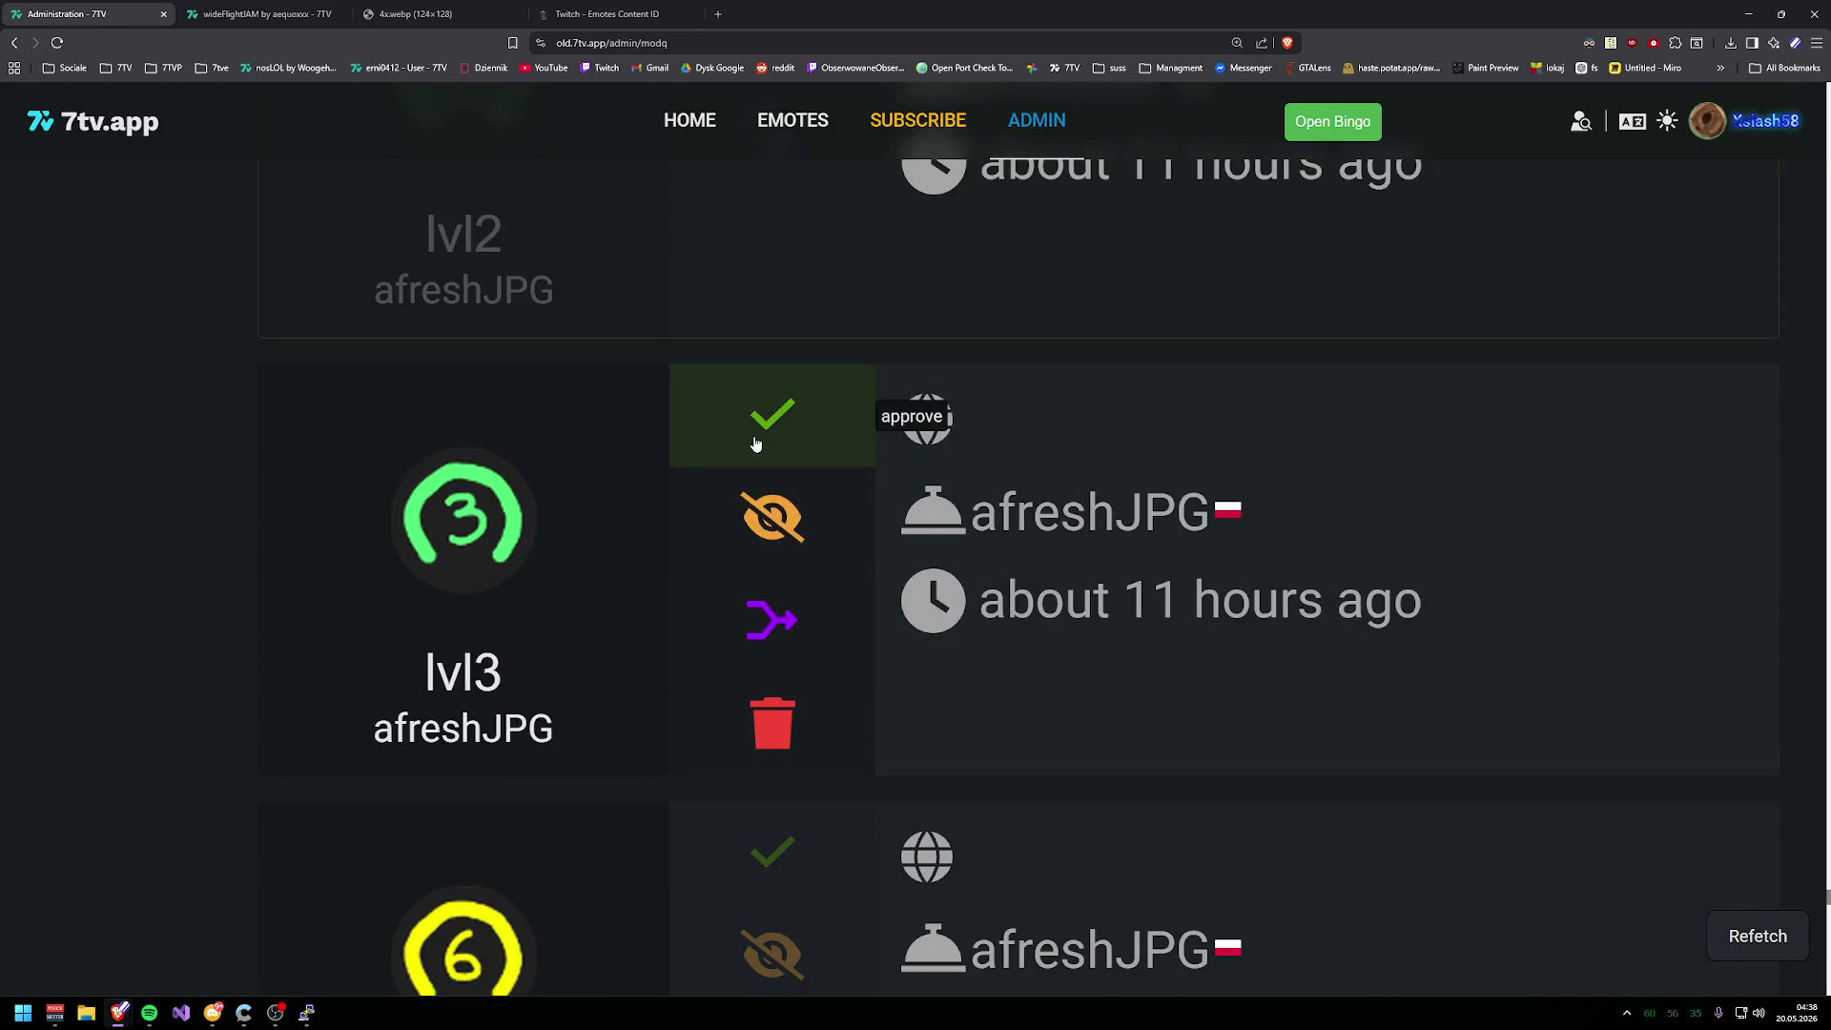
{"action": "left_click", "coordinate": [825, 424]}
{"action": "left_click", "coordinate": [839, 858]}
{"action": "scroll", "coordinate": [914, 915], "scroll_direction": "down", "scroll_amount": 8}
{"action": "left_click", "coordinate": [727, 524]}
{"action": "scroll", "coordinate": [790, 768], "scroll_direction": "down", "scroll_amount": 5}
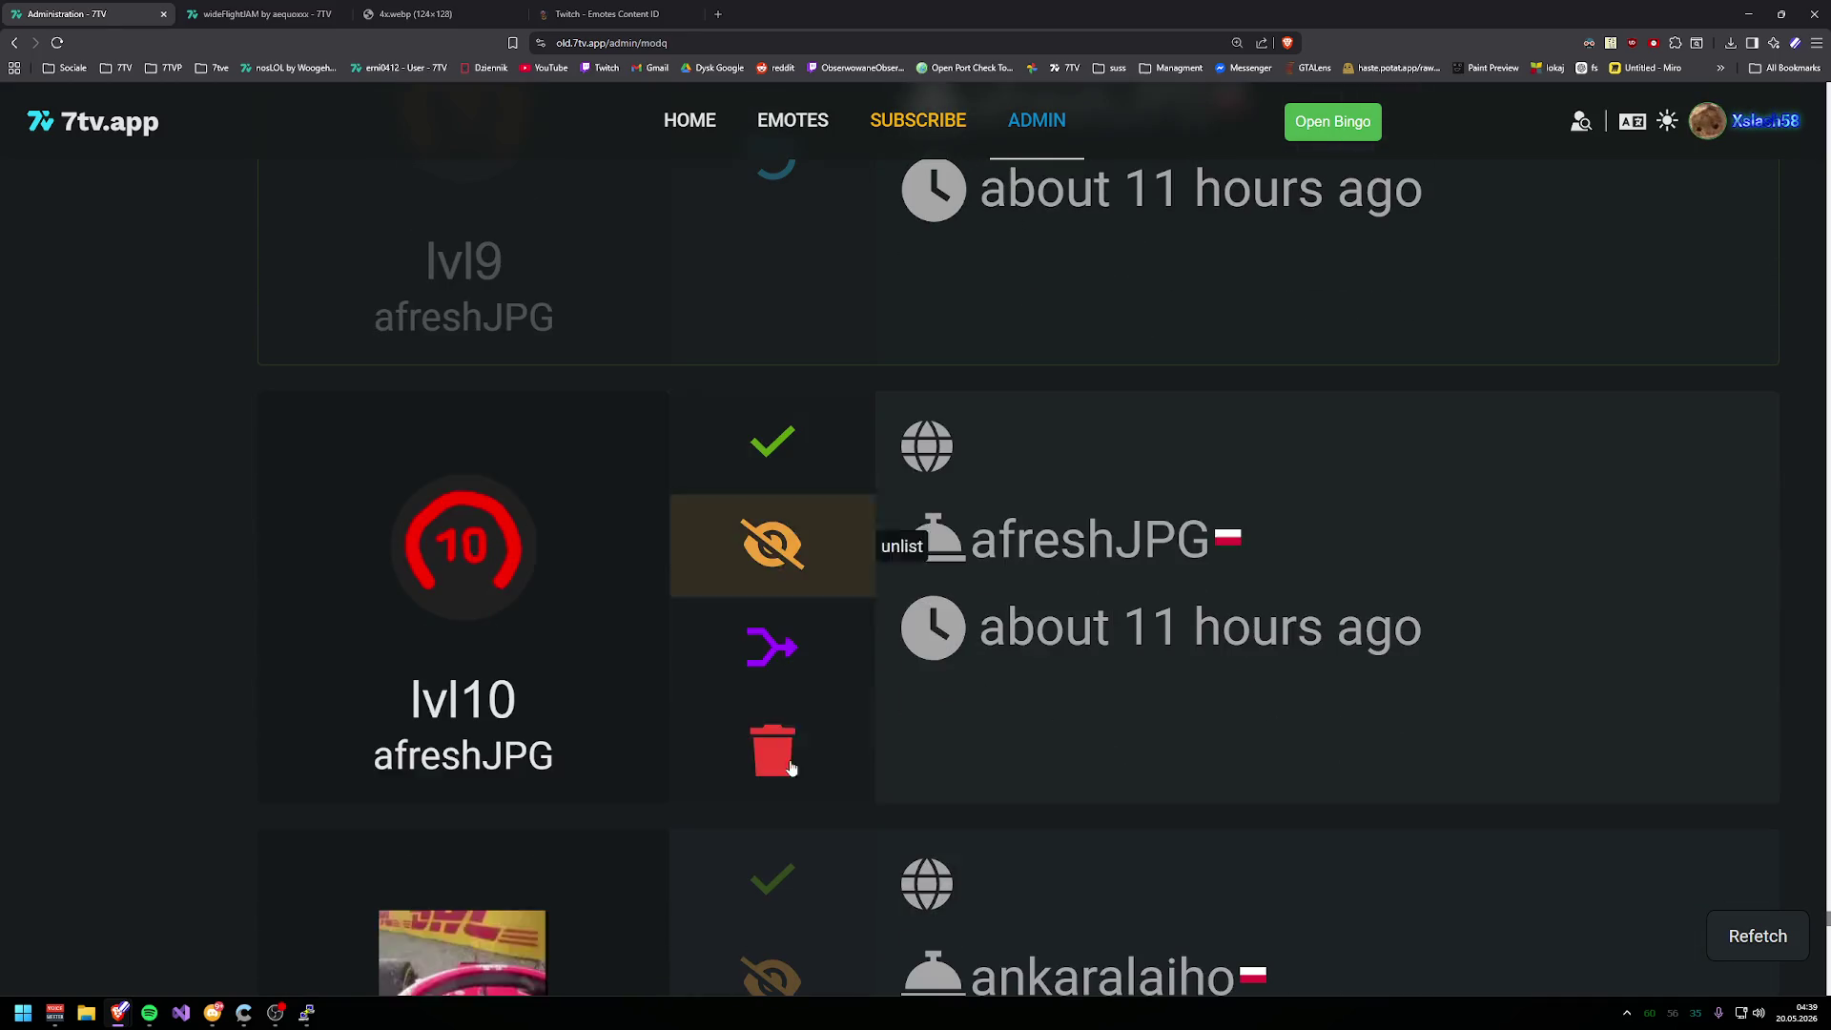
{"action": "left_click", "coordinate": [732, 471]}
- Approve the Hockenheim, KurczakOwca and psychol requests
{"action": "scroll", "coordinate": [769, 477], "scroll_direction": "down", "scroll_amount": 5}
{"action": "left_click", "coordinate": [773, 474]}
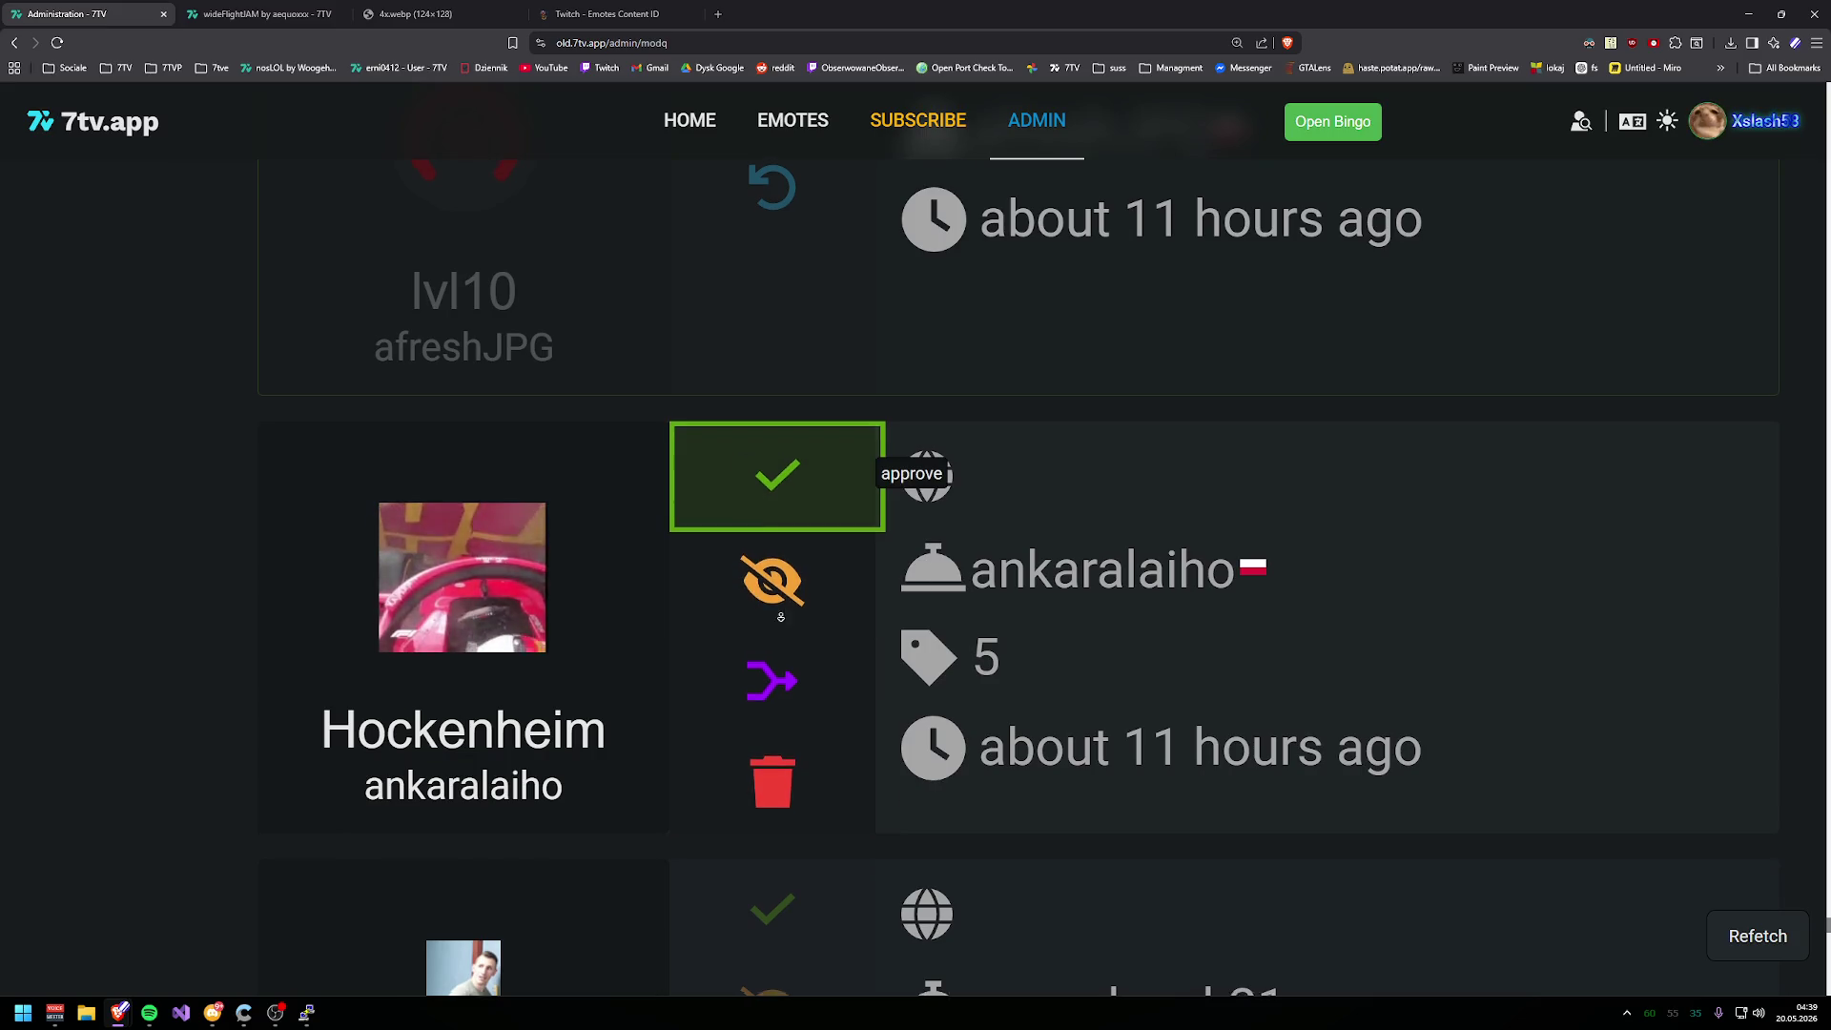
{"action": "scroll", "coordinate": [762, 439], "scroll_direction": "down", "scroll_amount": 5}
{"action": "left_click", "coordinate": [772, 357]}
{"action": "left_click", "coordinate": [772, 796]}
{"action": "scroll", "coordinate": [899, 887], "scroll_direction": "down", "scroll_amount": 5}
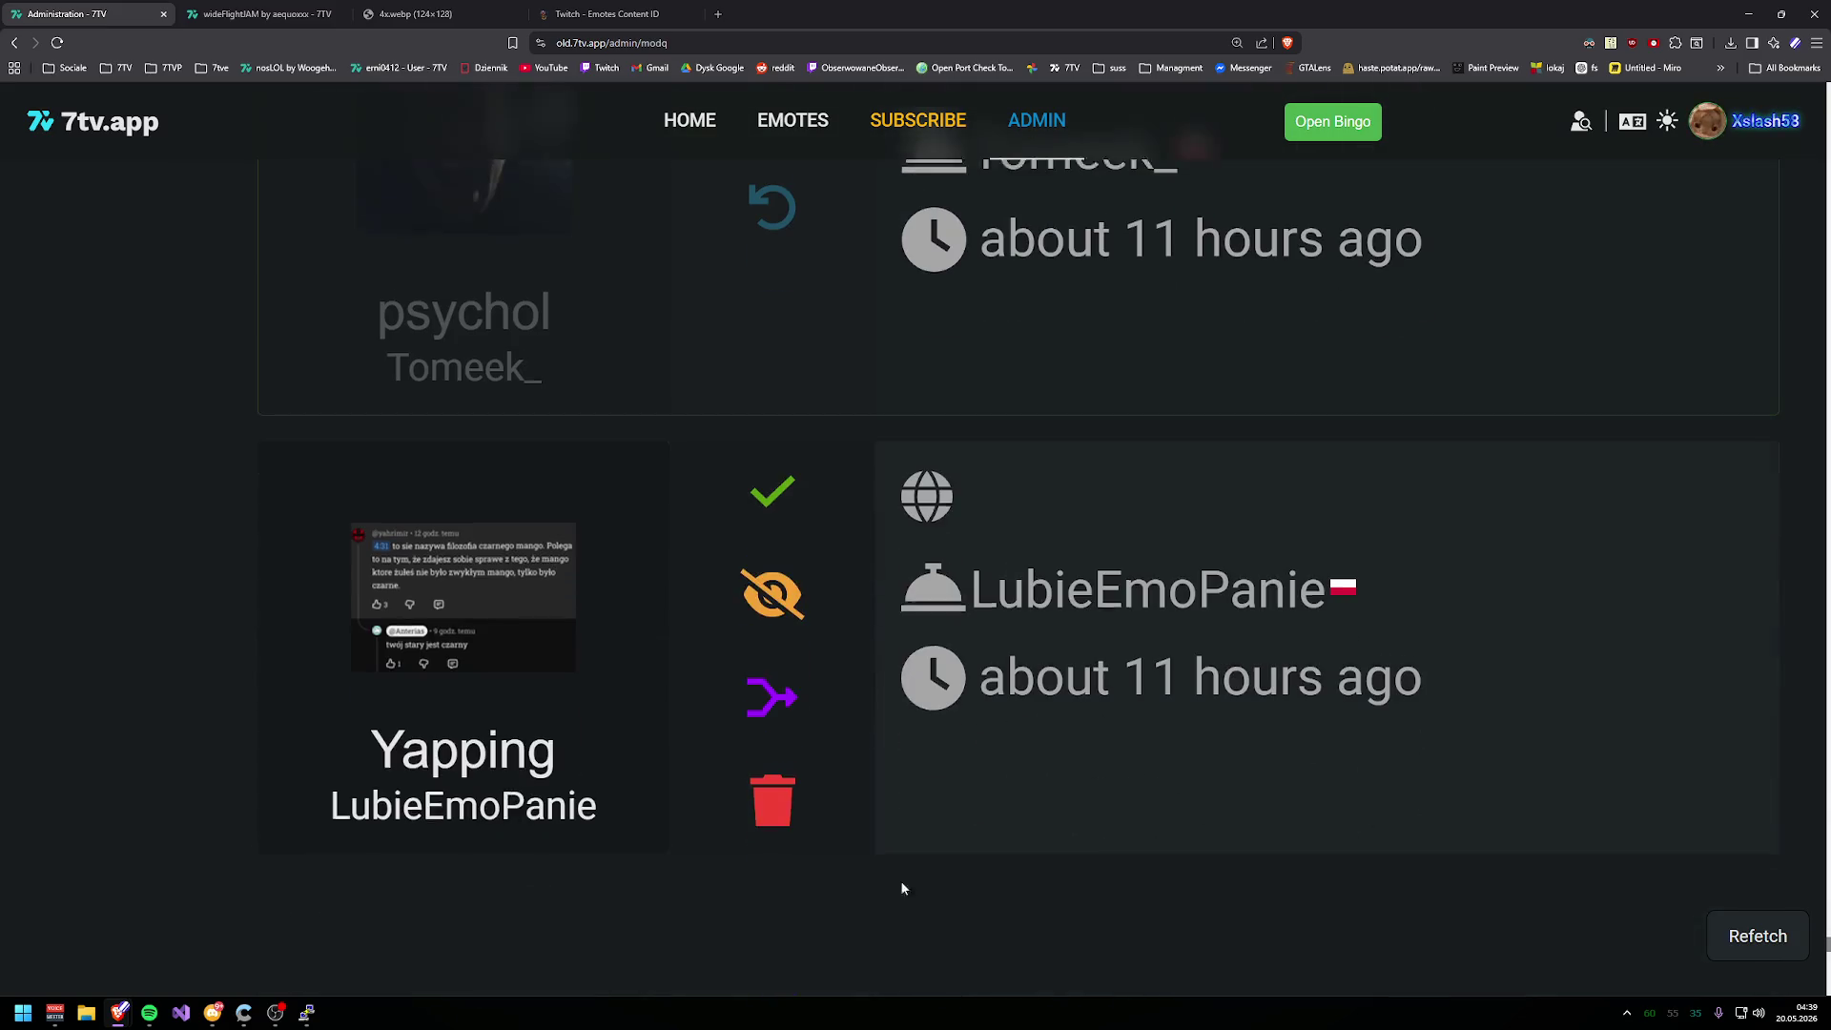
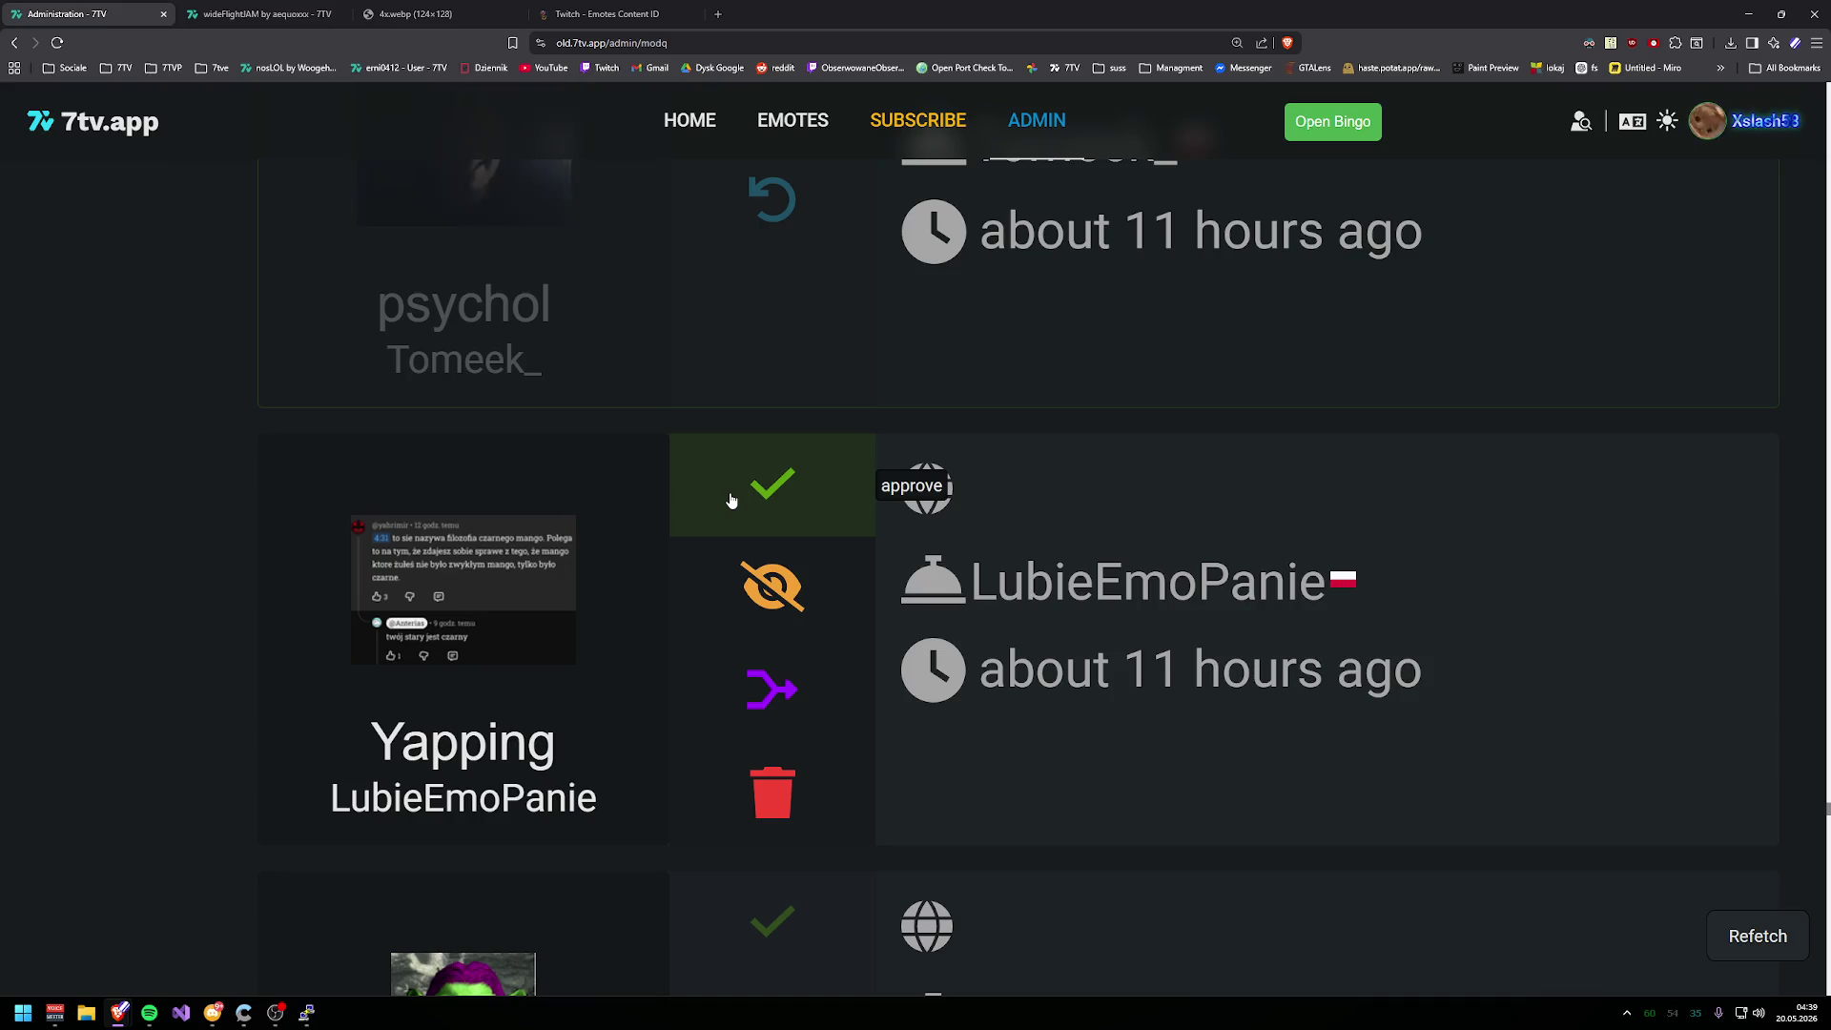
- Approve the Yapping, 67, pasti, desiuFlesz, clockit and desiuUnik emote requests
{"action": "left_click", "coordinate": [777, 489]}
{"action": "scroll", "coordinate": [777, 489], "scroll_direction": "down", "scroll_amount": 4}
{"action": "left_click", "coordinate": [777, 458]}
{"action": "scroll", "coordinate": [777, 458], "scroll_direction": "down", "scroll_amount": 6}
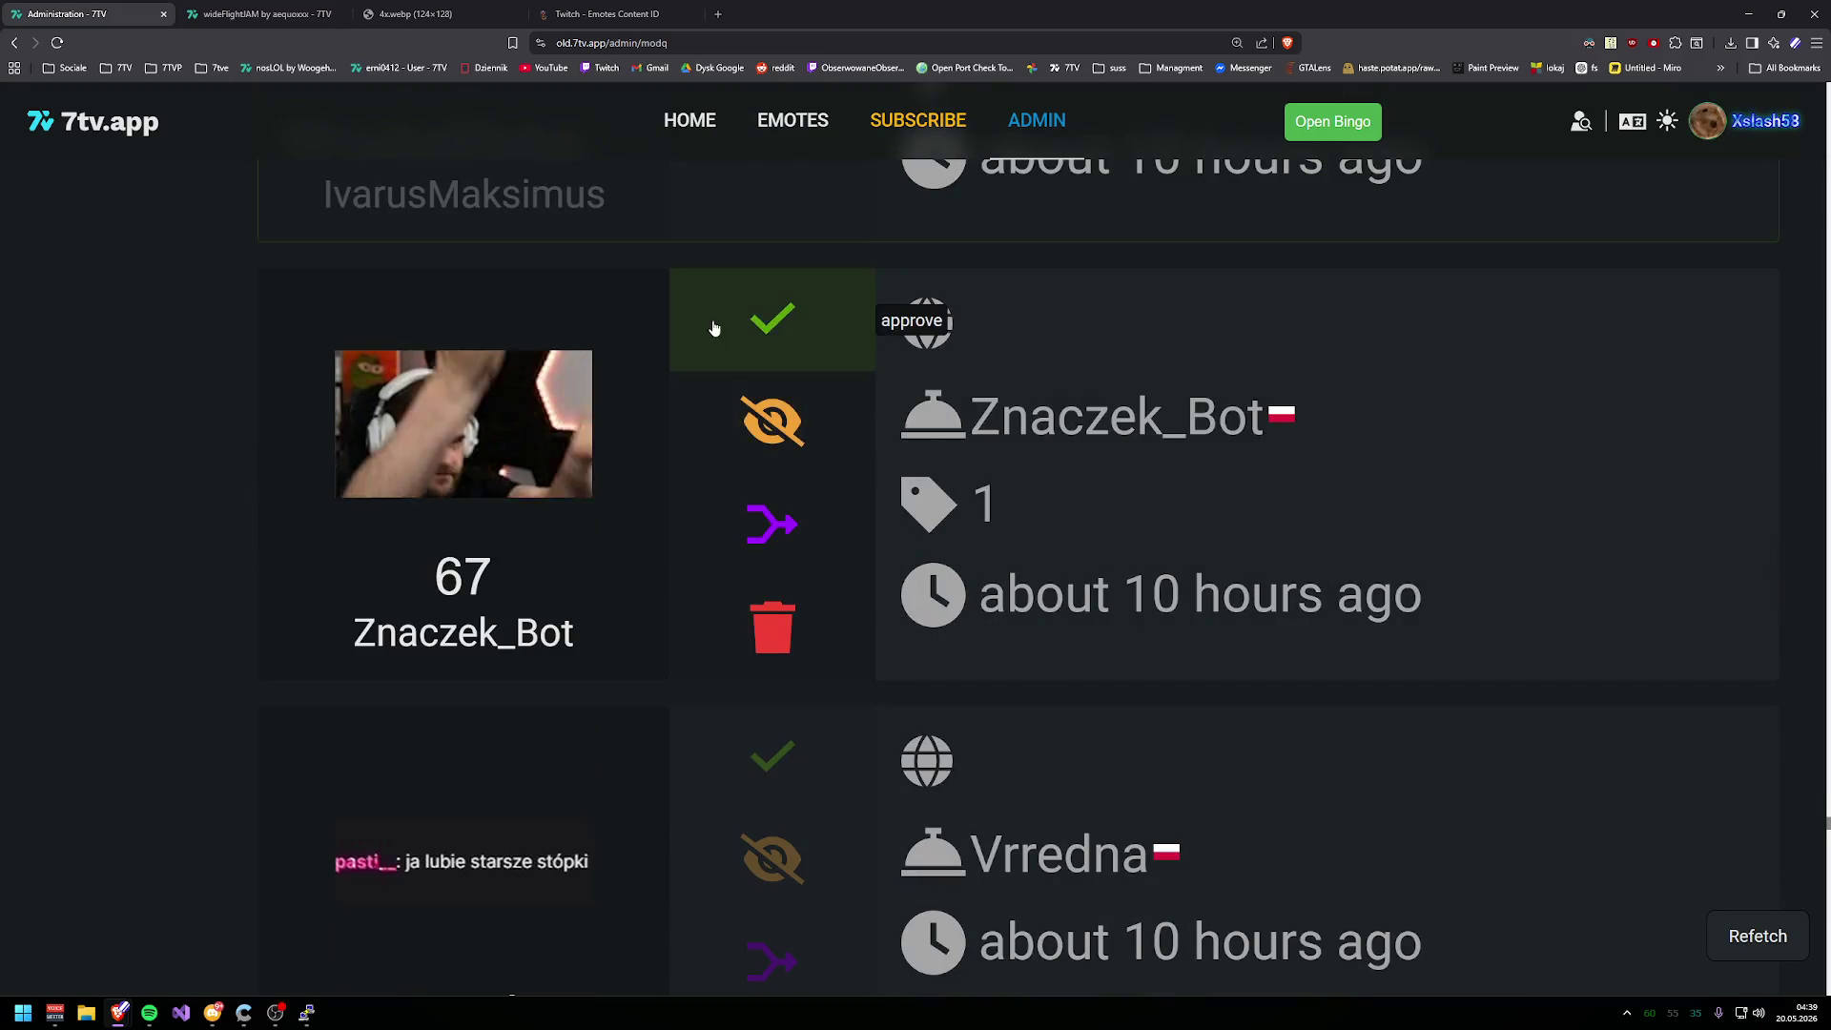
{"action": "left_click", "coordinate": [716, 327]}
{"action": "left_click", "coordinate": [788, 716]}
{"action": "scroll", "coordinate": [788, 716], "scroll_direction": "down", "scroll_amount": 7}
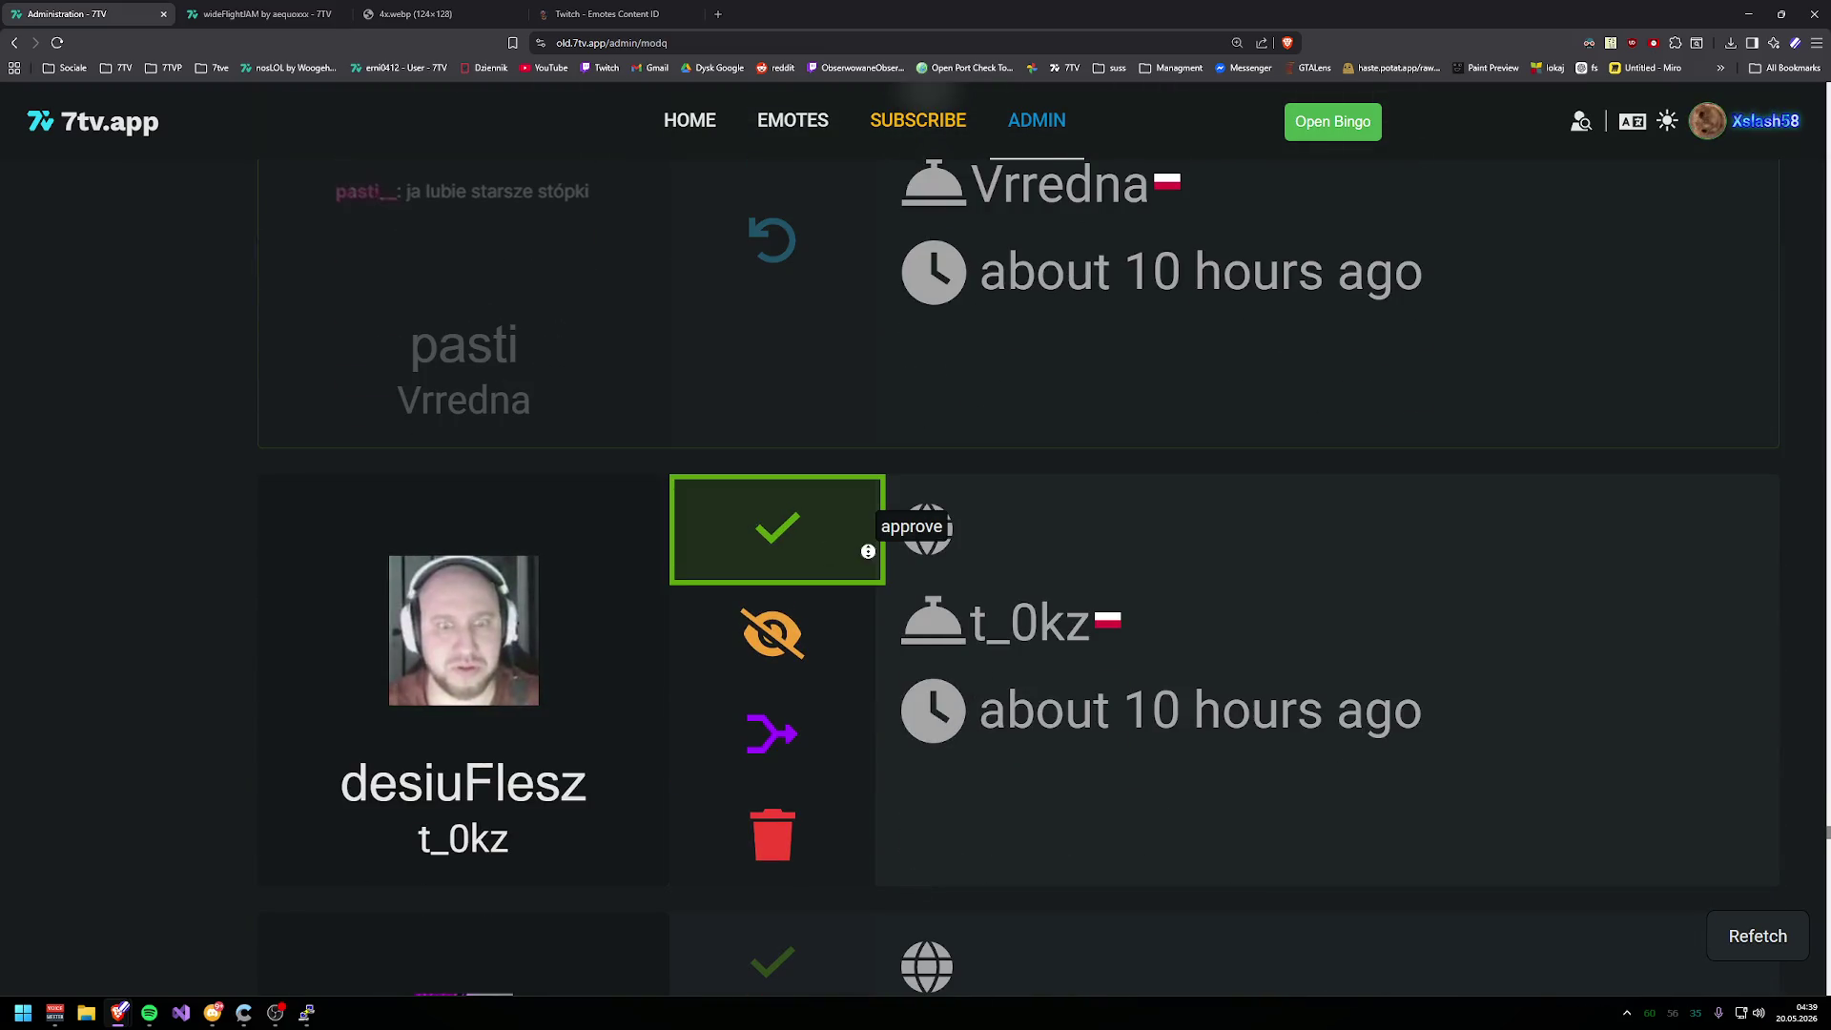
{"action": "left_click", "coordinate": [868, 551]}
{"action": "scroll", "coordinate": [868, 551], "scroll_direction": "down", "scroll_amount": 6}
{"action": "left_click", "coordinate": [745, 360]}
{"action": "left_click", "coordinate": [839, 777]}
{"action": "scroll", "coordinate": [840, 777], "scroll_direction": "down", "scroll_amount": 4}
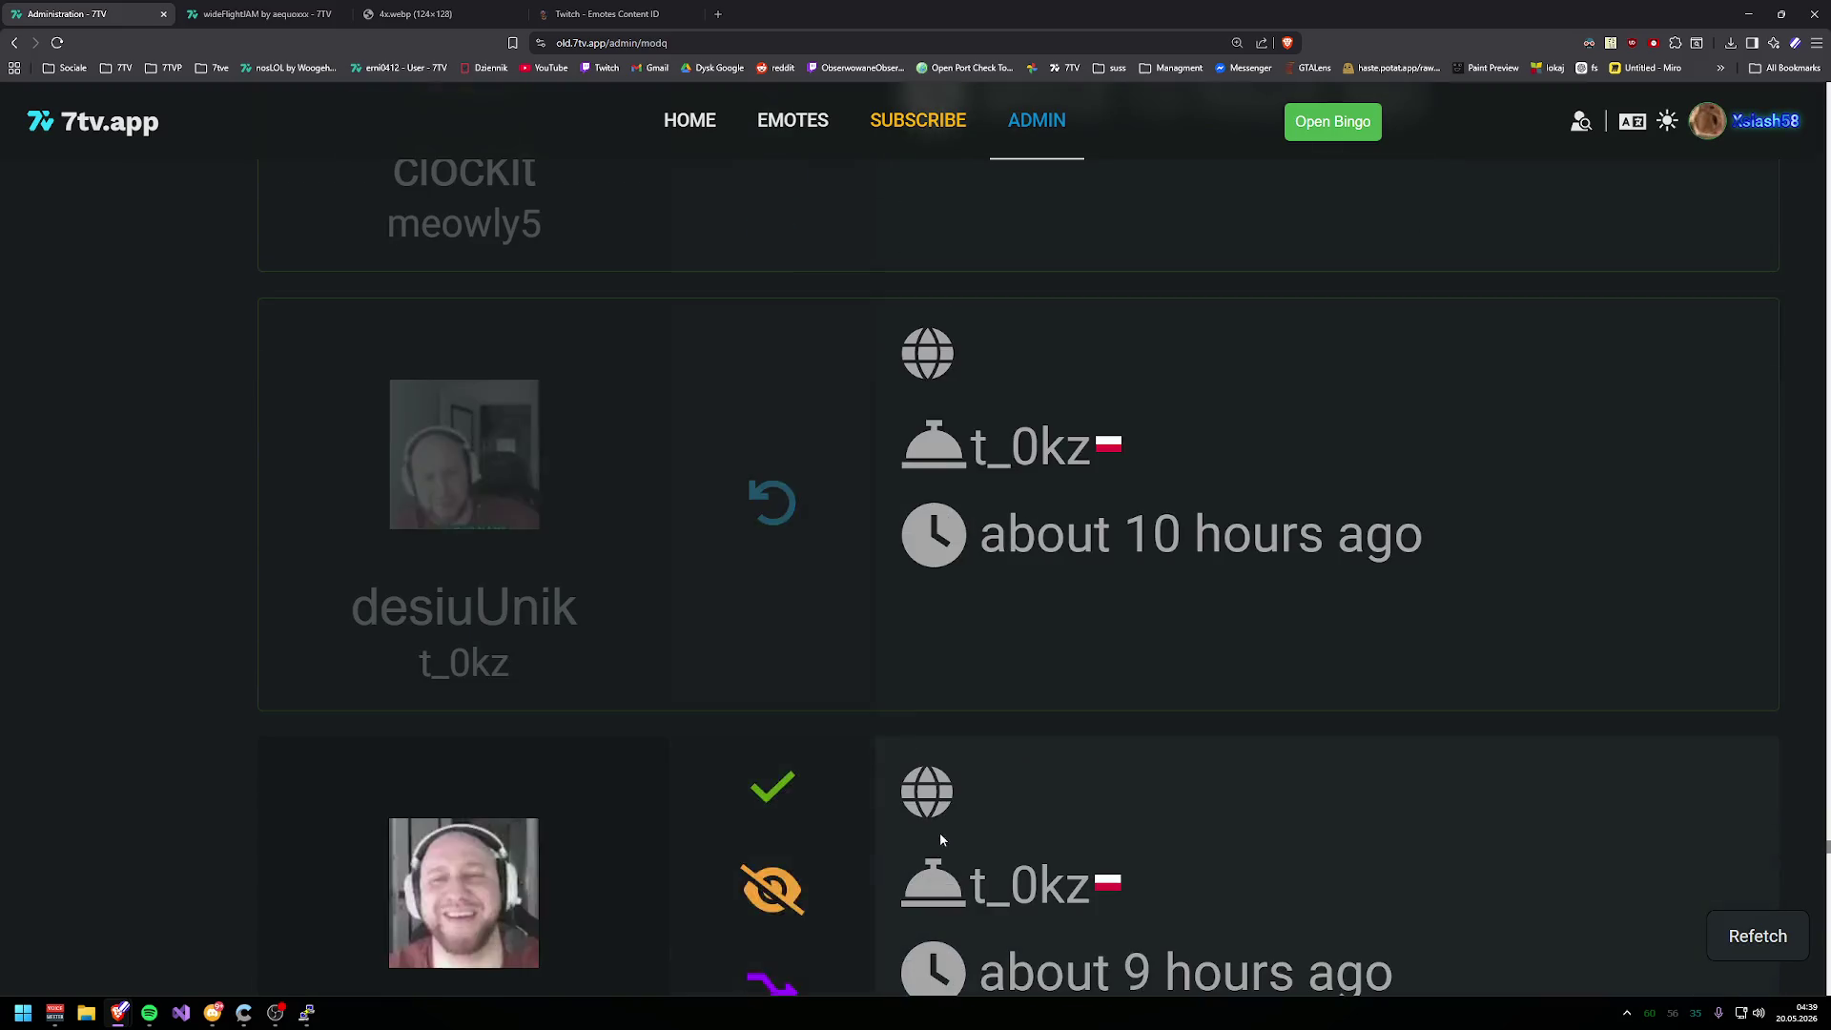
- Approve the desiuBeka, uhh, PashaJapko, rozkminka, waghee and PandSiorb emote requests
{"action": "left_click", "coordinate": [777, 789]}
{"action": "scroll", "coordinate": [777, 788], "scroll_direction": "down", "scroll_amount": 5}
{"action": "scroll", "coordinate": [776, 668], "scroll_direction": "down", "scroll_amount": 1}
{"action": "left_click", "coordinate": [777, 593]}
{"action": "scroll", "coordinate": [777, 592], "scroll_direction": "down", "scroll_amount": 1}
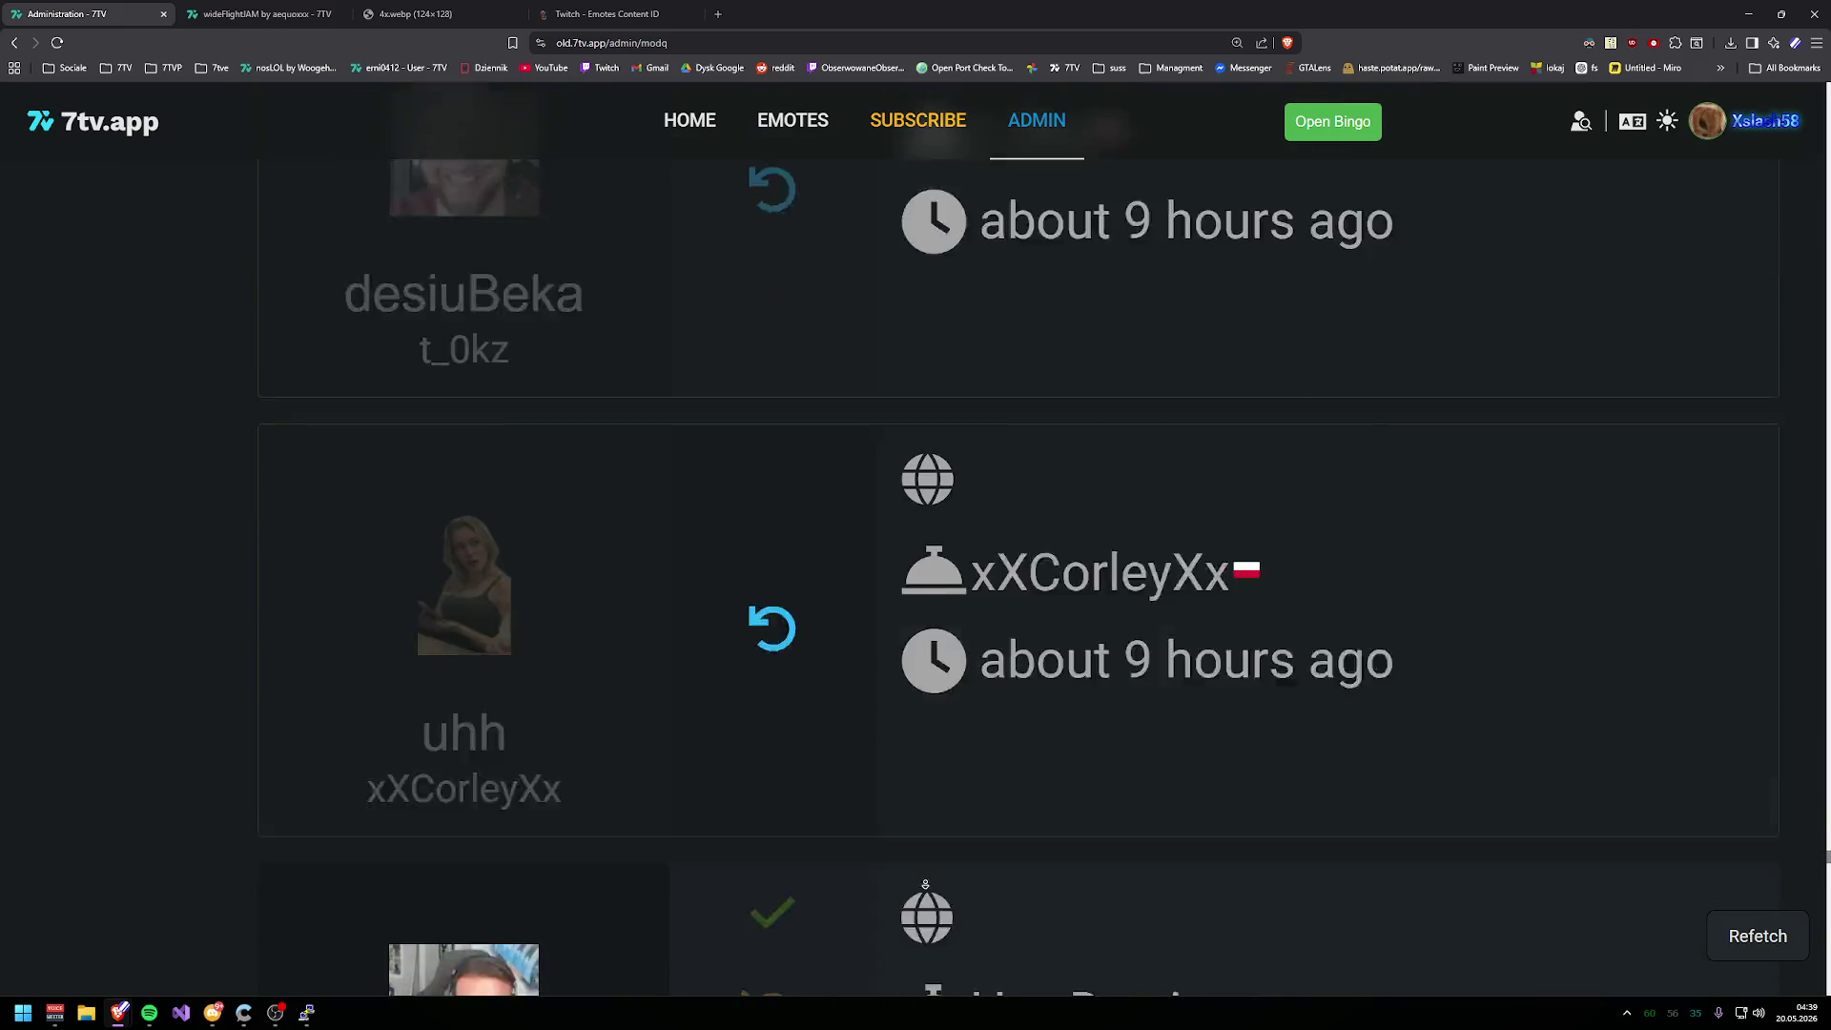
{"action": "scroll", "coordinate": [925, 884], "scroll_direction": "down", "scroll_amount": 2}
{"action": "left_click", "coordinate": [826, 744]}
{"action": "scroll", "coordinate": [826, 763], "scroll_direction": "down", "scroll_amount": 6}
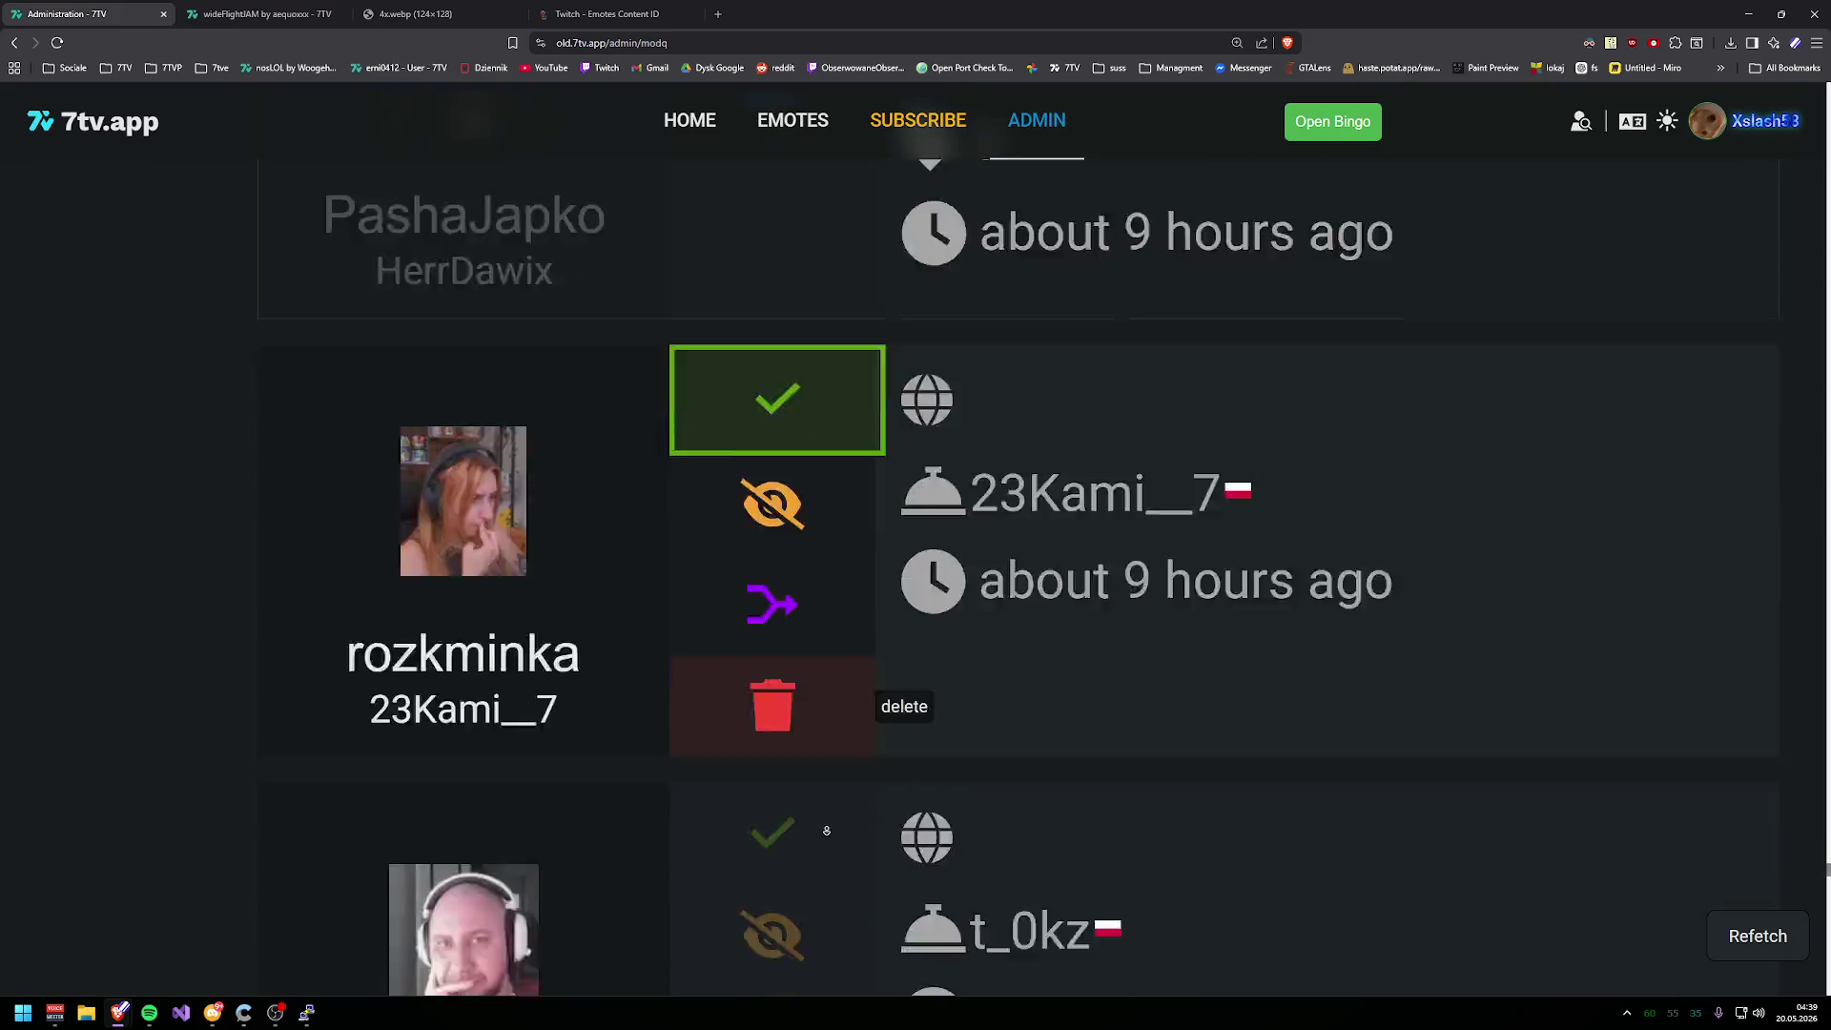
{"action": "scroll", "coordinate": [826, 831], "scroll_direction": "down", "scroll_amount": 5}
{"action": "left_click", "coordinate": [728, 335]}
{"action": "left_click", "coordinate": [838, 728]}
{"action": "scroll", "coordinate": [858, 879], "scroll_direction": "down", "scroll_amount": 6}
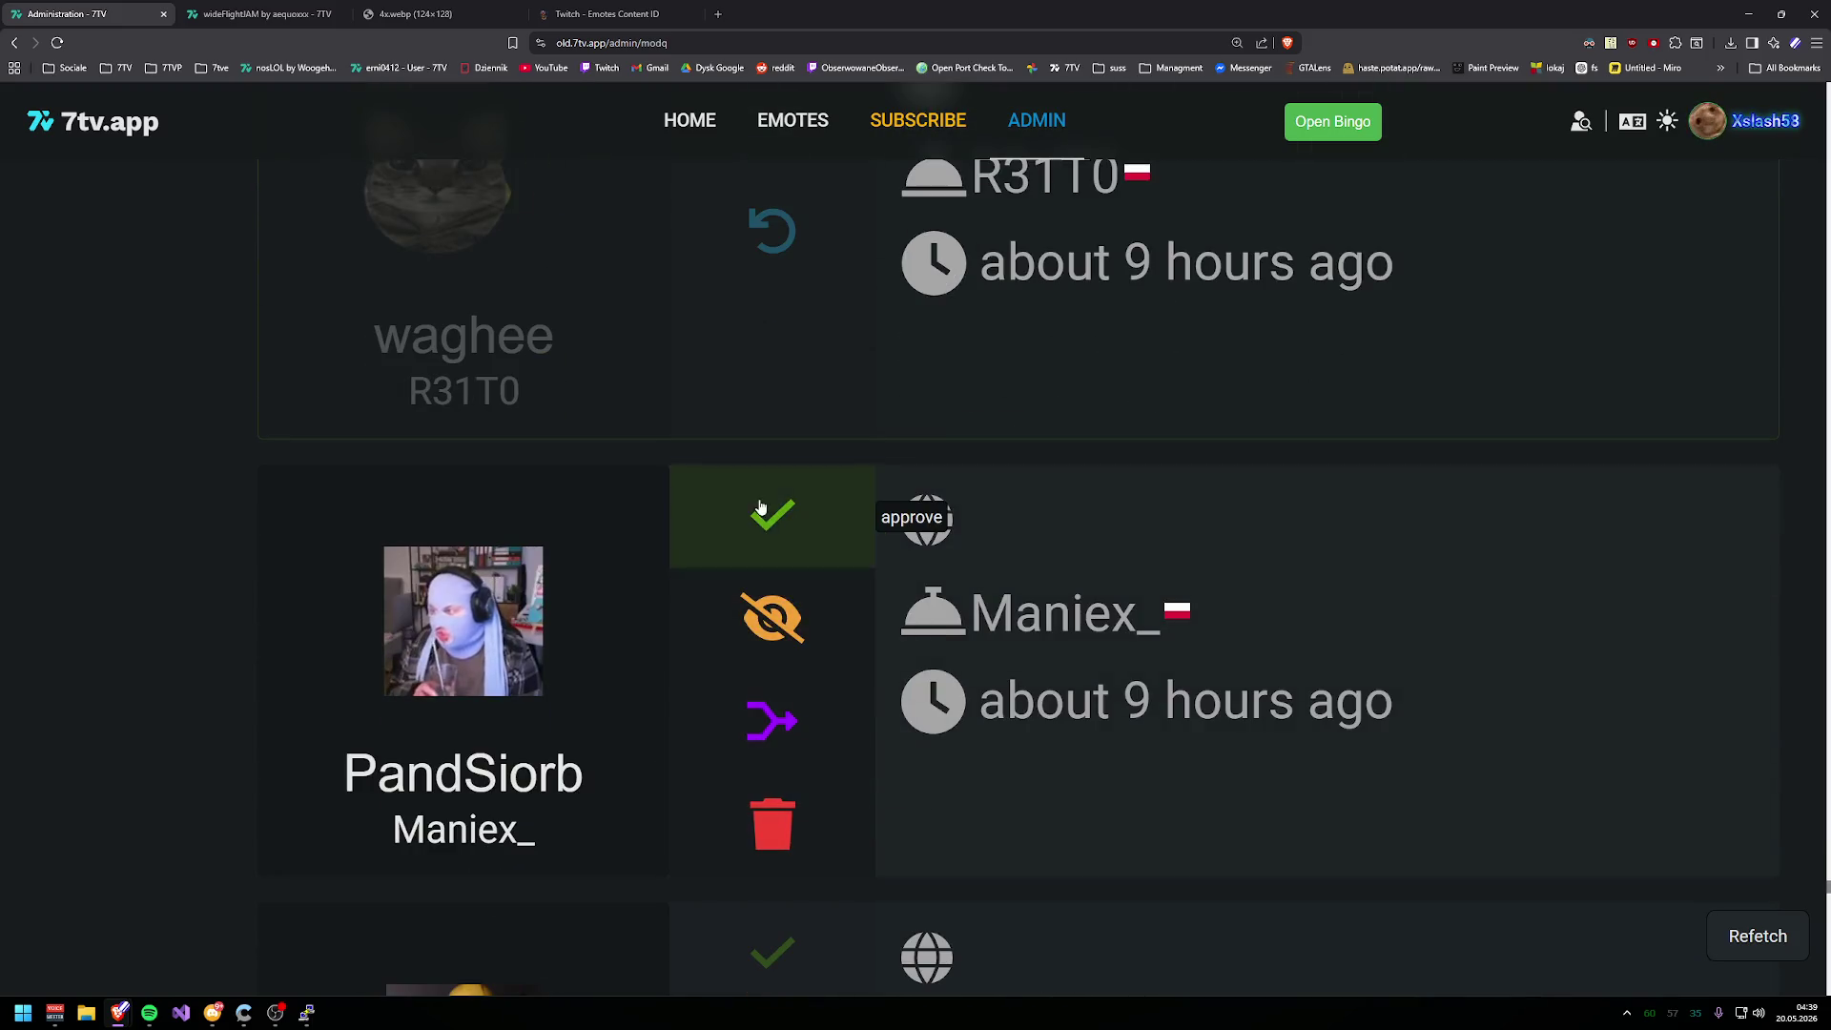
{"action": "left_click", "coordinate": [760, 506]}
{"action": "scroll", "coordinate": [761, 507], "scroll_direction": "down", "scroll_amount": 7}
- Approve budowalove, niepacze, bepis, lud, zakutyleb, POWAGA, nikitos and the next two requests
{"action": "left_click", "coordinate": [769, 229]}
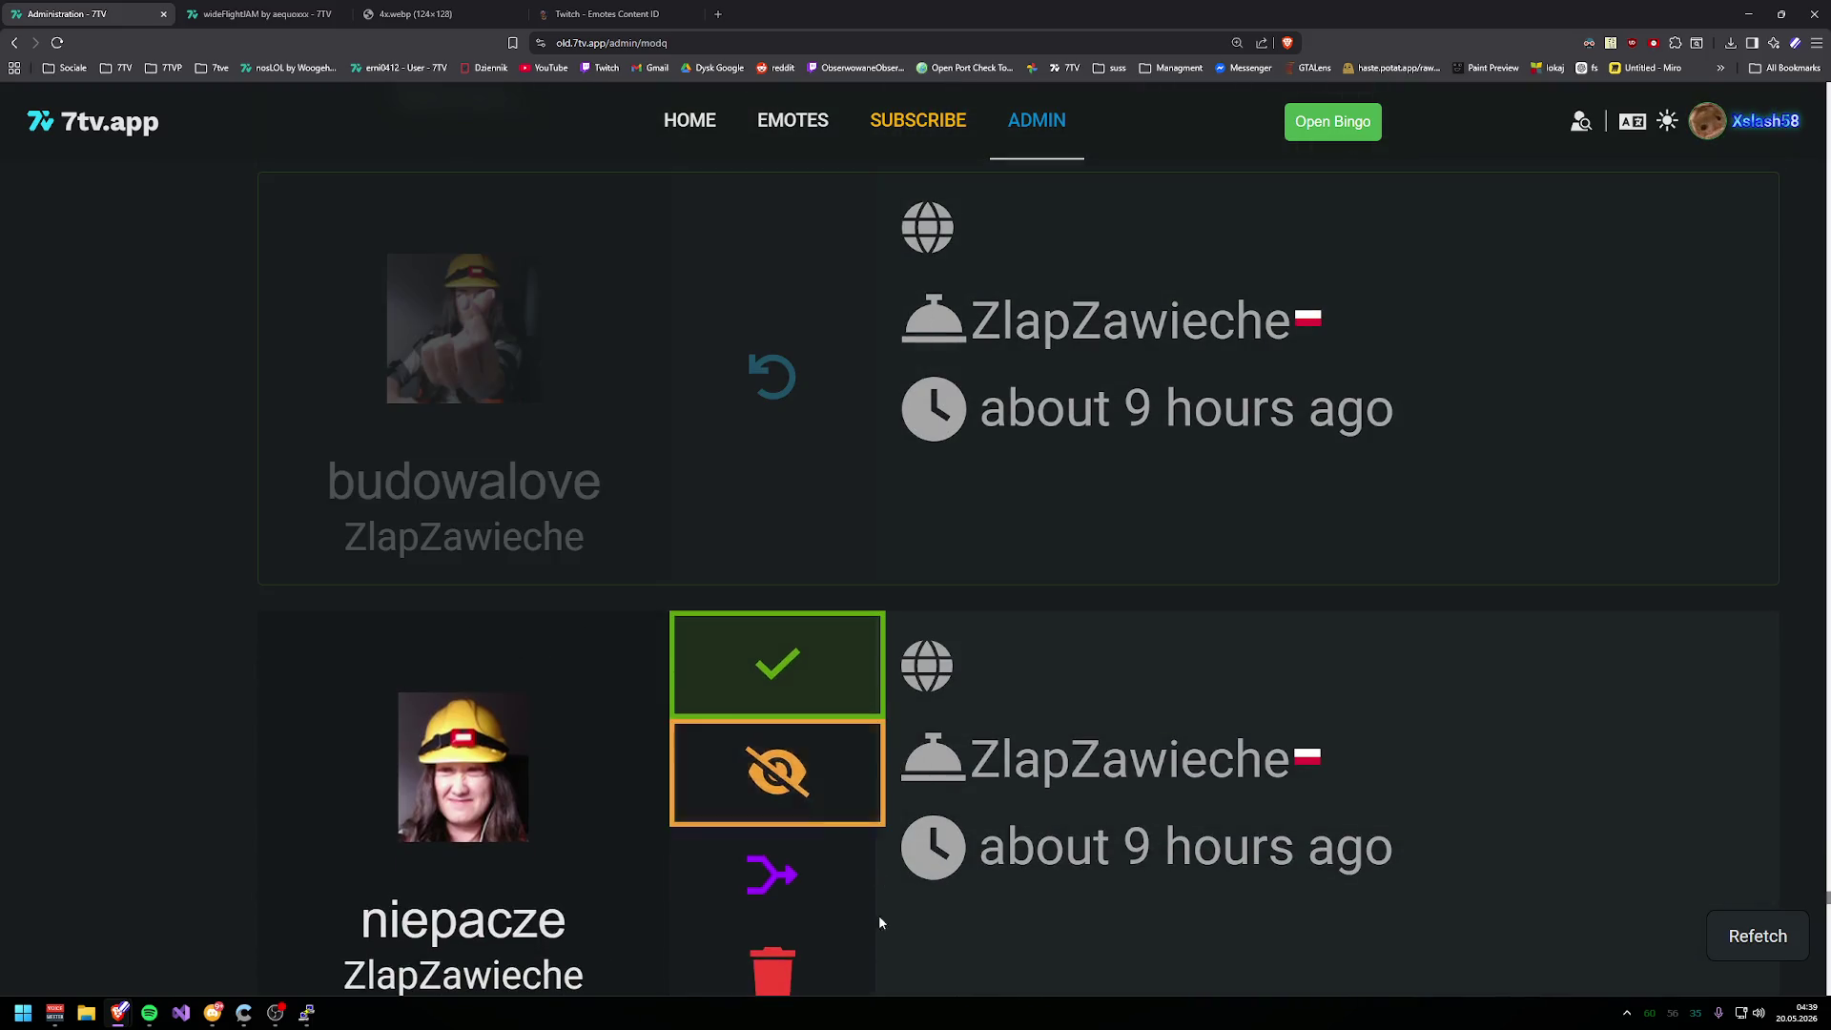
{"action": "left_click", "coordinate": [858, 667]}
{"action": "scroll", "coordinate": [904, 851], "scroll_direction": "down", "scroll_amount": 5}
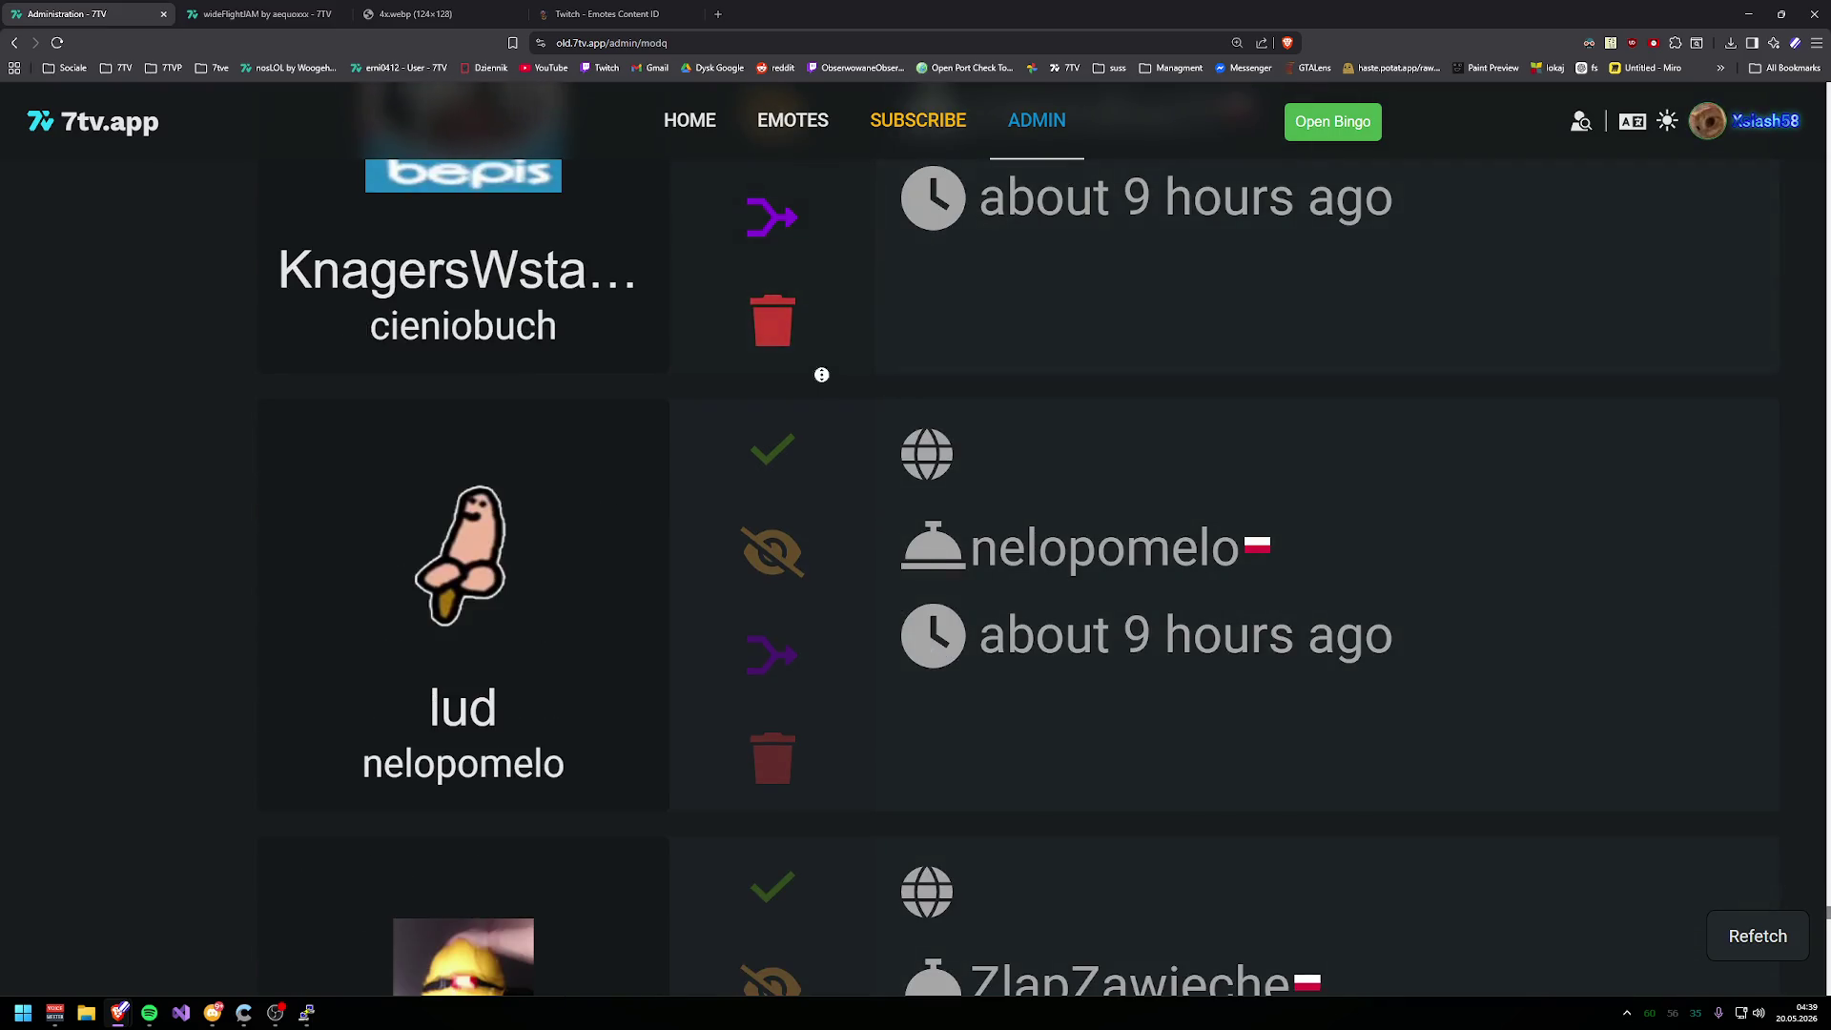
{"action": "scroll", "coordinate": [848, 310], "scroll_direction": "up", "scroll_amount": 2}
{"action": "left_click", "coordinate": [863, 224]}
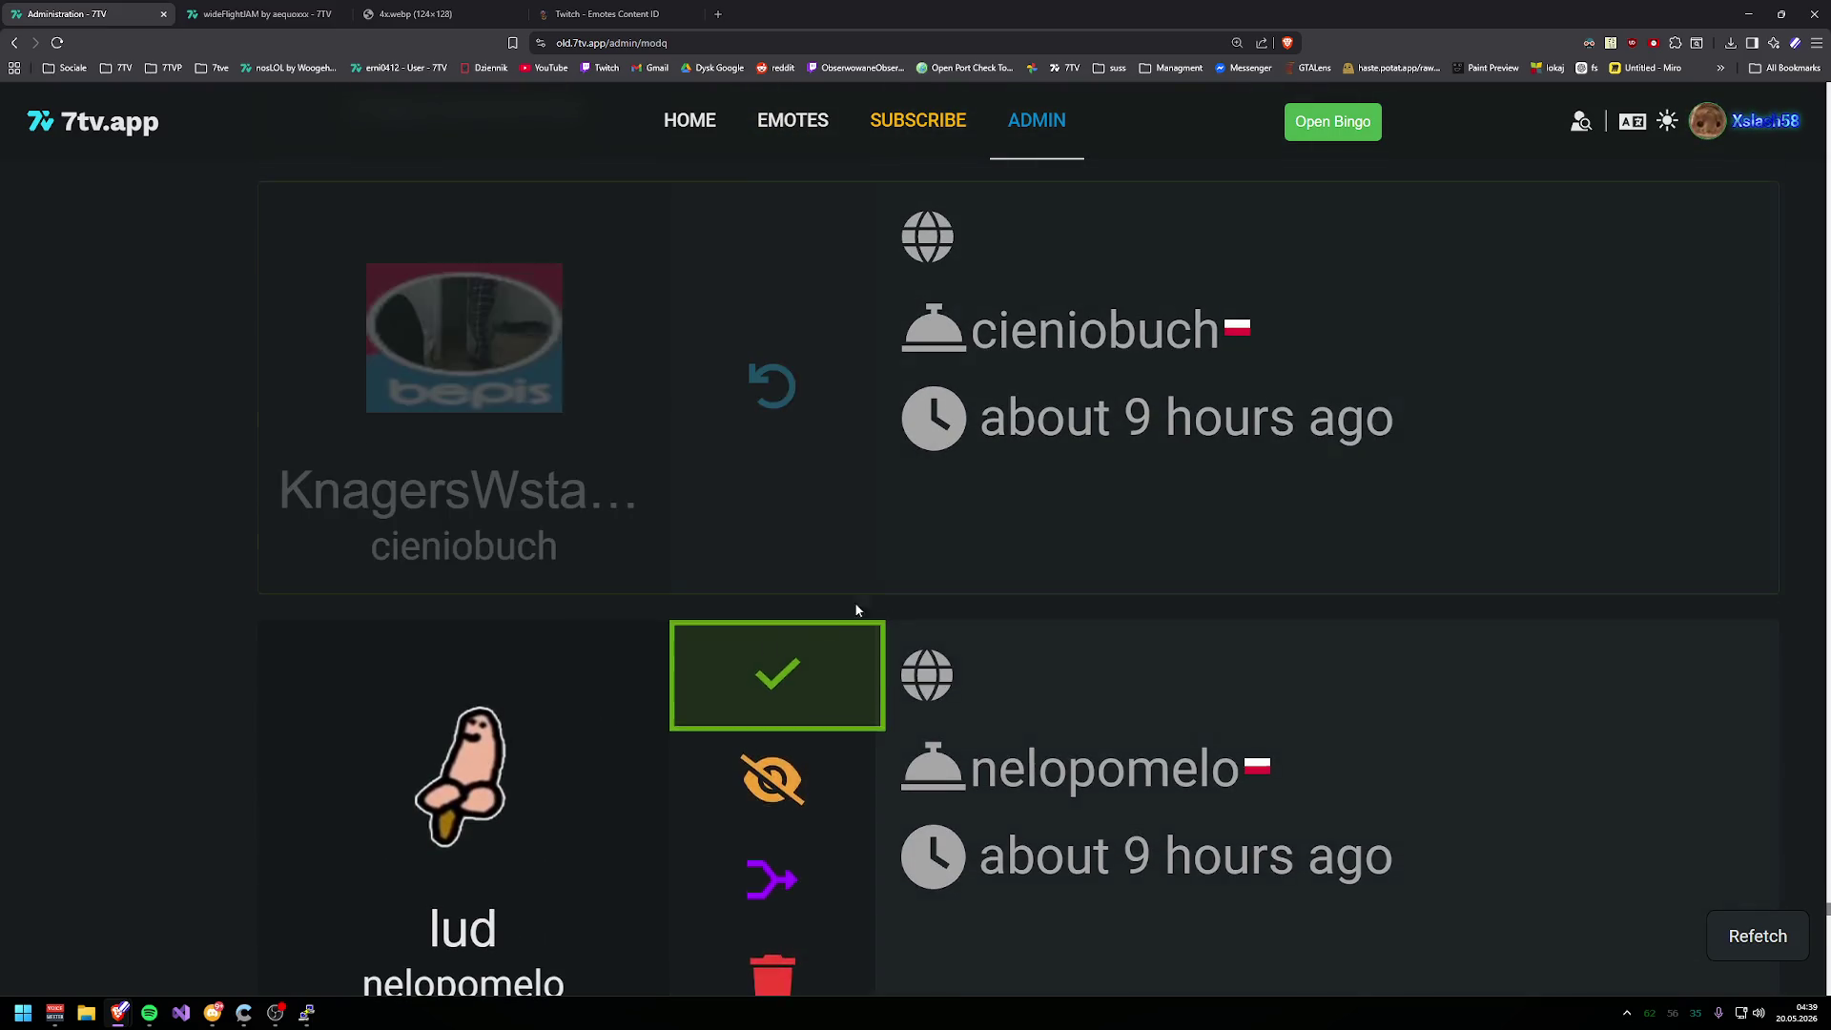
{"action": "left_click", "coordinate": [857, 658]}
{"action": "scroll", "coordinate": [909, 756], "scroll_direction": "down", "scroll_amount": 4}
{"action": "left_click", "coordinate": [859, 300]}
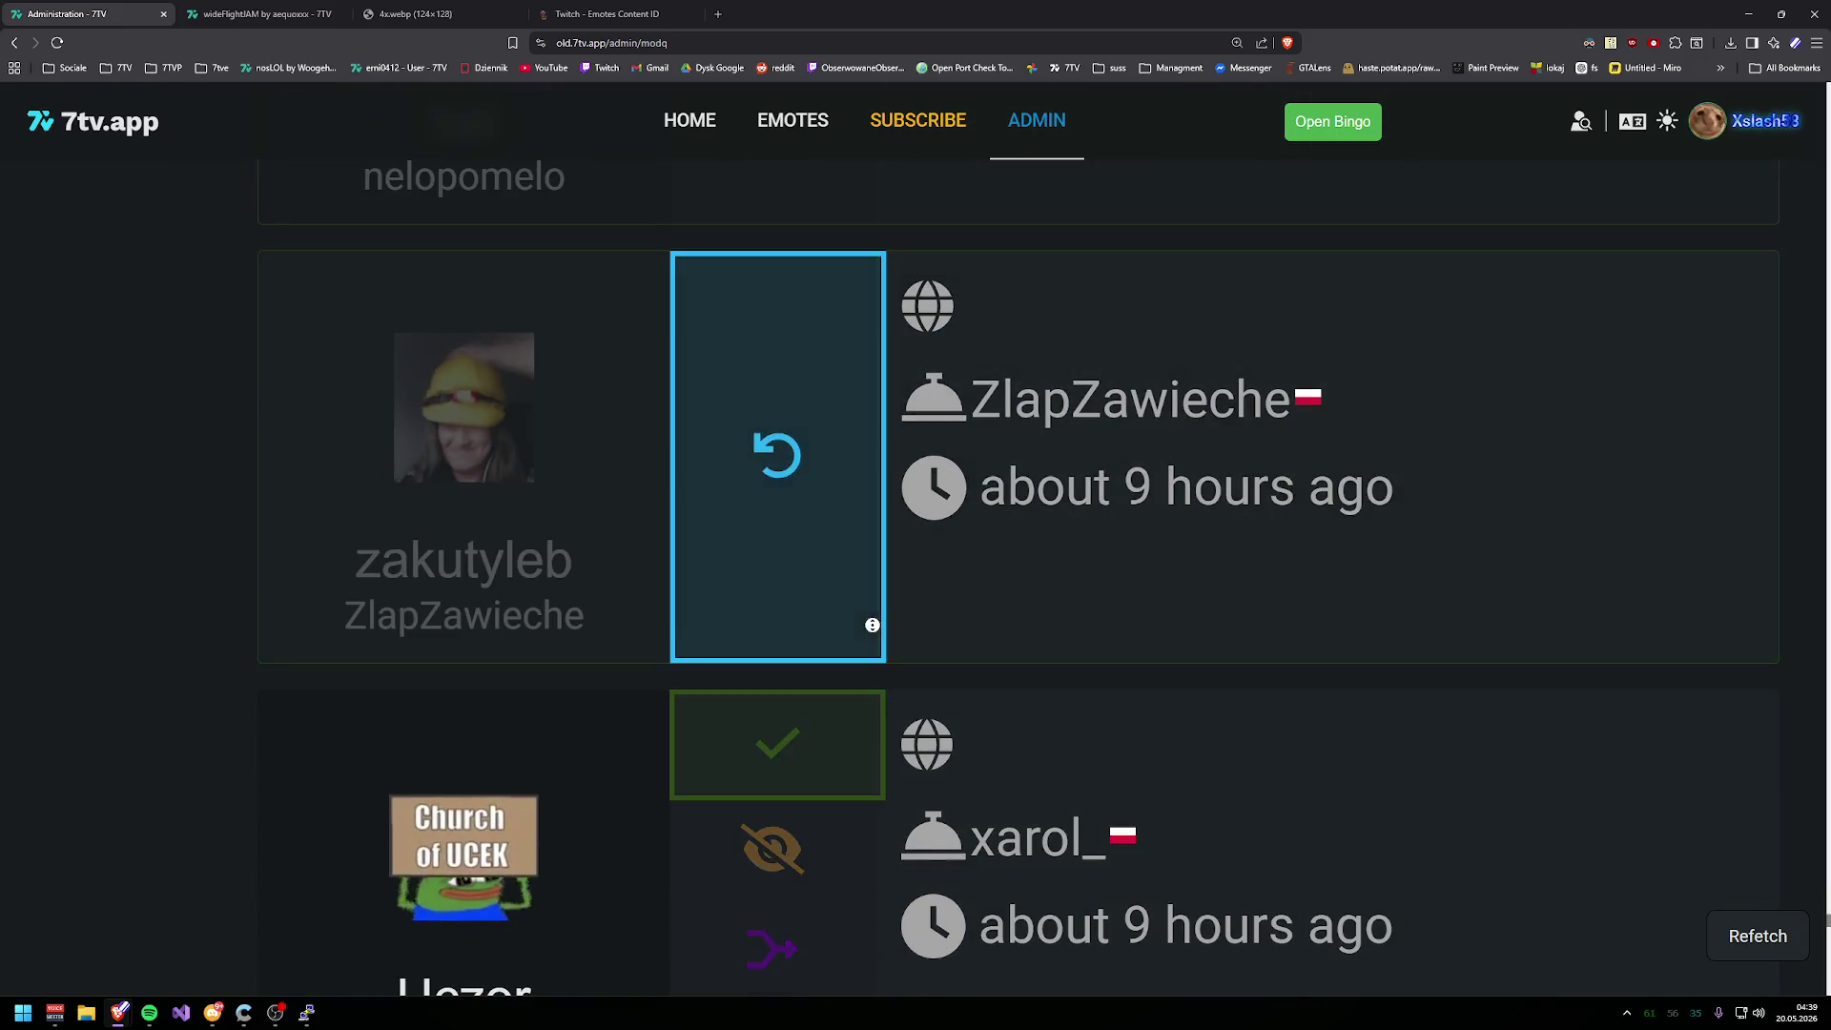
{"action": "left_click", "coordinate": [788, 274]}
{"action": "left_click", "coordinate": [805, 703]}
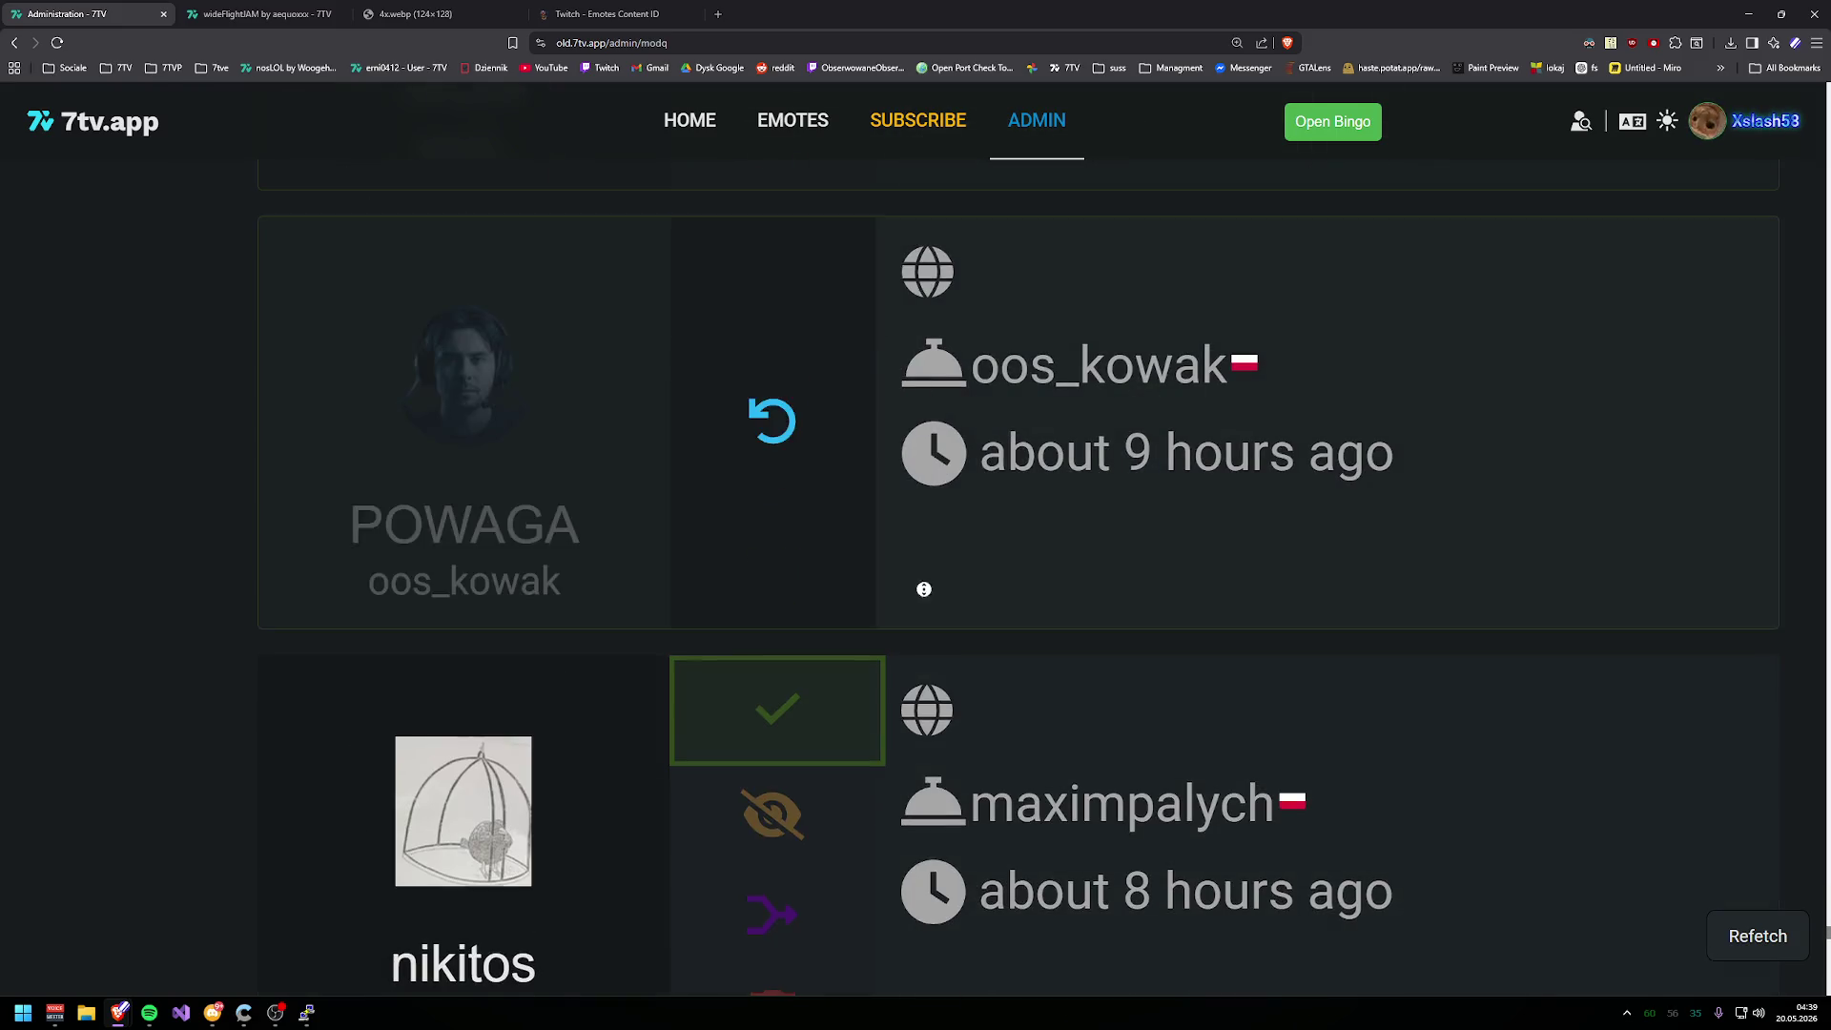
{"action": "left_click", "coordinate": [736, 394]}
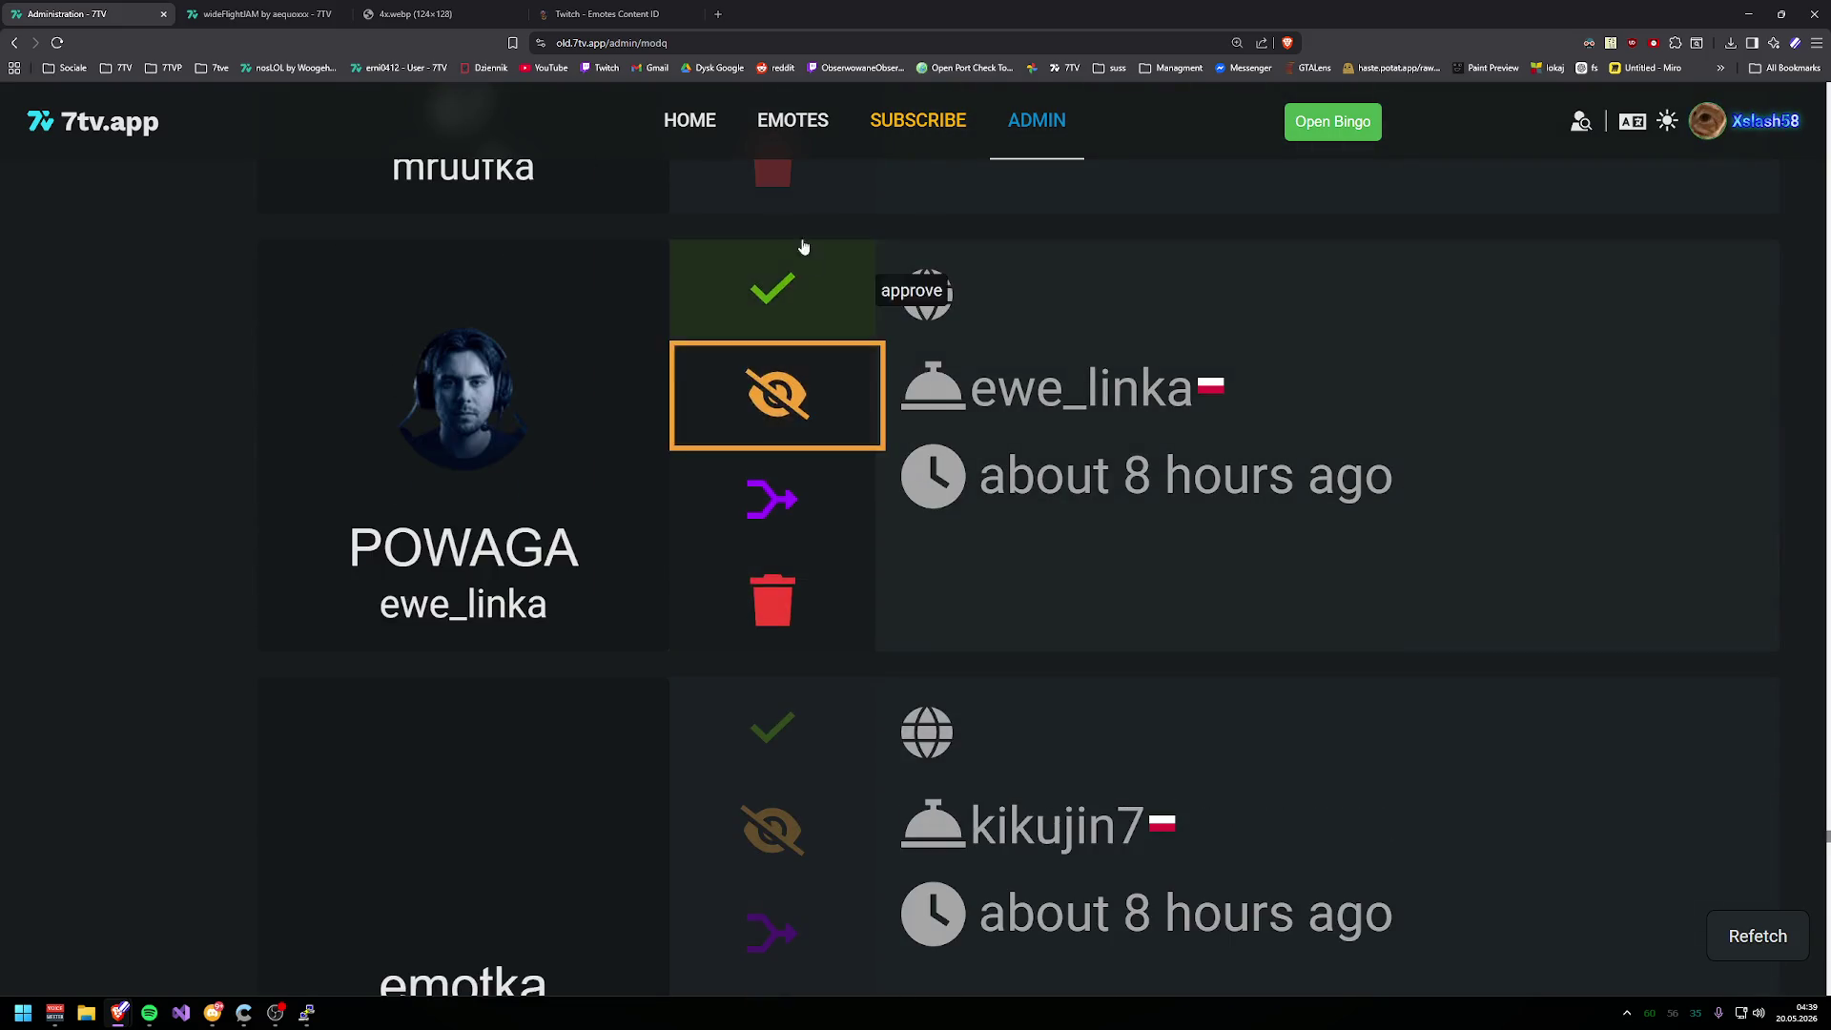
{"action": "left_click", "coordinate": [772, 282]}
- Approve the 67, second POWAGA, emotka, Sterczylock and widle emote requests
{"action": "scroll", "coordinate": [742, 196], "scroll_direction": "up", "scroll_amount": 2}
{"action": "scroll", "coordinate": [776, 294], "scroll_direction": "up", "scroll_amount": 1}
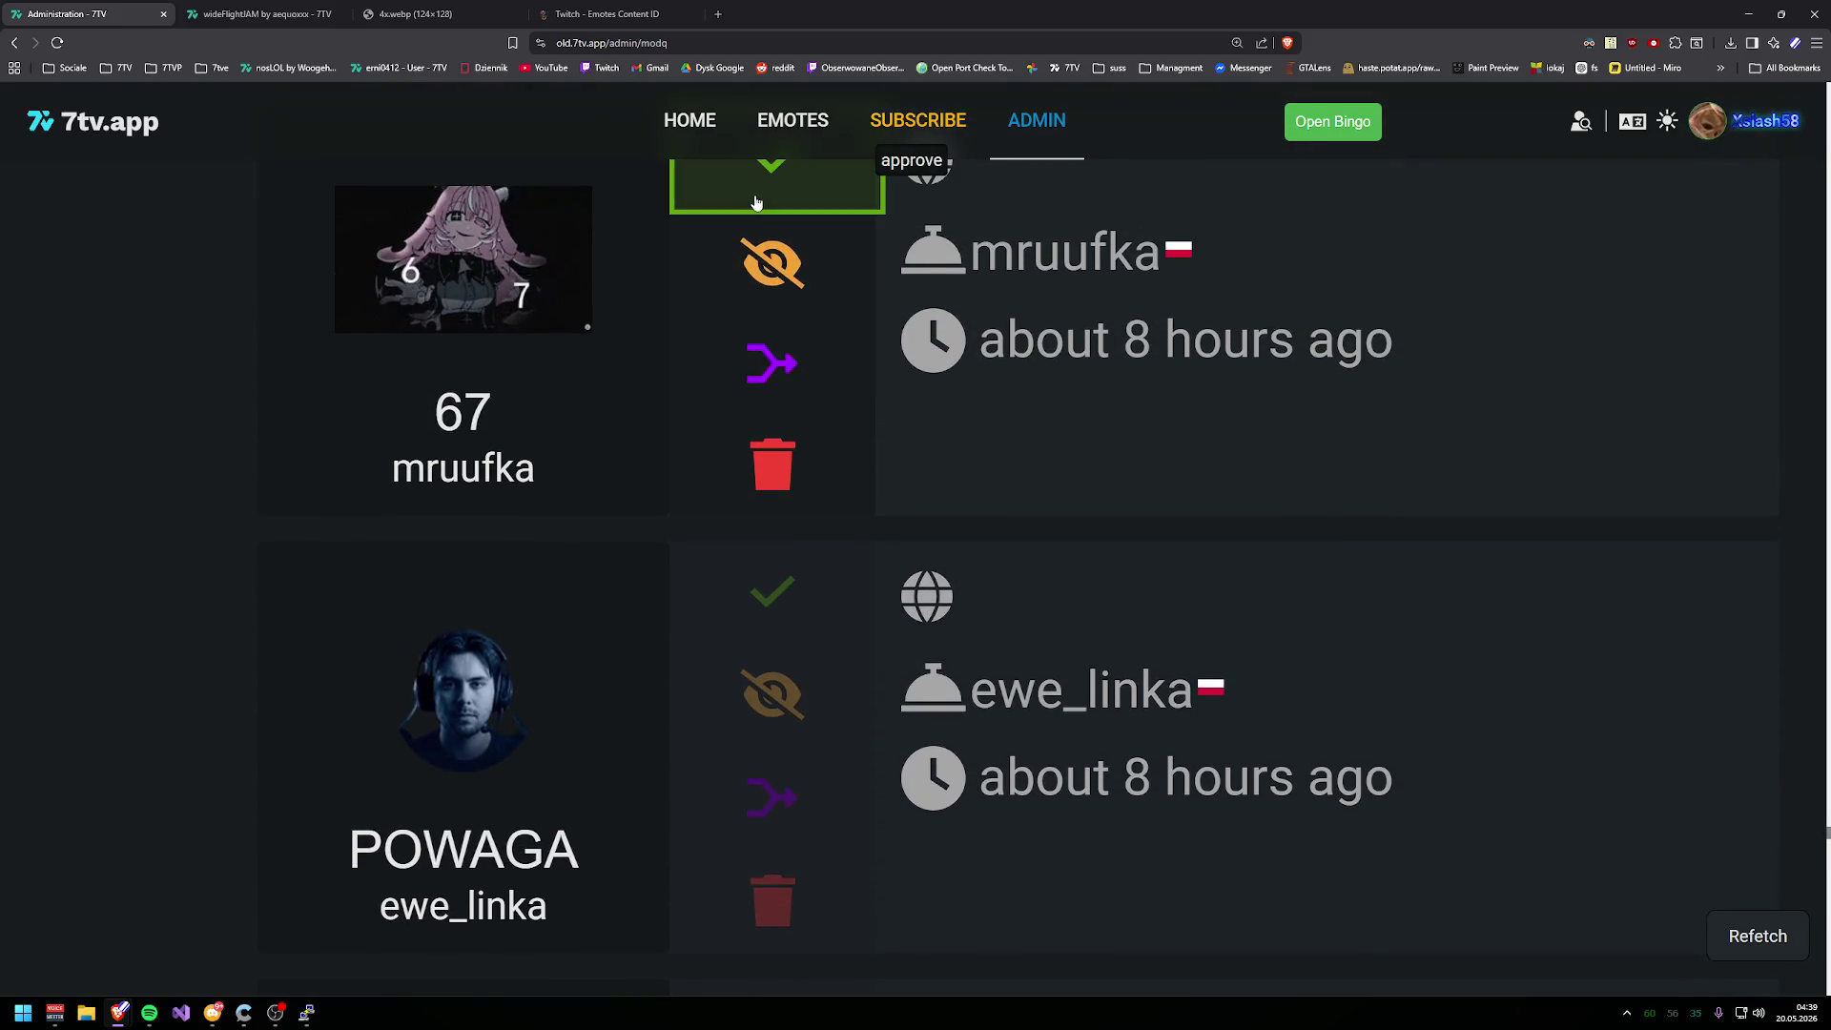
{"action": "left_click", "coordinate": [773, 164]}
{"action": "left_click", "coordinate": [776, 557]}
{"action": "left_click", "coordinate": [719, 295]}
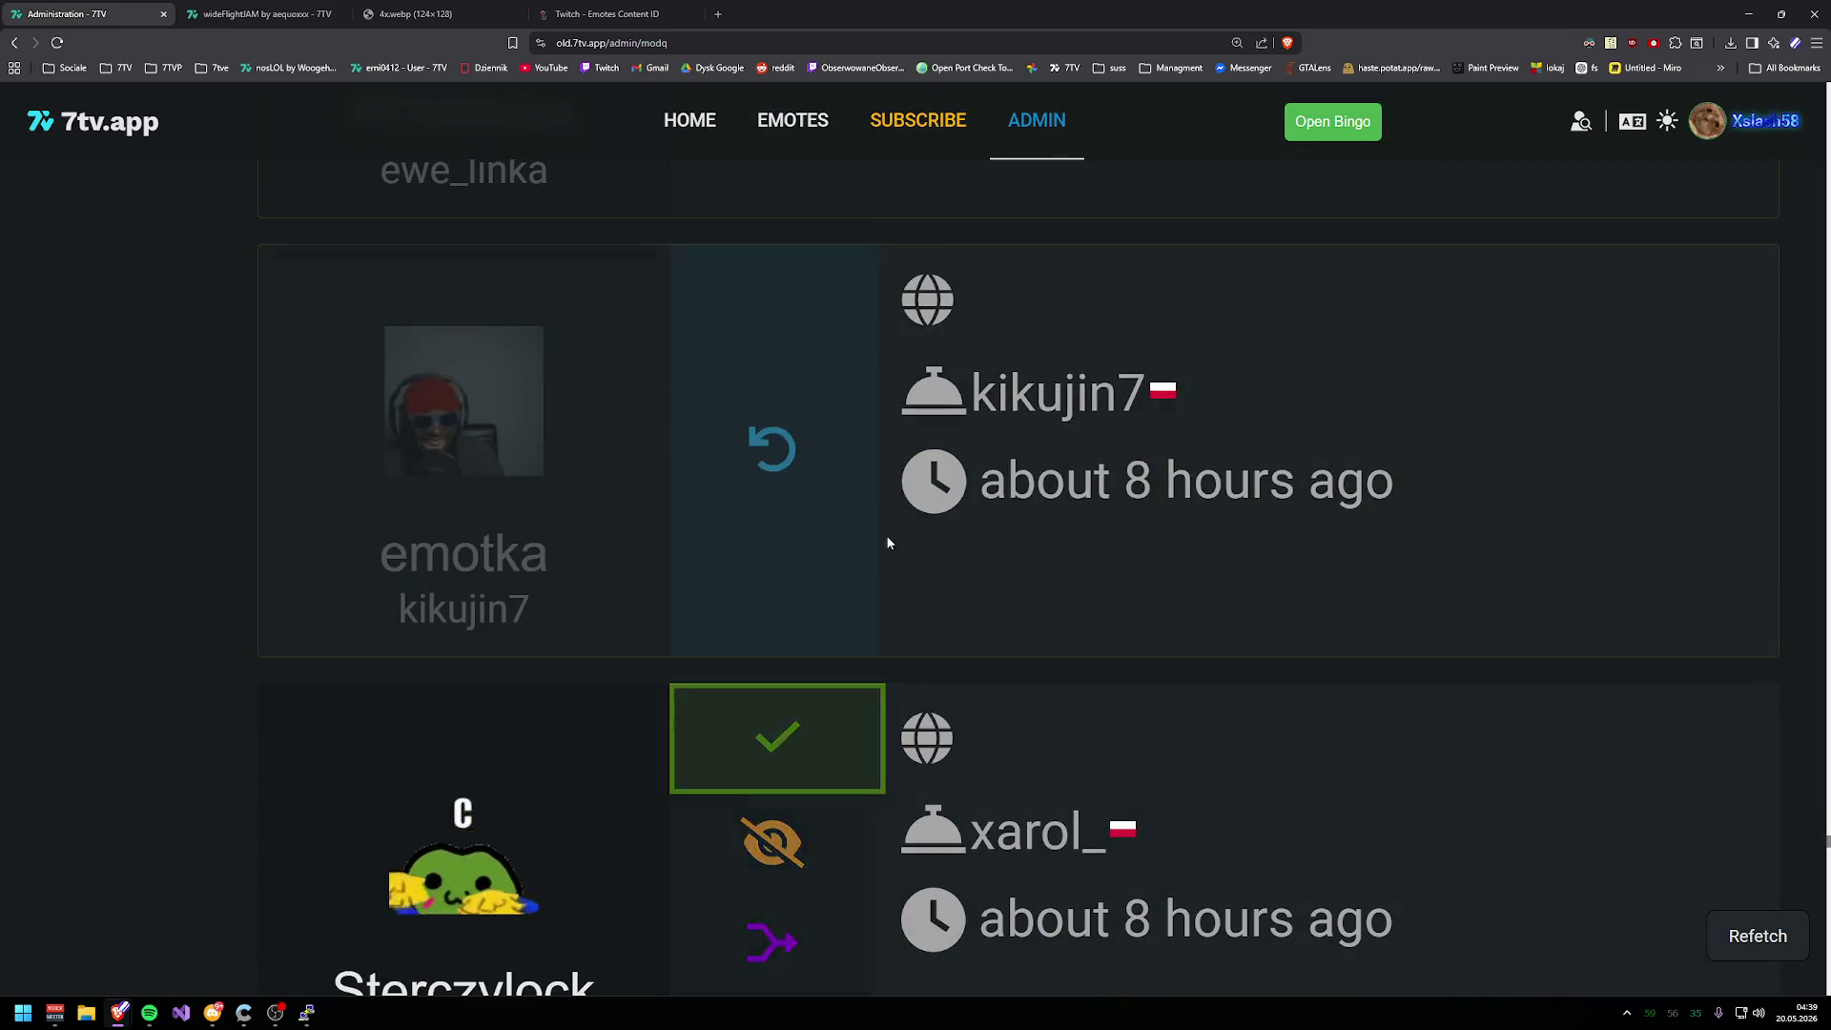
{"action": "left_click", "coordinate": [776, 740]}
{"action": "scroll", "coordinate": [840, 454], "scroll_direction": "up", "scroll_amount": 1}
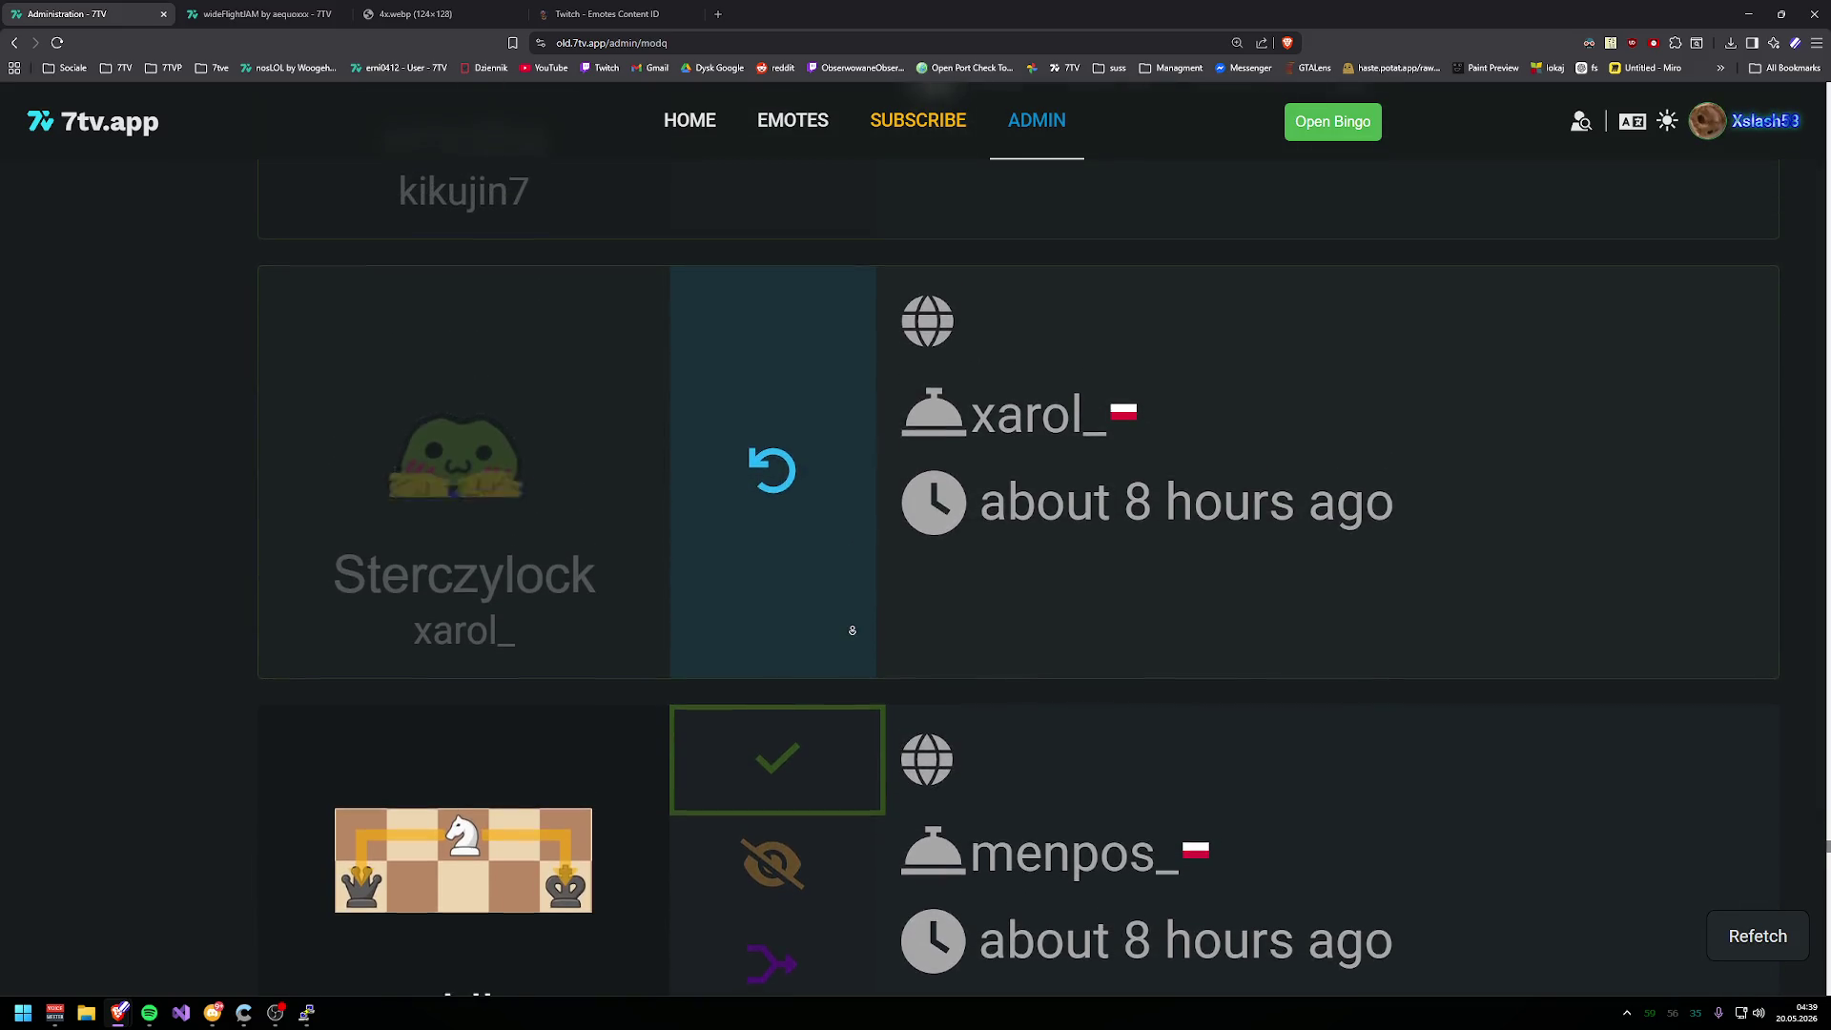
{"action": "scroll", "coordinate": [853, 434], "scroll_direction": "down", "scroll_amount": 3}
{"action": "scroll", "coordinate": [853, 434], "scroll_direction": "up", "scroll_amount": 2}
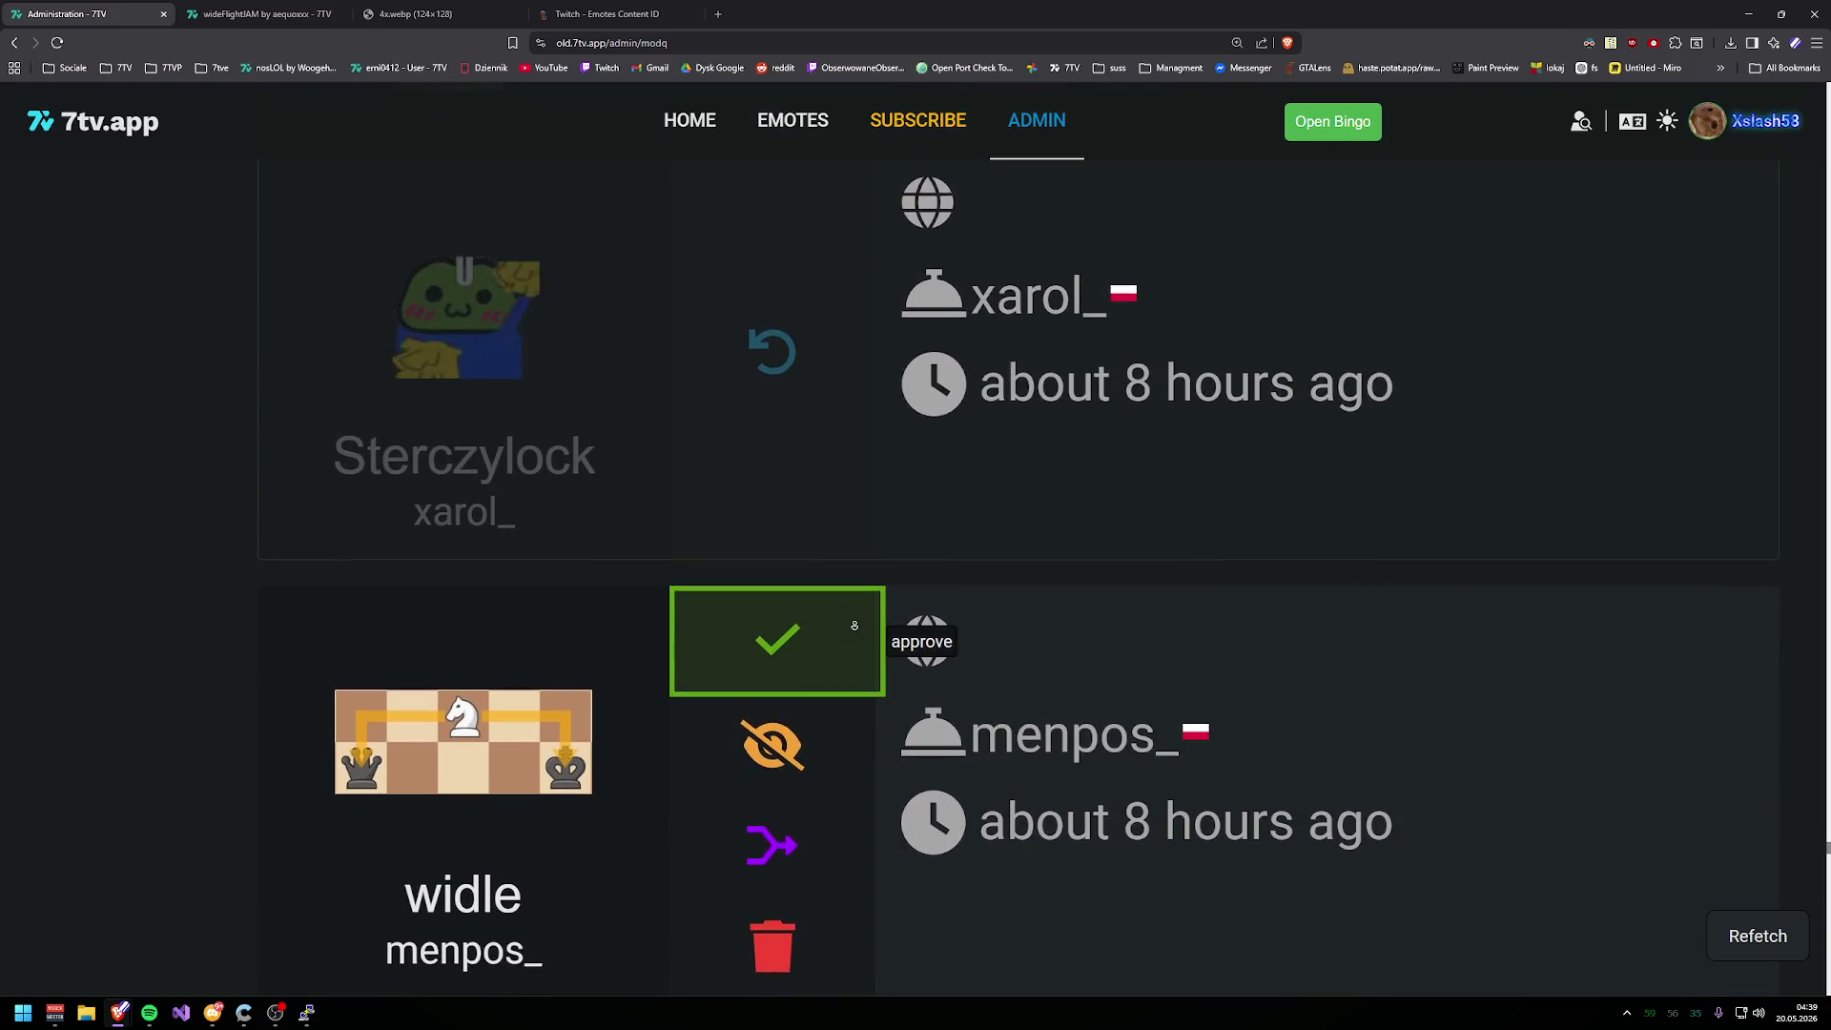
{"action": "scroll", "coordinate": [859, 699], "scroll_direction": "down", "scroll_amount": 3}
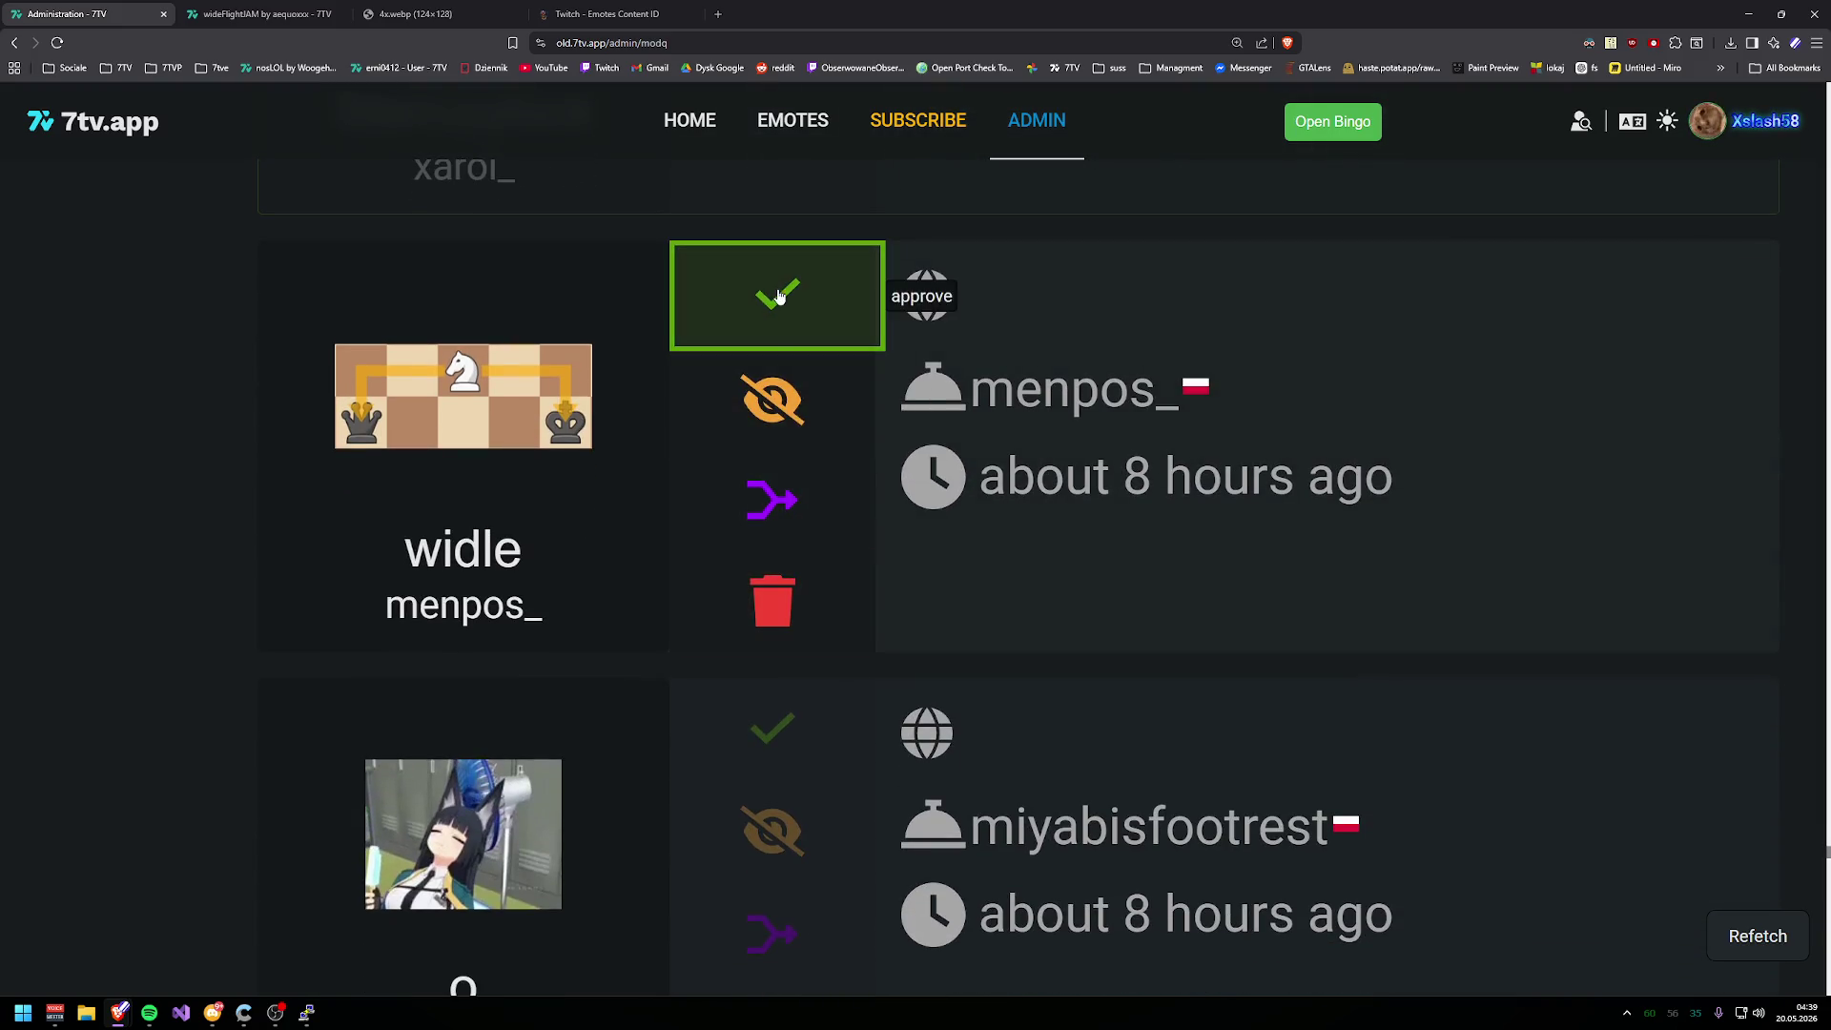
{"action": "left_click", "coordinate": [873, 290]}
- Approve the next request plus zdenerwowanie, widlen't, gwizdTwerk and DreadPivko
{"action": "left_click", "coordinate": [882, 693]}
{"action": "scroll", "coordinate": [882, 693], "scroll_direction": "down", "scroll_amount": 3}
{"action": "scroll", "coordinate": [886, 594], "scroll_direction": "down", "scroll_amount": 5}
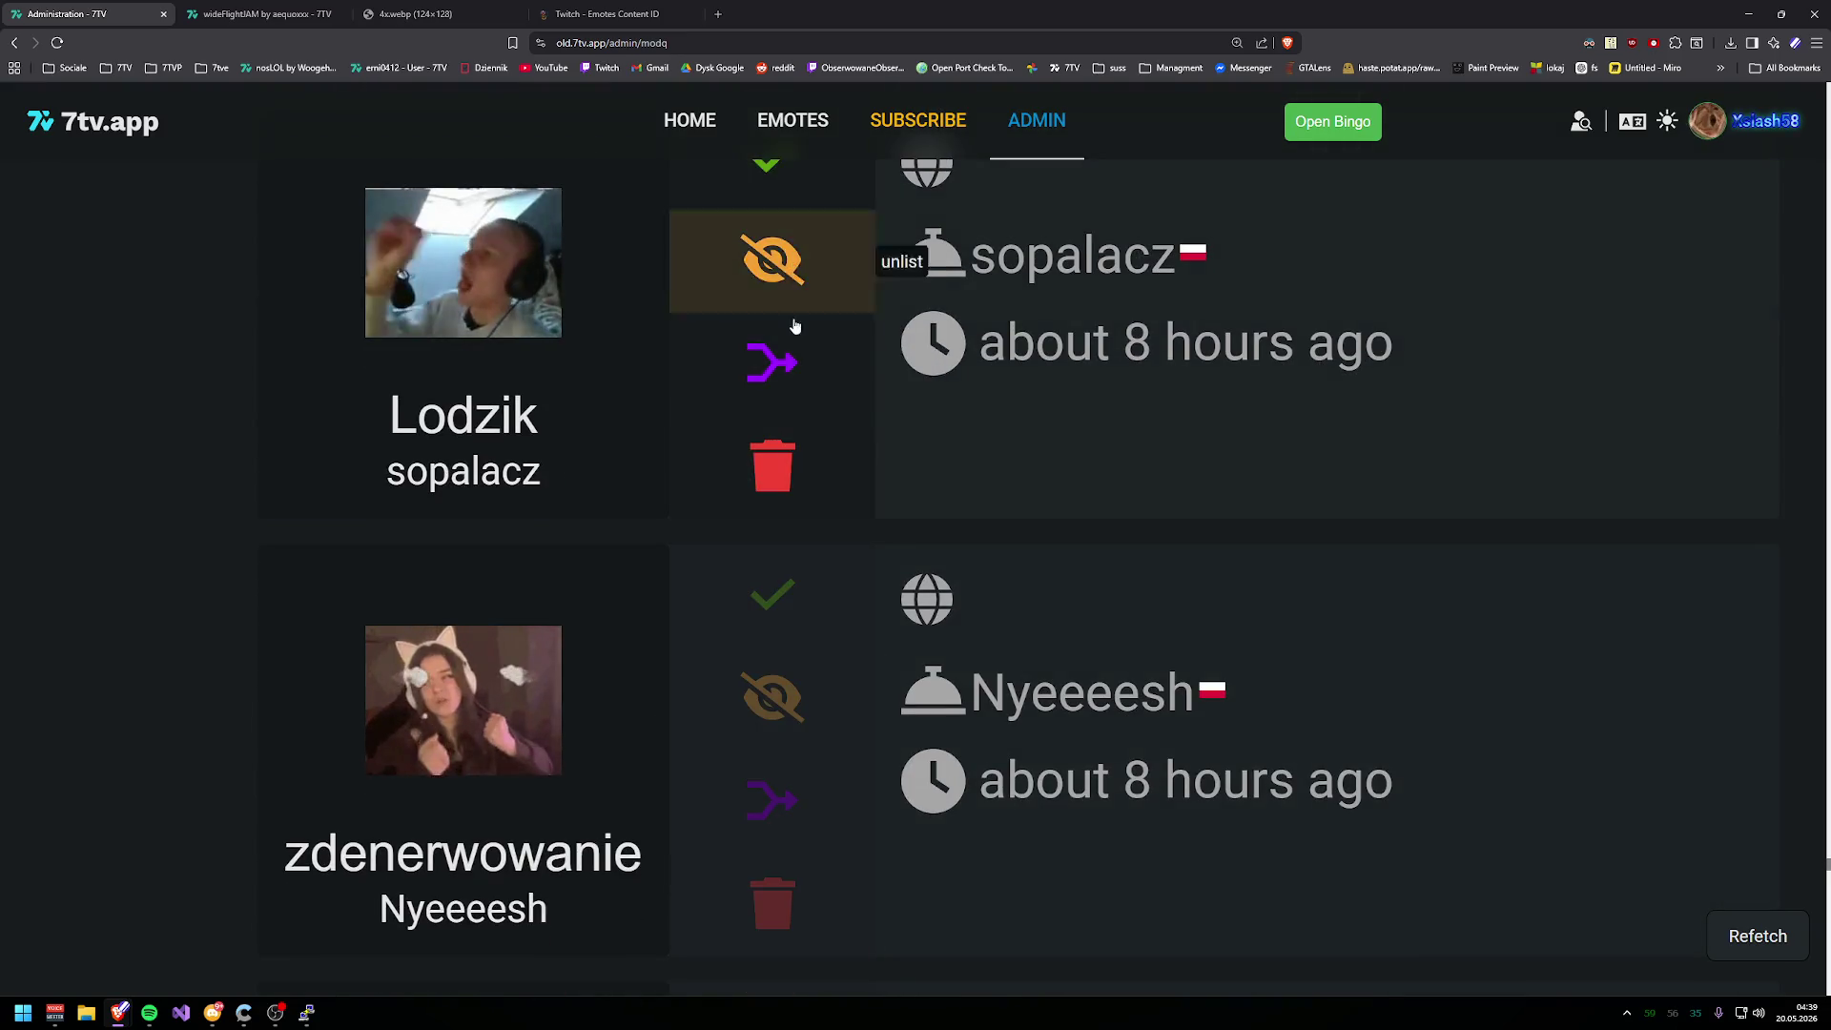
{"action": "scroll", "coordinate": [794, 327], "scroll_direction": "up", "scroll_amount": 2}
{"action": "left_click", "coordinate": [763, 350]}
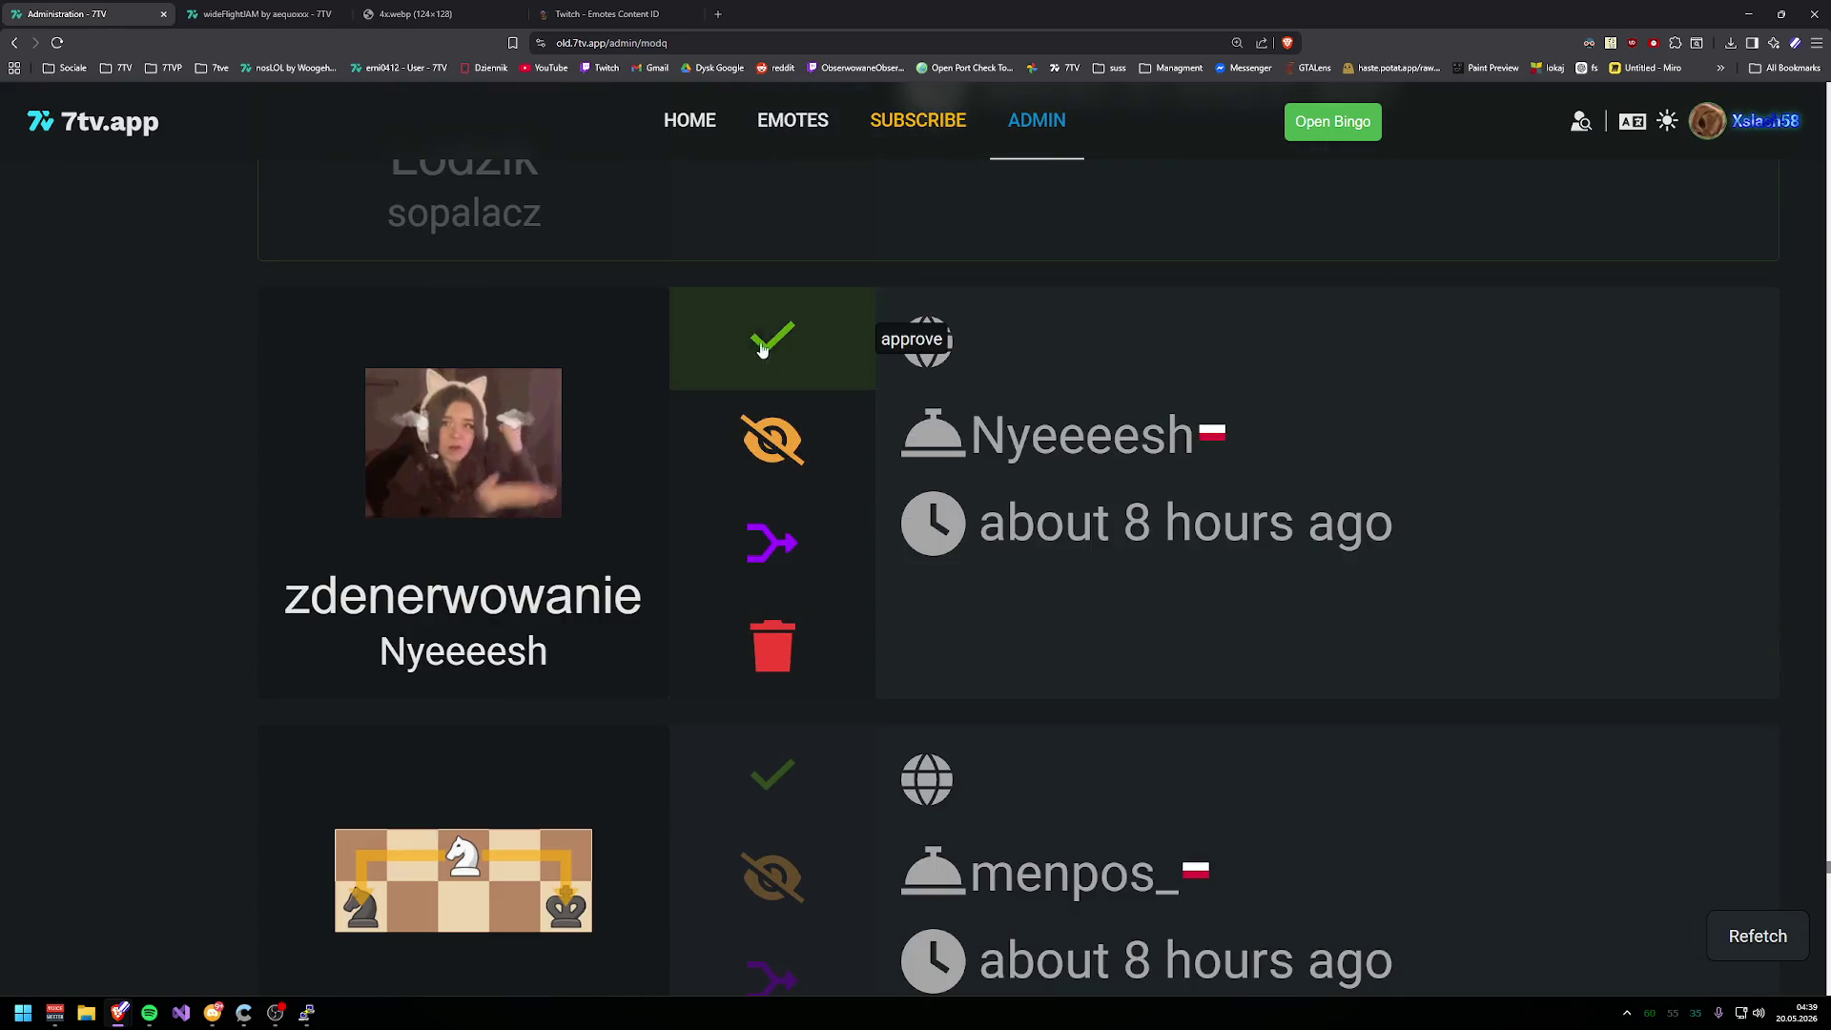
{"action": "left_click", "coordinate": [779, 711]}
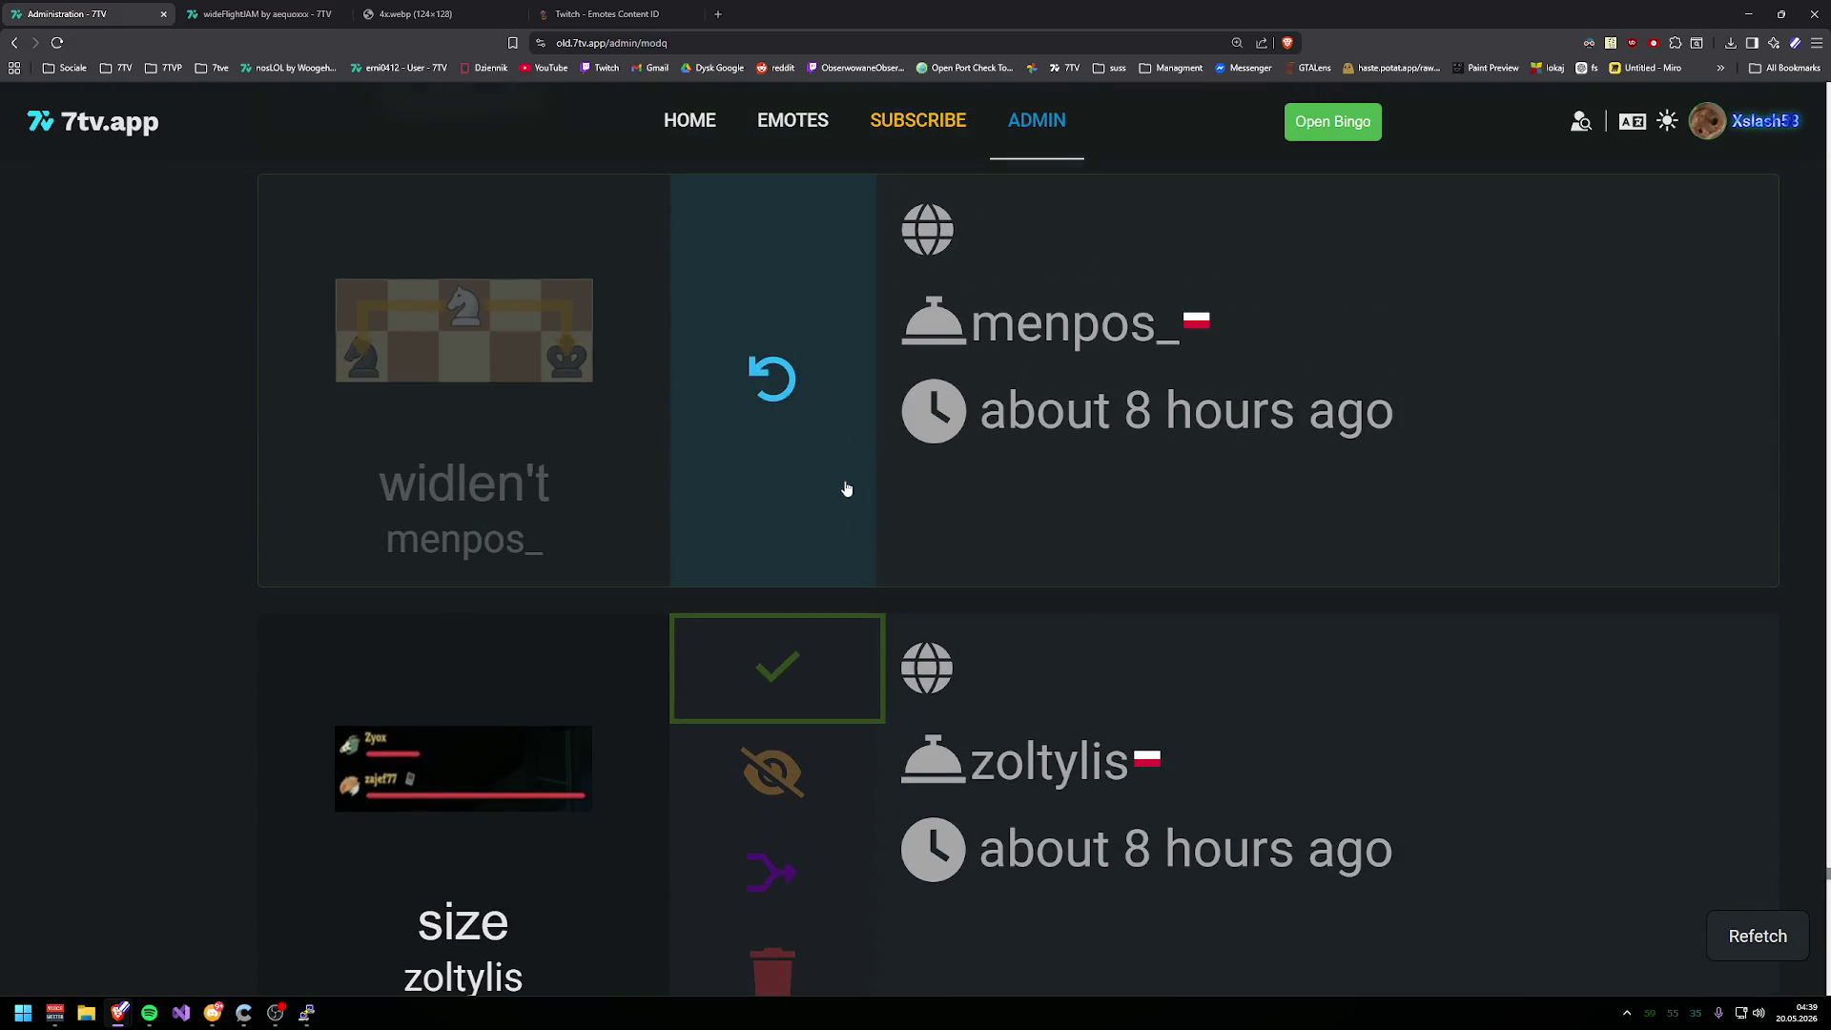
{"action": "scroll", "coordinate": [885, 465], "scroll_direction": "down", "scroll_amount": 2}
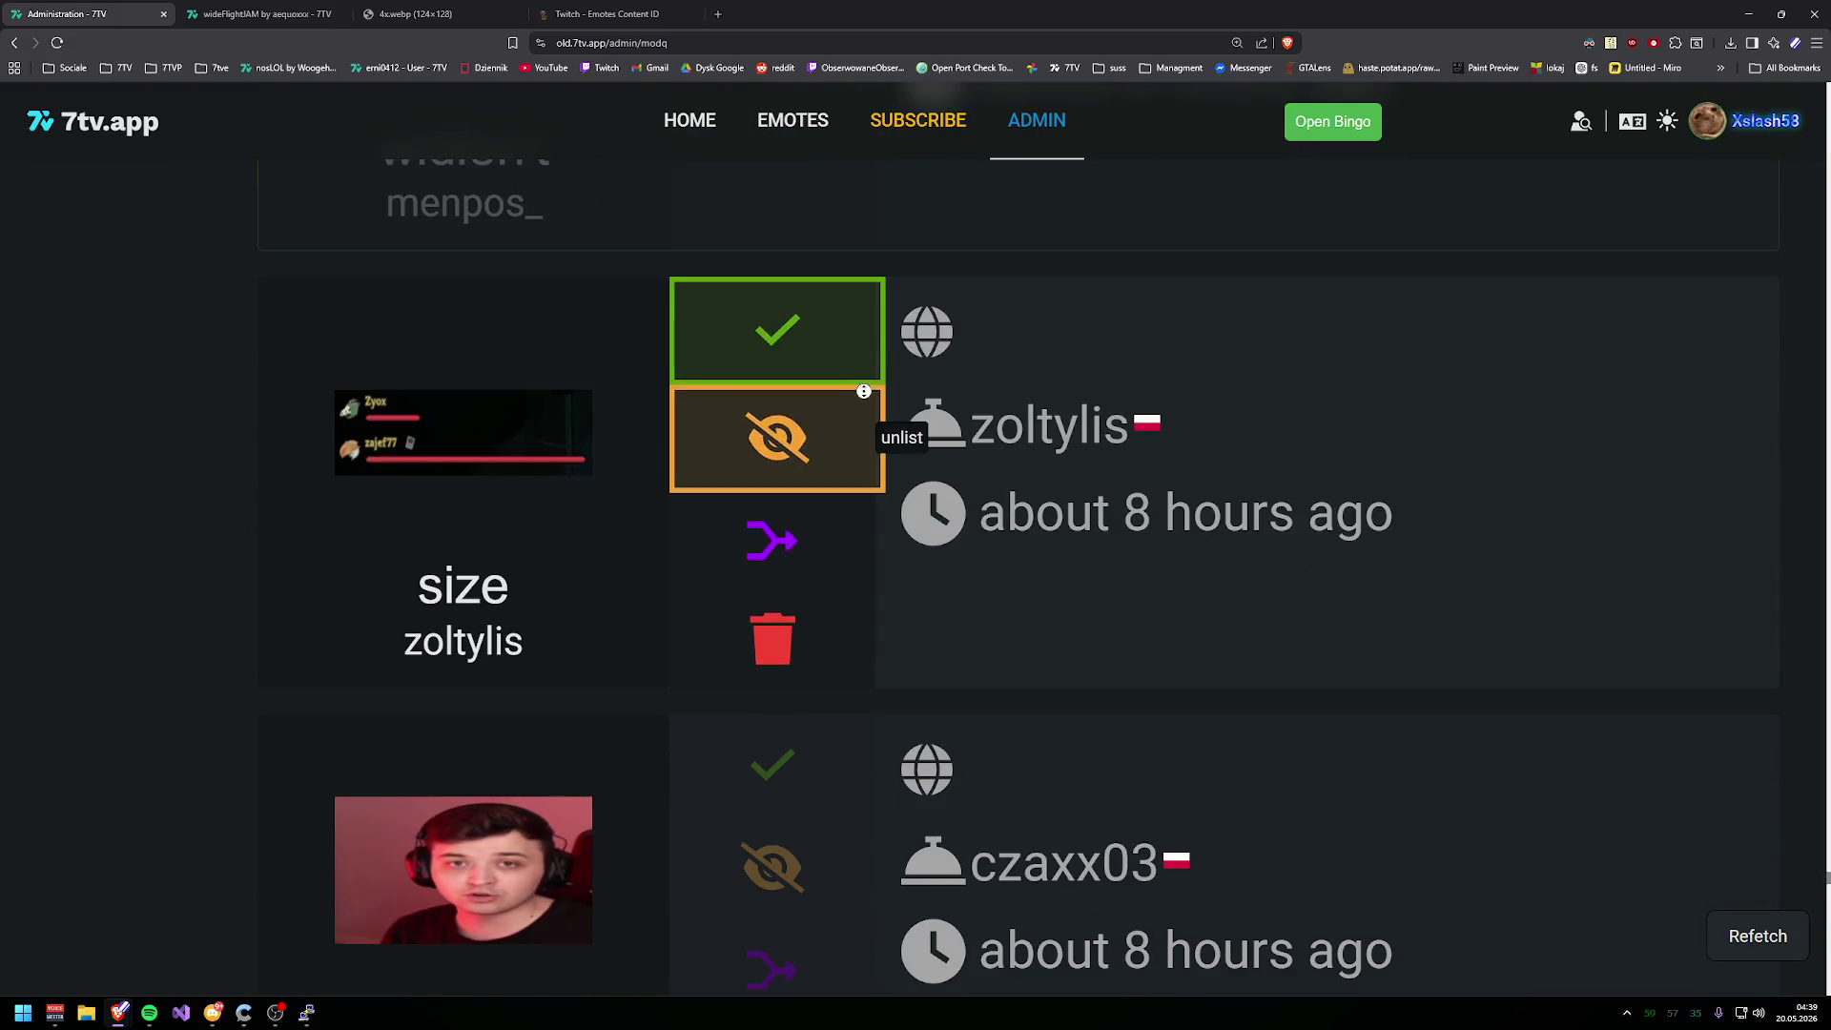
{"action": "scroll", "coordinate": [830, 401], "scroll_direction": "down", "scroll_amount": 3}
{"action": "left_click", "coordinate": [856, 596]}
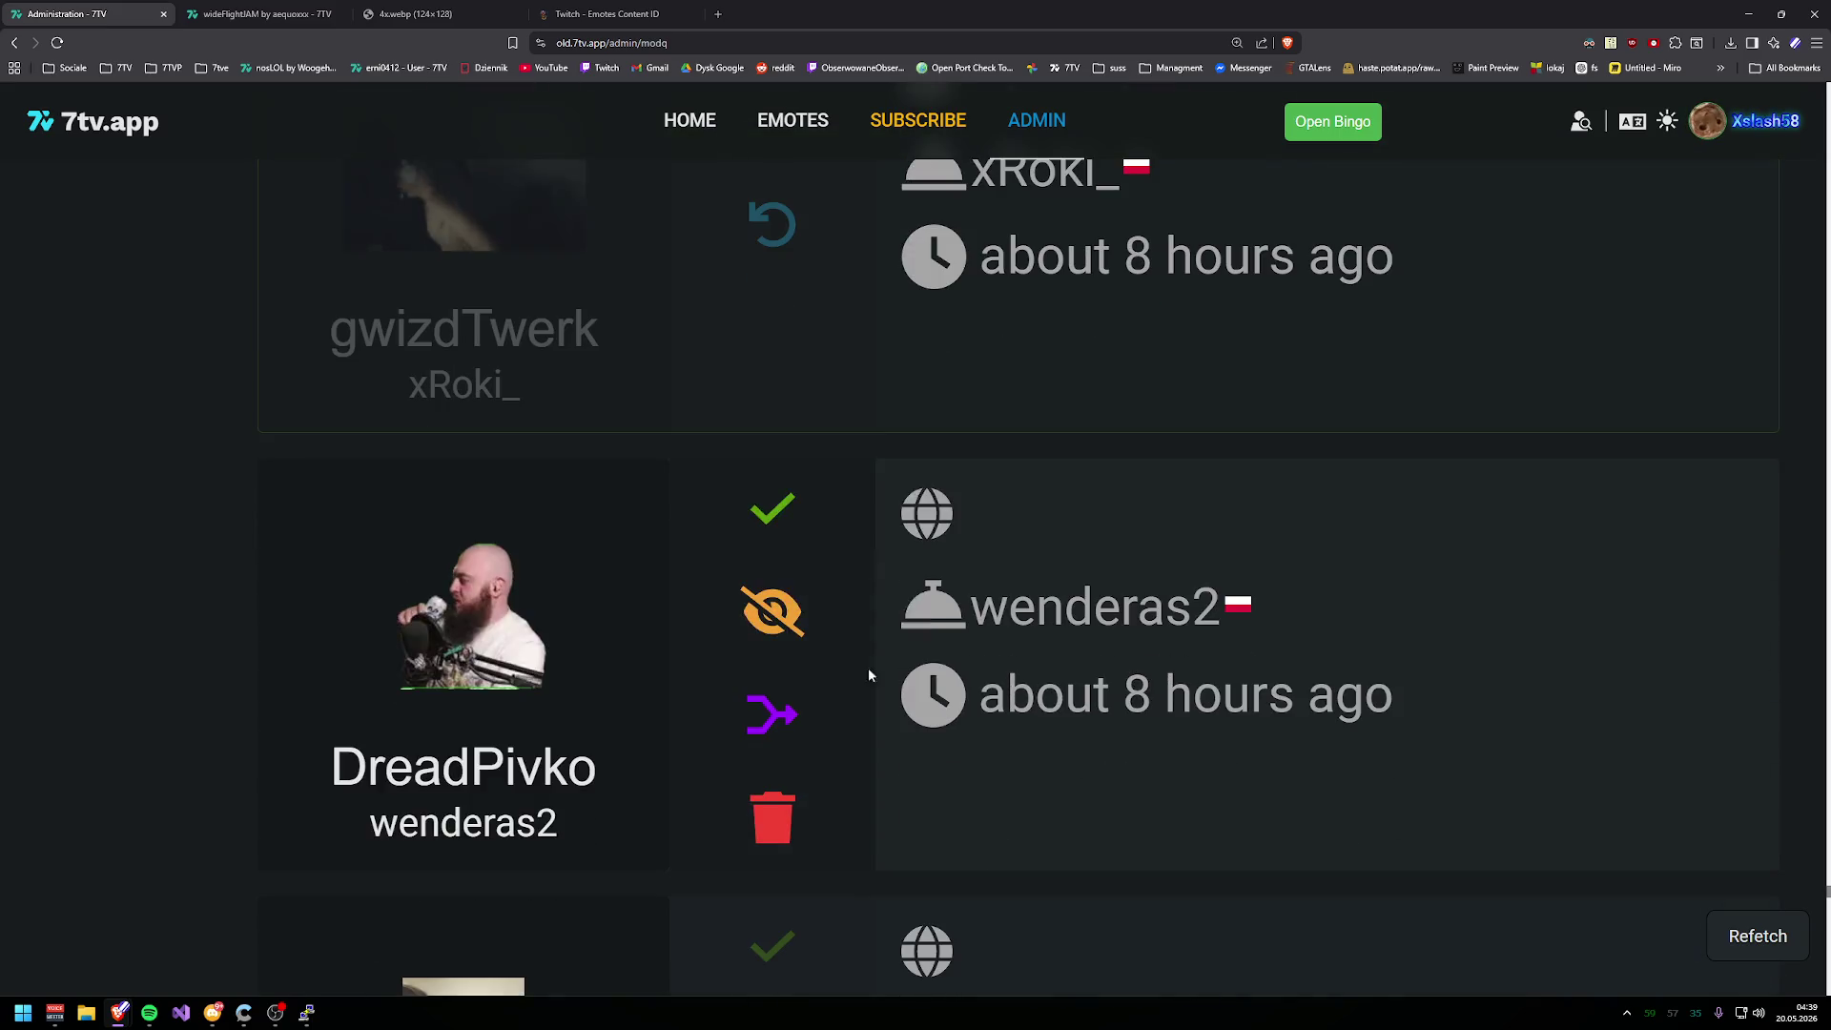
{"action": "left_click", "coordinate": [751, 486]}
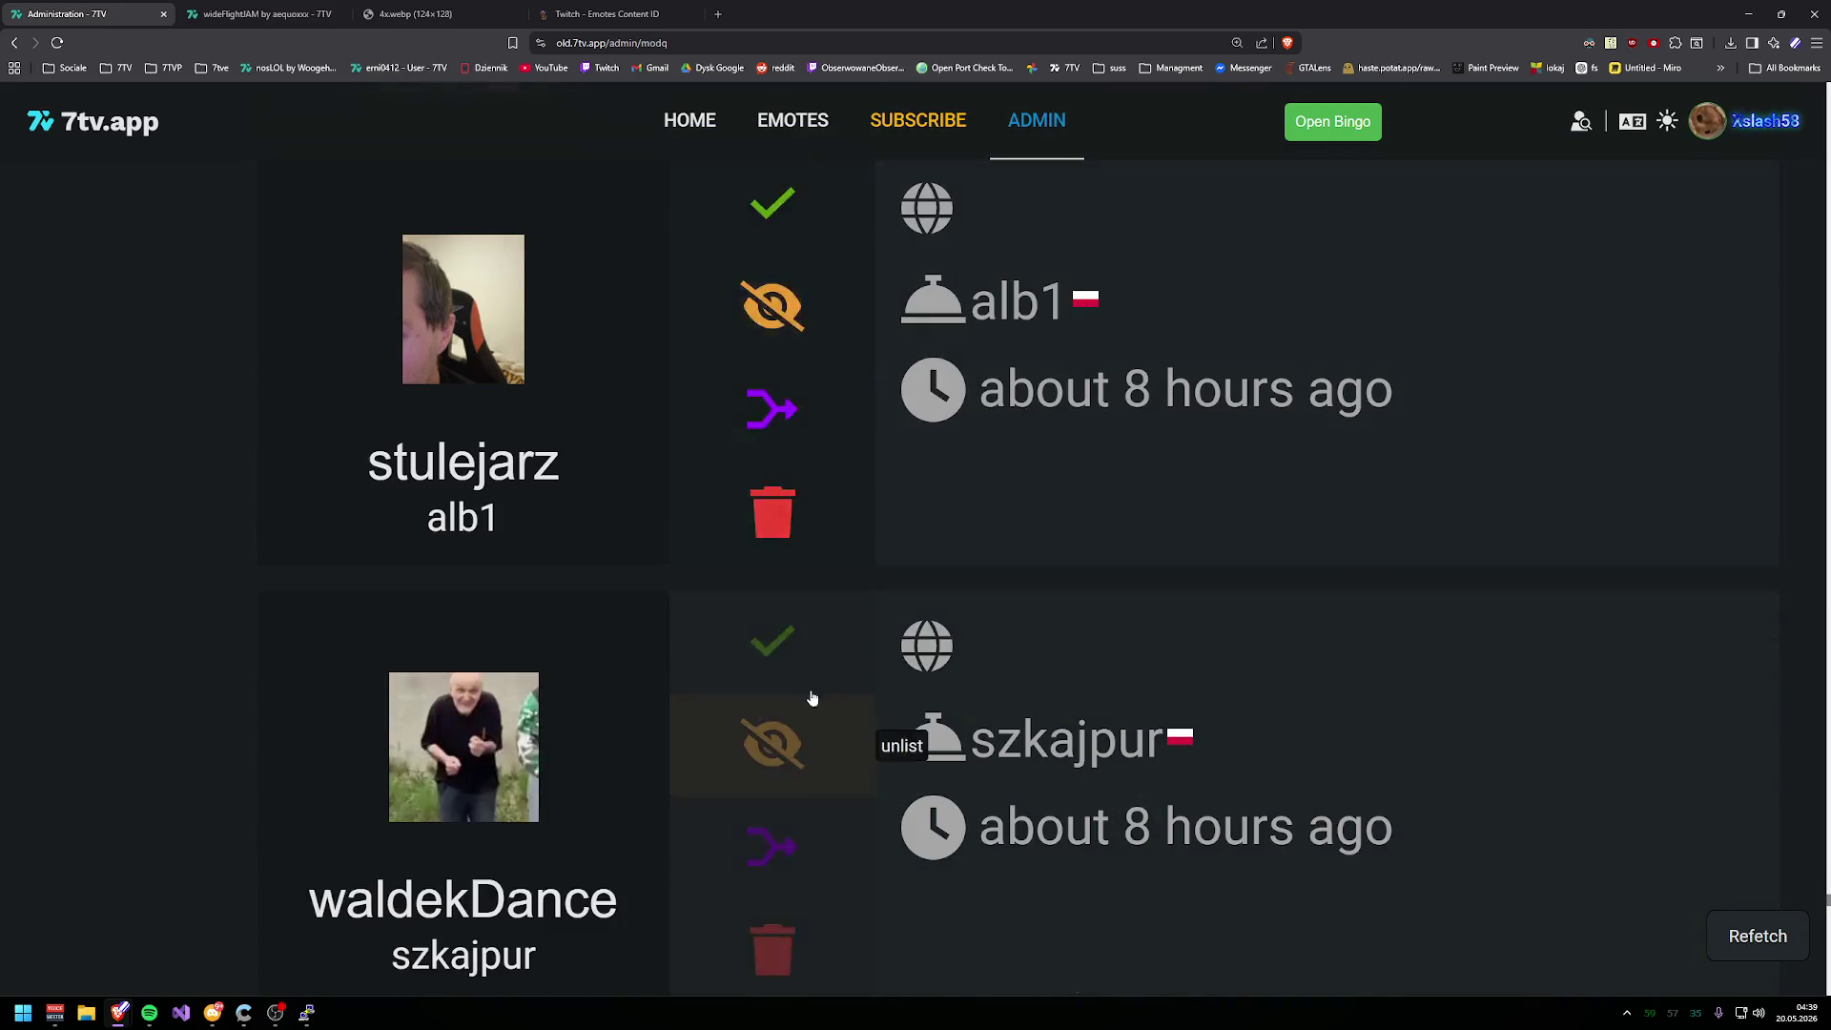
- Approve waldekDance, !fih, waldekSmiech, moczi, dolkaZezik, gnome, LOADBD and MOG, plus two unnamed requests
{"action": "left_click", "coordinate": [811, 639]}
{"action": "left_click", "coordinate": [830, 530]}
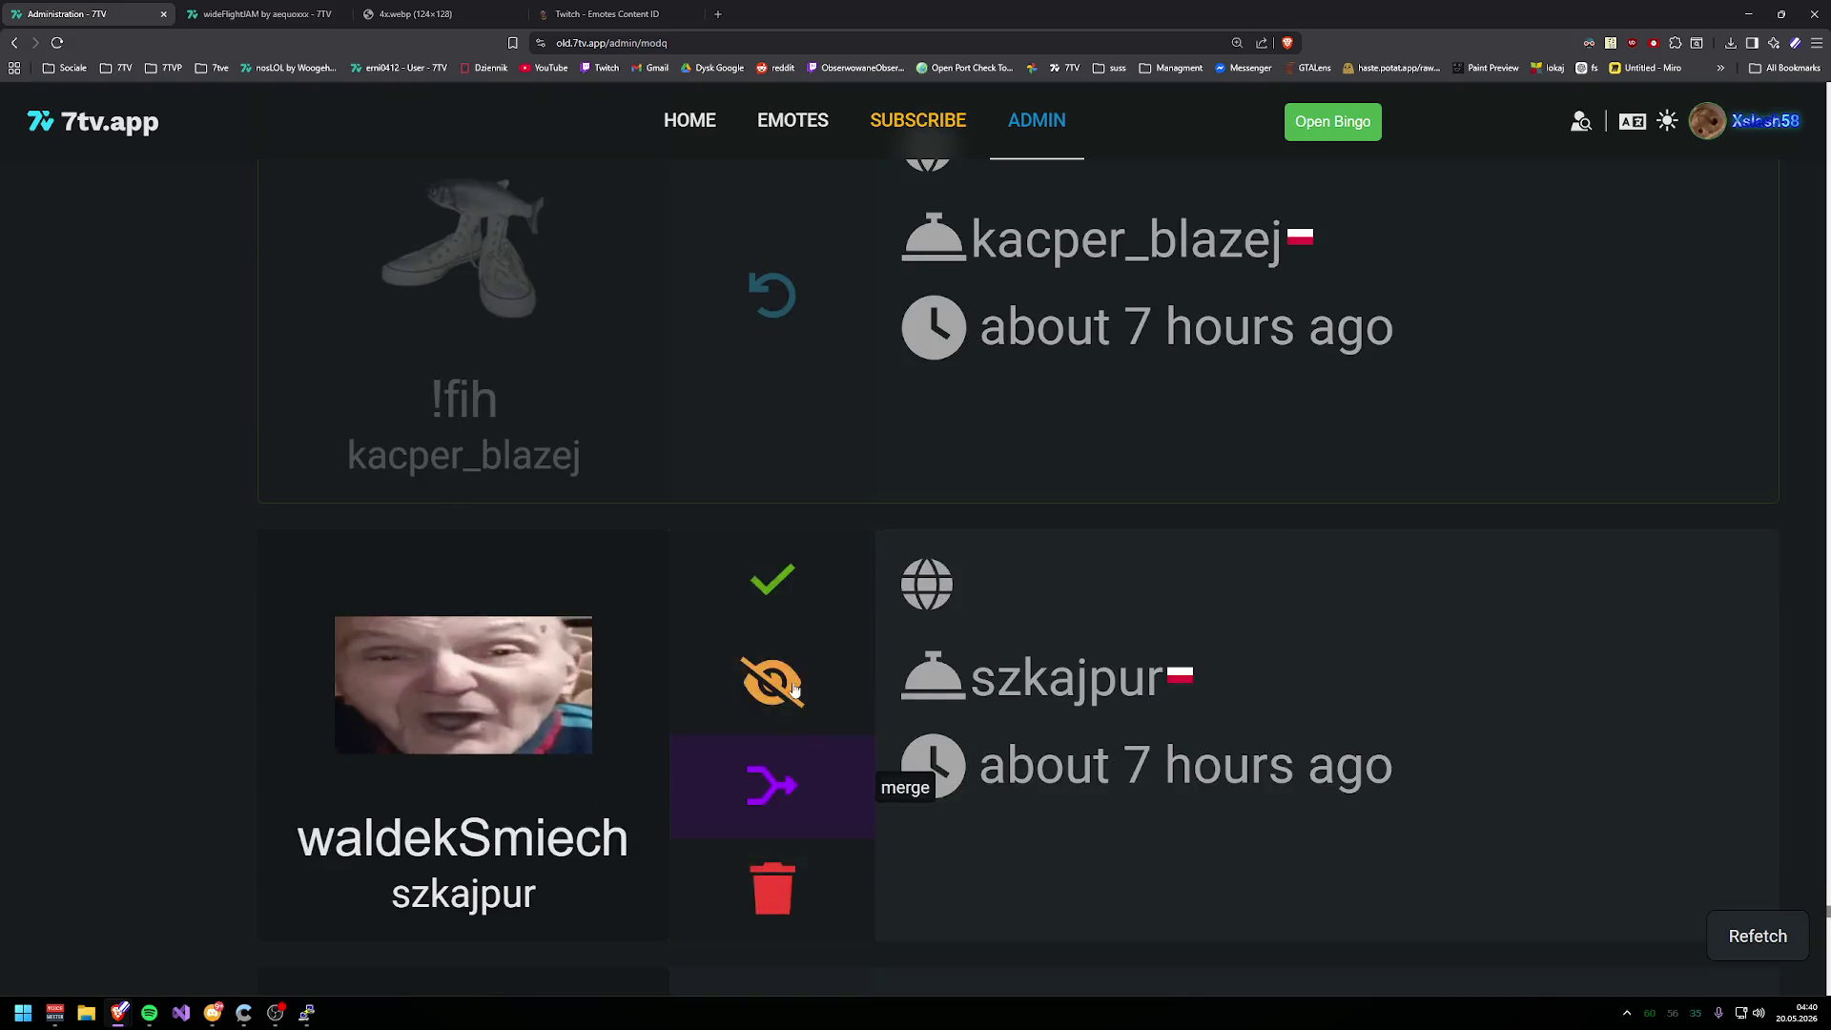
{"action": "left_click", "coordinate": [797, 576]}
{"action": "left_click", "coordinate": [777, 603]}
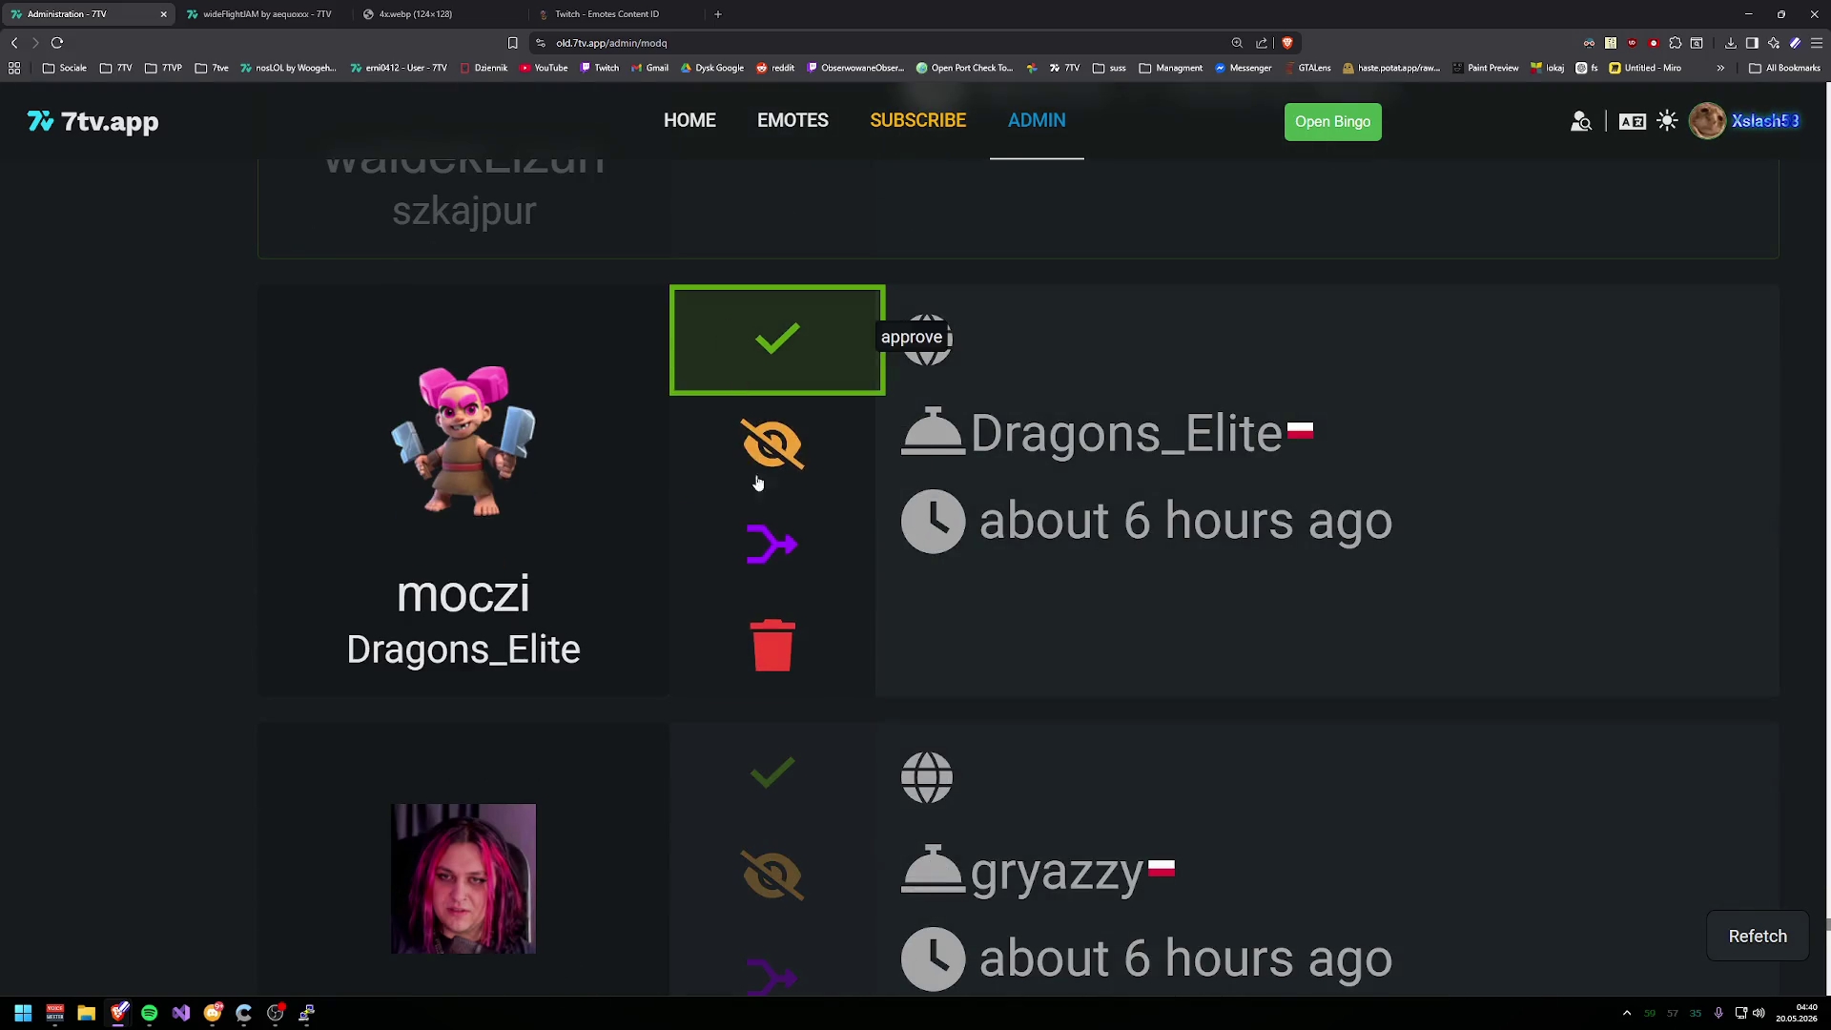
{"action": "left_click", "coordinate": [782, 515]}
{"action": "left_click", "coordinate": [849, 687]}
{"action": "left_click", "coordinate": [820, 711]}
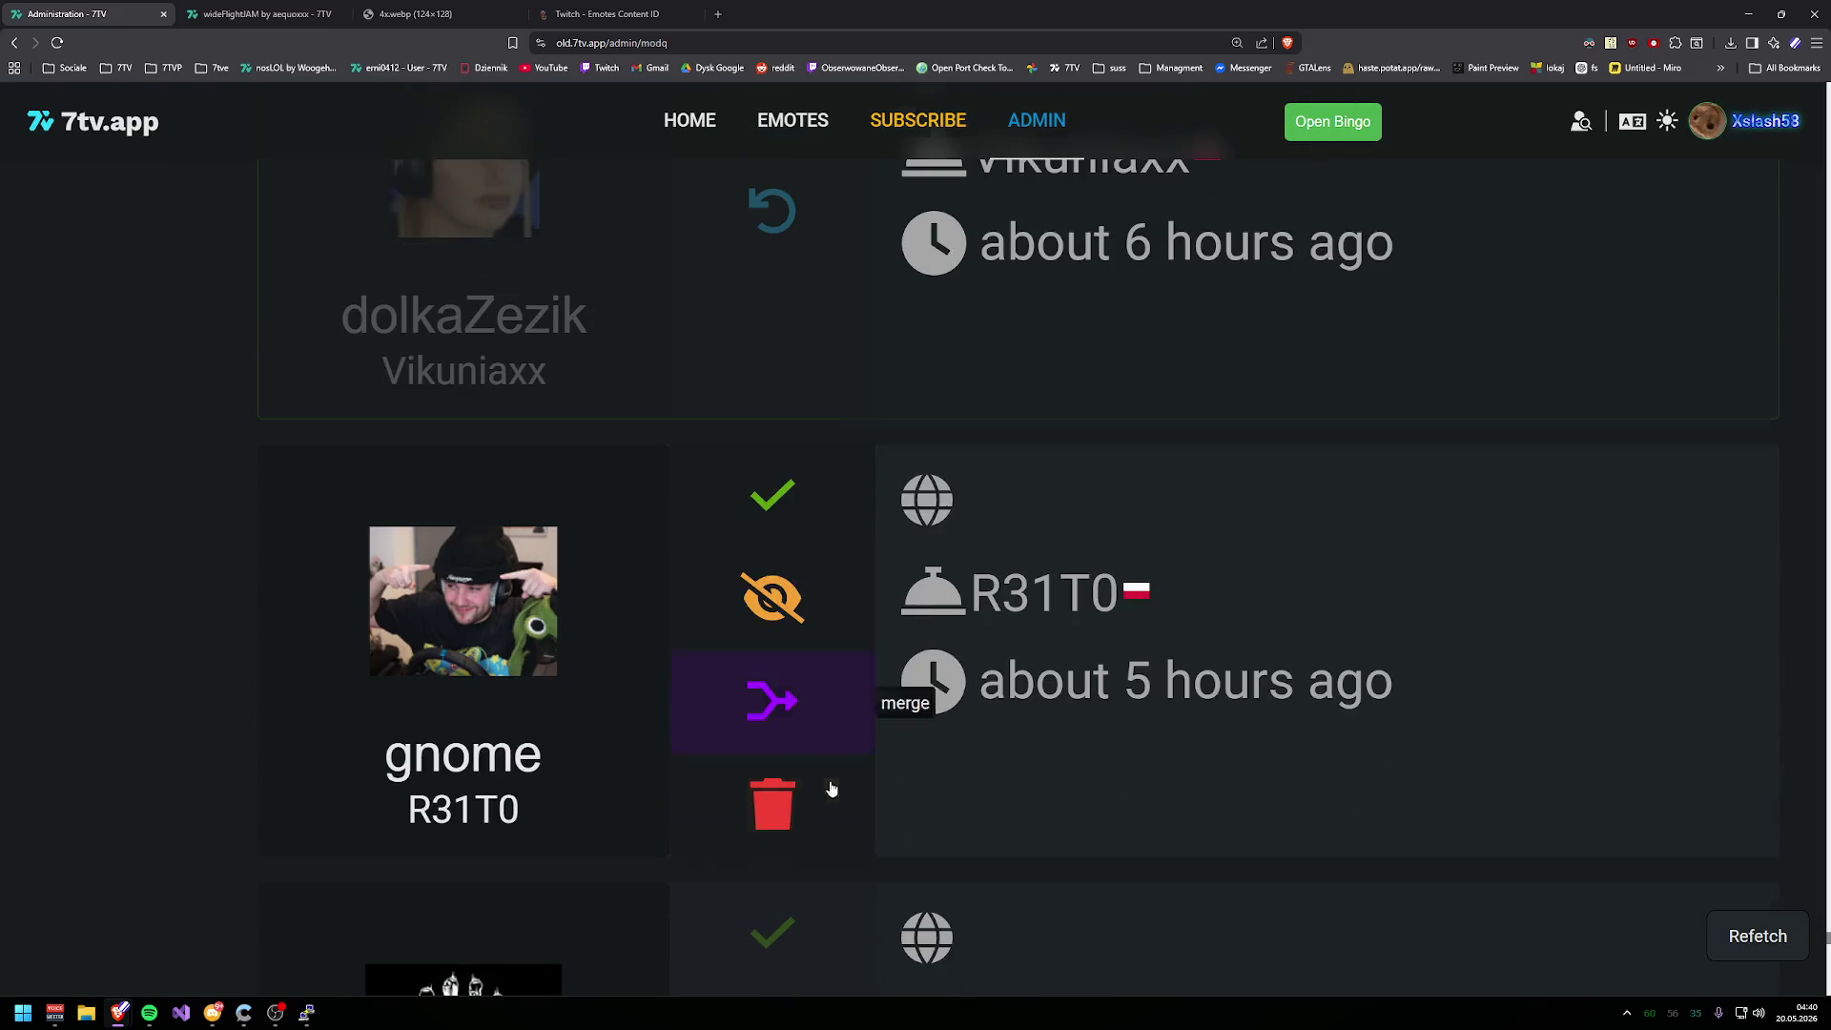
{"action": "left_click", "coordinate": [786, 493]}
{"action": "left_click", "coordinate": [777, 401]}
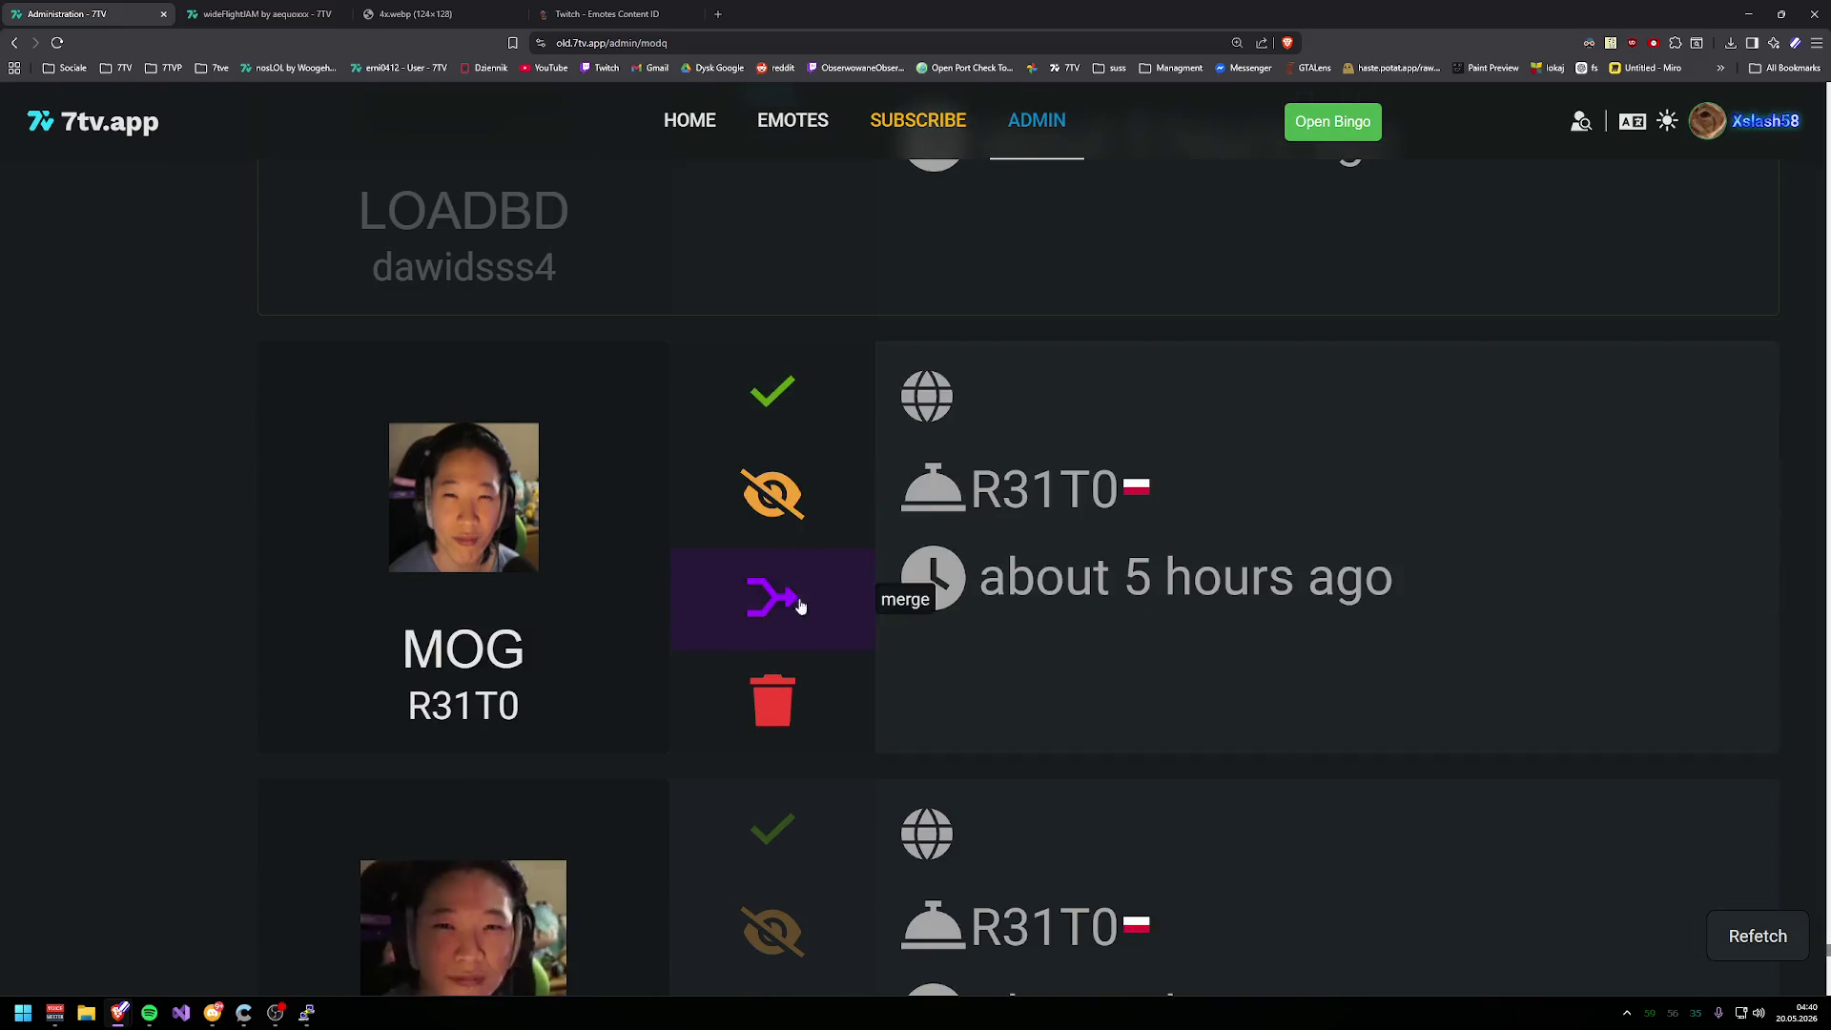
{"action": "left_click", "coordinate": [799, 741]}
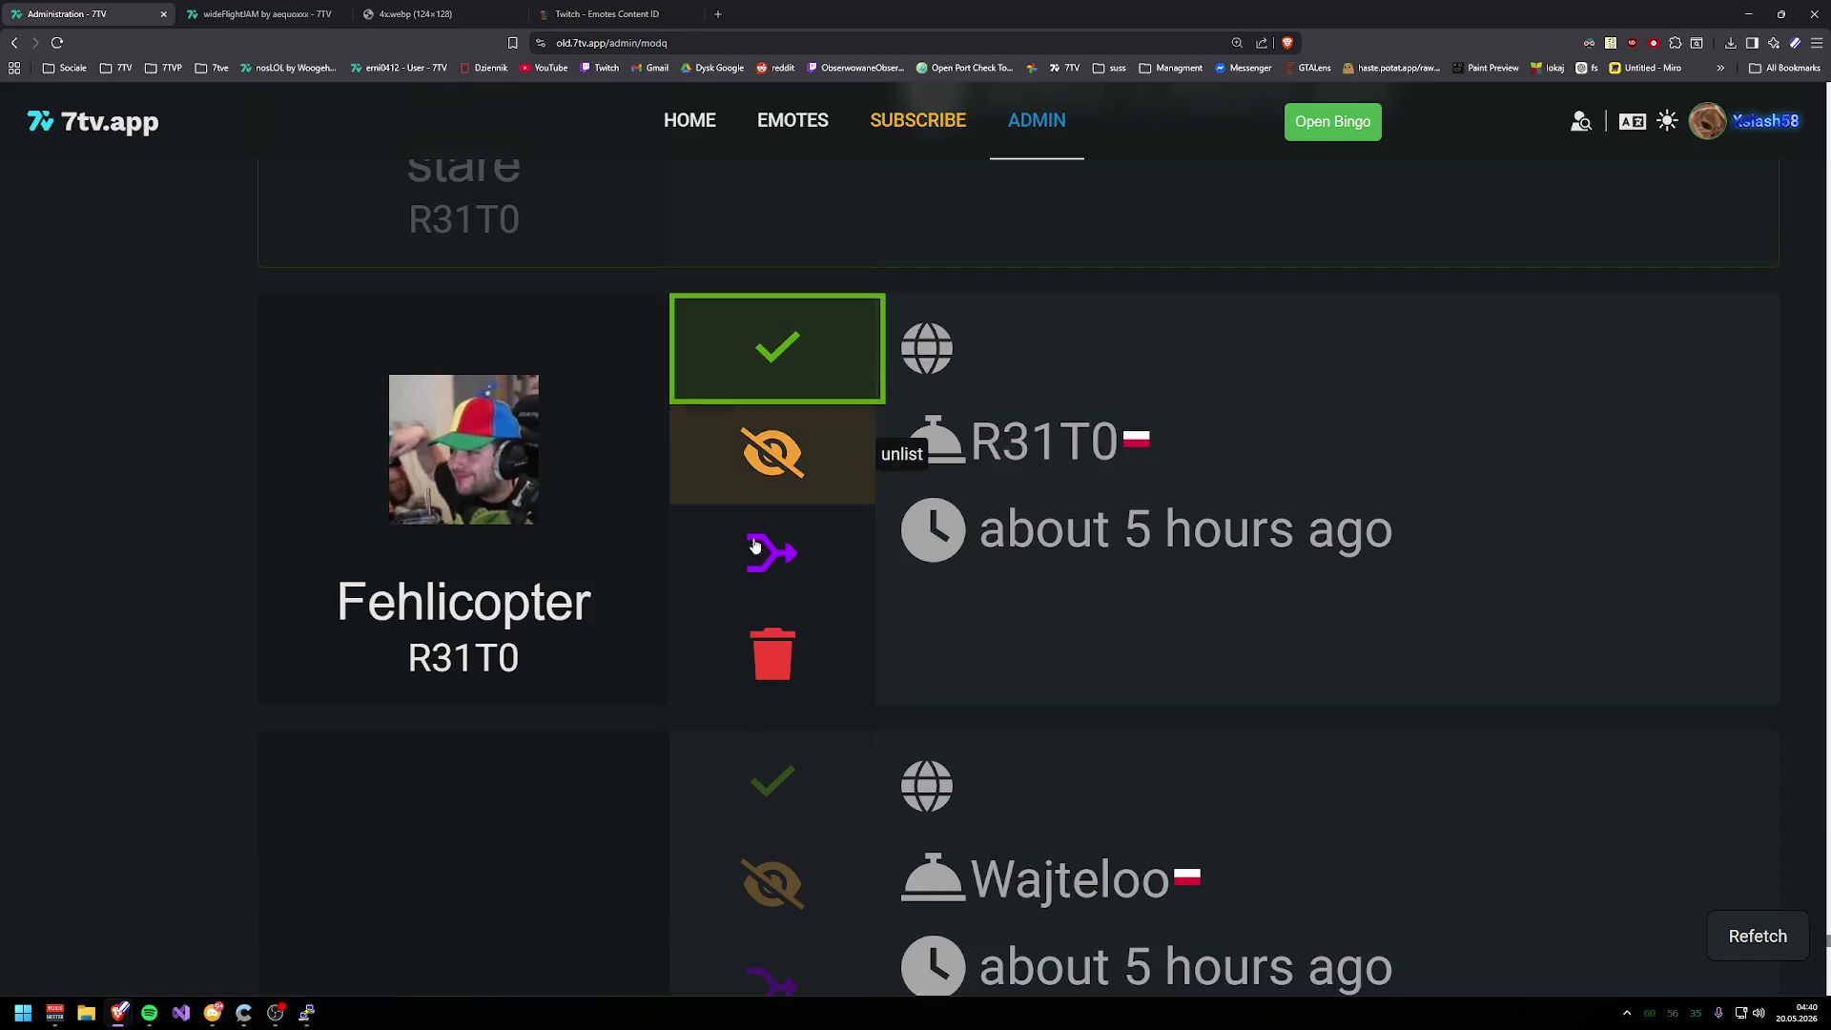
- Approve Fehlicopter, serious, NTA, superfilm, drayno, LEPA and kiki, plus two other requests
{"action": "left_click", "coordinate": [849, 458]}
{"action": "left_click", "coordinate": [872, 763]}
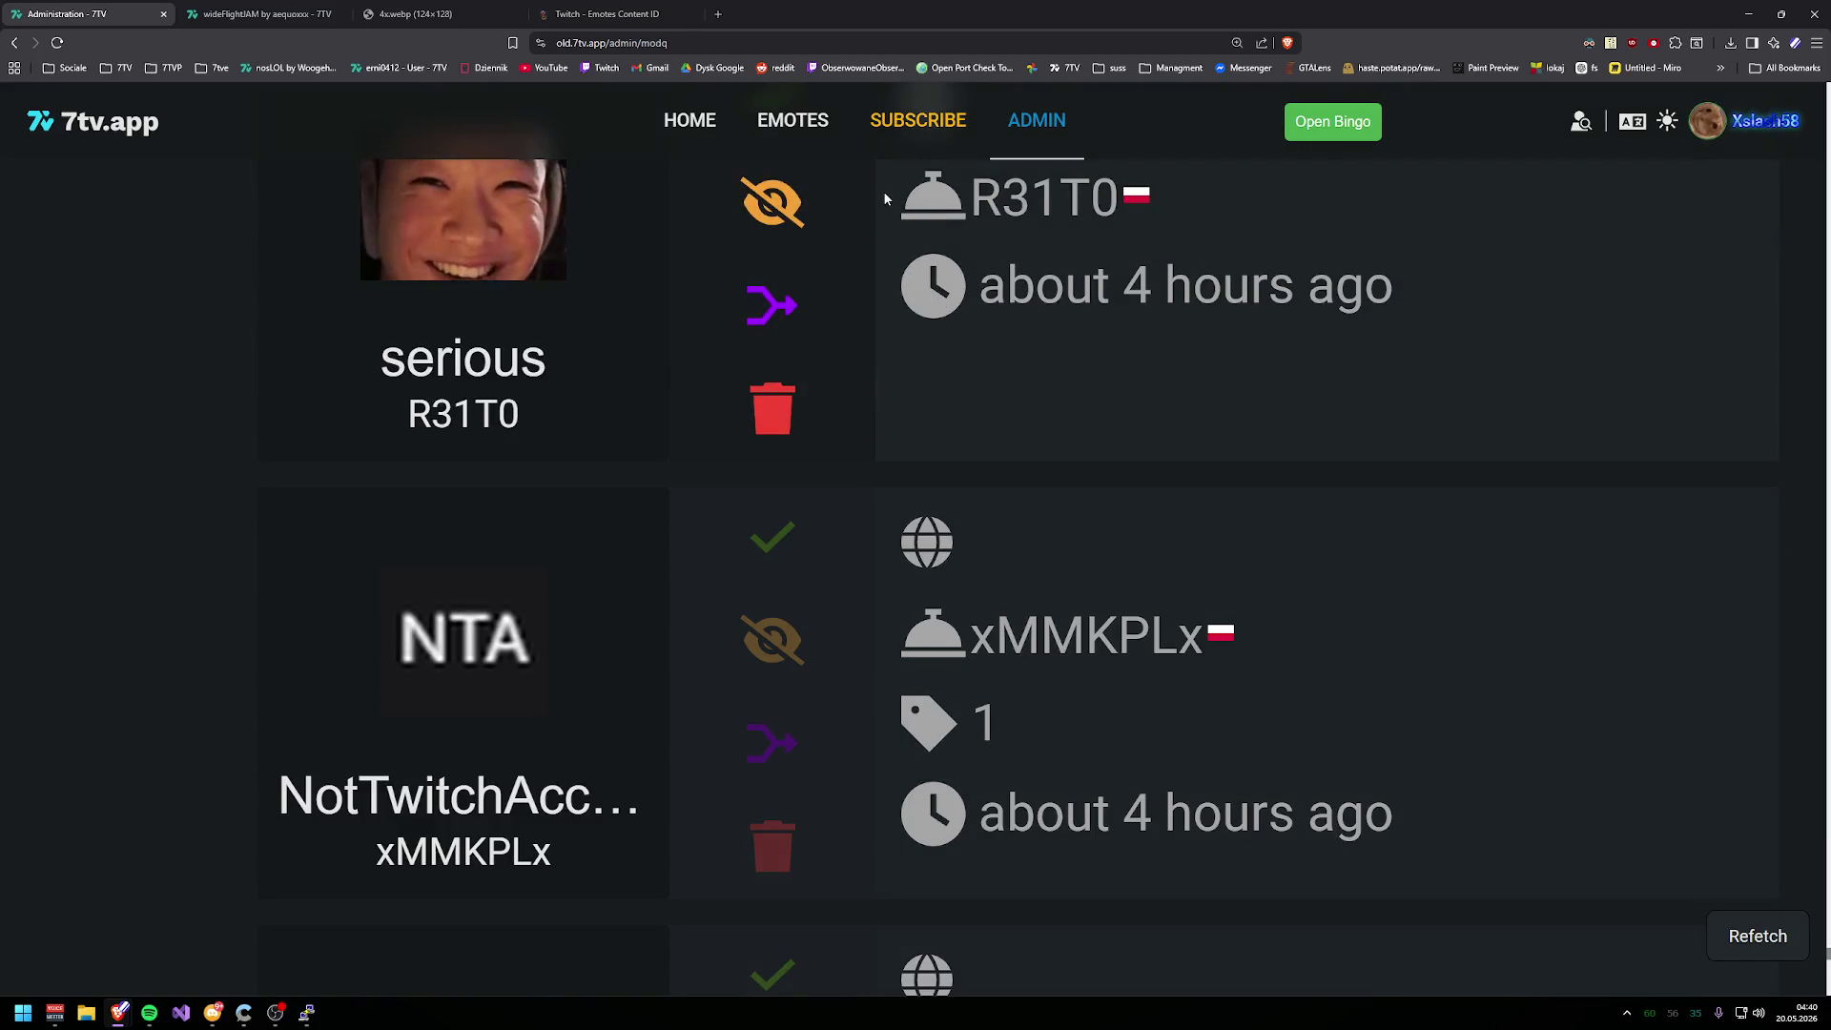
{"action": "left_click", "coordinate": [777, 253]}
{"action": "left_click", "coordinate": [777, 695]}
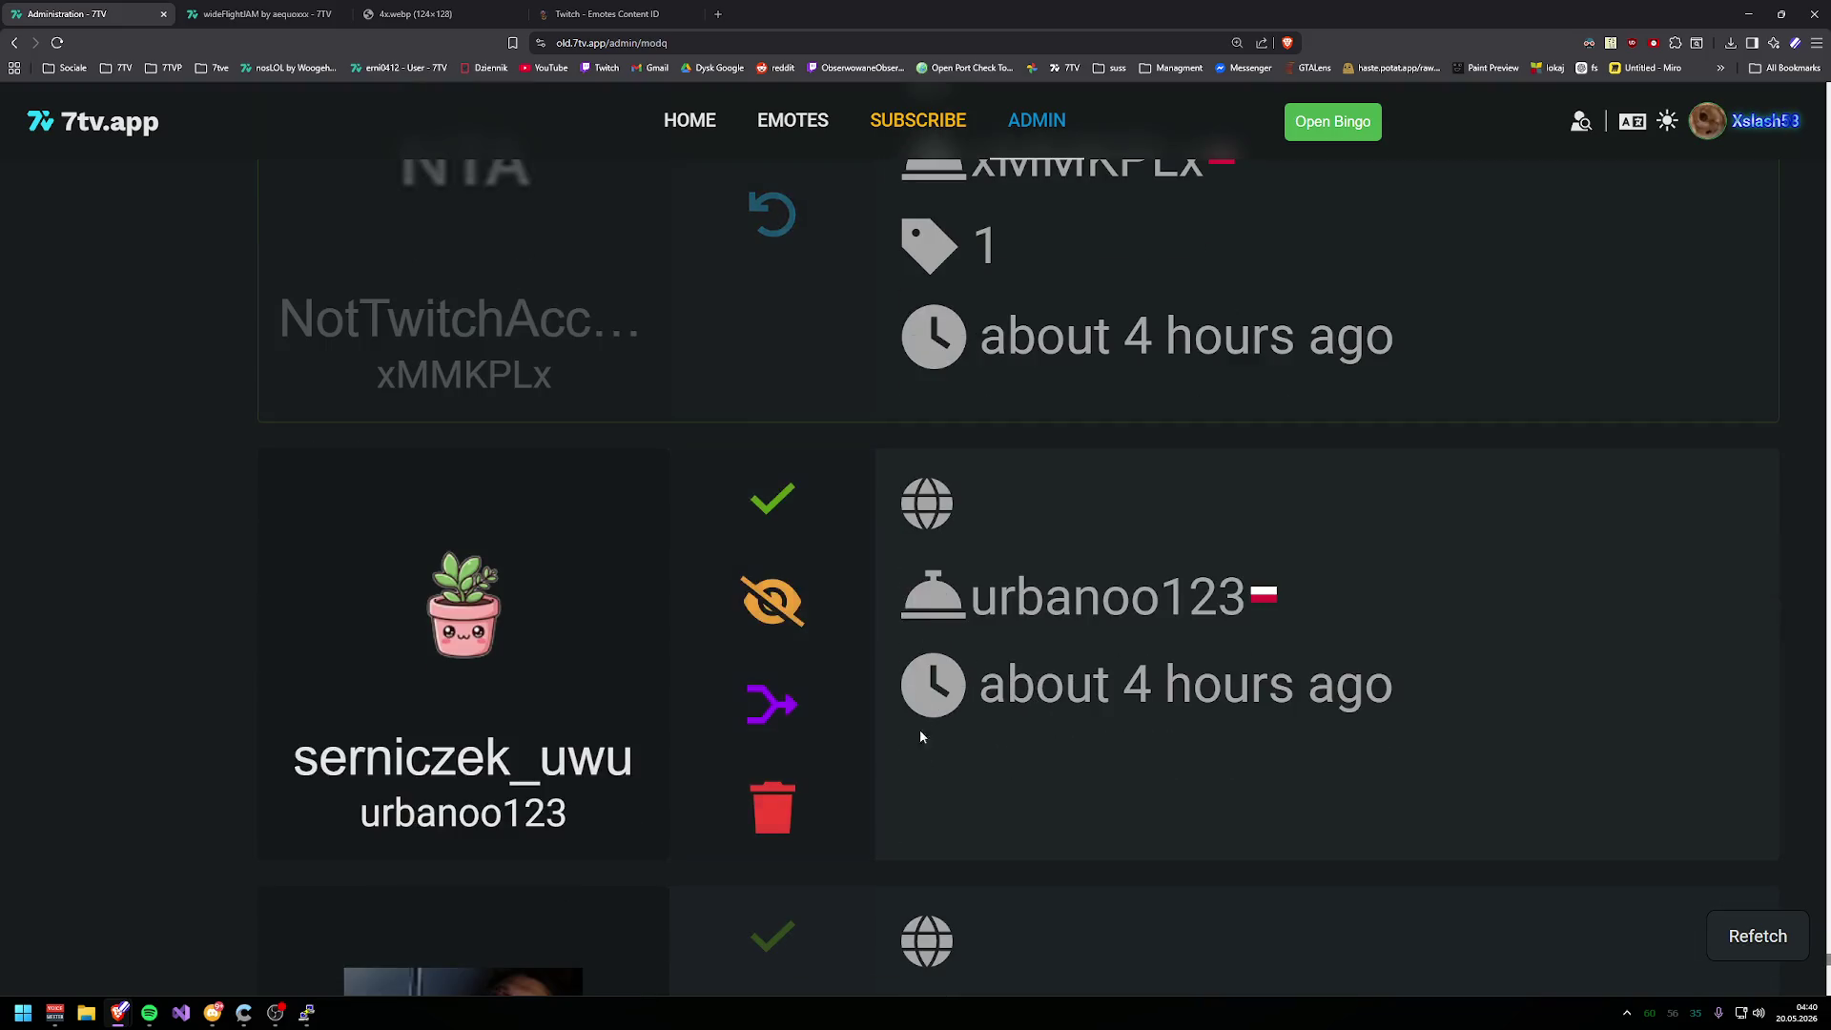
{"action": "left_click", "coordinate": [759, 474]}
{"action": "left_click", "coordinate": [778, 440]}
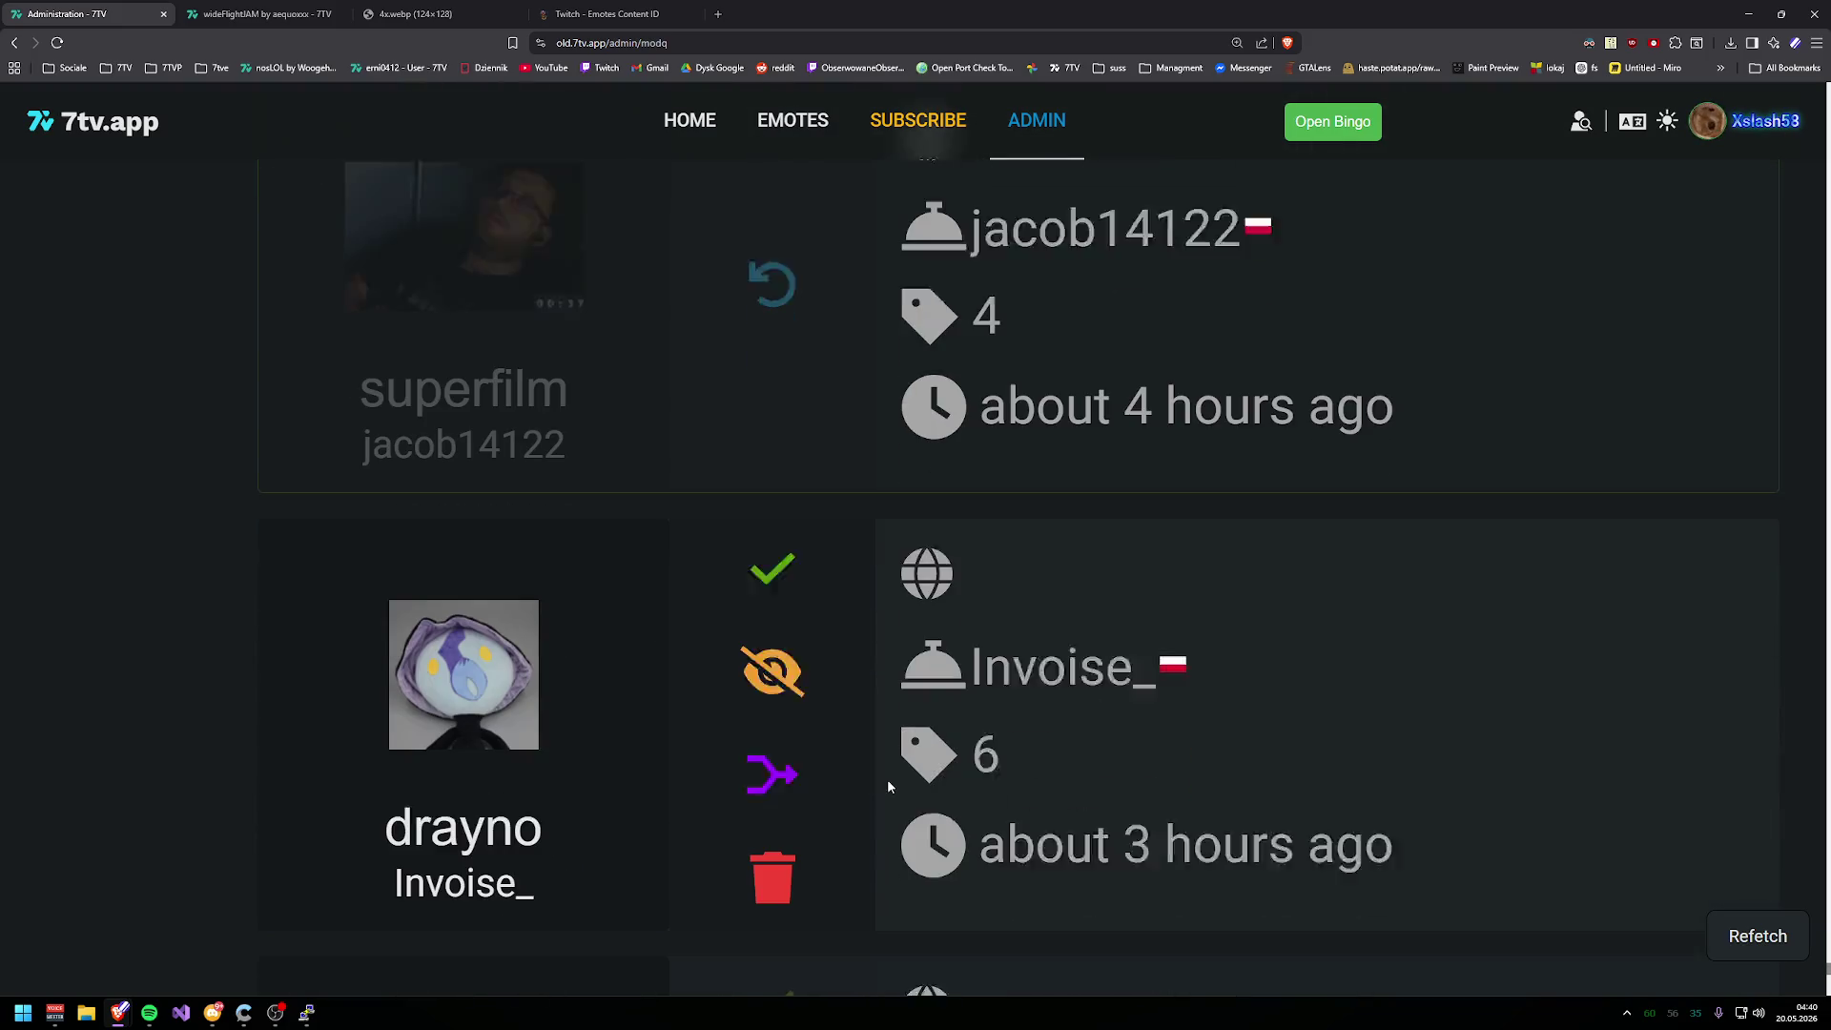
{"action": "left_click", "coordinate": [788, 541]}
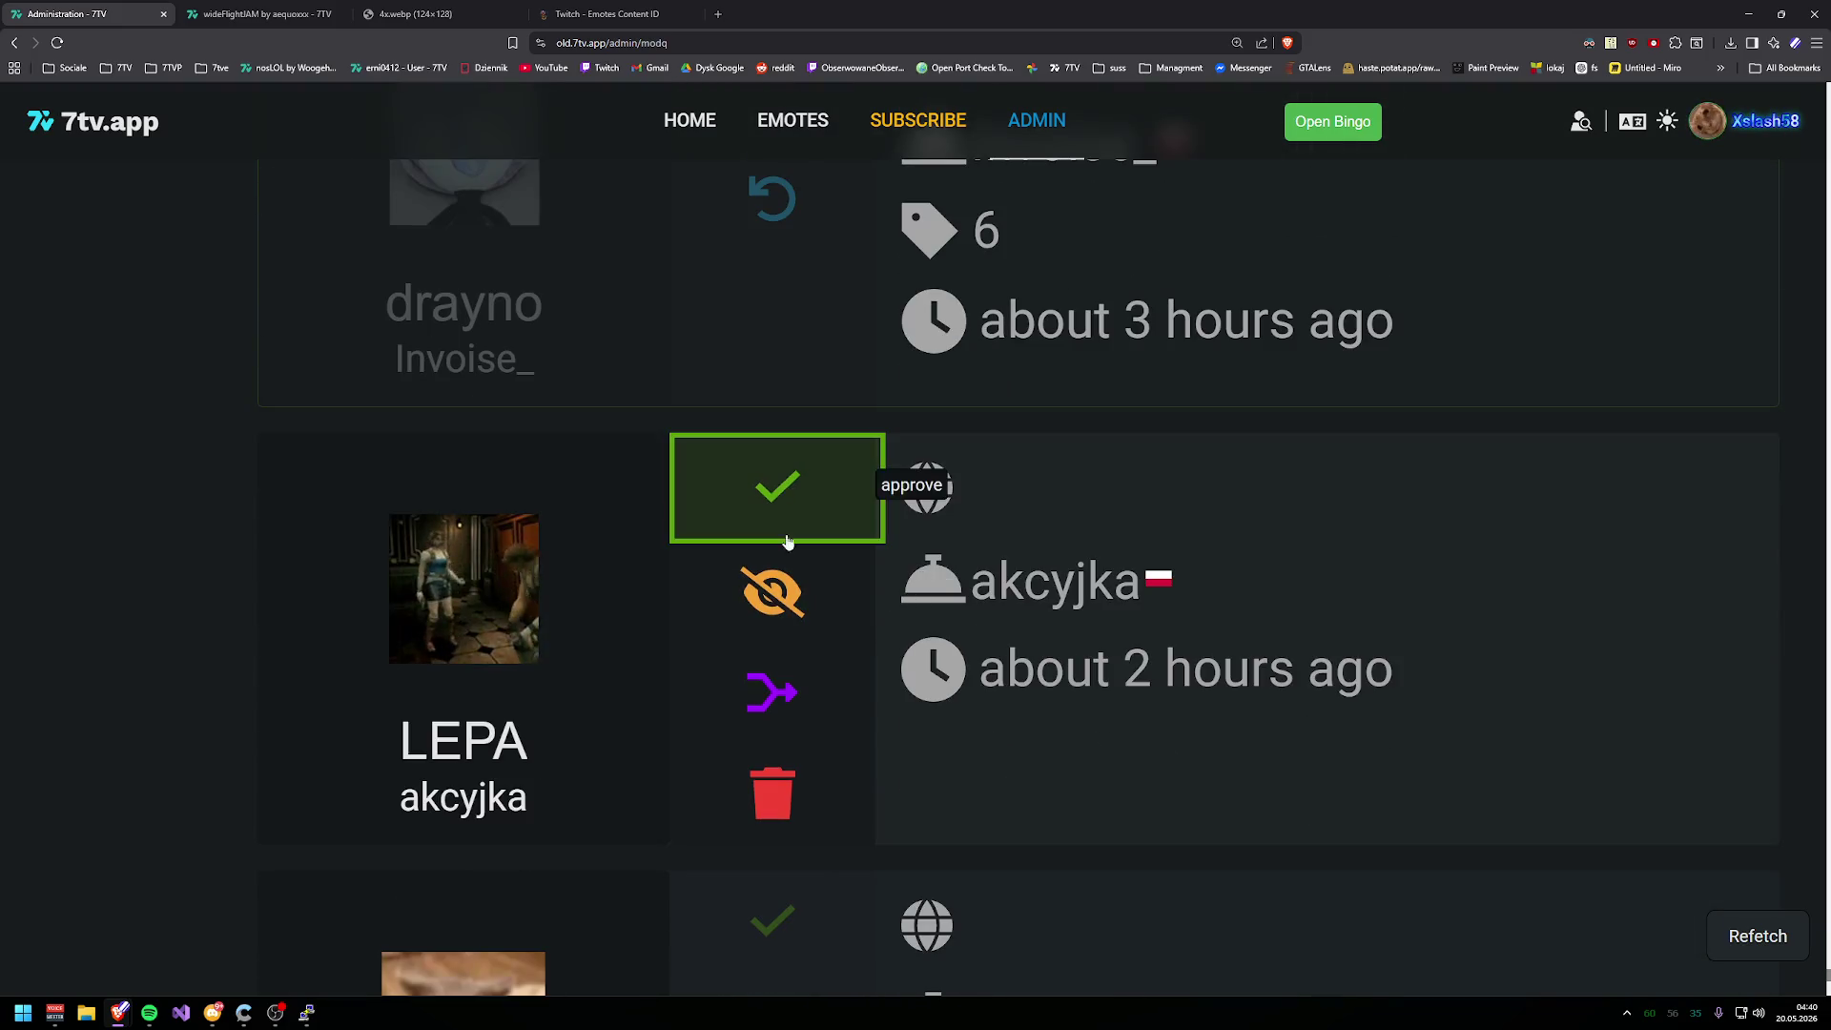
{"action": "left_click", "coordinate": [820, 897]}
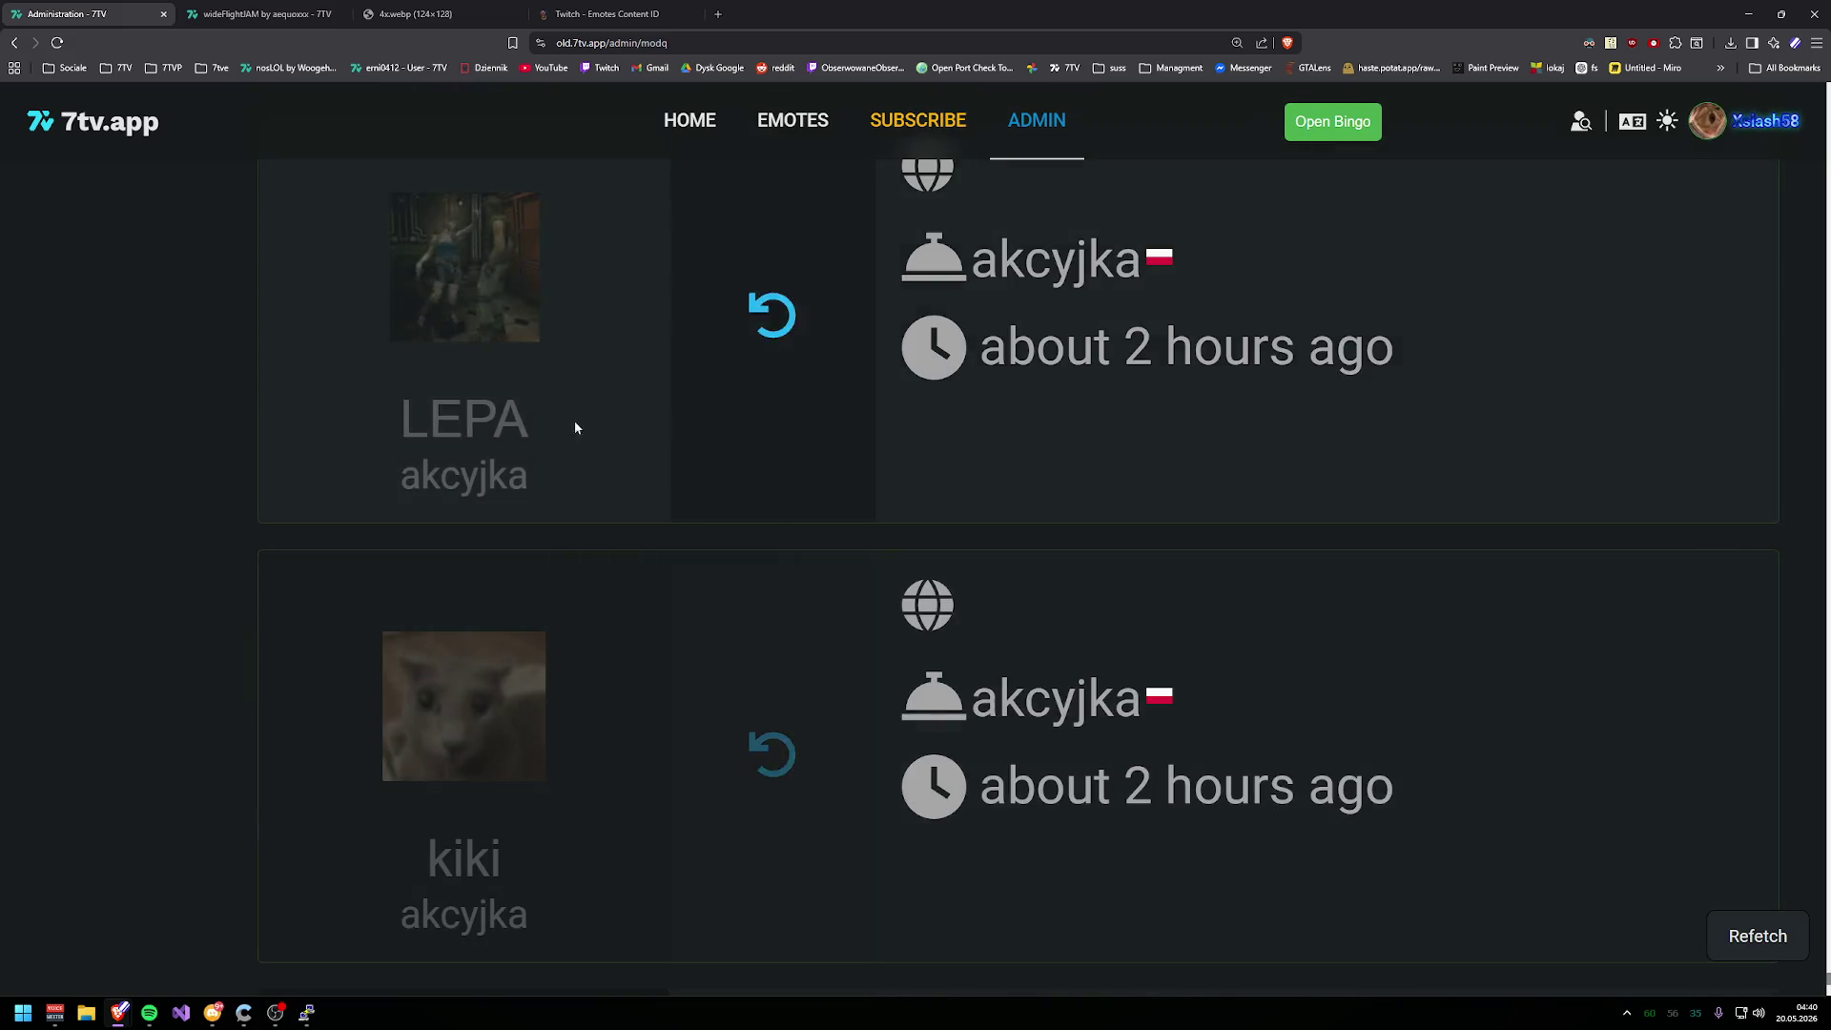
{"action": "left_click", "coordinate": [576, 425]}
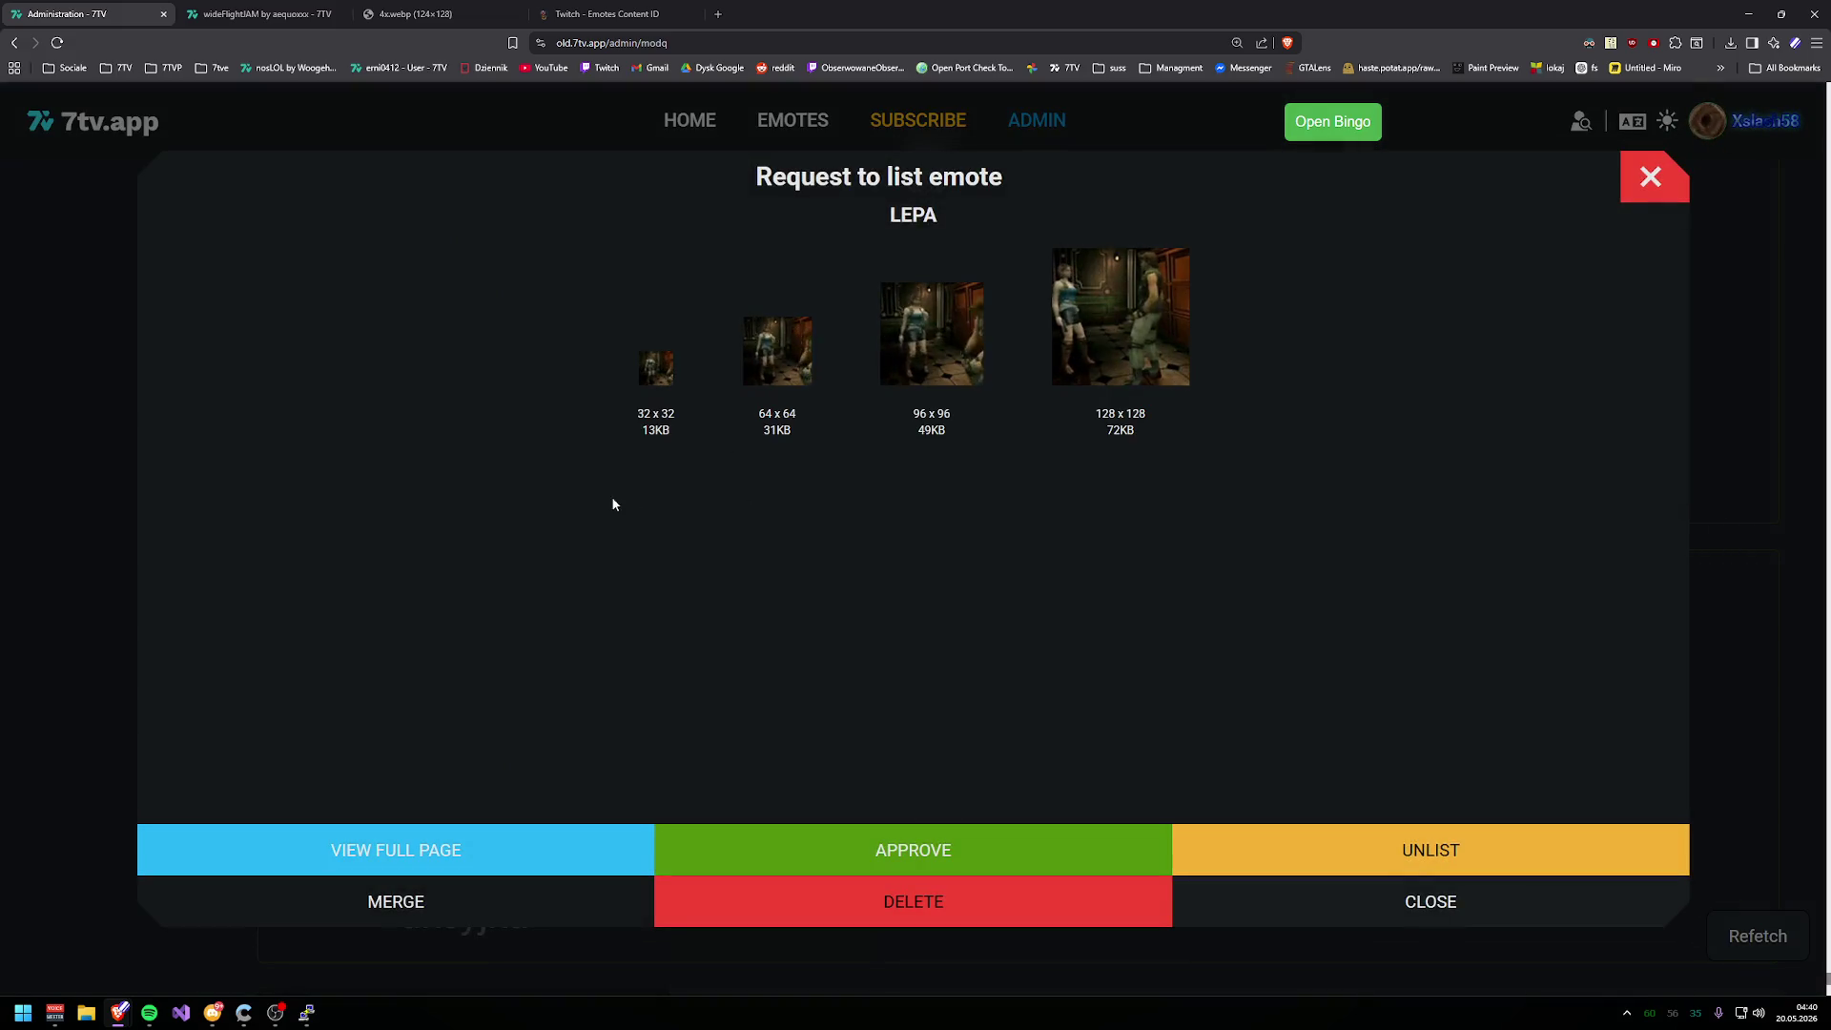
- Close the LEPA request preview and approve the spazma and Imisskirby requests
{"action": "left_click", "coordinate": [1, 378]}
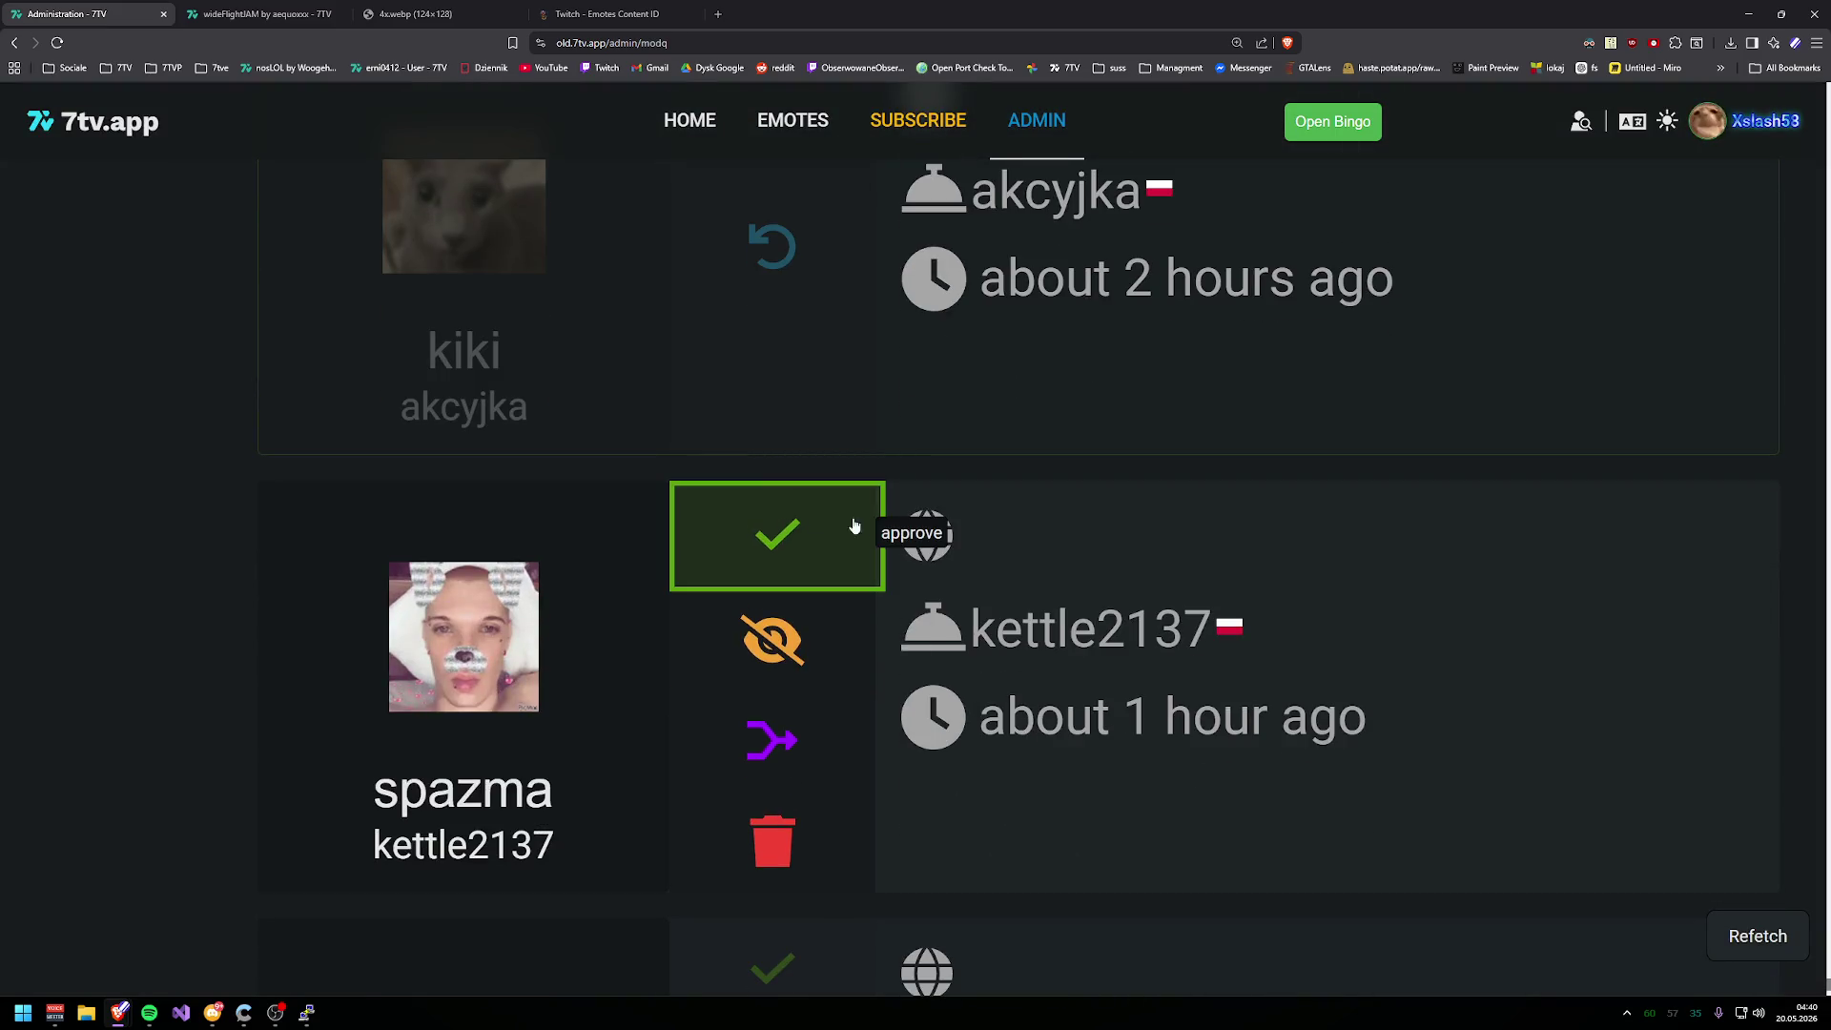
{"action": "left_click", "coordinate": [855, 526]}
{"action": "left_click", "coordinate": [859, 580]}
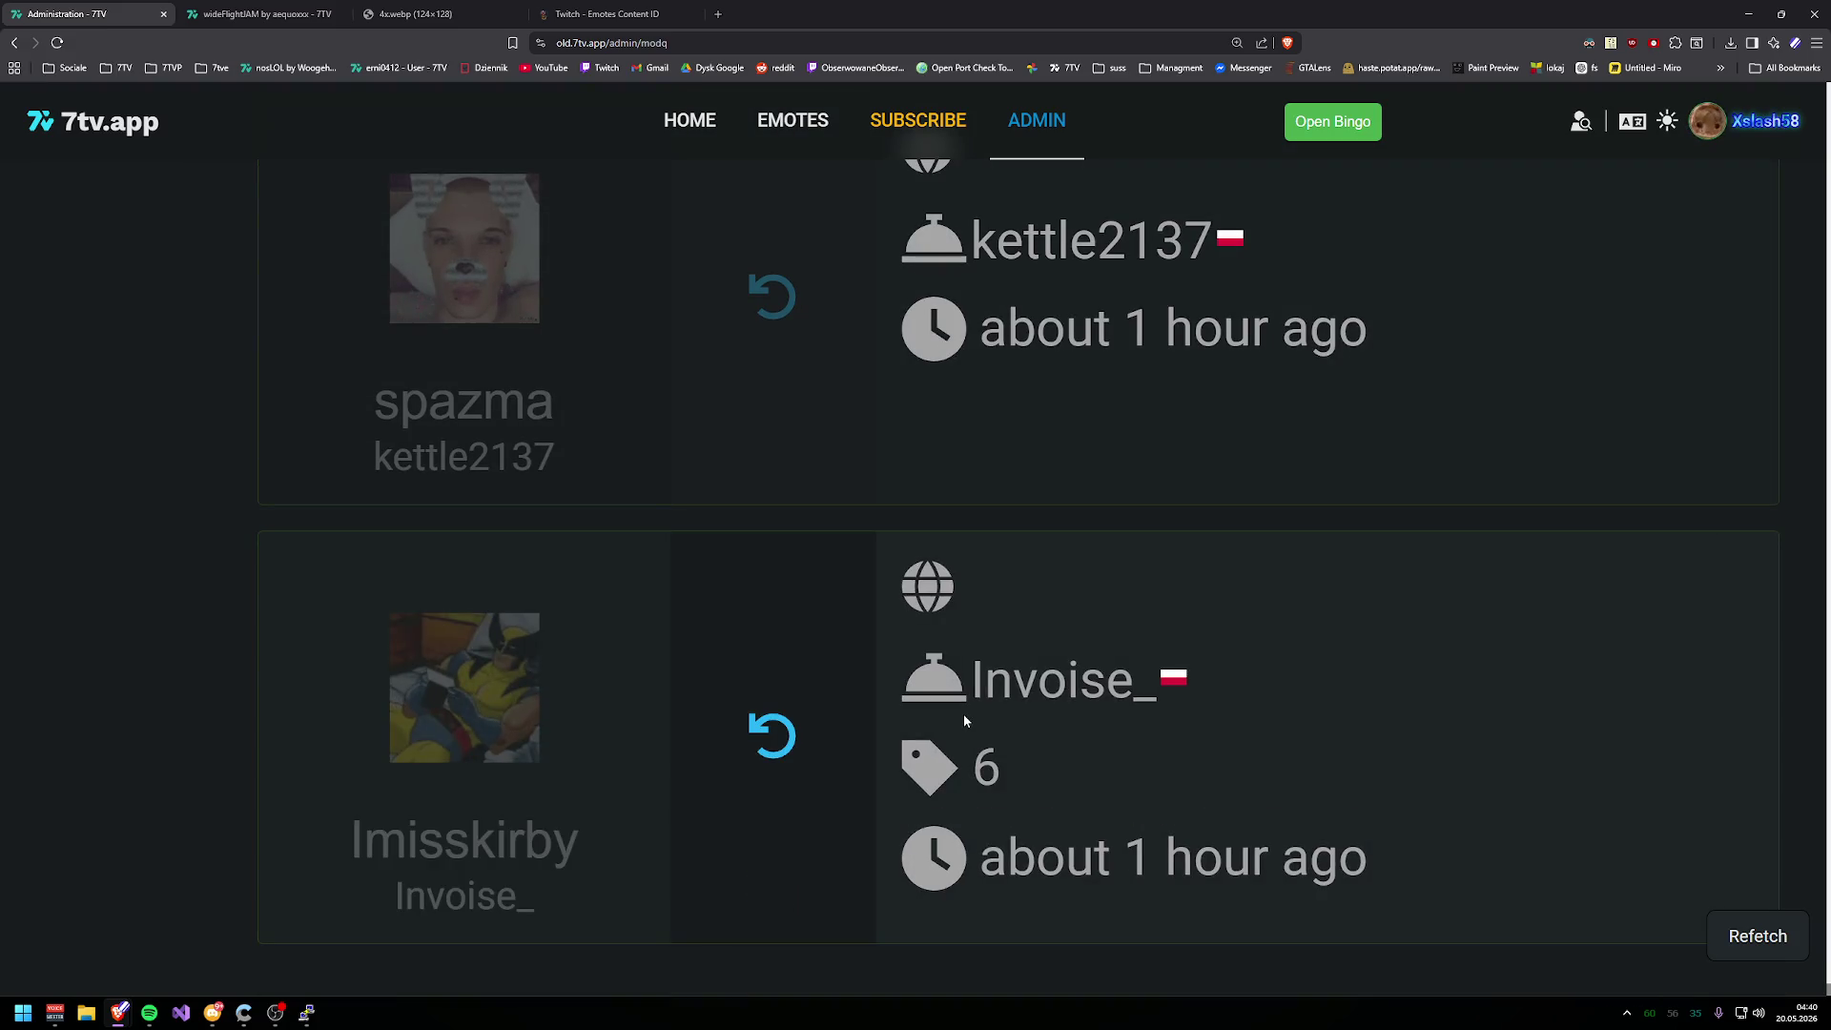
{"action": "mouse_move", "coordinate": [936, 756]}
{"action": "scroll", "coordinate": [1050, 794], "scroll_direction": "down", "scroll_amount": 20}
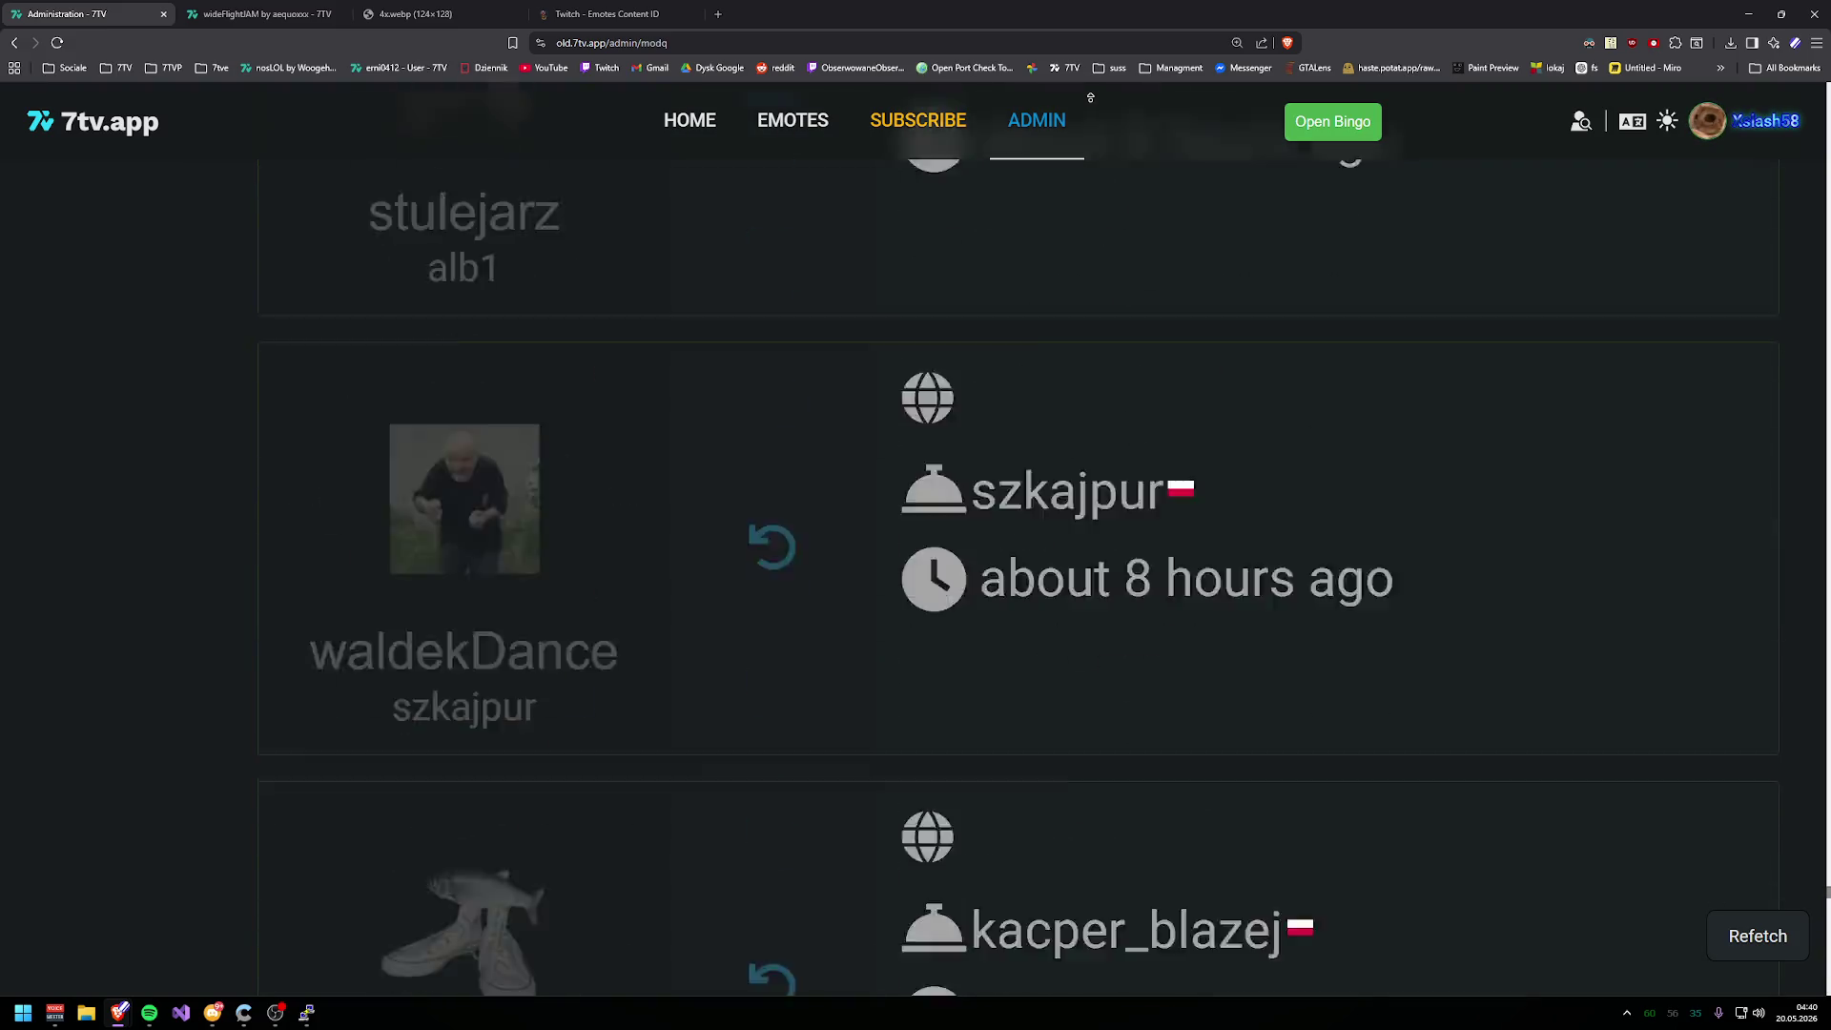
{"action": "scroll", "coordinate": [1093, 253], "scroll_direction": "up", "scroll_amount": 20}
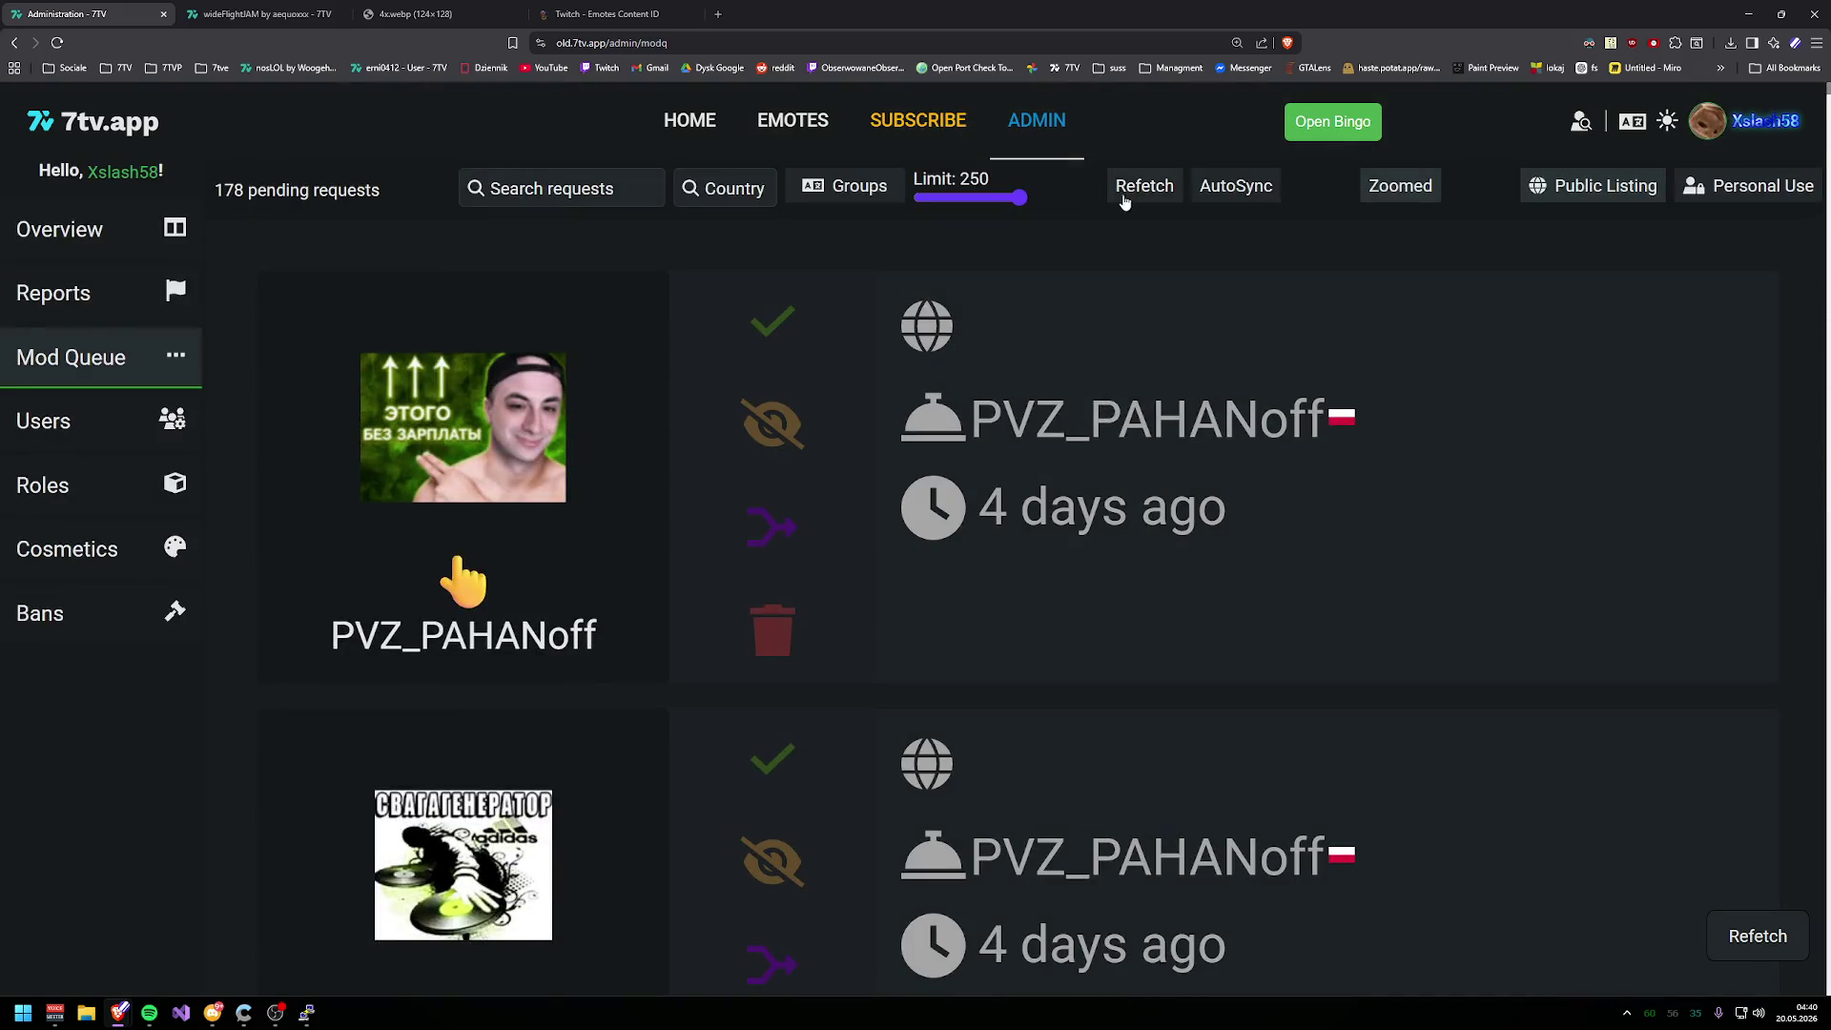
{"action": "scroll", "coordinate": [990, 356], "scroll_direction": "down", "scroll_amount": 10}
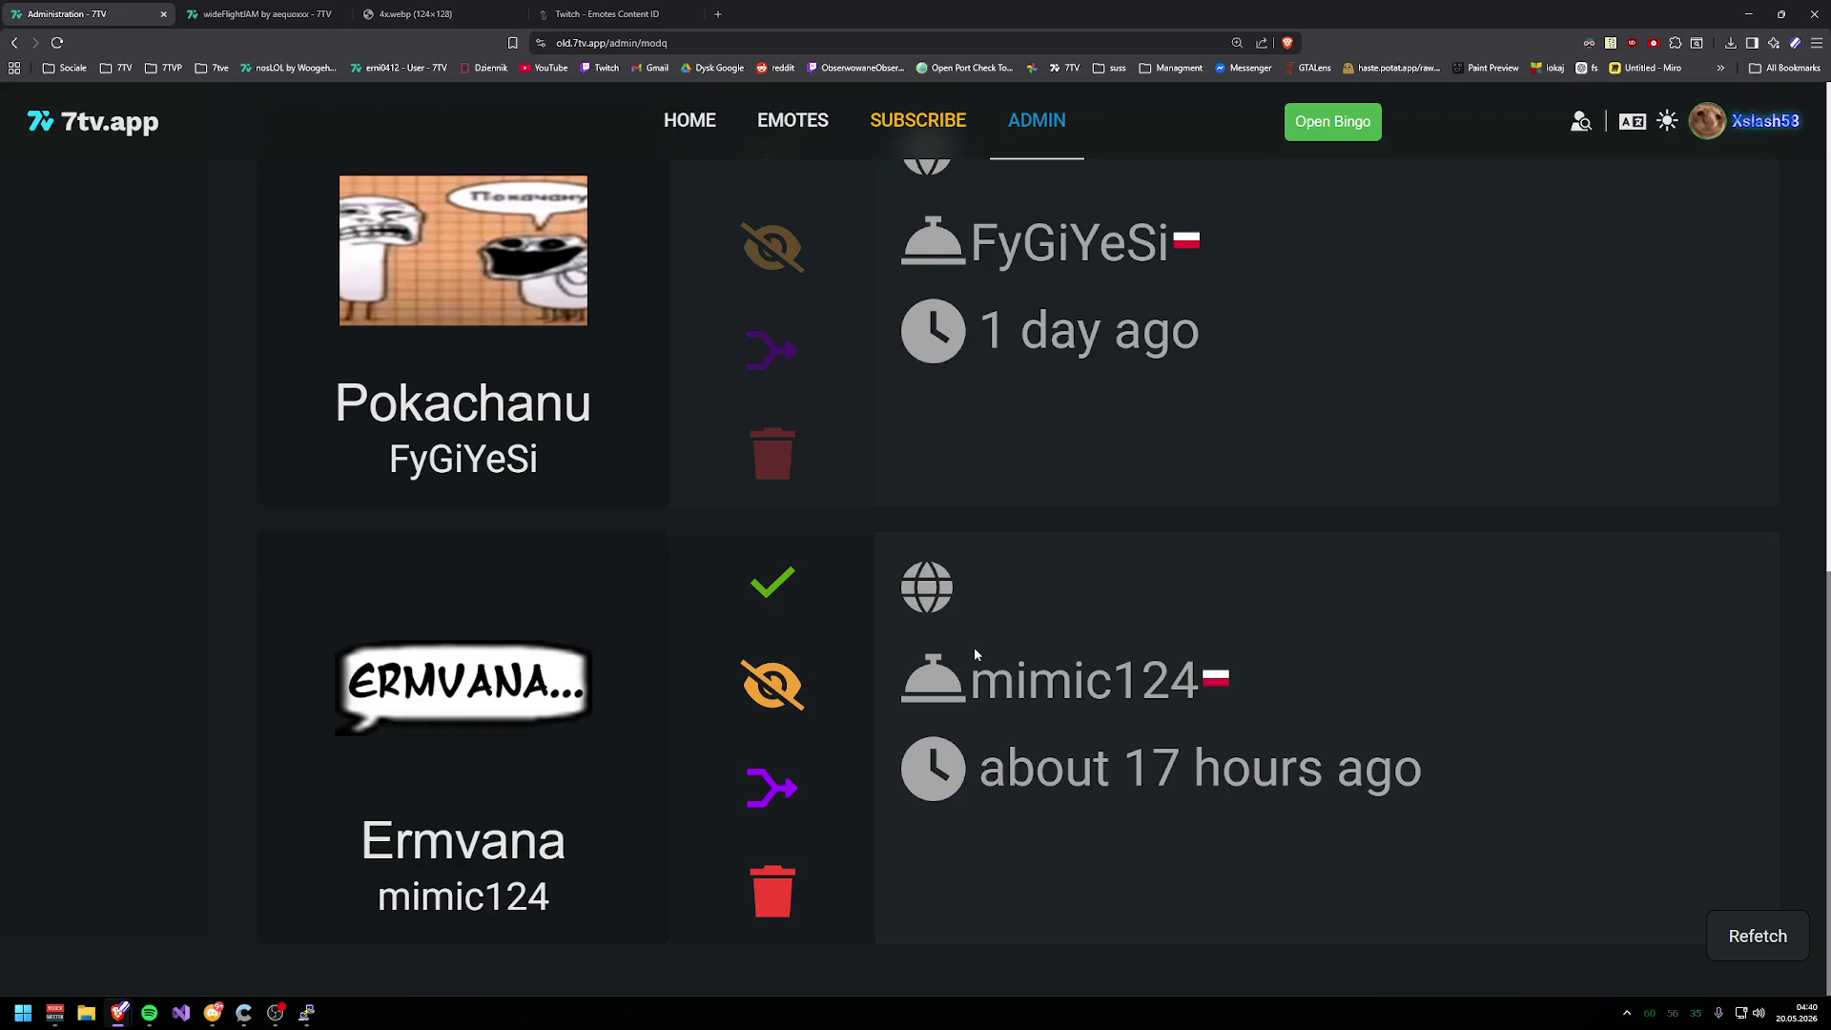
- Search for 'yandex translator' in a new browser tab
{"action": "left_click", "coordinate": [720, 11]}
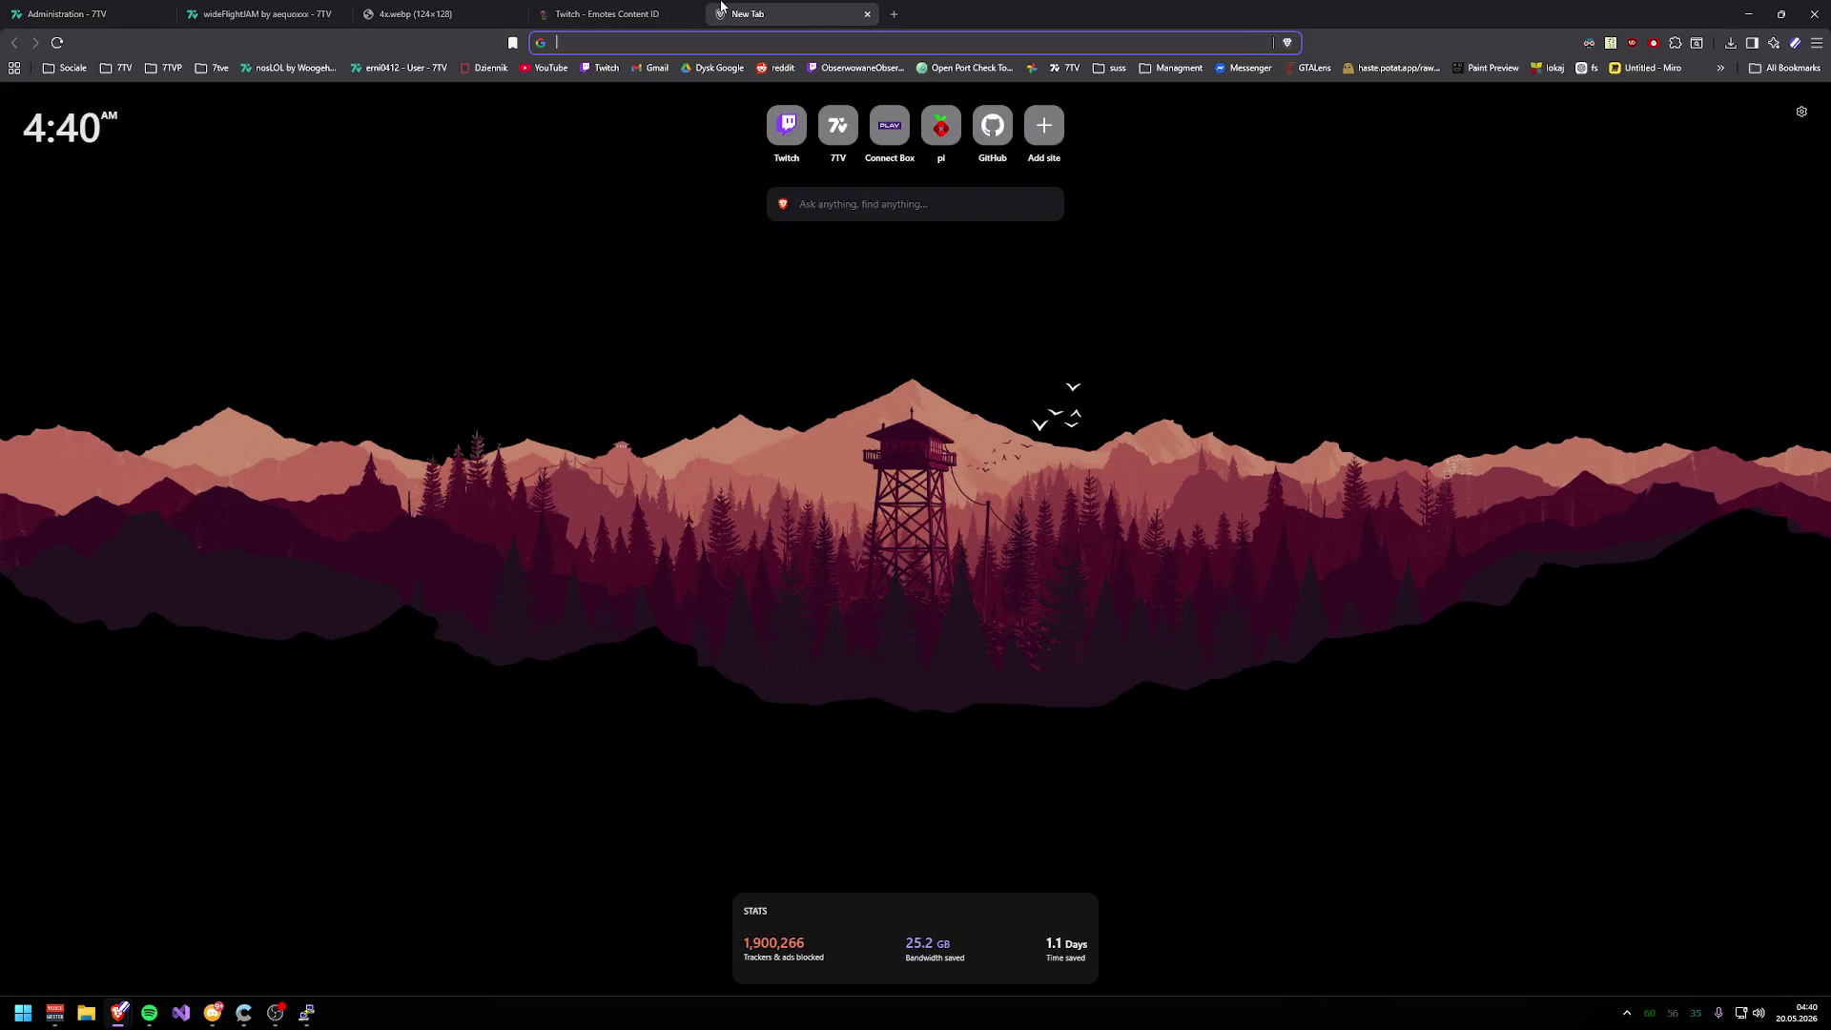
{"action": "type", "text": "yand"}
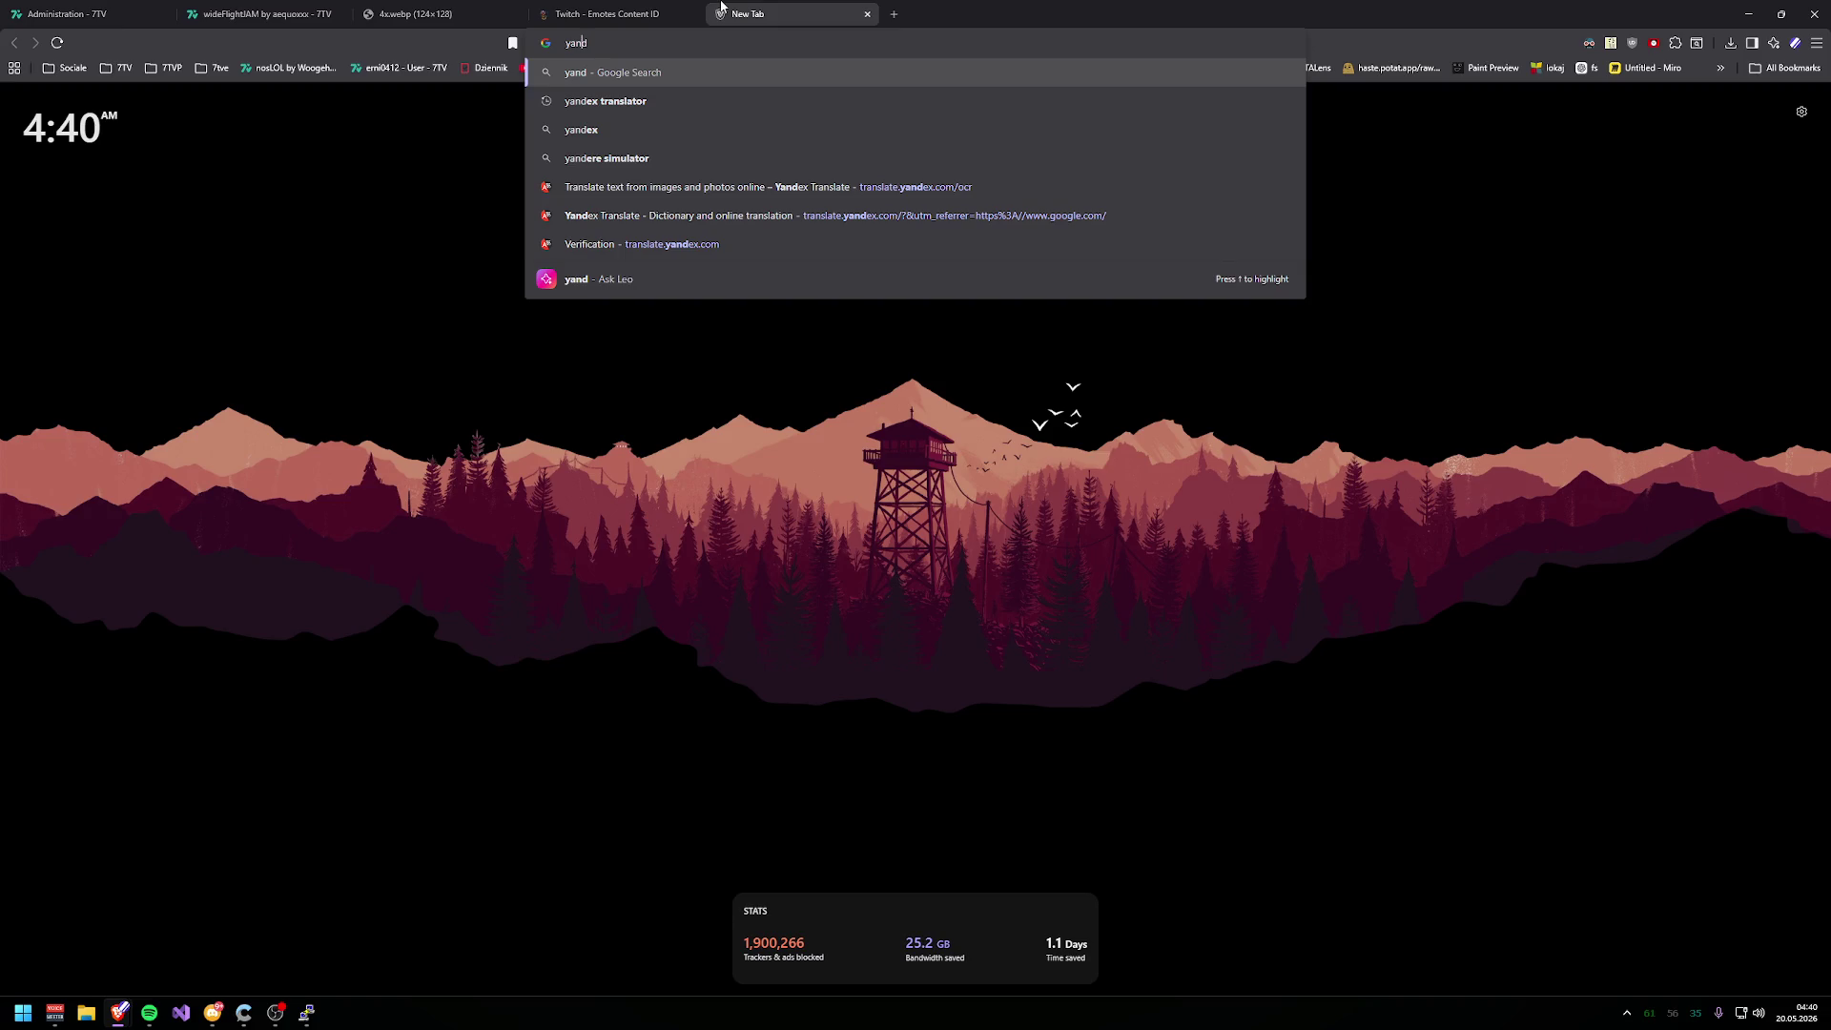
{"action": "key", "text": "Down"}
{"action": "key", "text": "Return"}
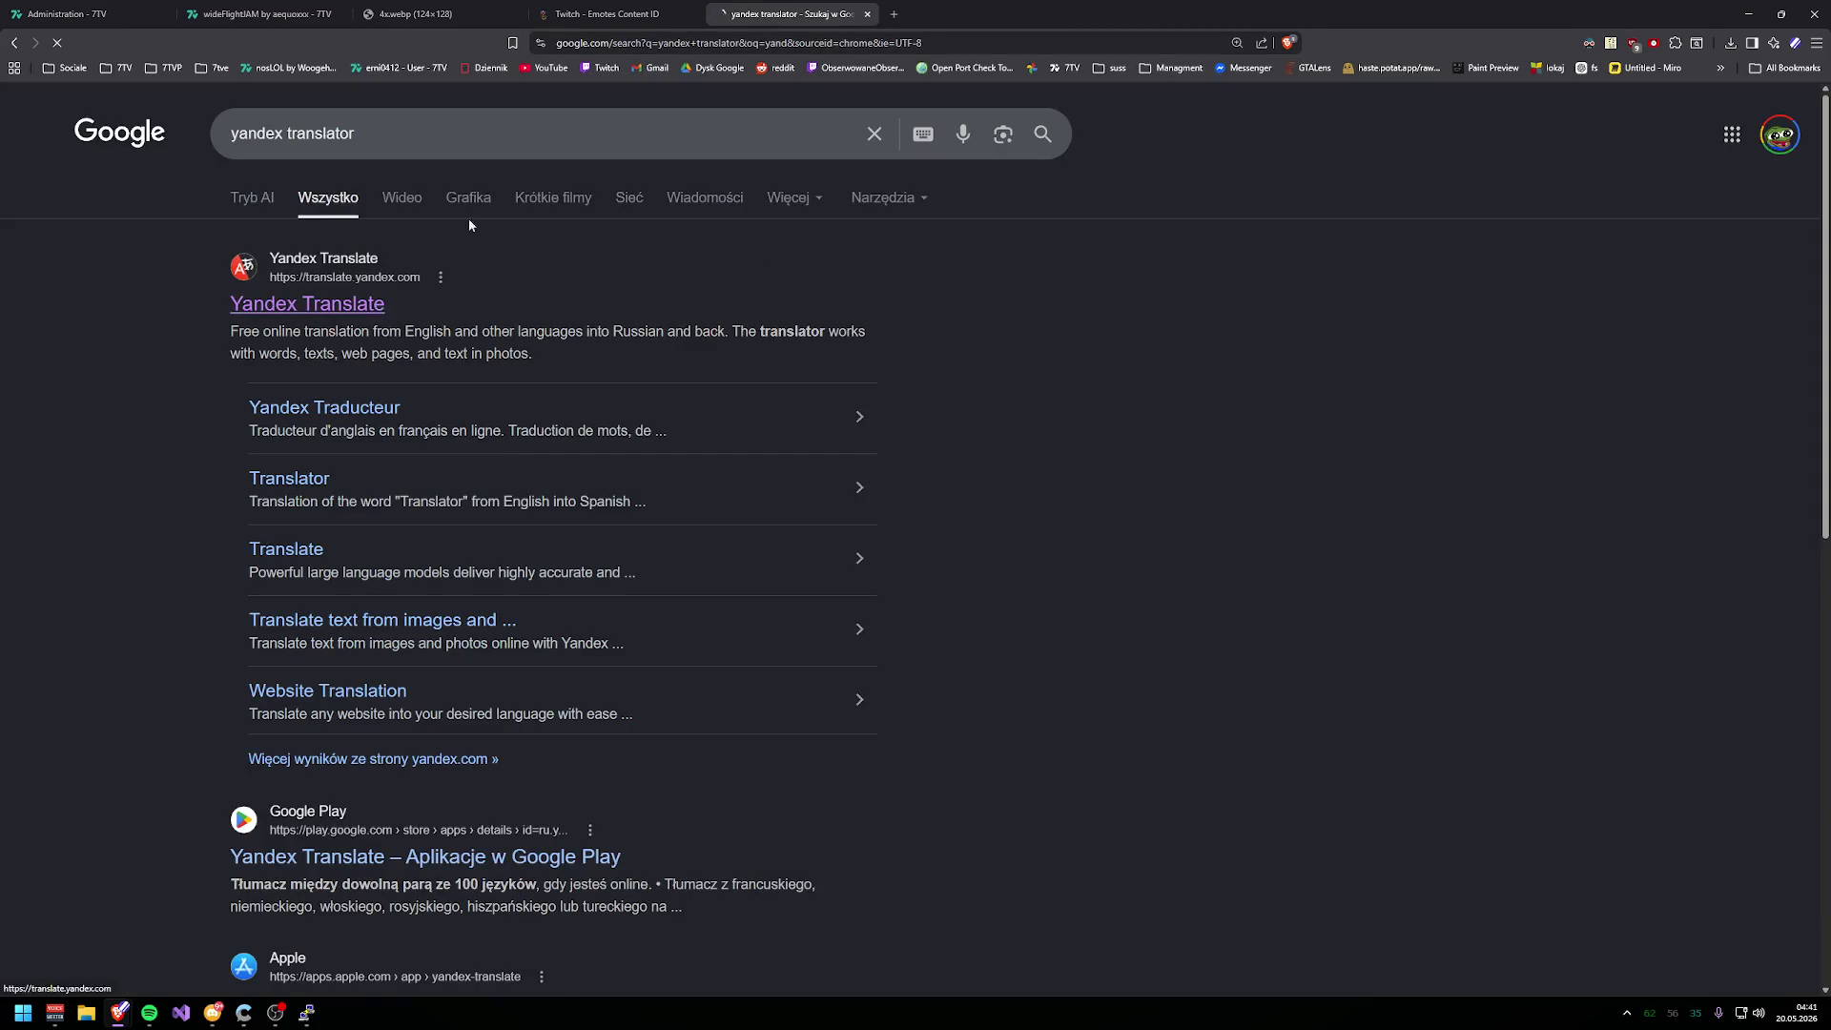
- Place the Administration tab beside Yandex Translate and snip the Ermvana emote image
{"action": "left_click", "coordinate": [411, 13]}
{"action": "left_click", "coordinate": [263, 13]}
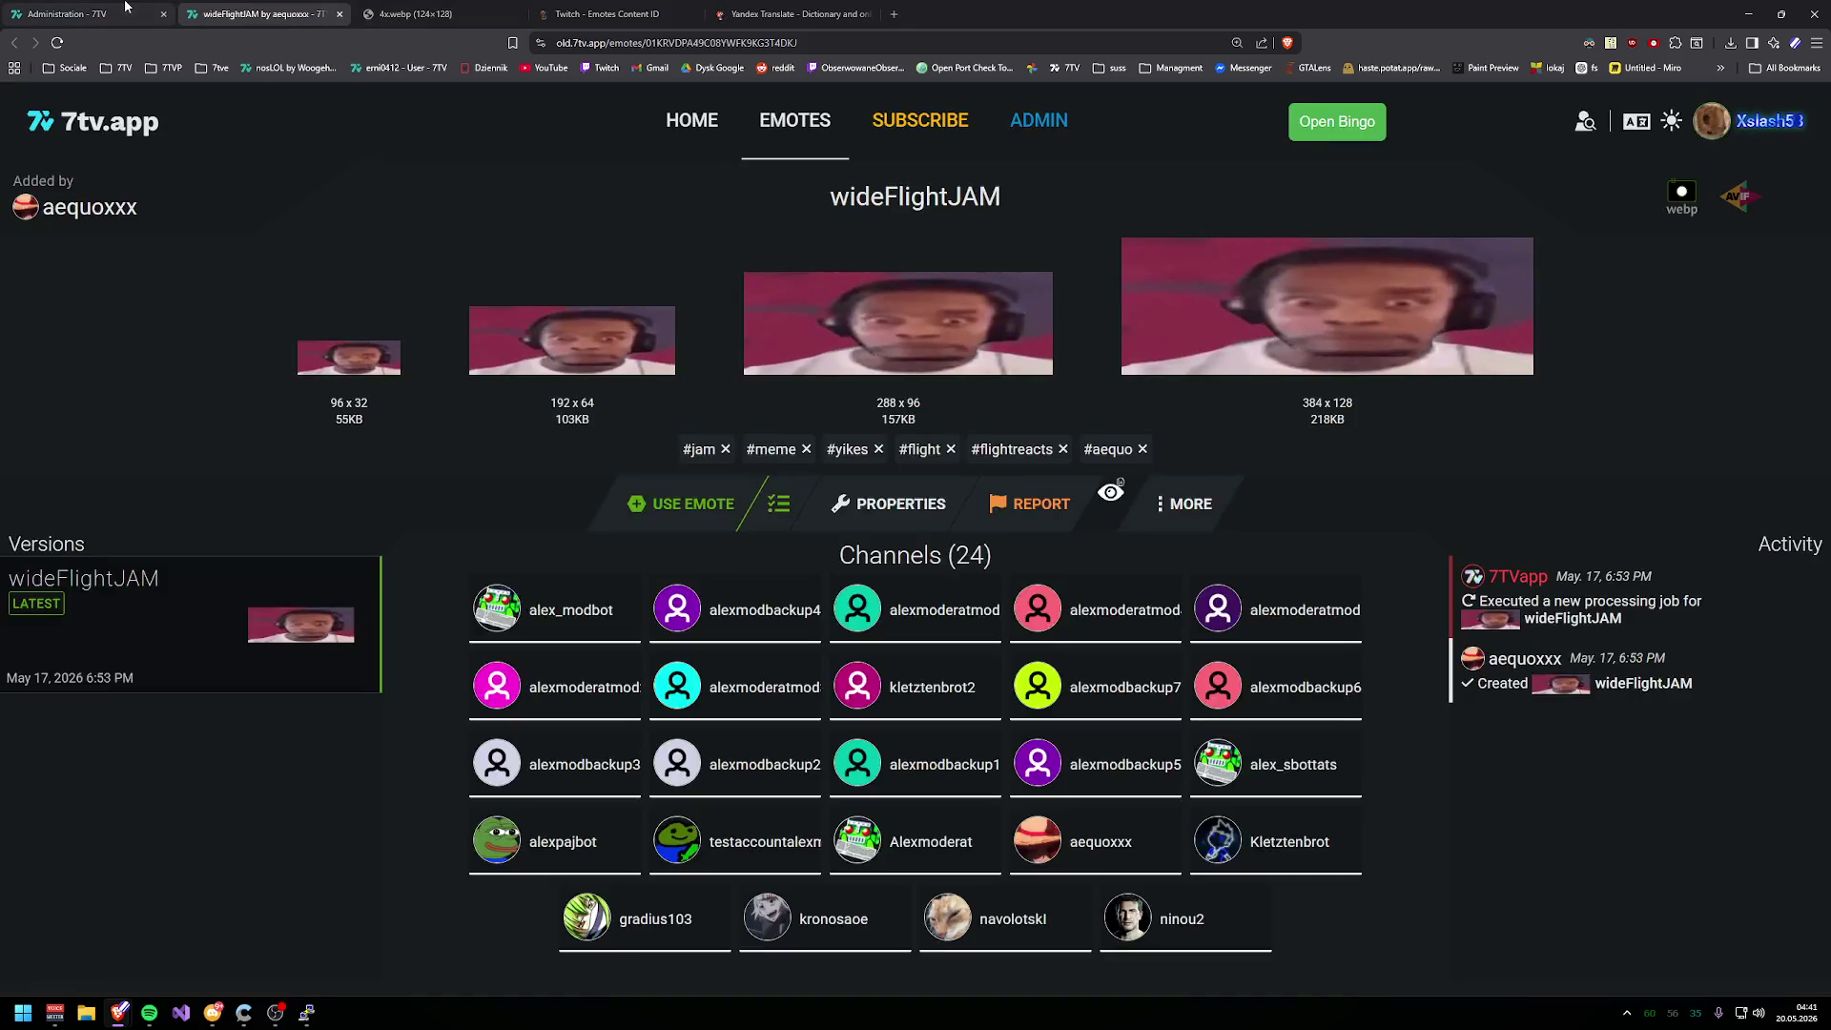
{"action": "left_click", "coordinate": [121, 10]}
{"action": "left_click_drag", "start_coordinate": [410, 9], "coordinate": [586, 11]}
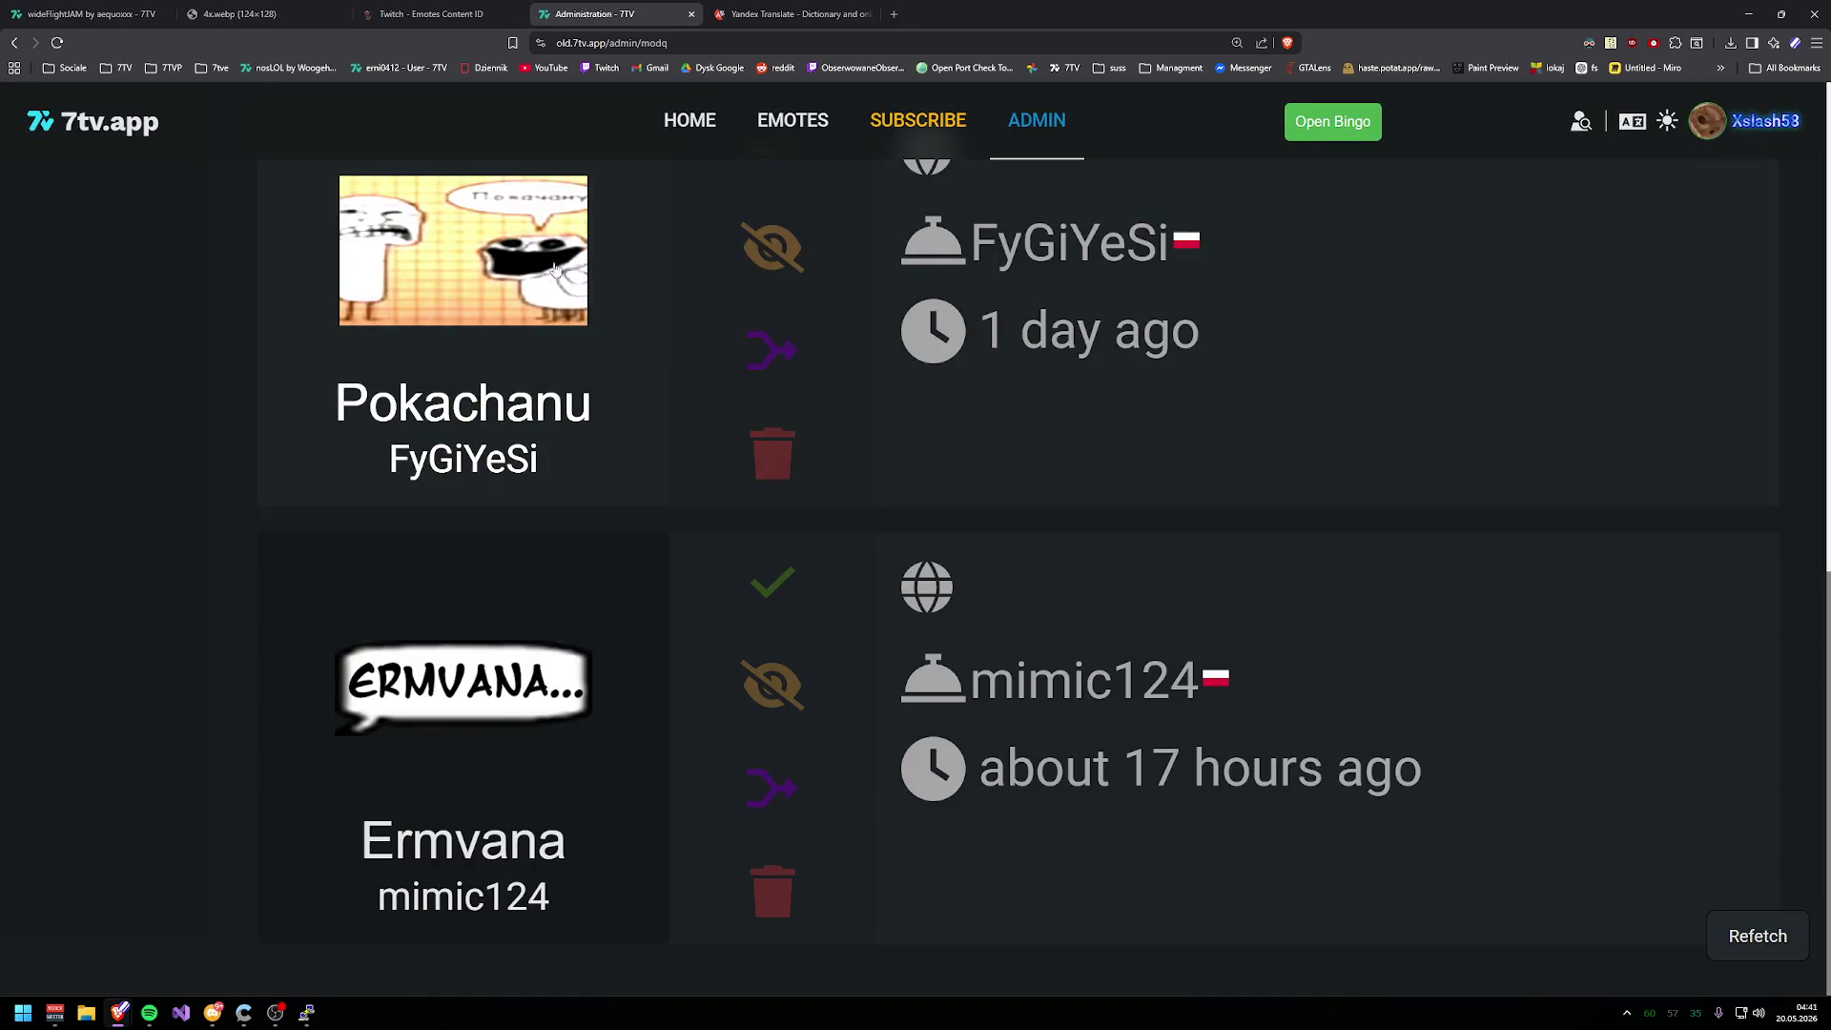
{"action": "left_click_drag", "start_coordinate": [297, 590], "coordinate": [631, 752]}
{"action": "left_click", "coordinate": [763, 13]}
- Paste the Ermvana snip, set English as target, translate Russian→English, and return to the Administration tab
{"action": "key", "text": "ctrl+v"}
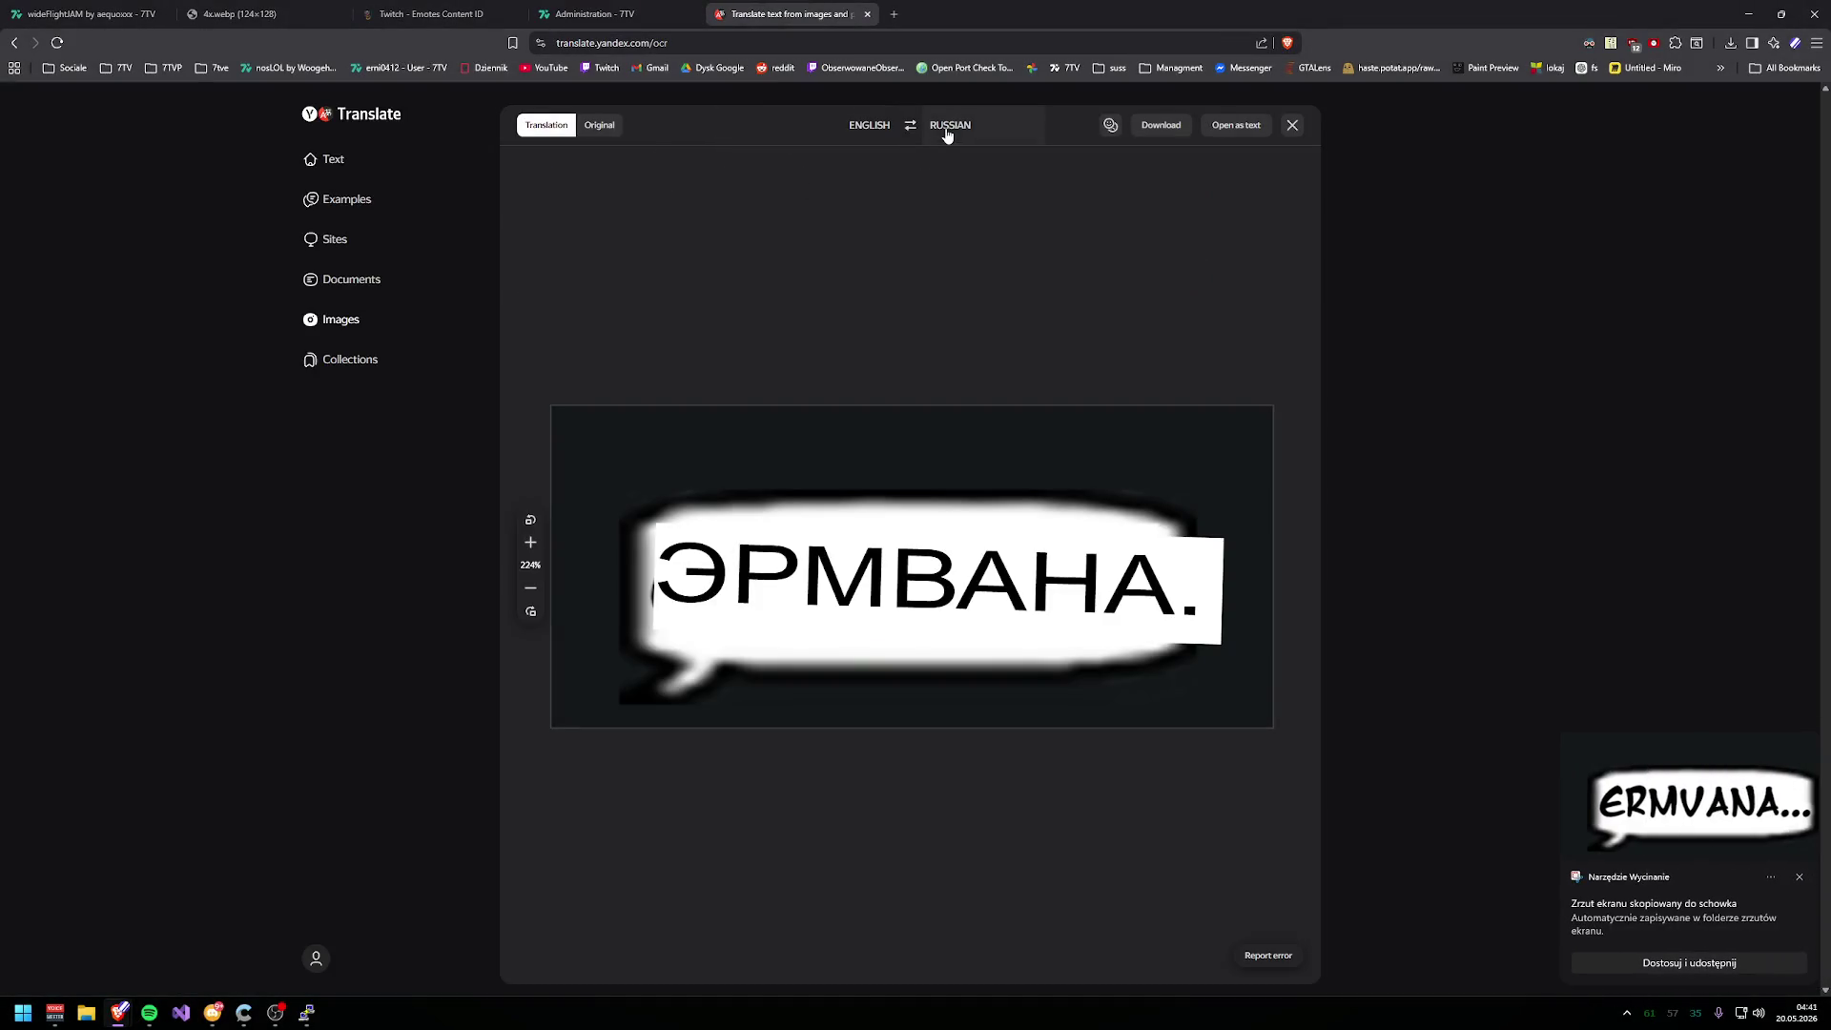
{"action": "left_click", "coordinate": [949, 127]}
{"action": "left_click", "coordinate": [542, 202]}
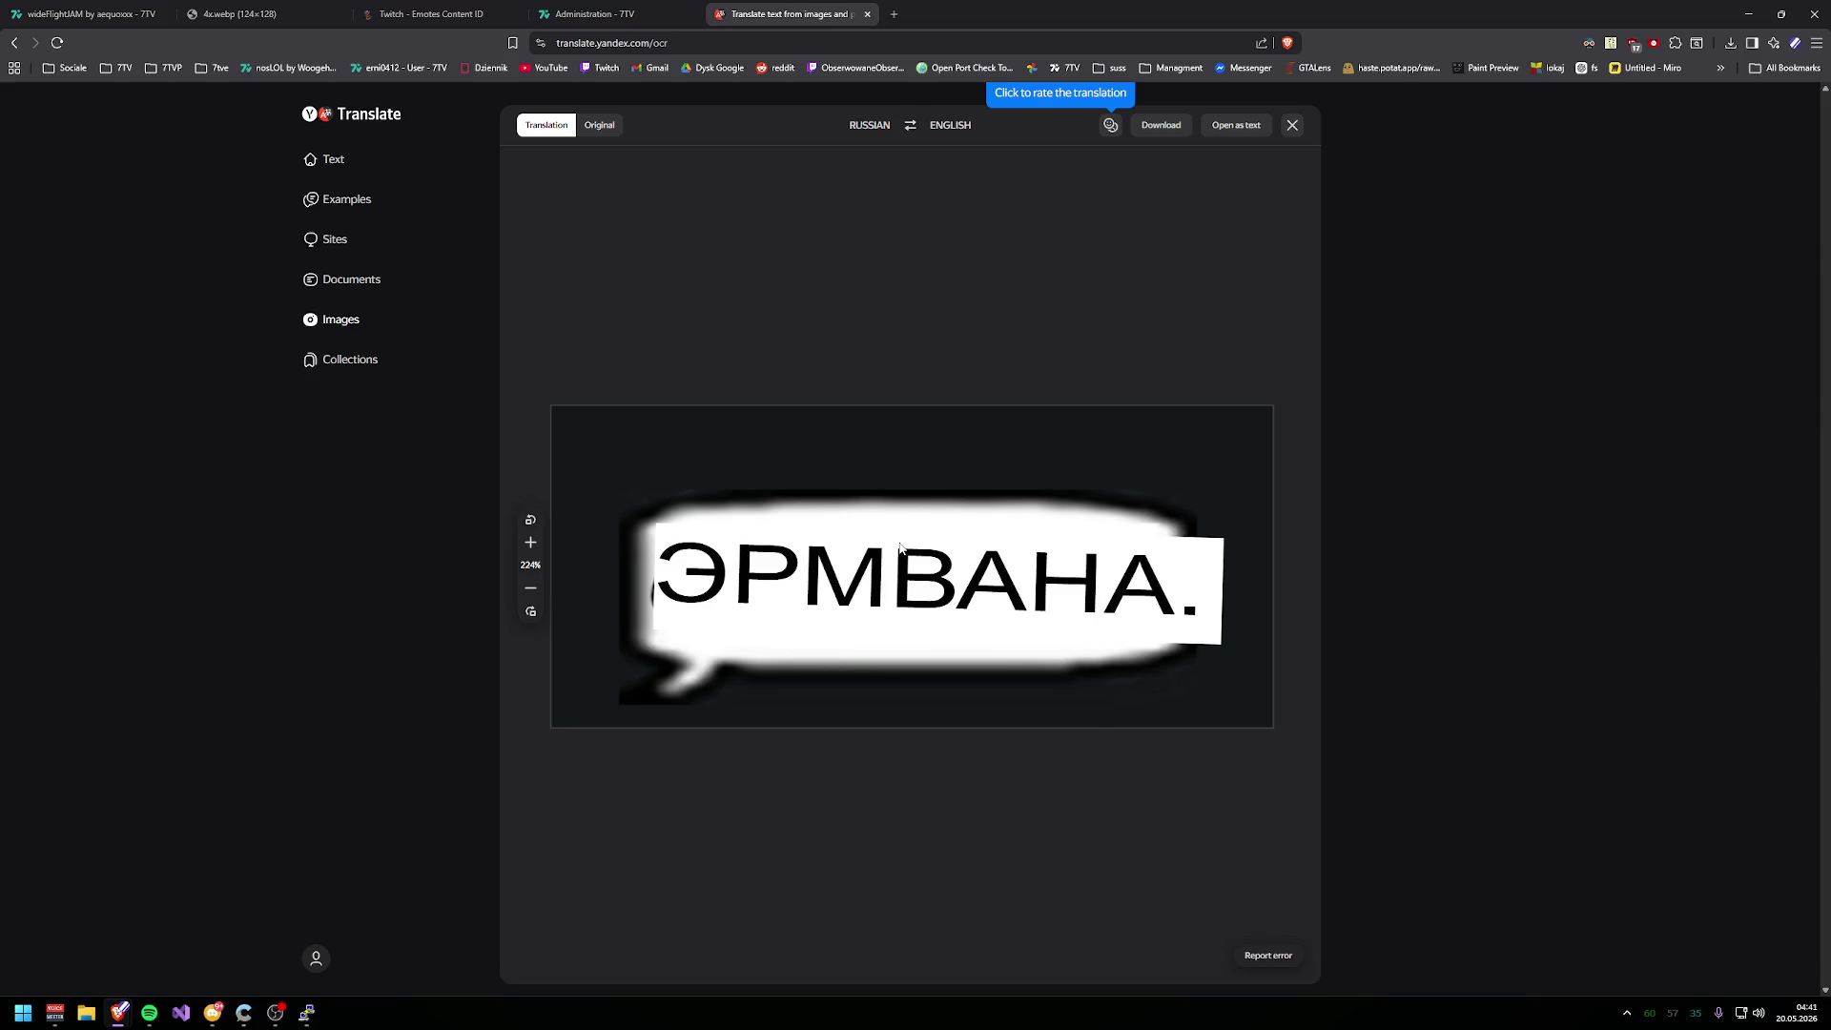
{"action": "key", "text": "ctrl+shift+s"}
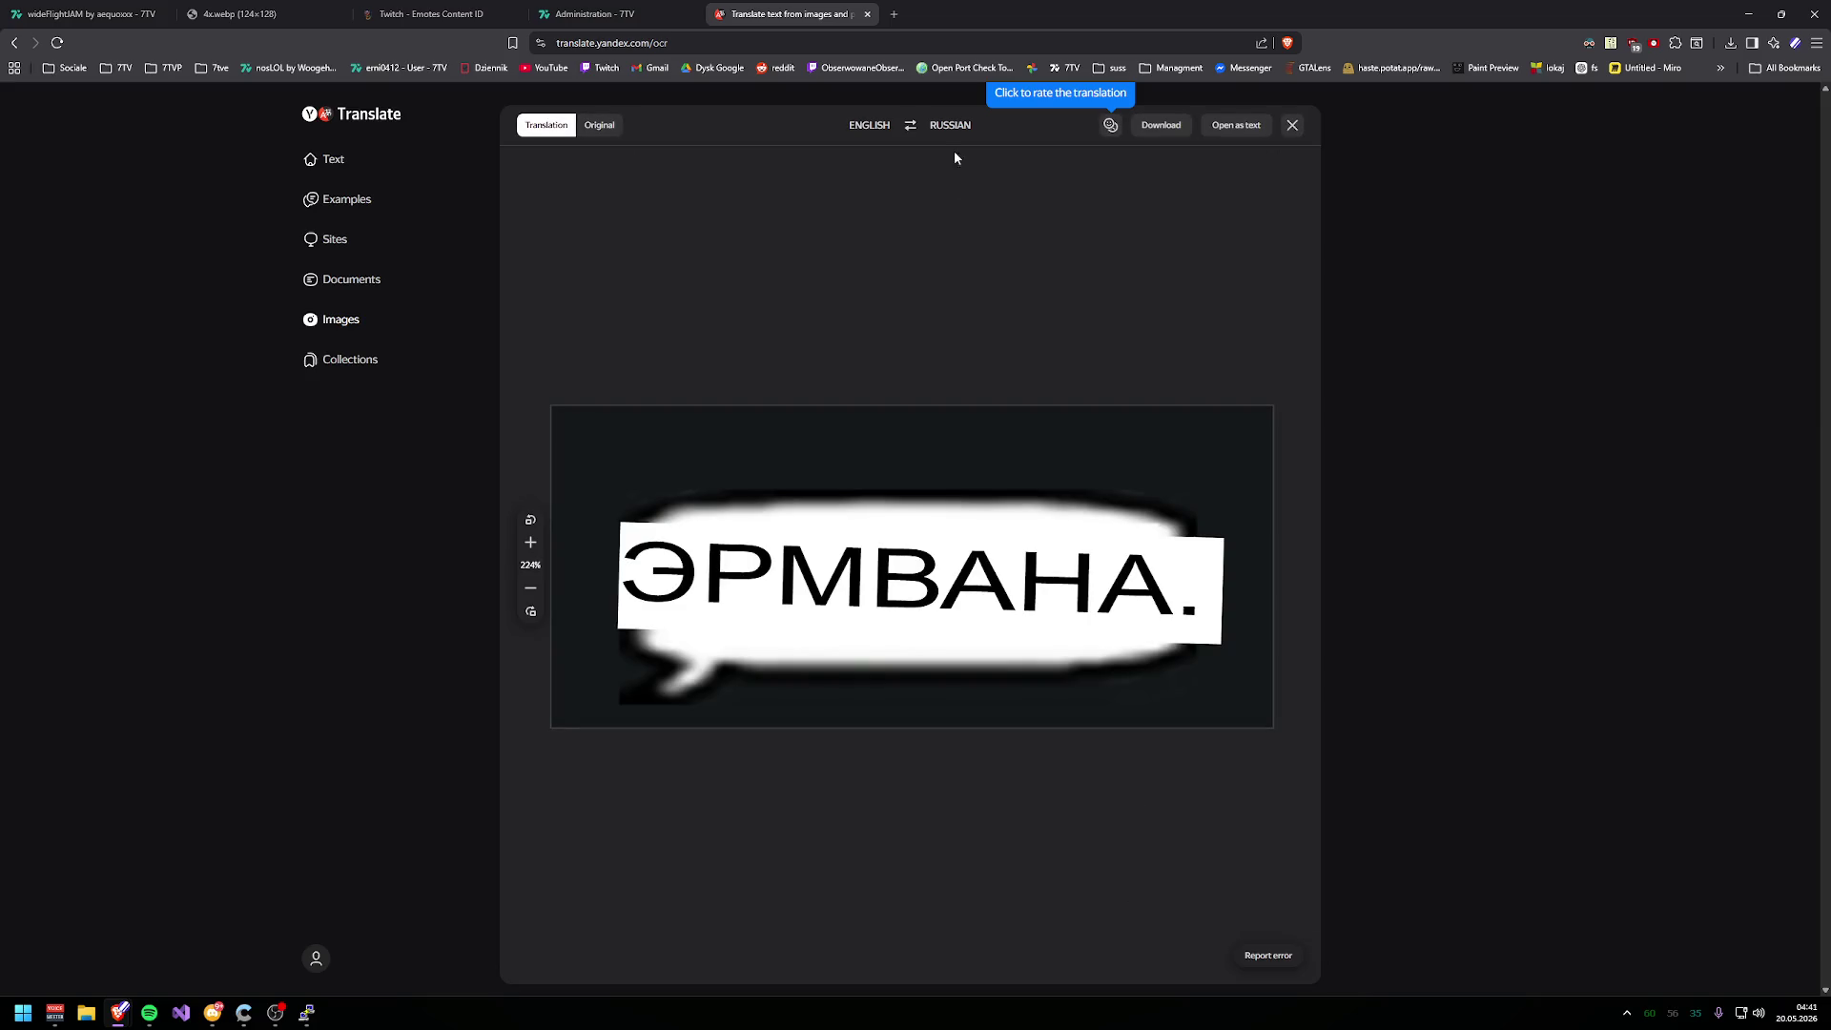
{"action": "left_click", "coordinate": [909, 126]}
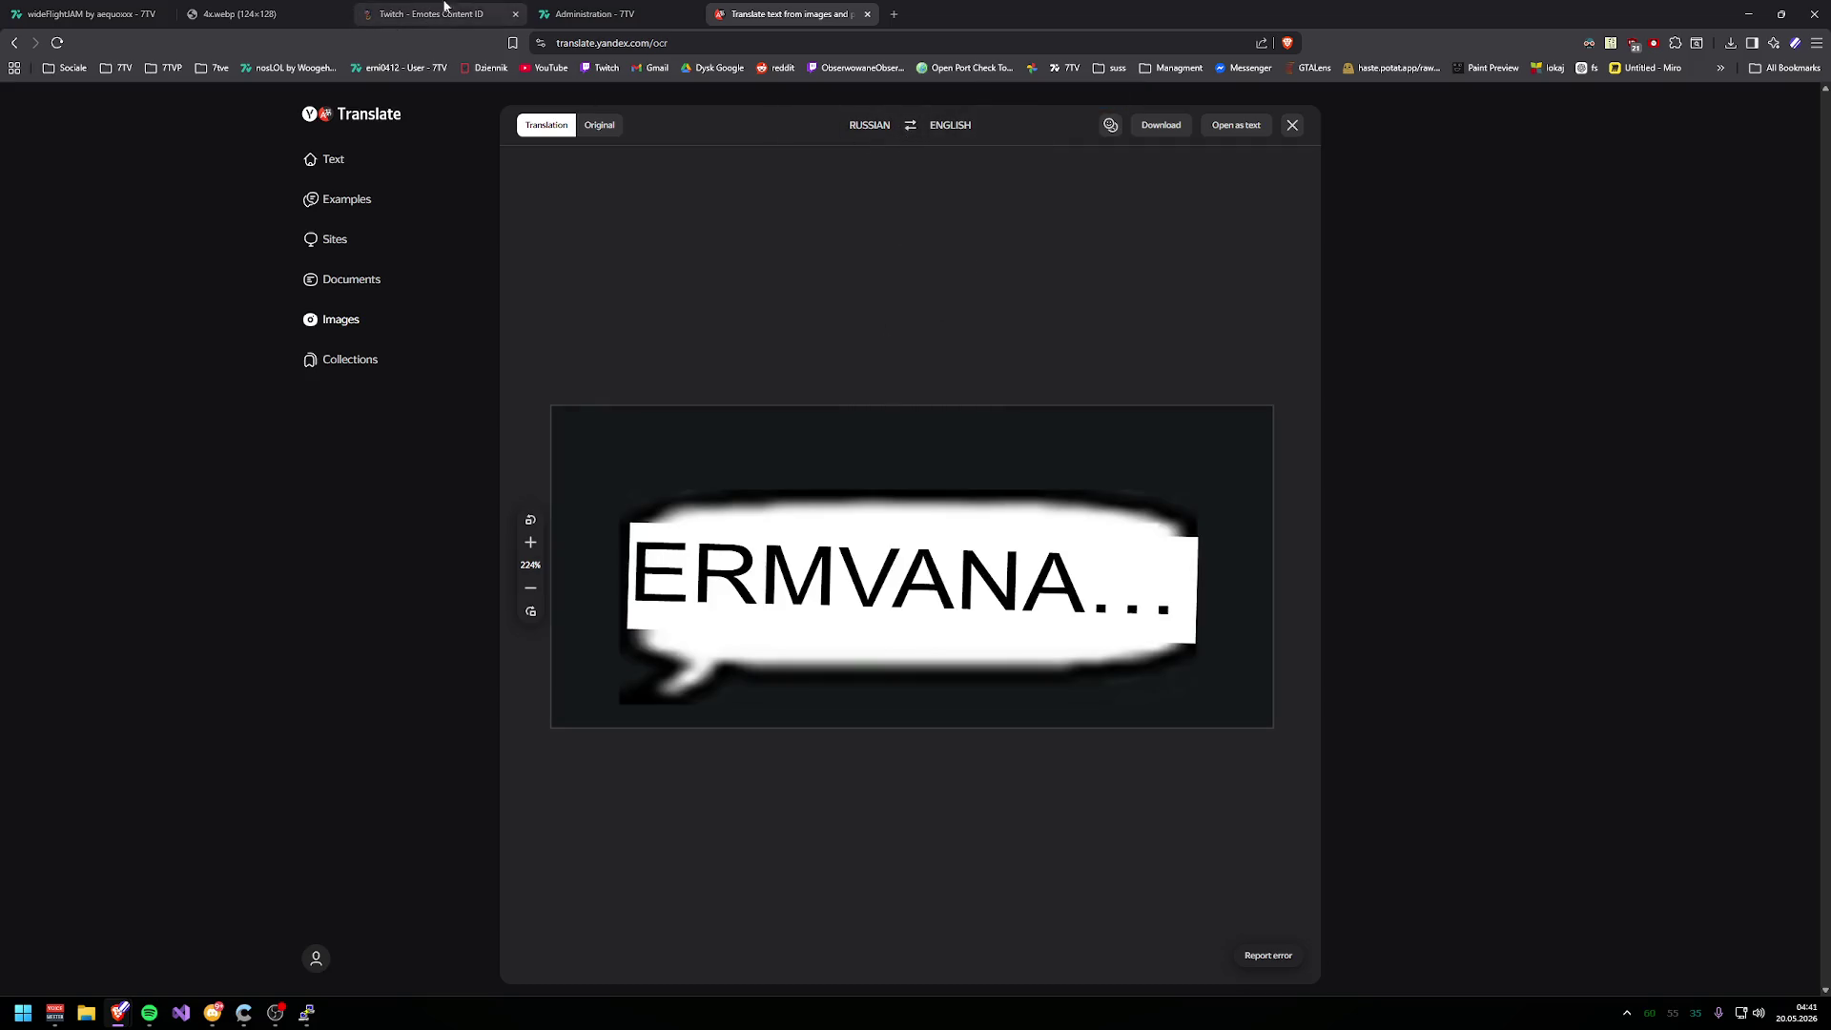
{"action": "left_click", "coordinate": [601, 14]}
- Snip the Pokachanu emote image and paste it into Yandex Translate for recognition
{"action": "scroll", "coordinate": [958, 597], "scroll_direction": "up", "scroll_amount": 3}
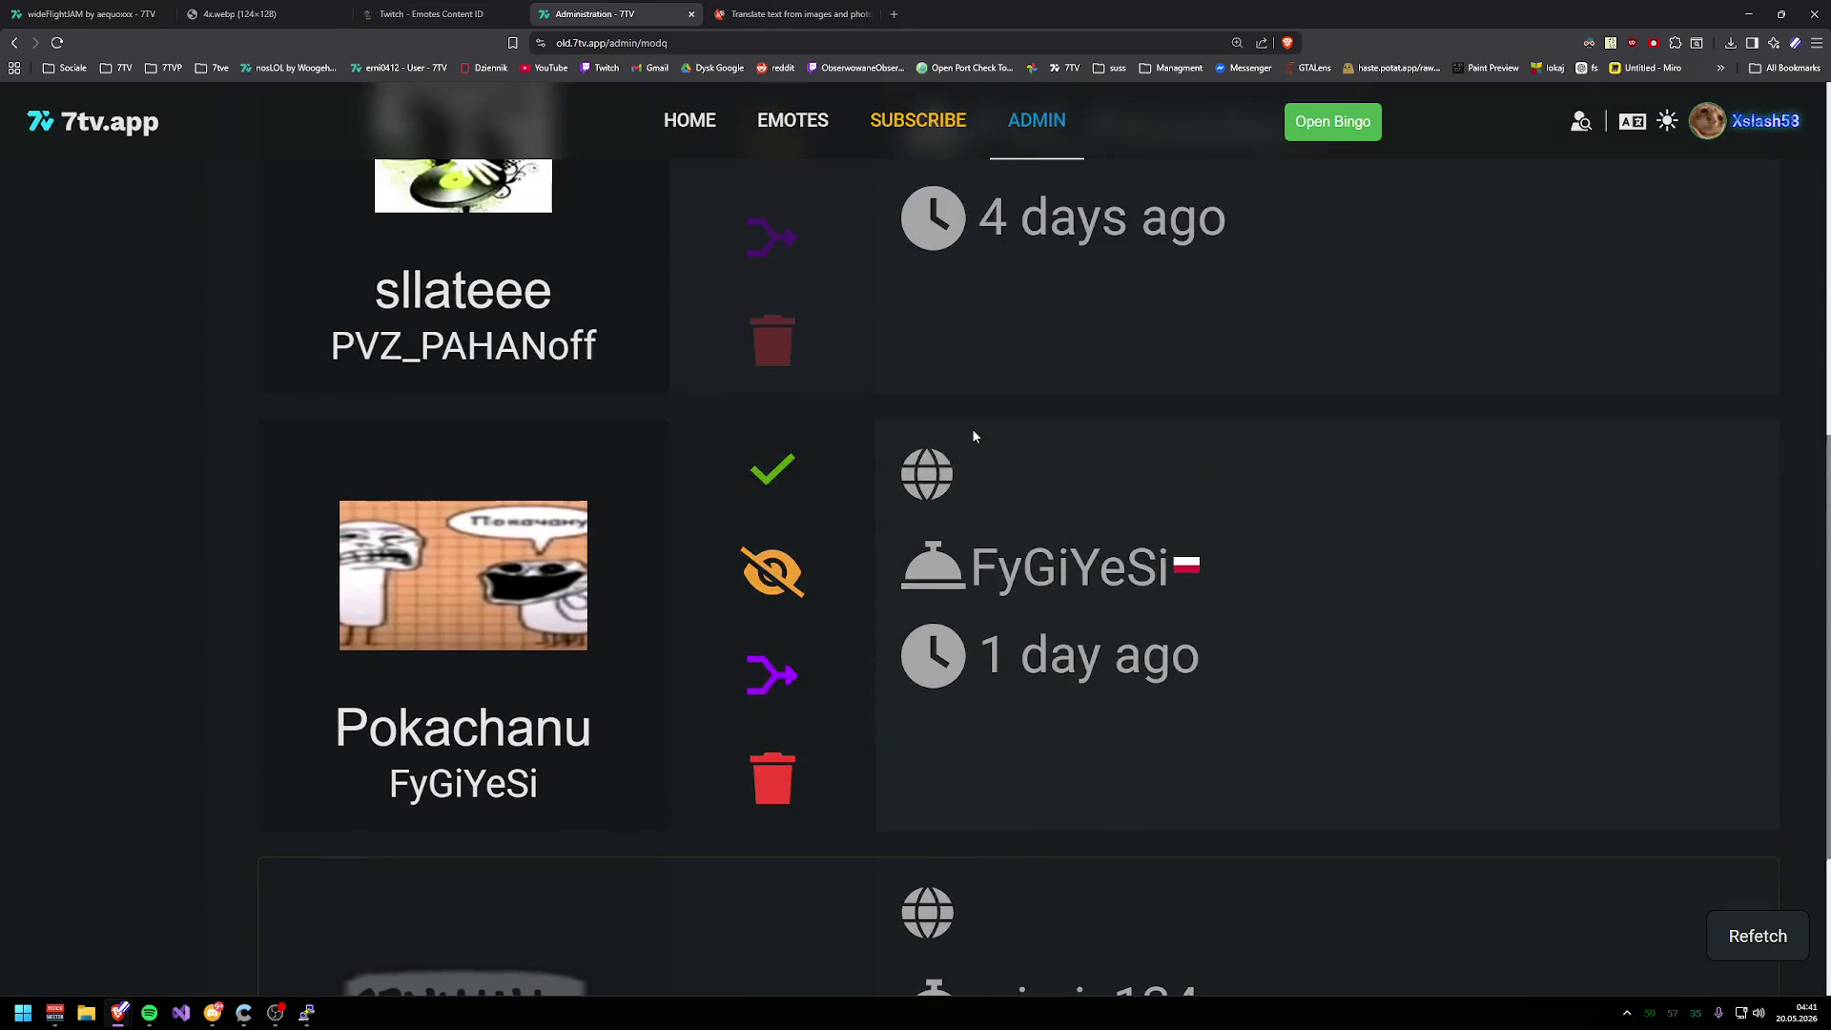
{"action": "key", "text": "super+shift+s"}
{"action": "left_click_drag", "start_coordinate": [422, 484], "coordinate": [633, 597]}
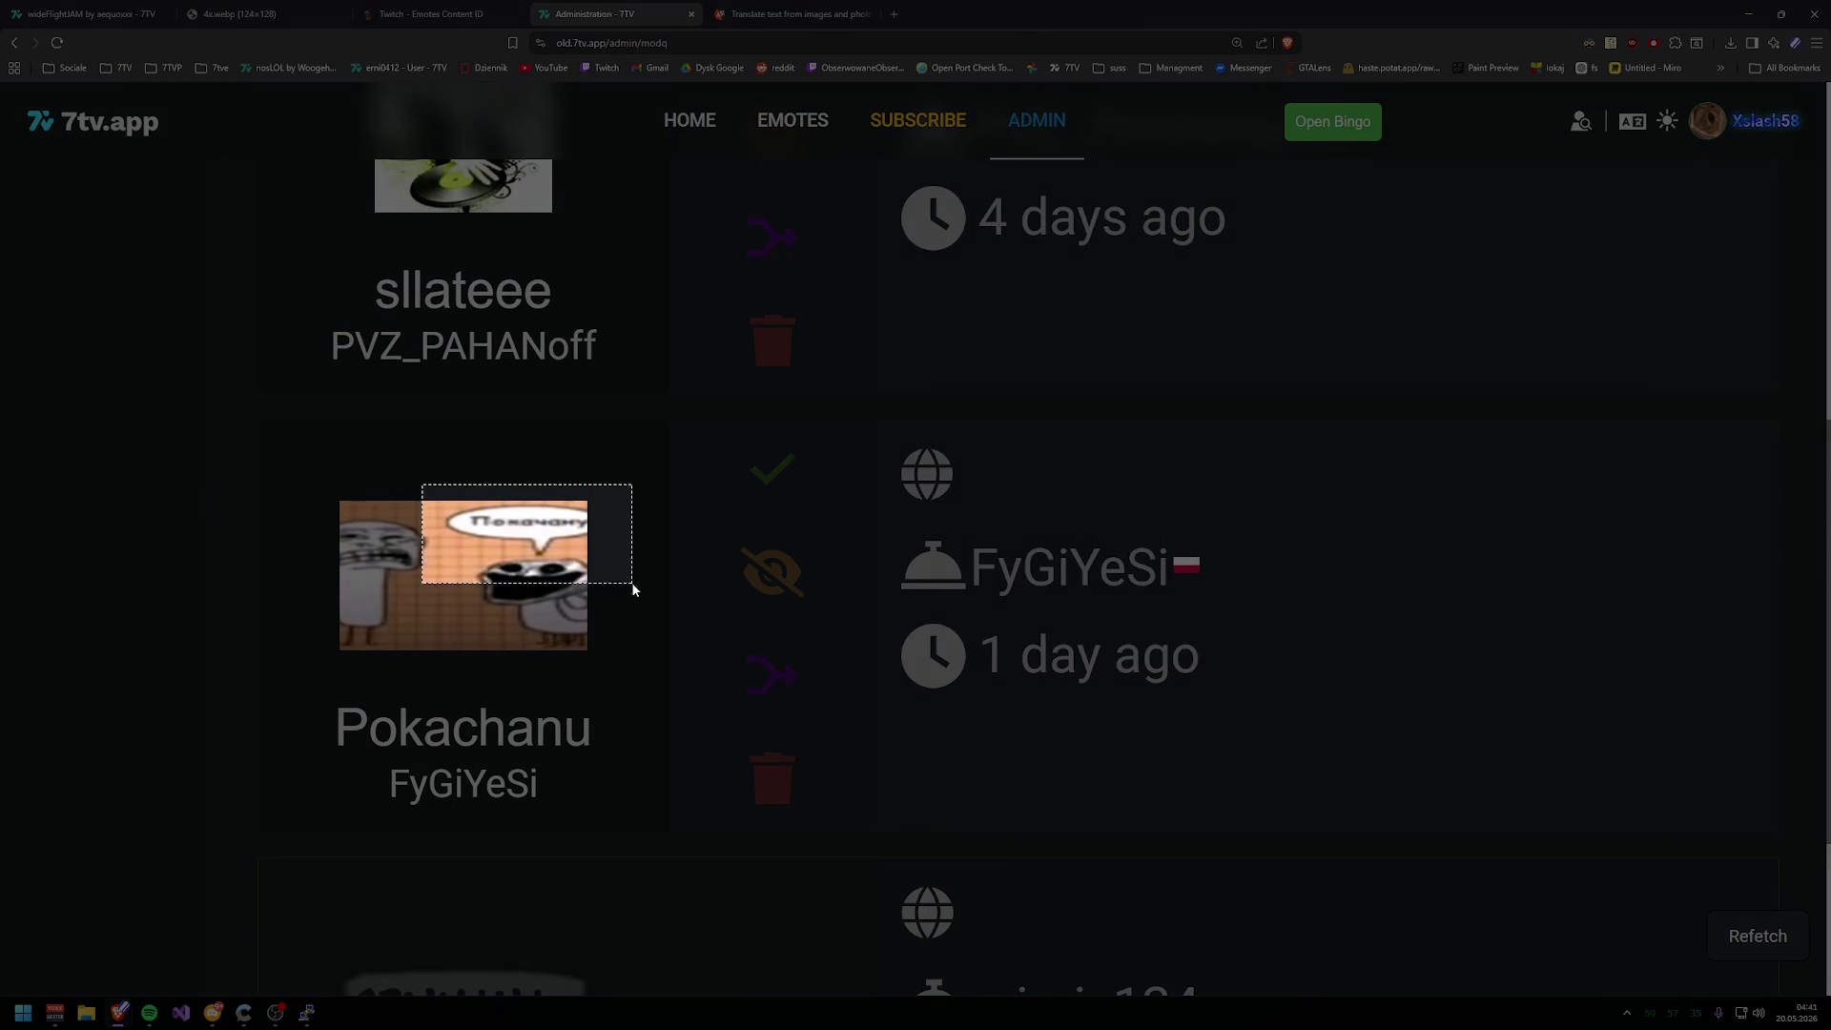
{"action": "left_click", "coordinate": [763, 13]}
{"action": "key", "text": "ctrl+v"}
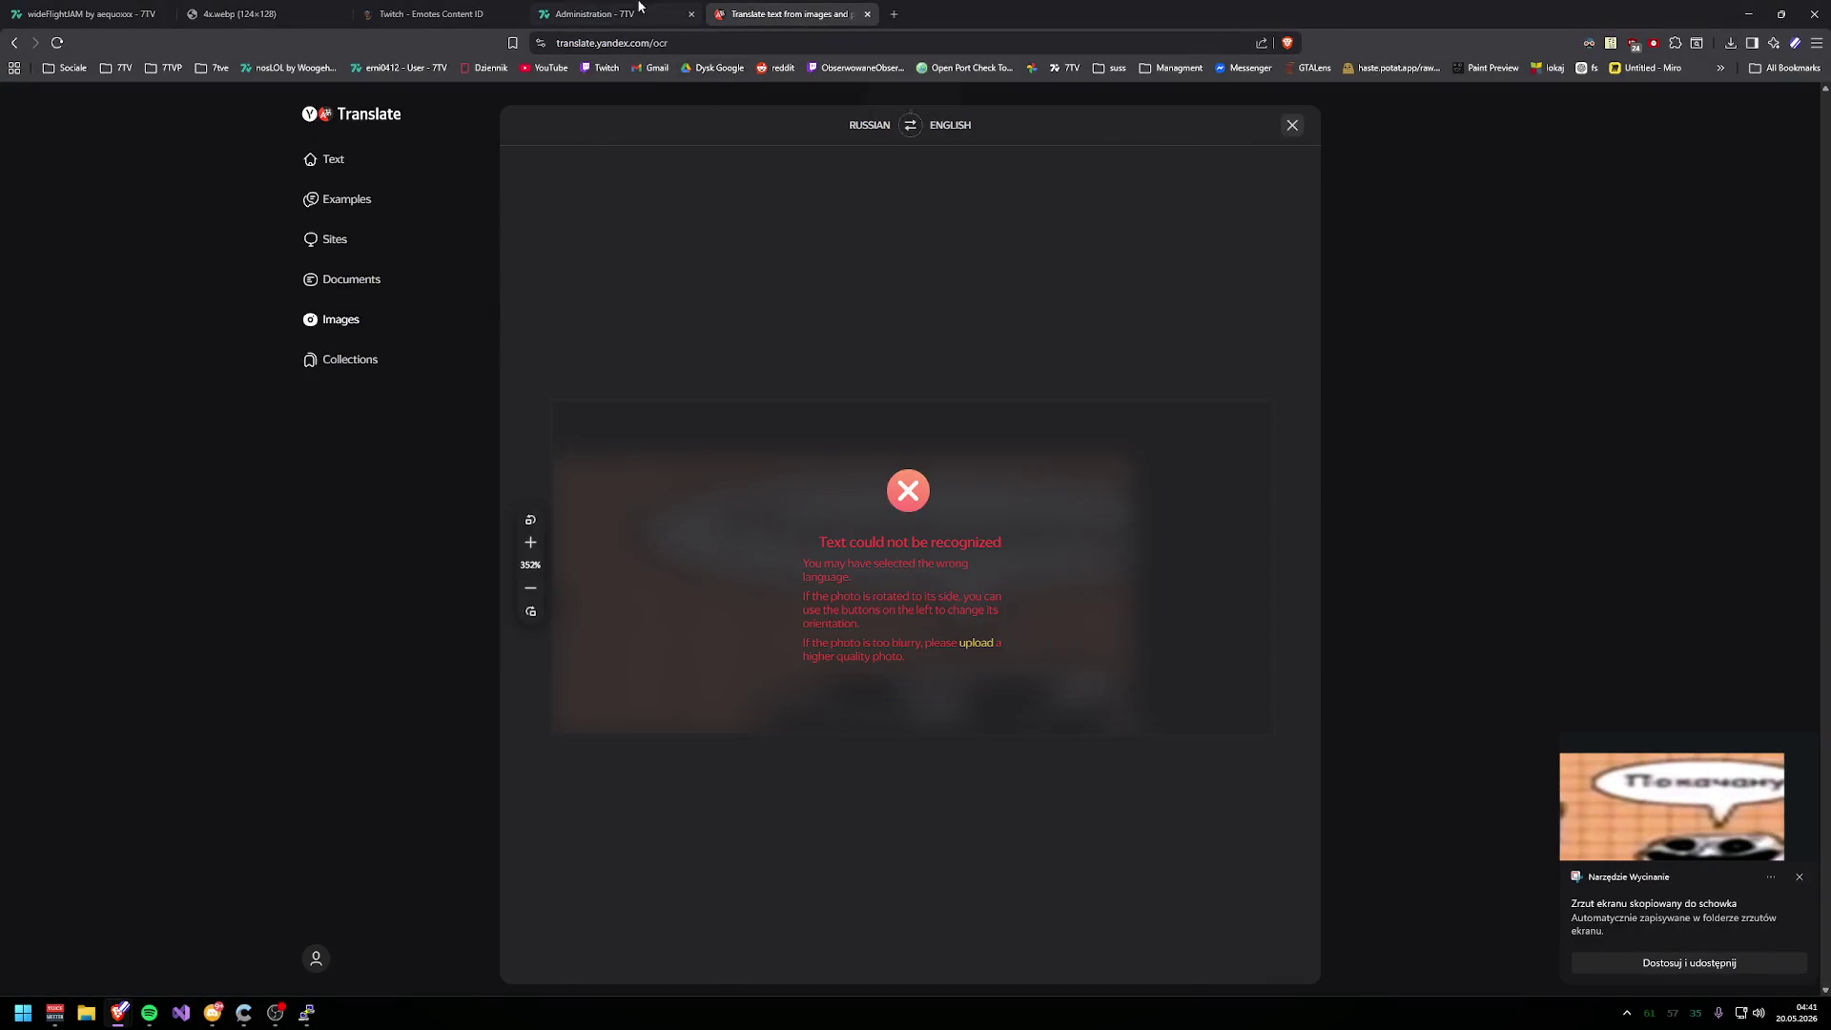
{"action": "left_click", "coordinate": [601, 13]}
- Snip the sllateee emote, translate its text Russian→English, then return to 7TV administration
{"action": "scroll", "coordinate": [575, 246], "scroll_direction": "up", "scroll_amount": 4}
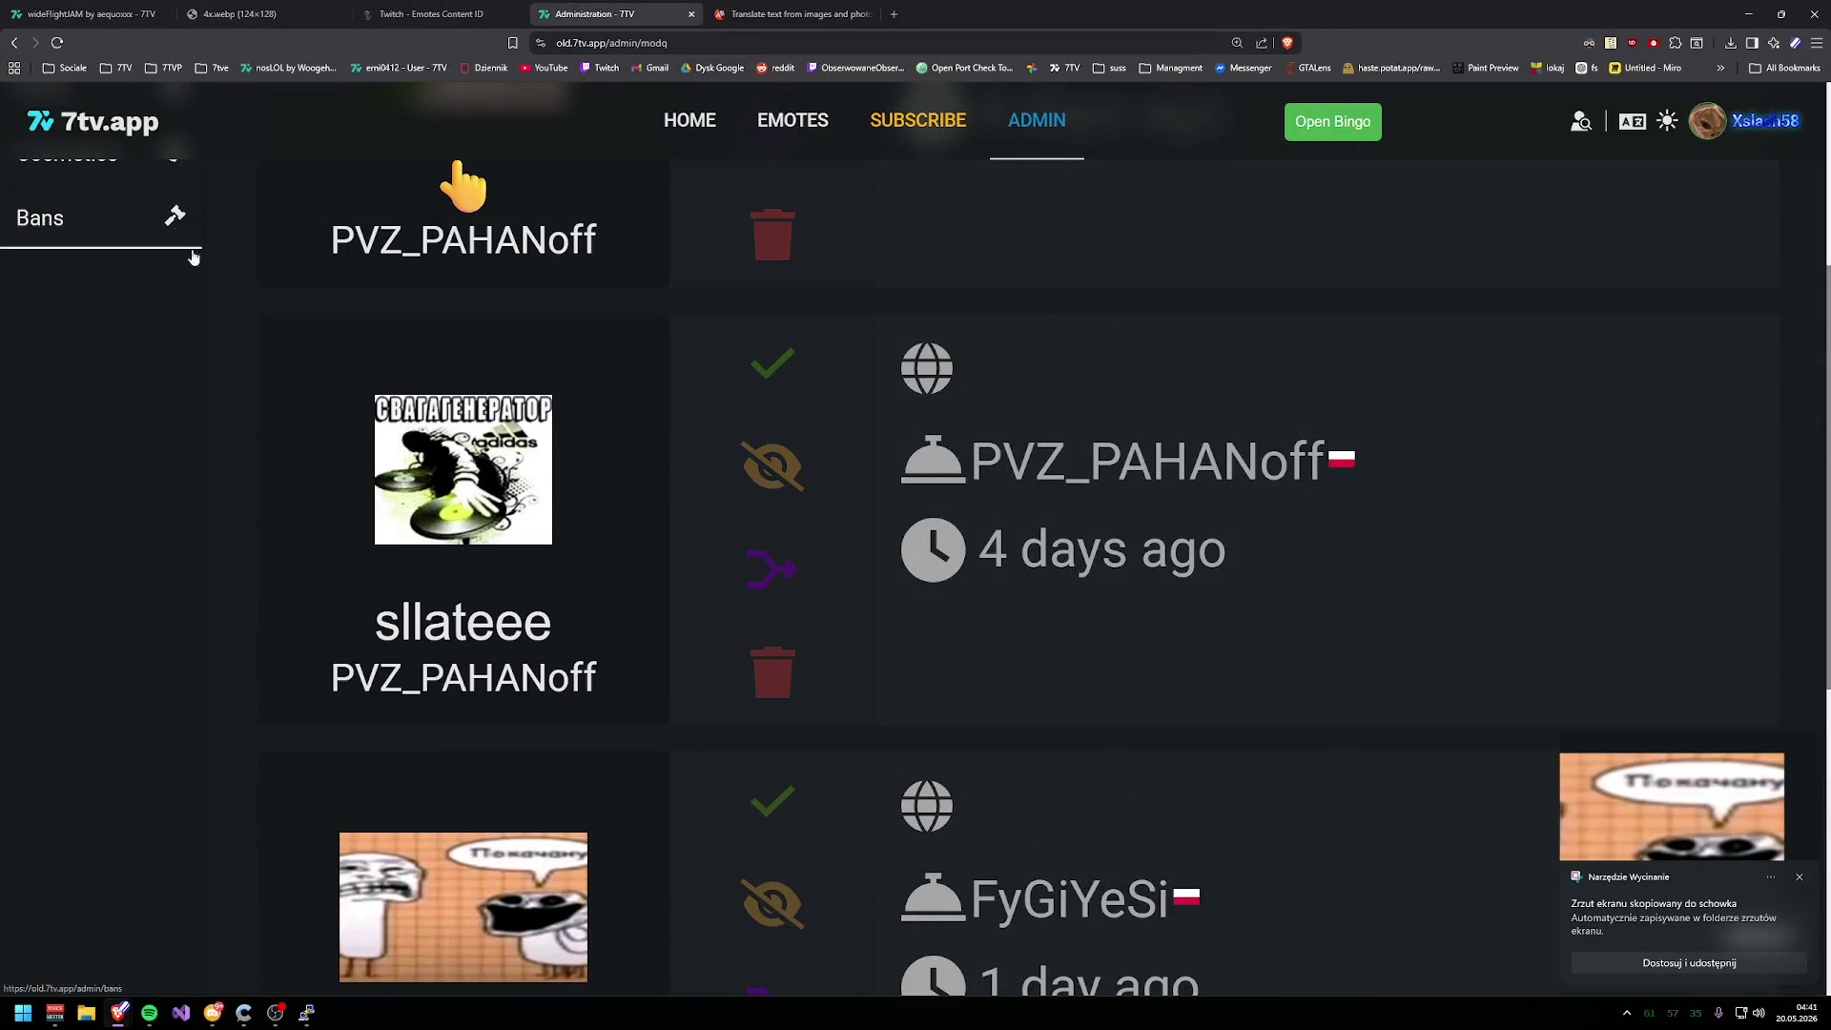
{"action": "key", "text": "super+shift+s"}
{"action": "left_click_drag", "start_coordinate": [318, 353], "coordinate": [610, 473]}
{"action": "left_click", "coordinate": [739, 8]}
{"action": "key", "text": "ctrl+v"}
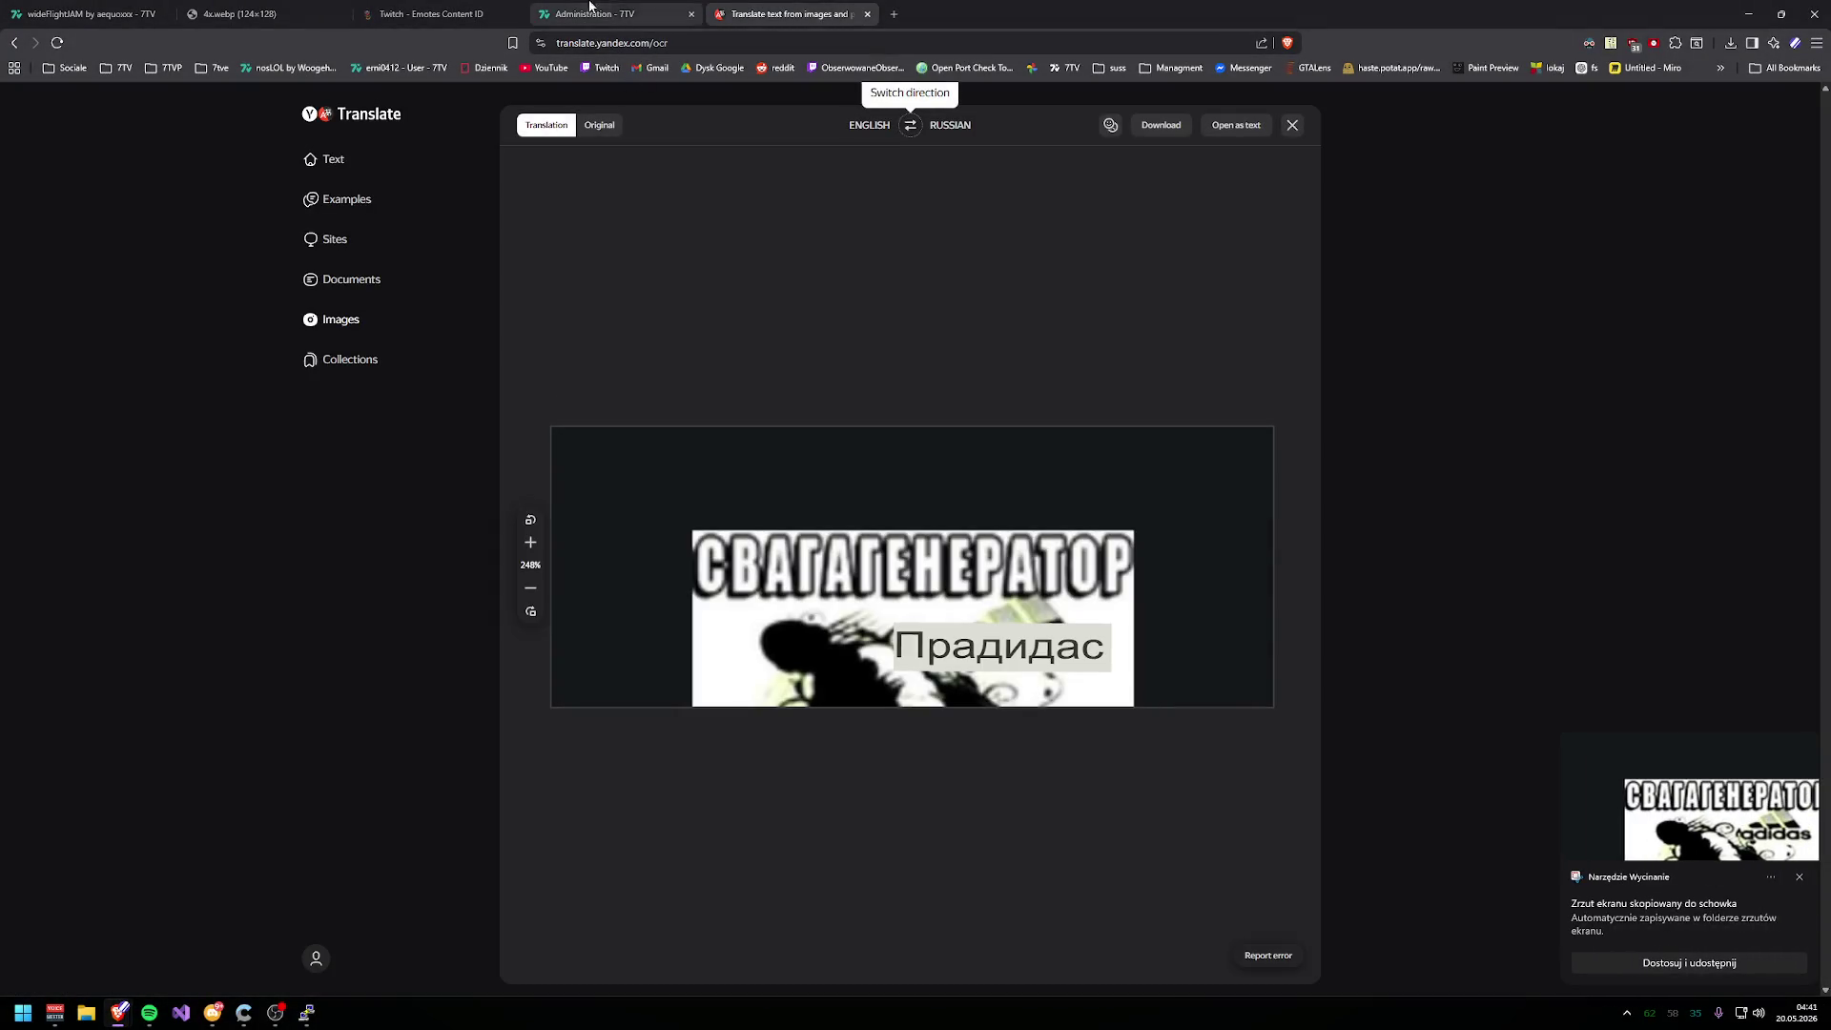
{"action": "left_click", "coordinate": [910, 125]}
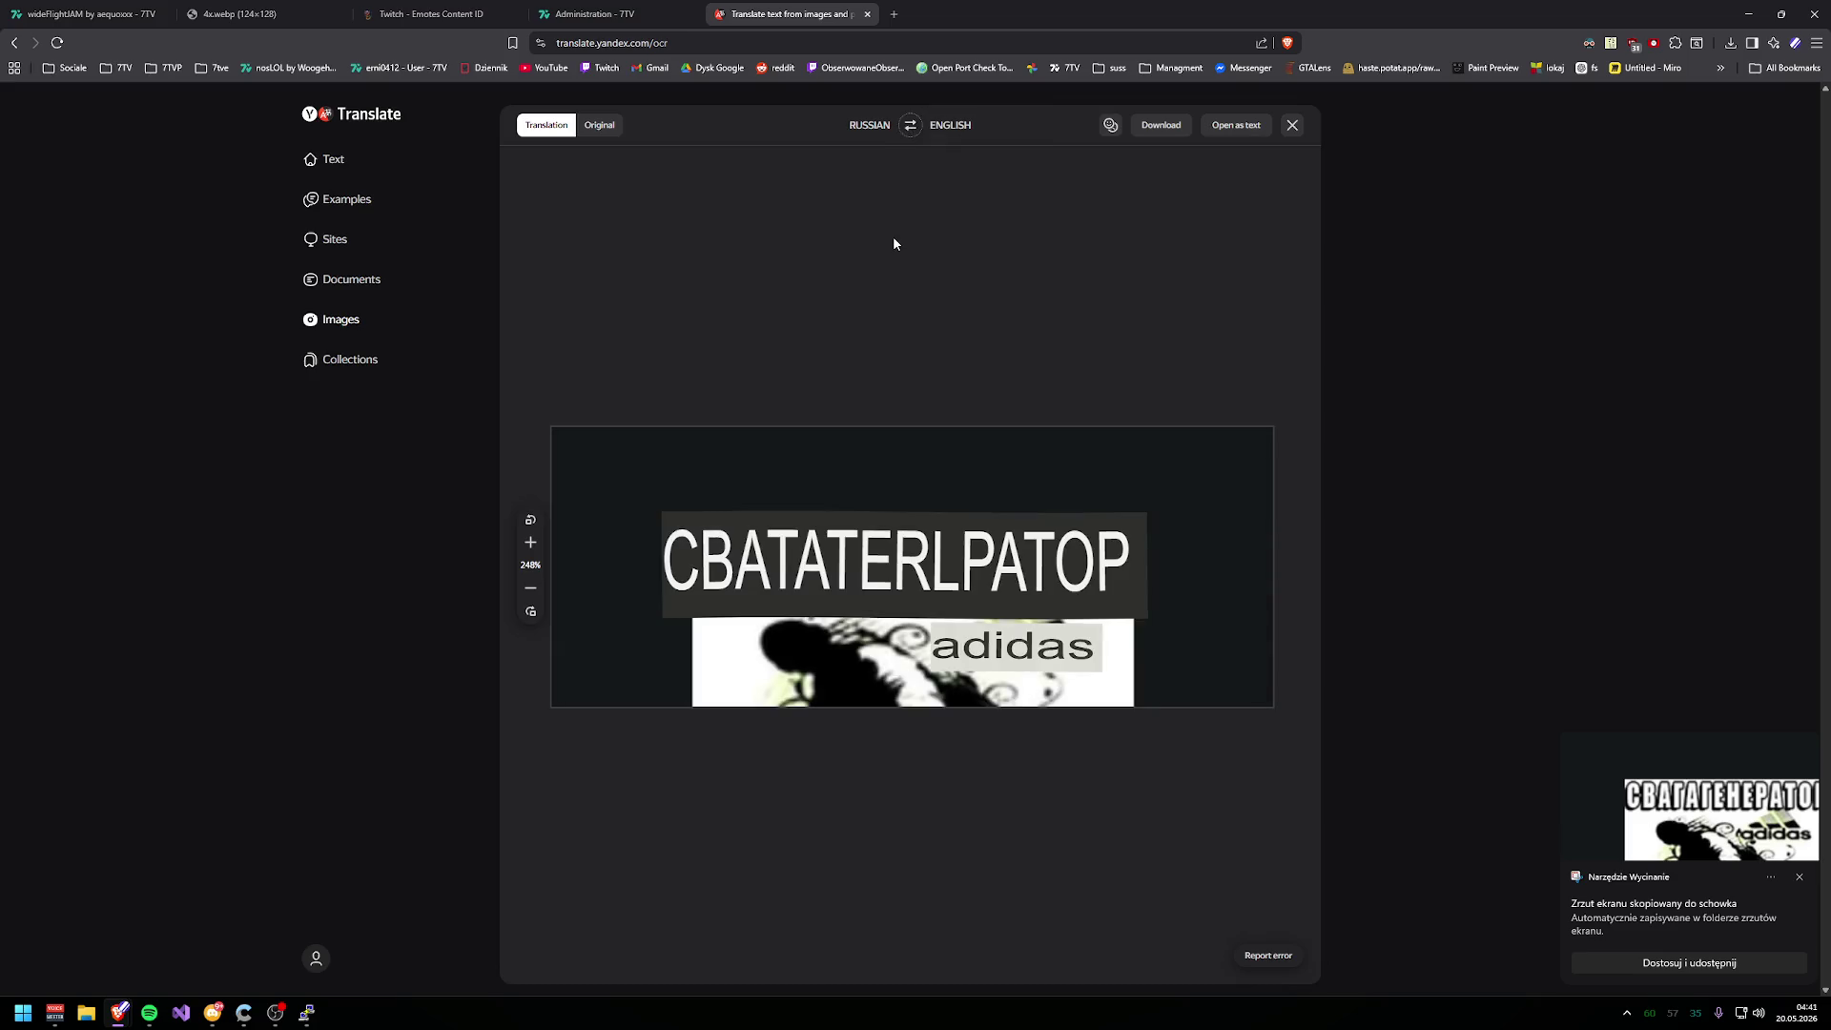
{"action": "left_click", "coordinate": [439, 13]}
{"action": "left_click", "coordinate": [593, 7]}
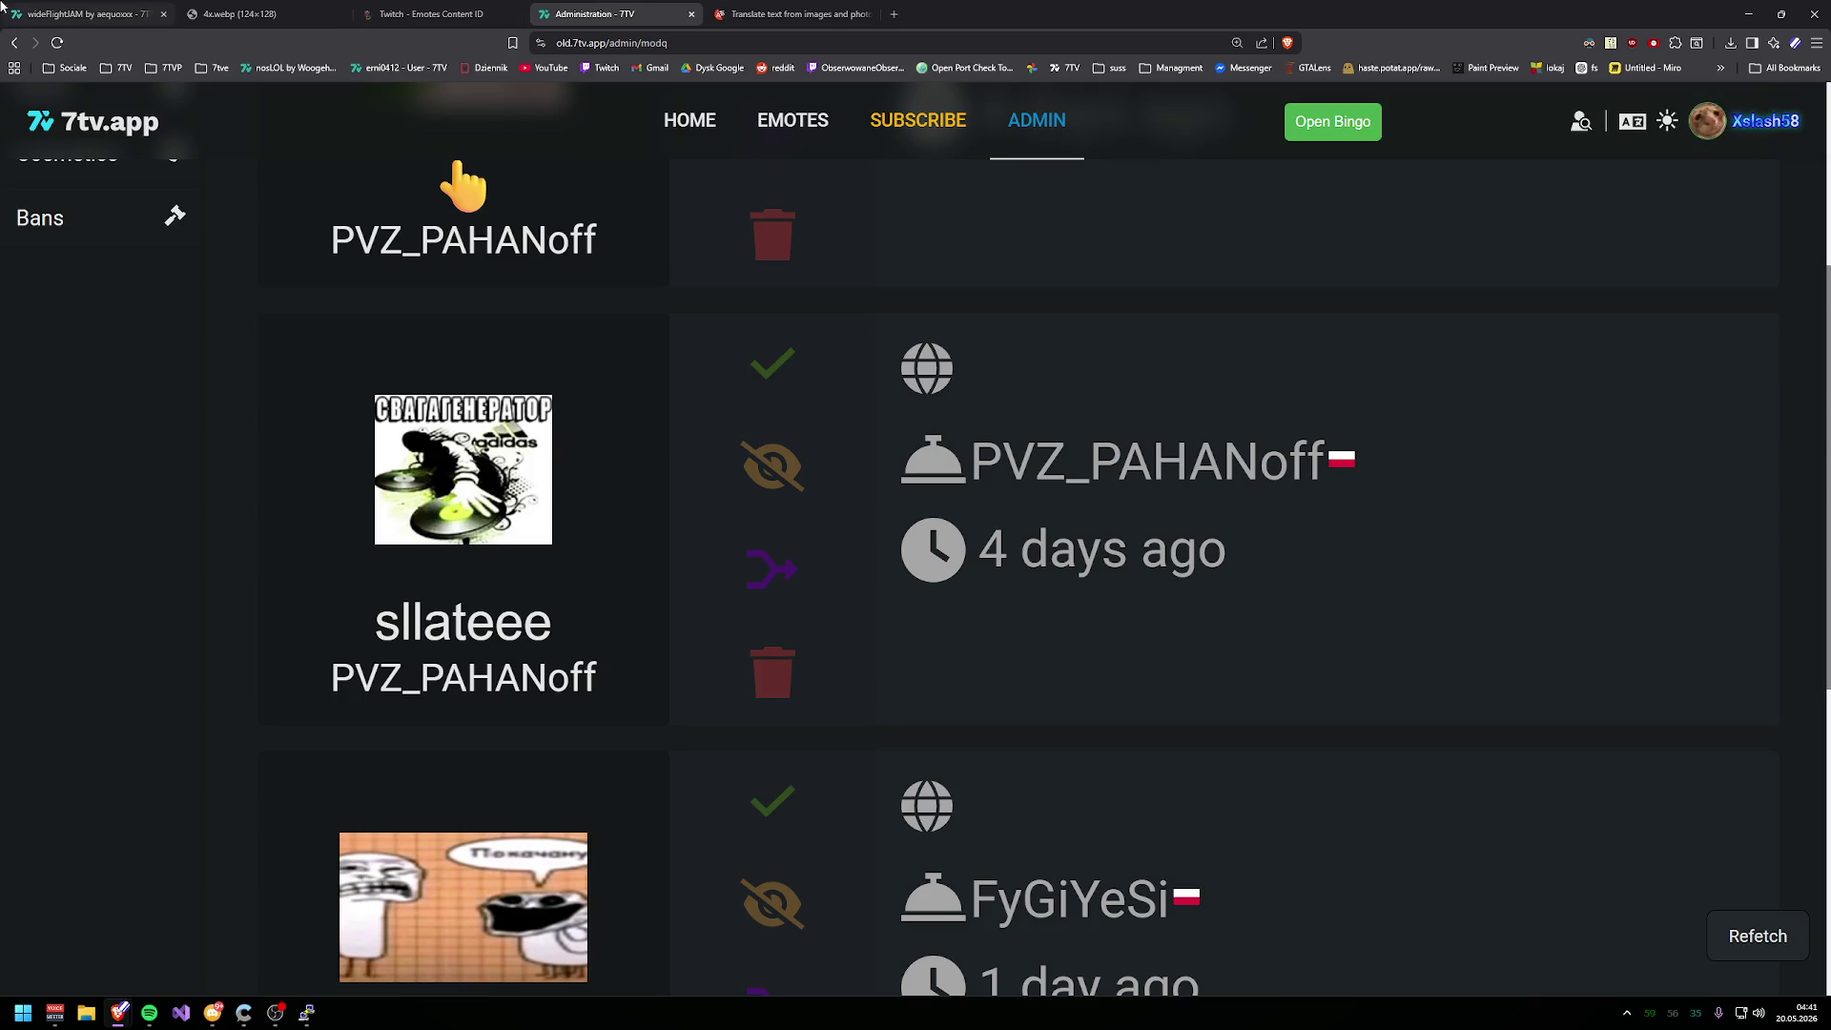
- Approve sllateee, the pointing-hand emote and Pokachanu, then refetch the mod queue
{"action": "left_click", "coordinate": [773, 363]}
{"action": "scroll", "coordinate": [999, 280], "scroll_direction": "up", "scroll_amount": 2}
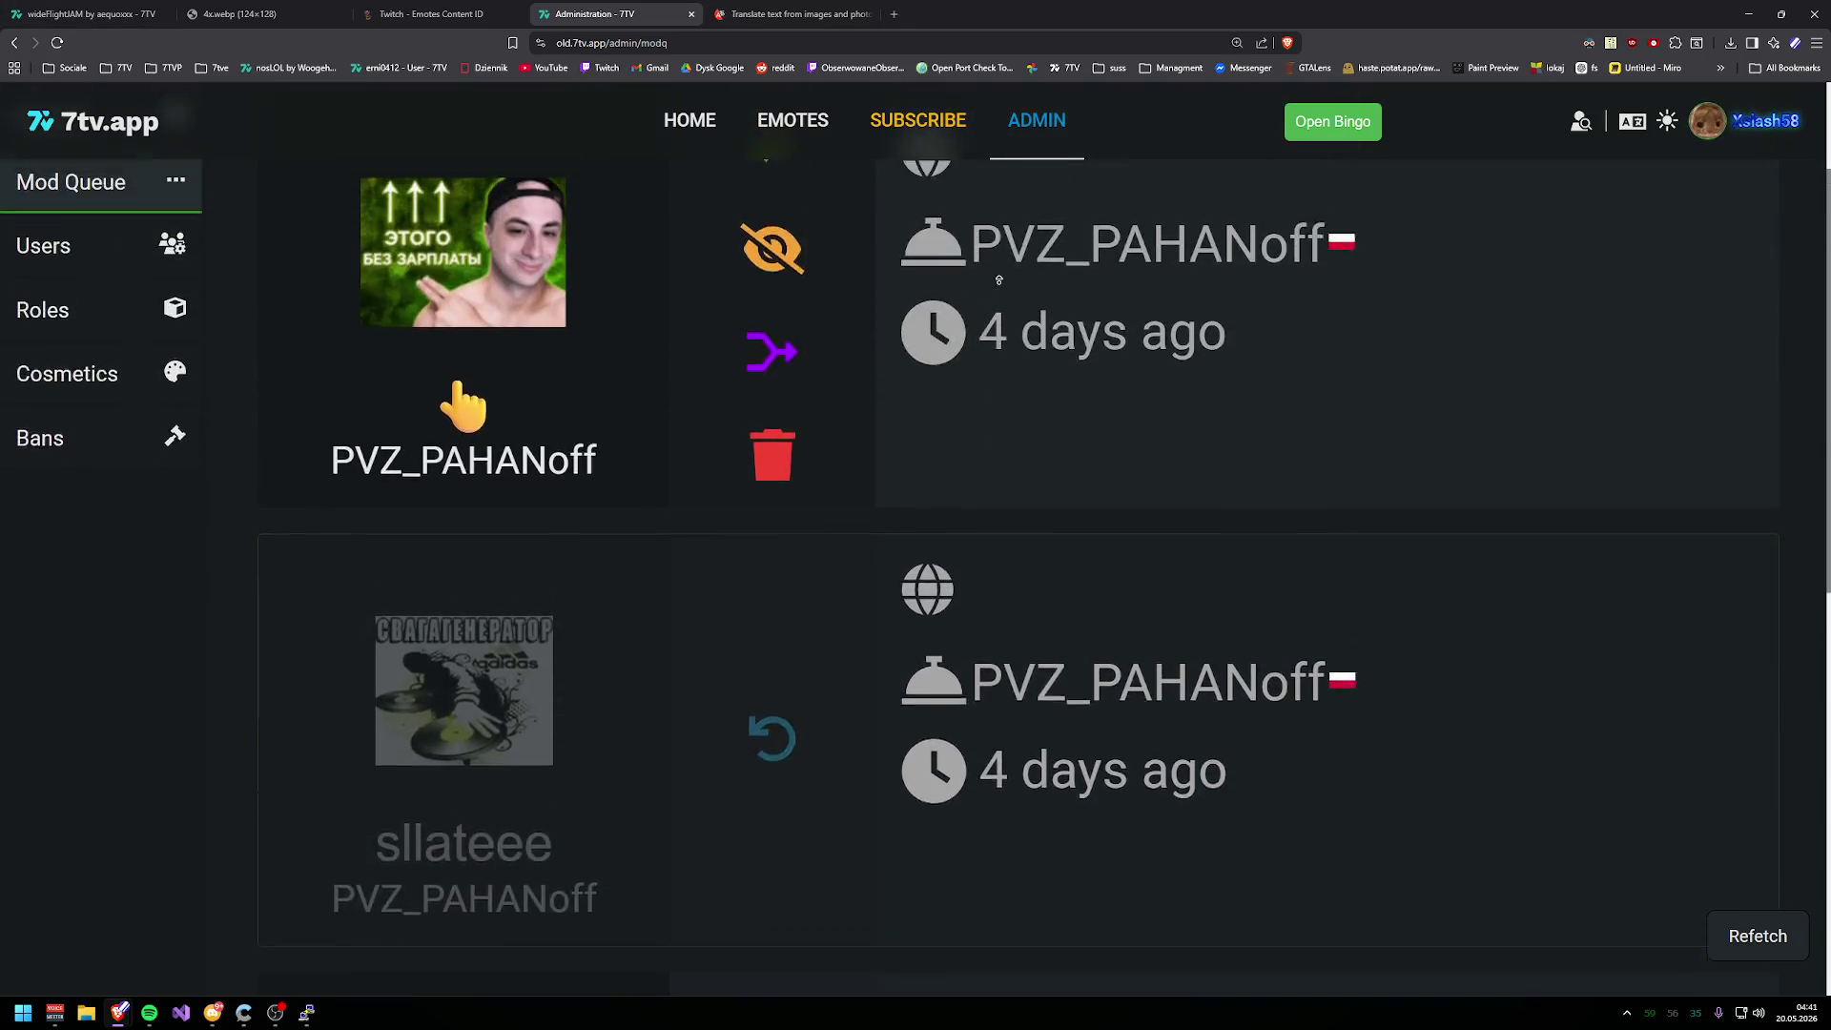
{"action": "scroll", "coordinate": [999, 279], "scroll_direction": "up", "scroll_amount": 2}
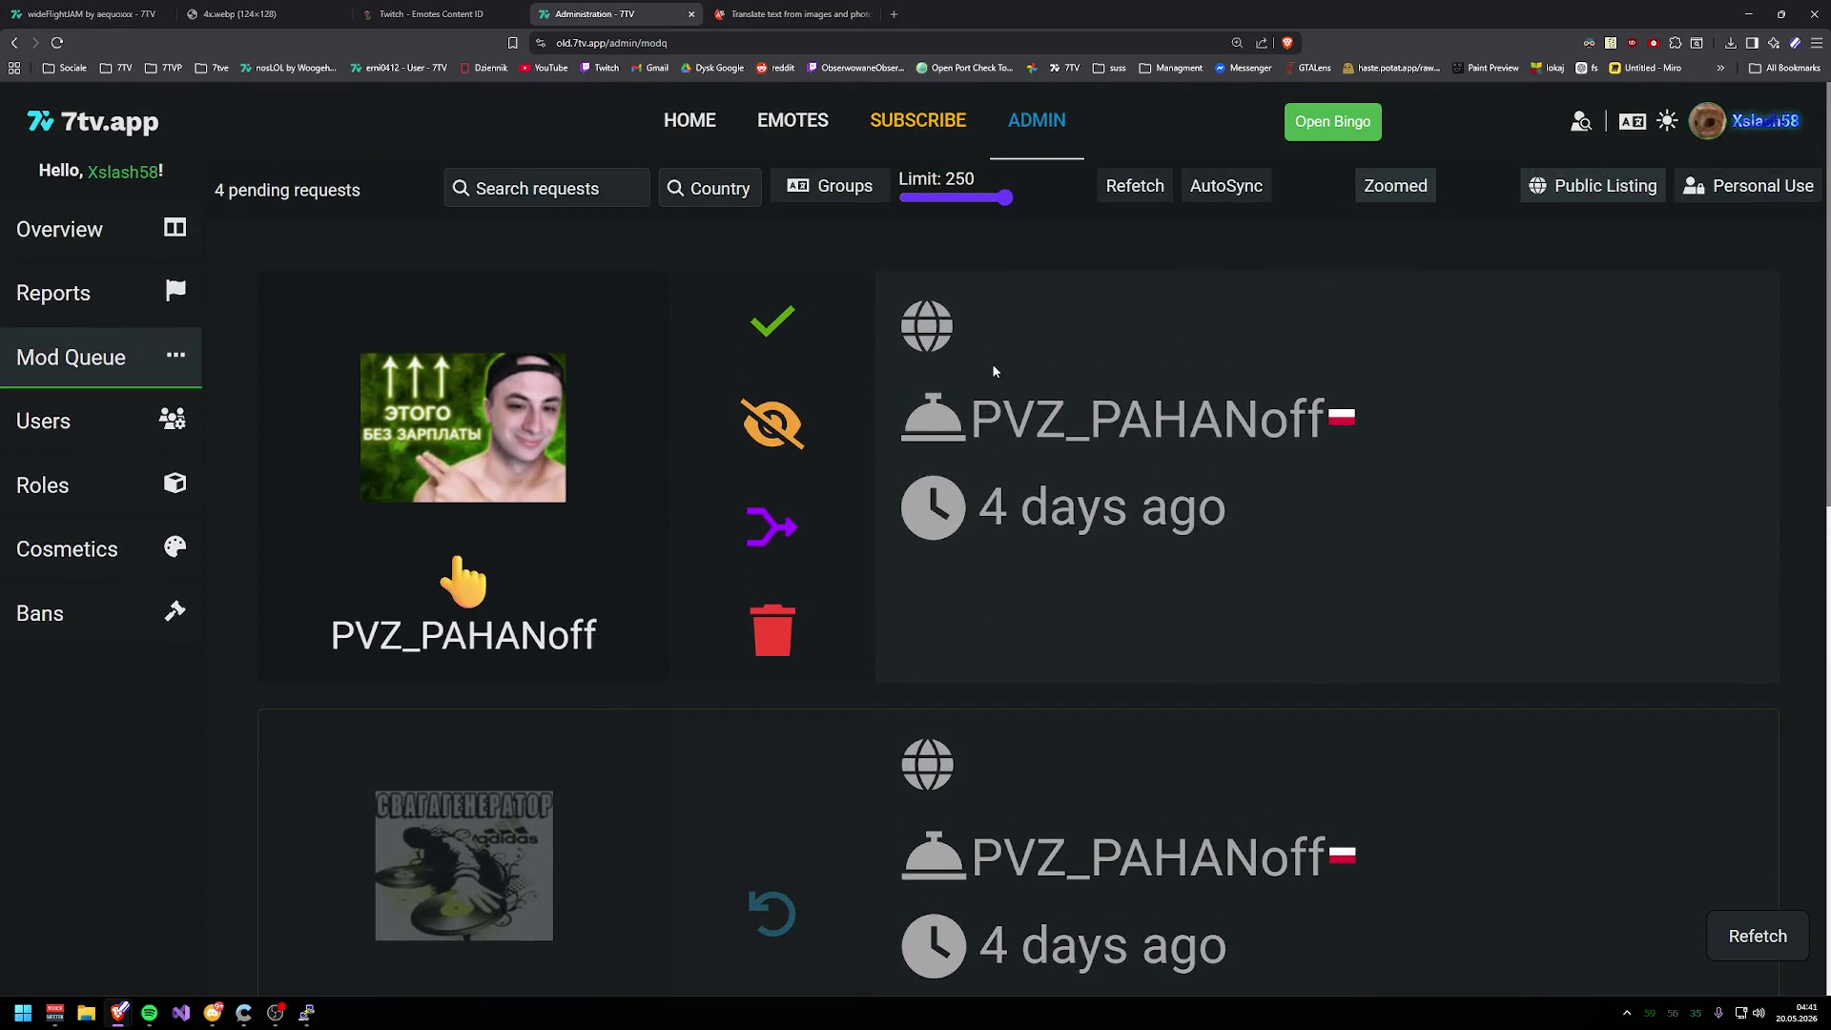
{"action": "left_click", "coordinate": [863, 324]}
{"action": "scroll", "coordinate": [952, 432], "scroll_direction": "down", "scroll_amount": 8}
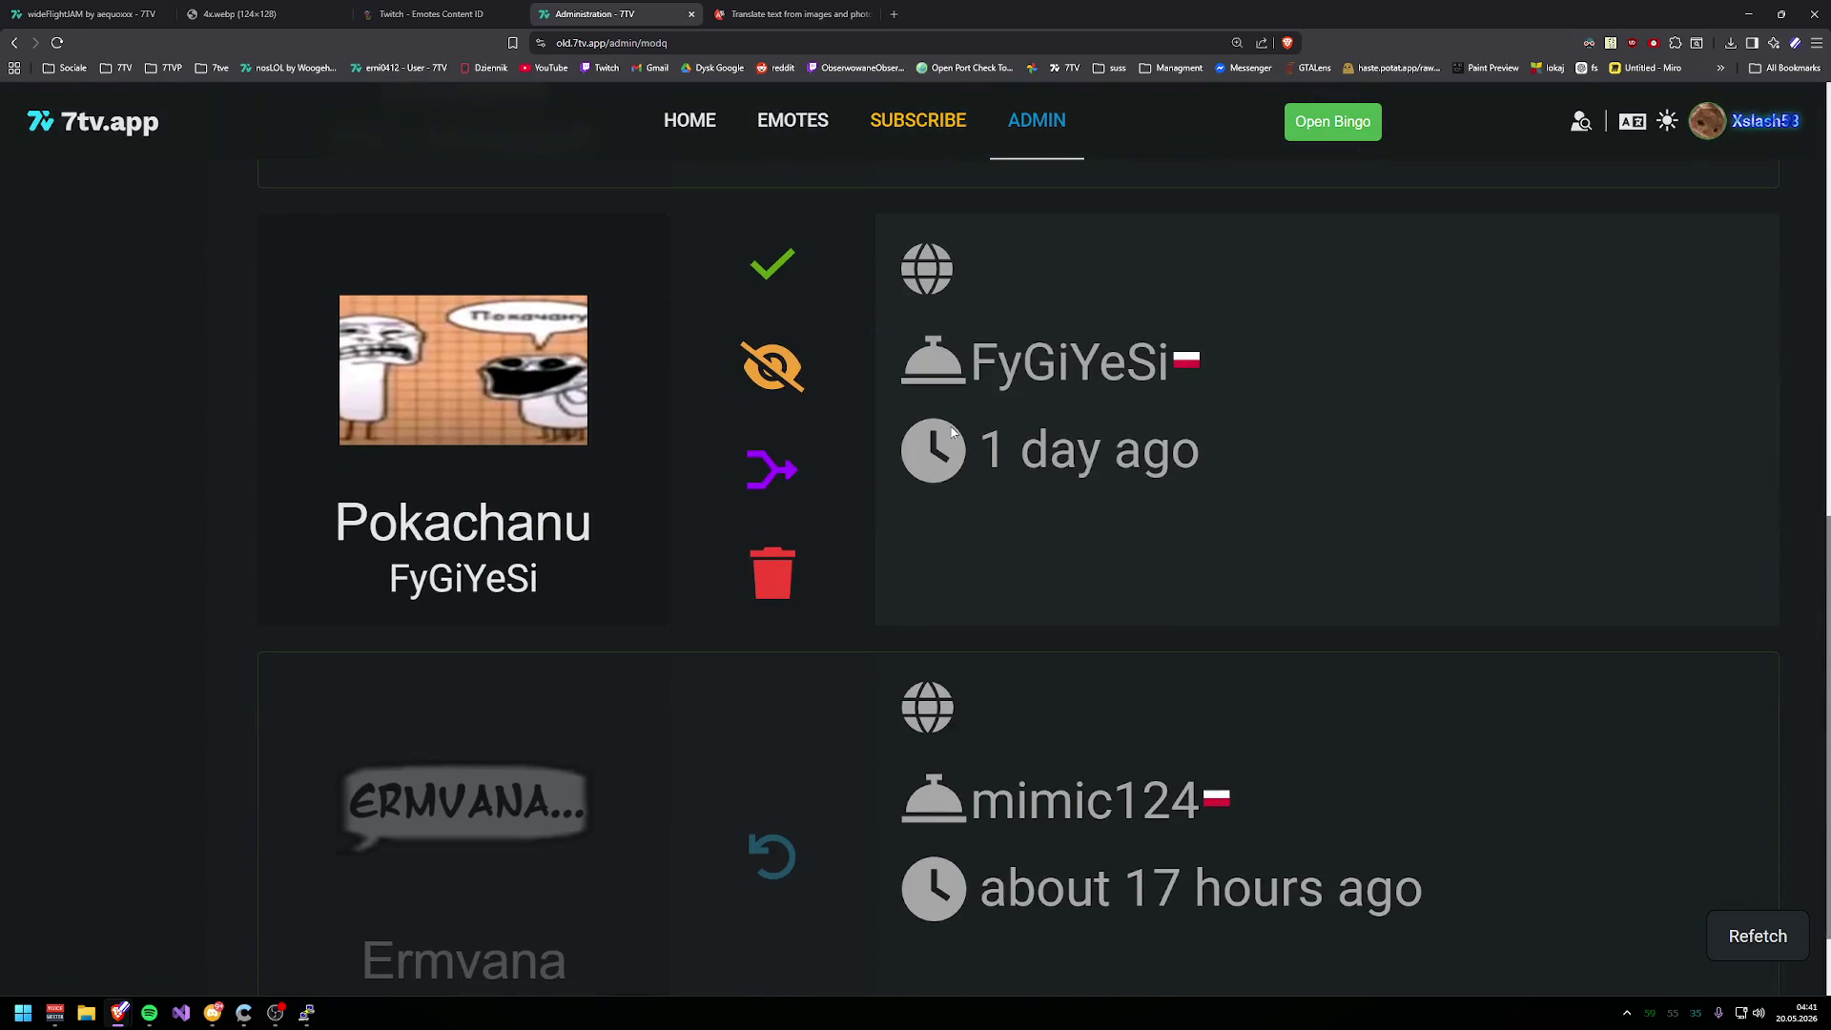
{"action": "scroll", "coordinate": [949, 420], "scroll_direction": "up", "scroll_amount": 1}
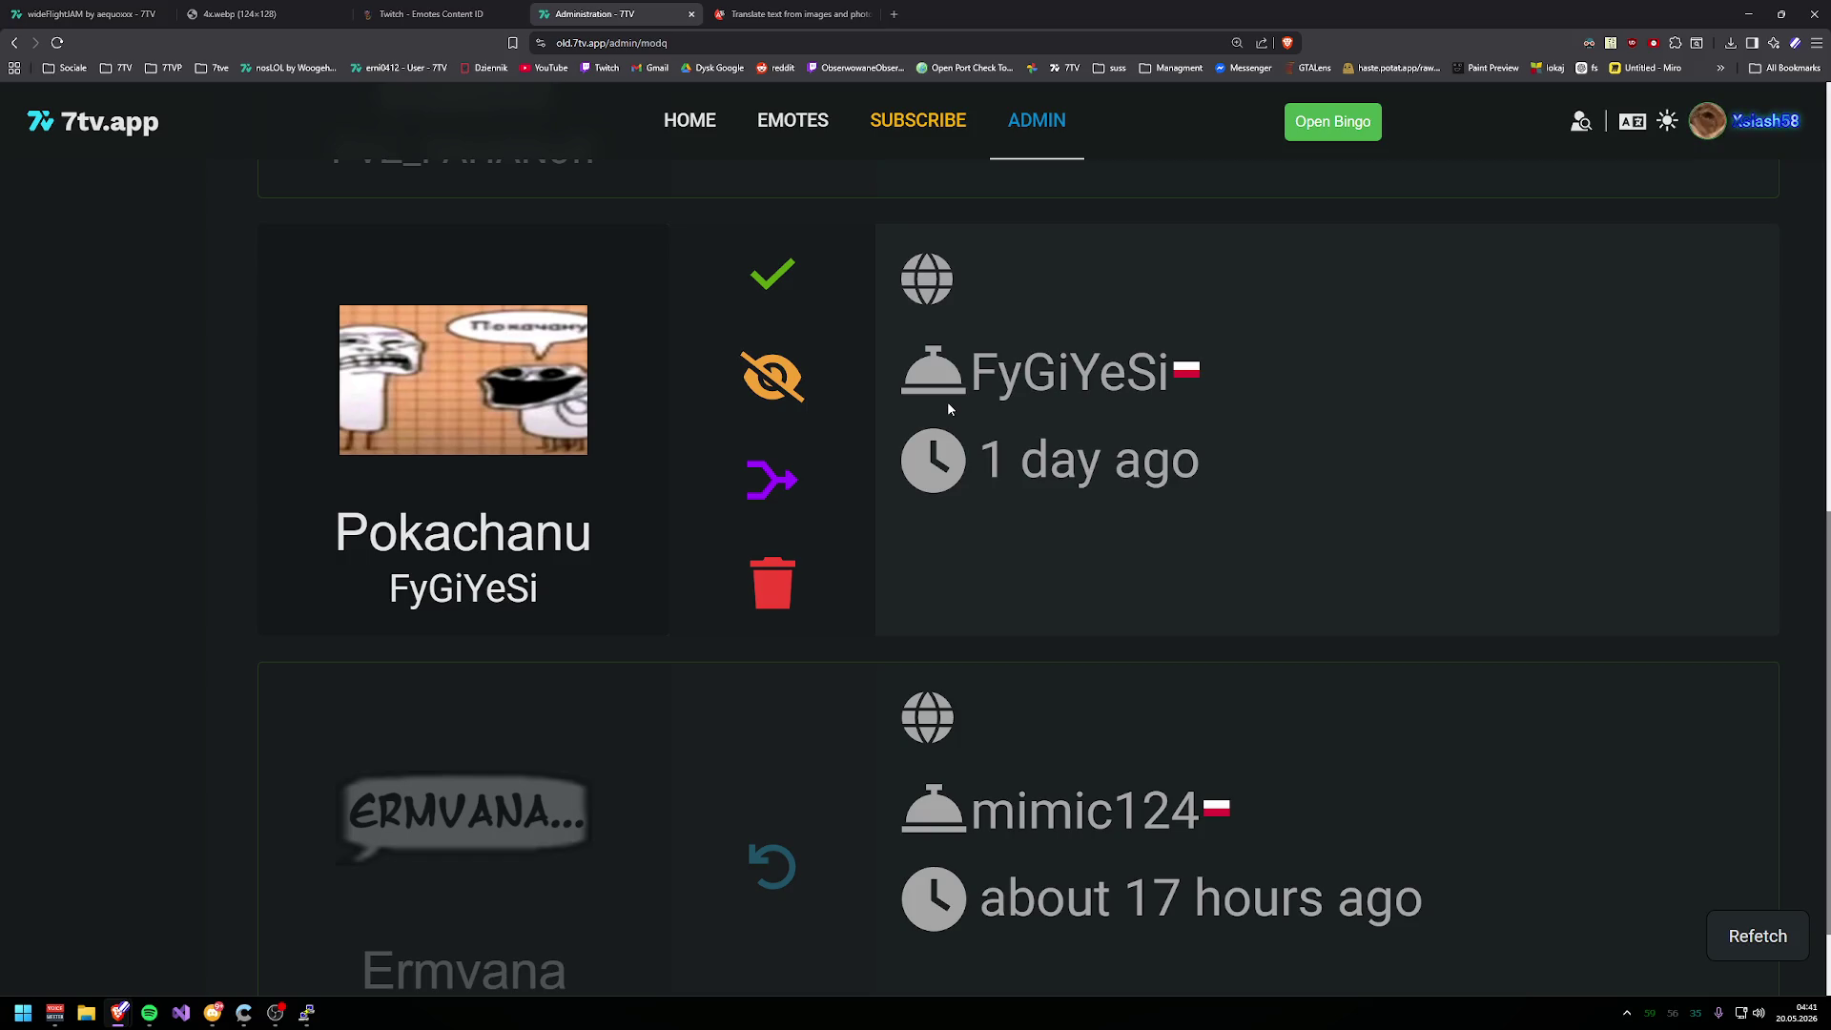
{"action": "left_click", "coordinate": [799, 295]}
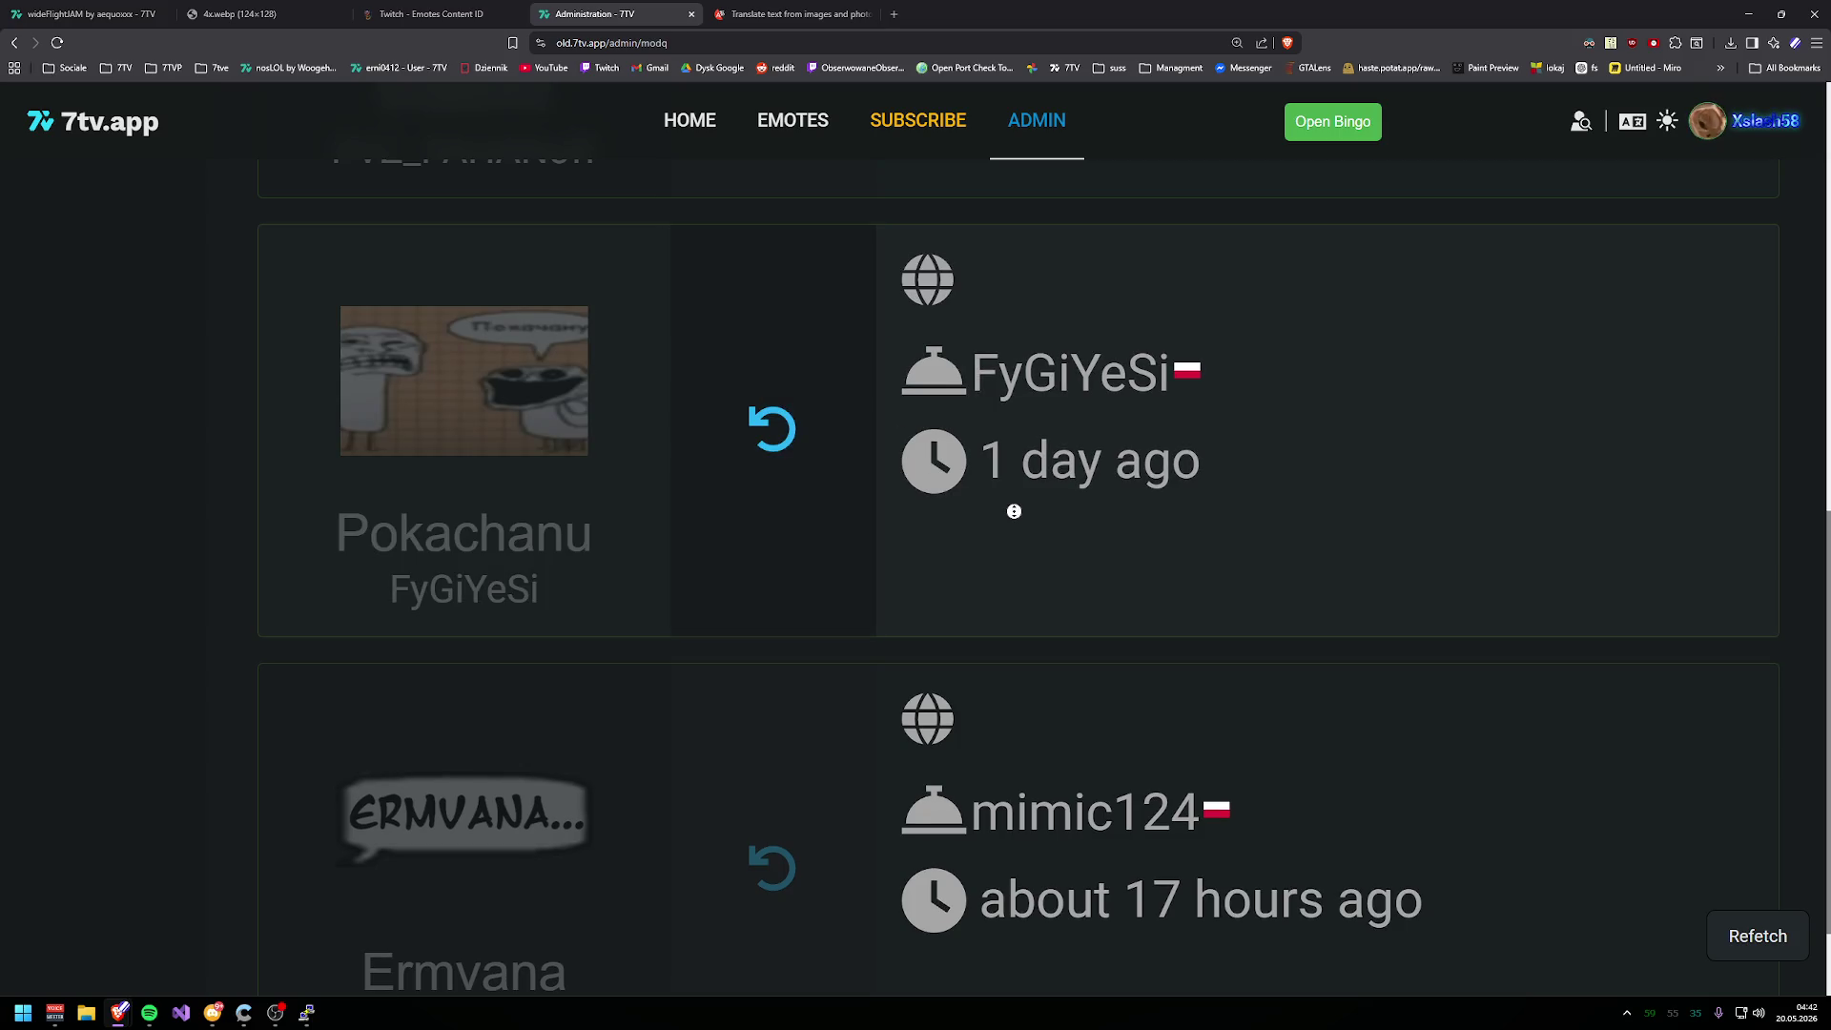
{"action": "scroll", "coordinate": [1144, 242], "scroll_direction": "up", "scroll_amount": 5}
{"action": "left_click", "coordinate": [1168, 188]}
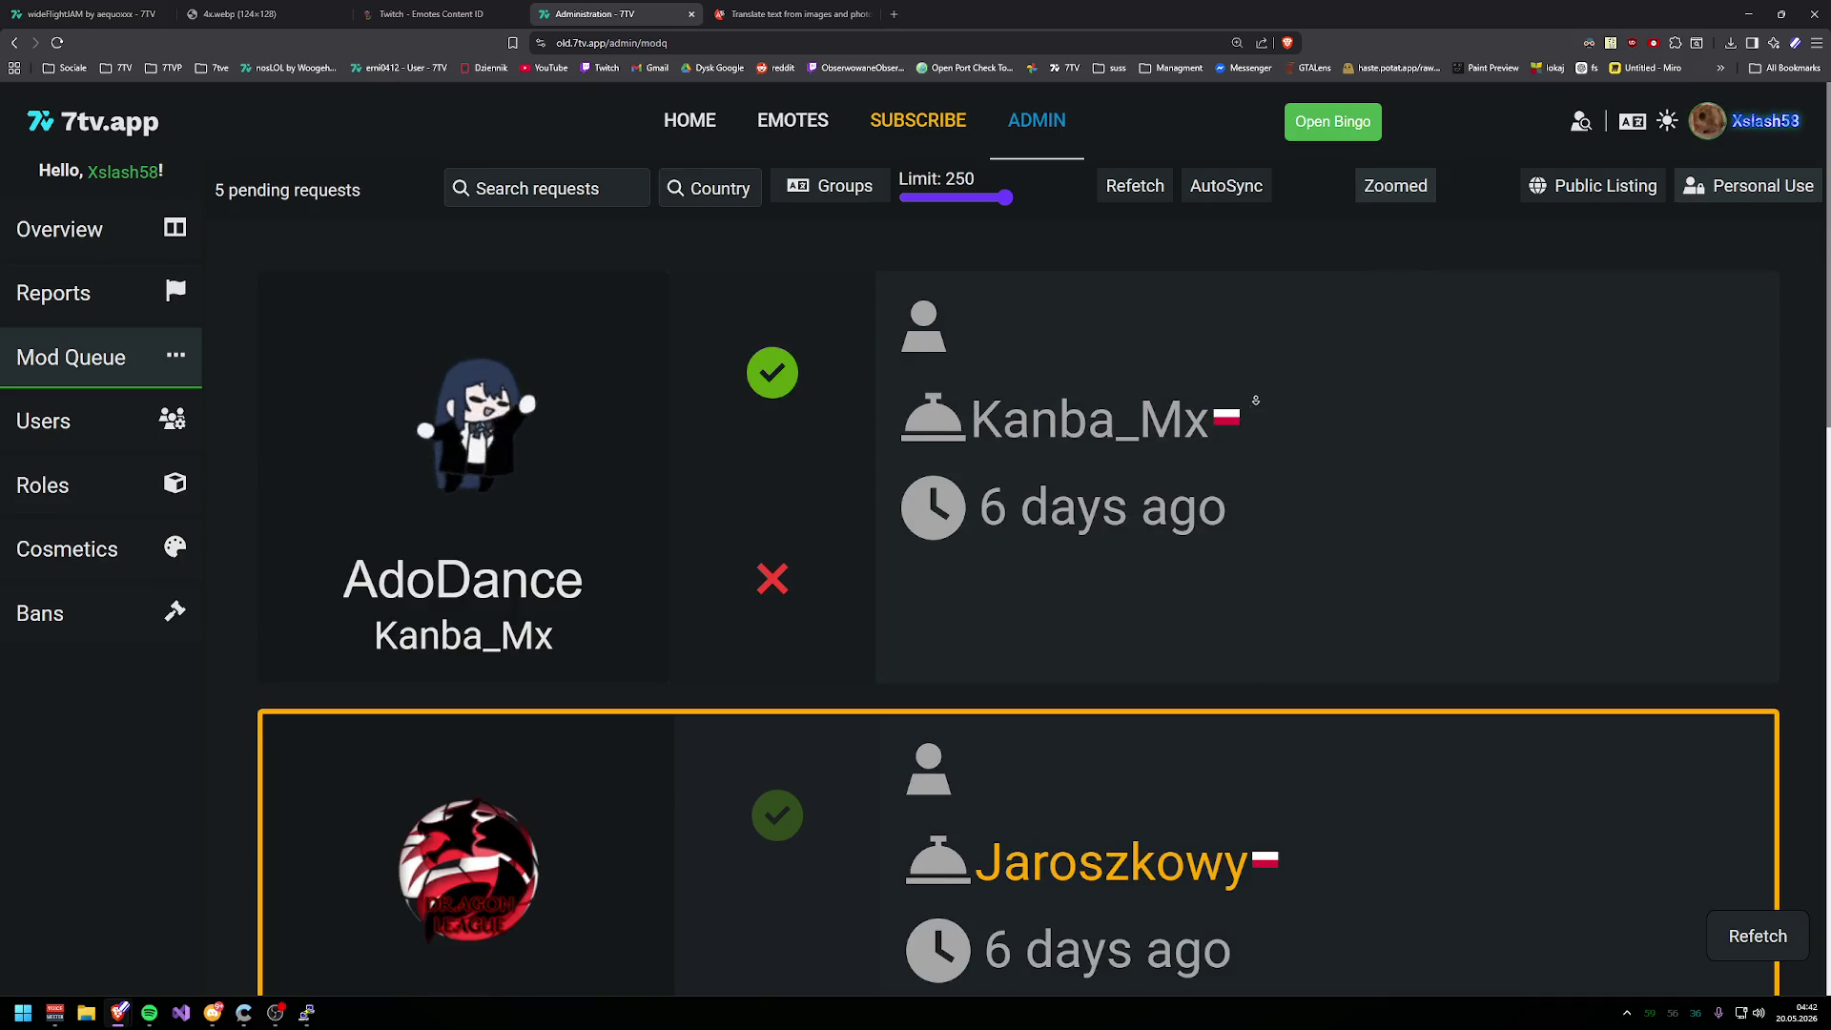
- Approve AdoDance, the long-named emote, bug-cat, BugcatPleading and fordF150 requests
{"action": "scroll", "coordinate": [1049, 372], "scroll_direction": "down", "scroll_amount": 1}
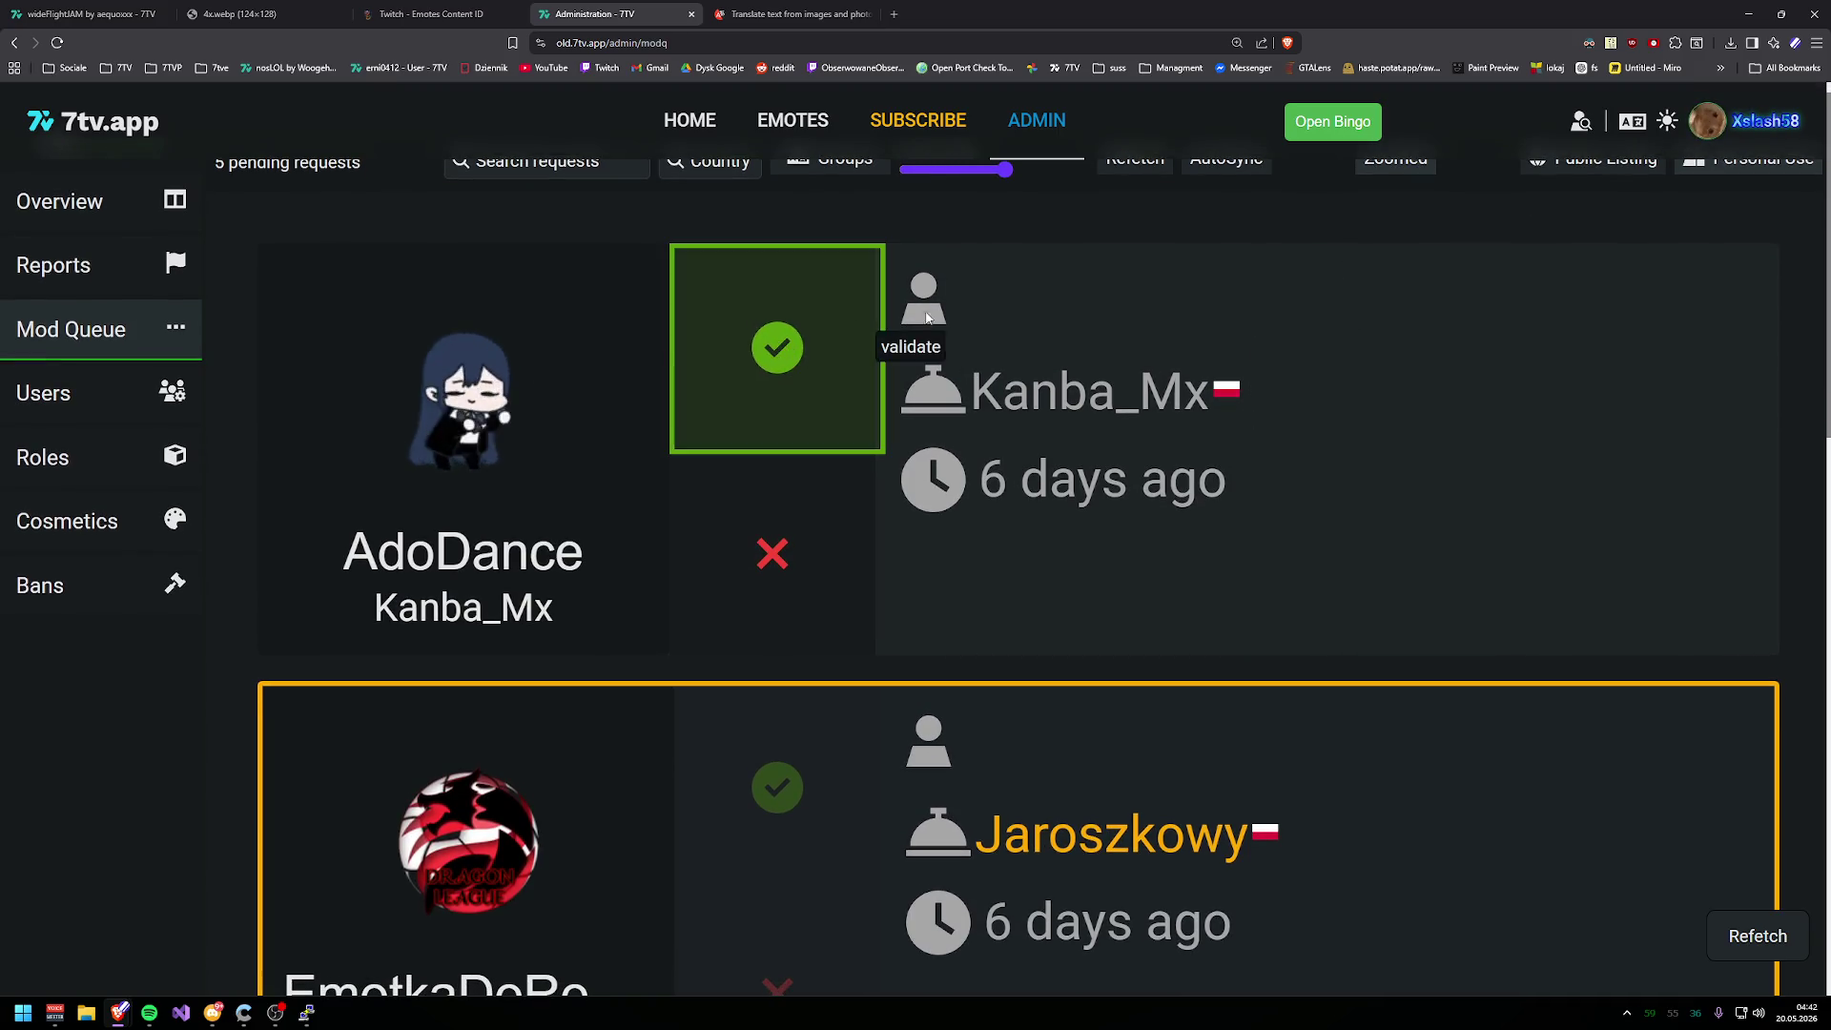
{"action": "left_click", "coordinate": [773, 345]}
{"action": "left_click", "coordinate": [826, 295]}
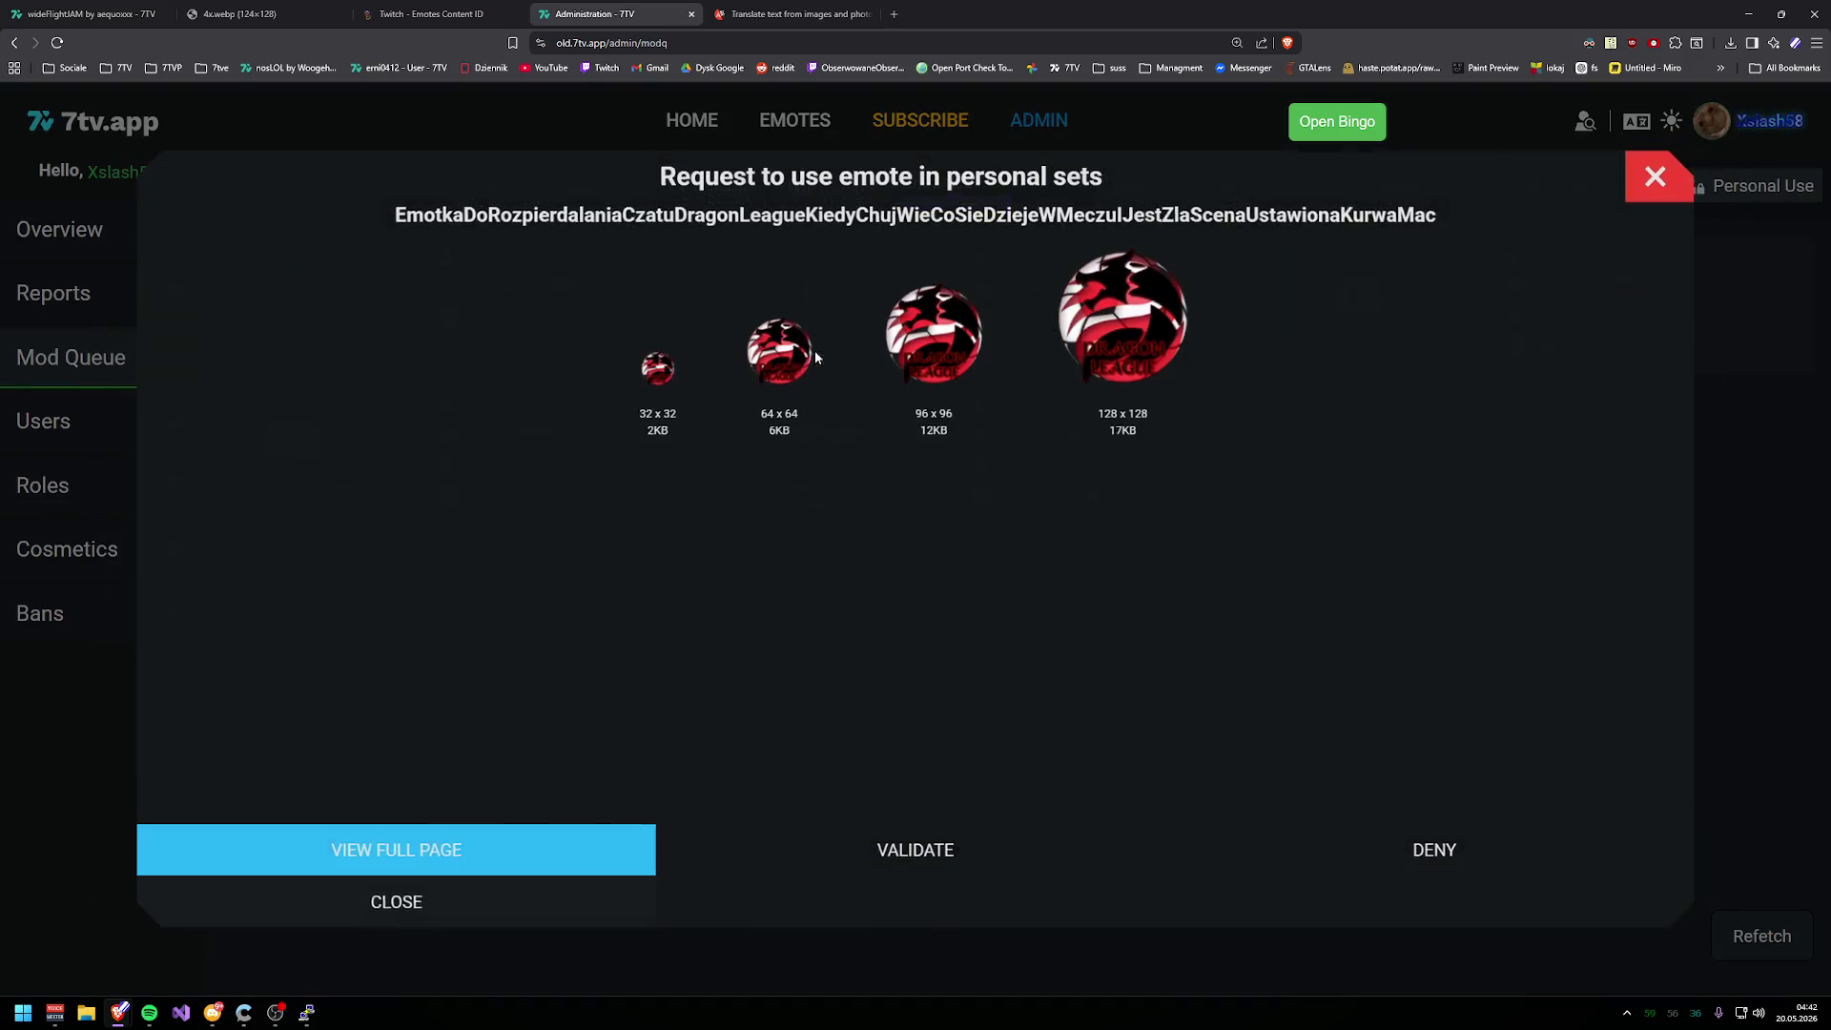
{"action": "left_click", "coordinate": [1770, 336]}
{"action": "left_click", "coordinate": [928, 272]}
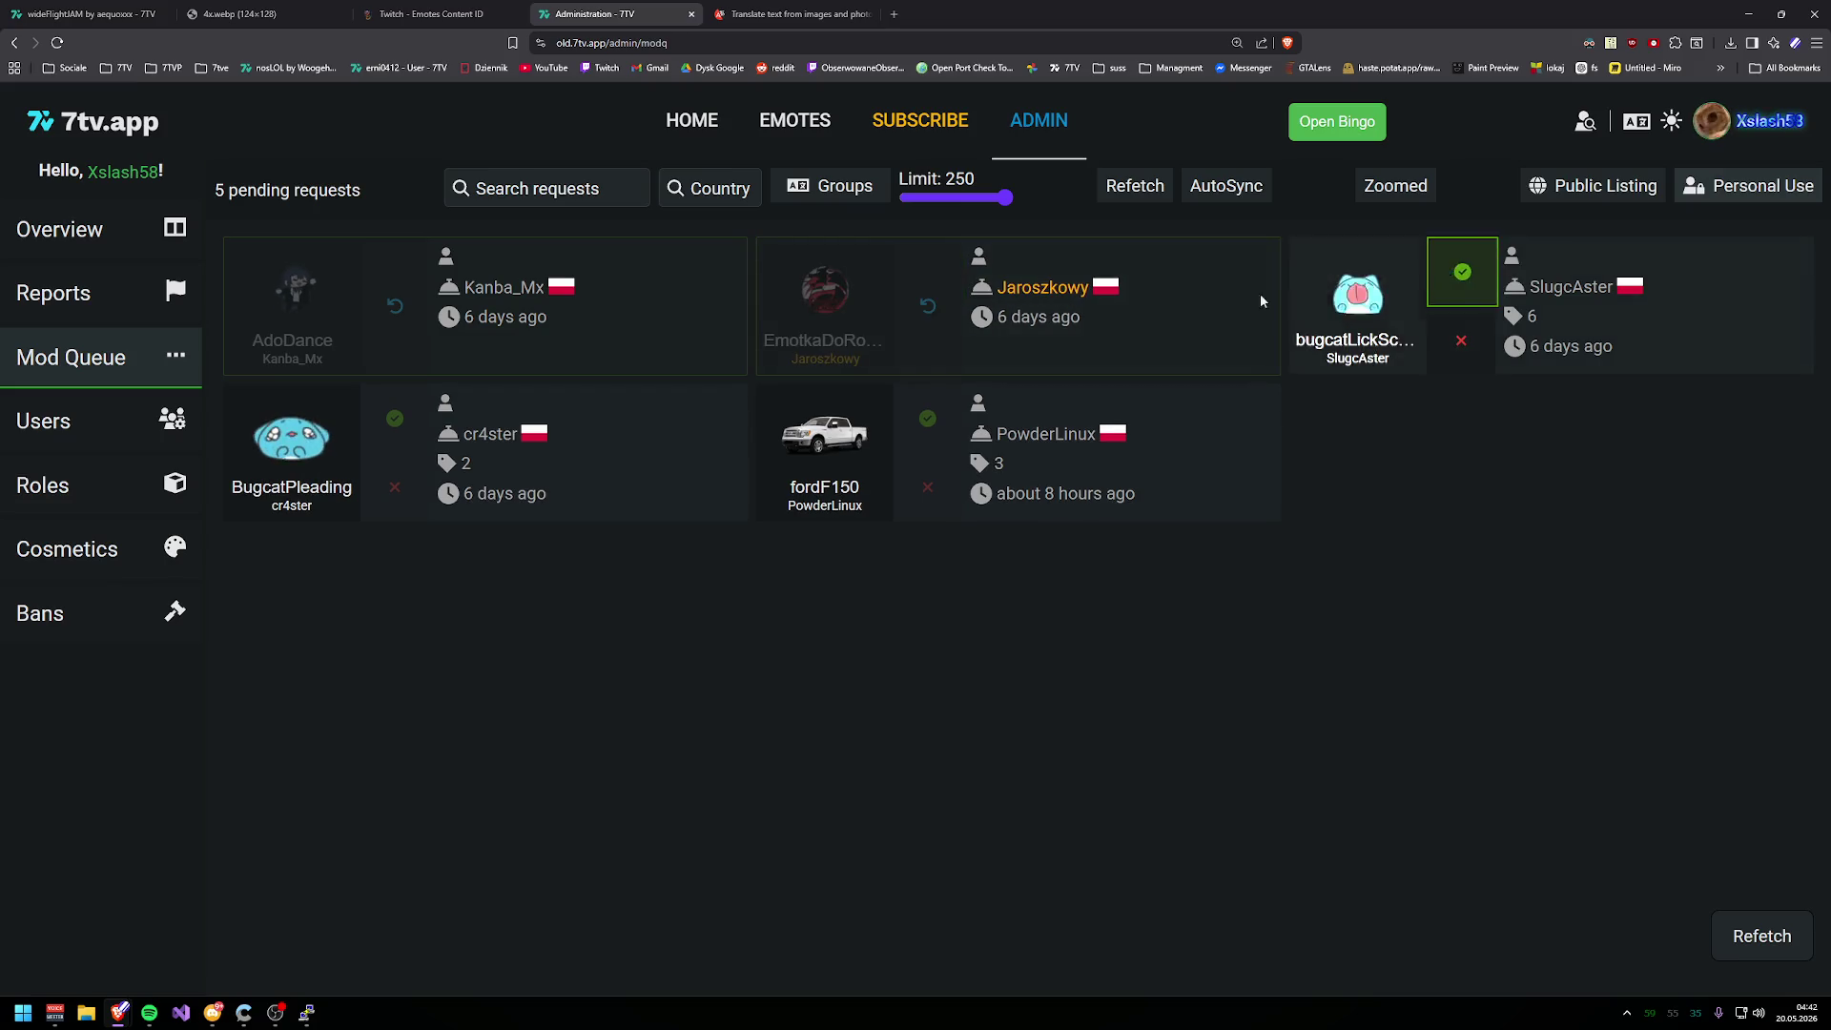
{"action": "left_click", "coordinate": [1463, 271]}
{"action": "left_click", "coordinate": [395, 418]}
{"action": "left_click", "coordinate": [928, 417]}
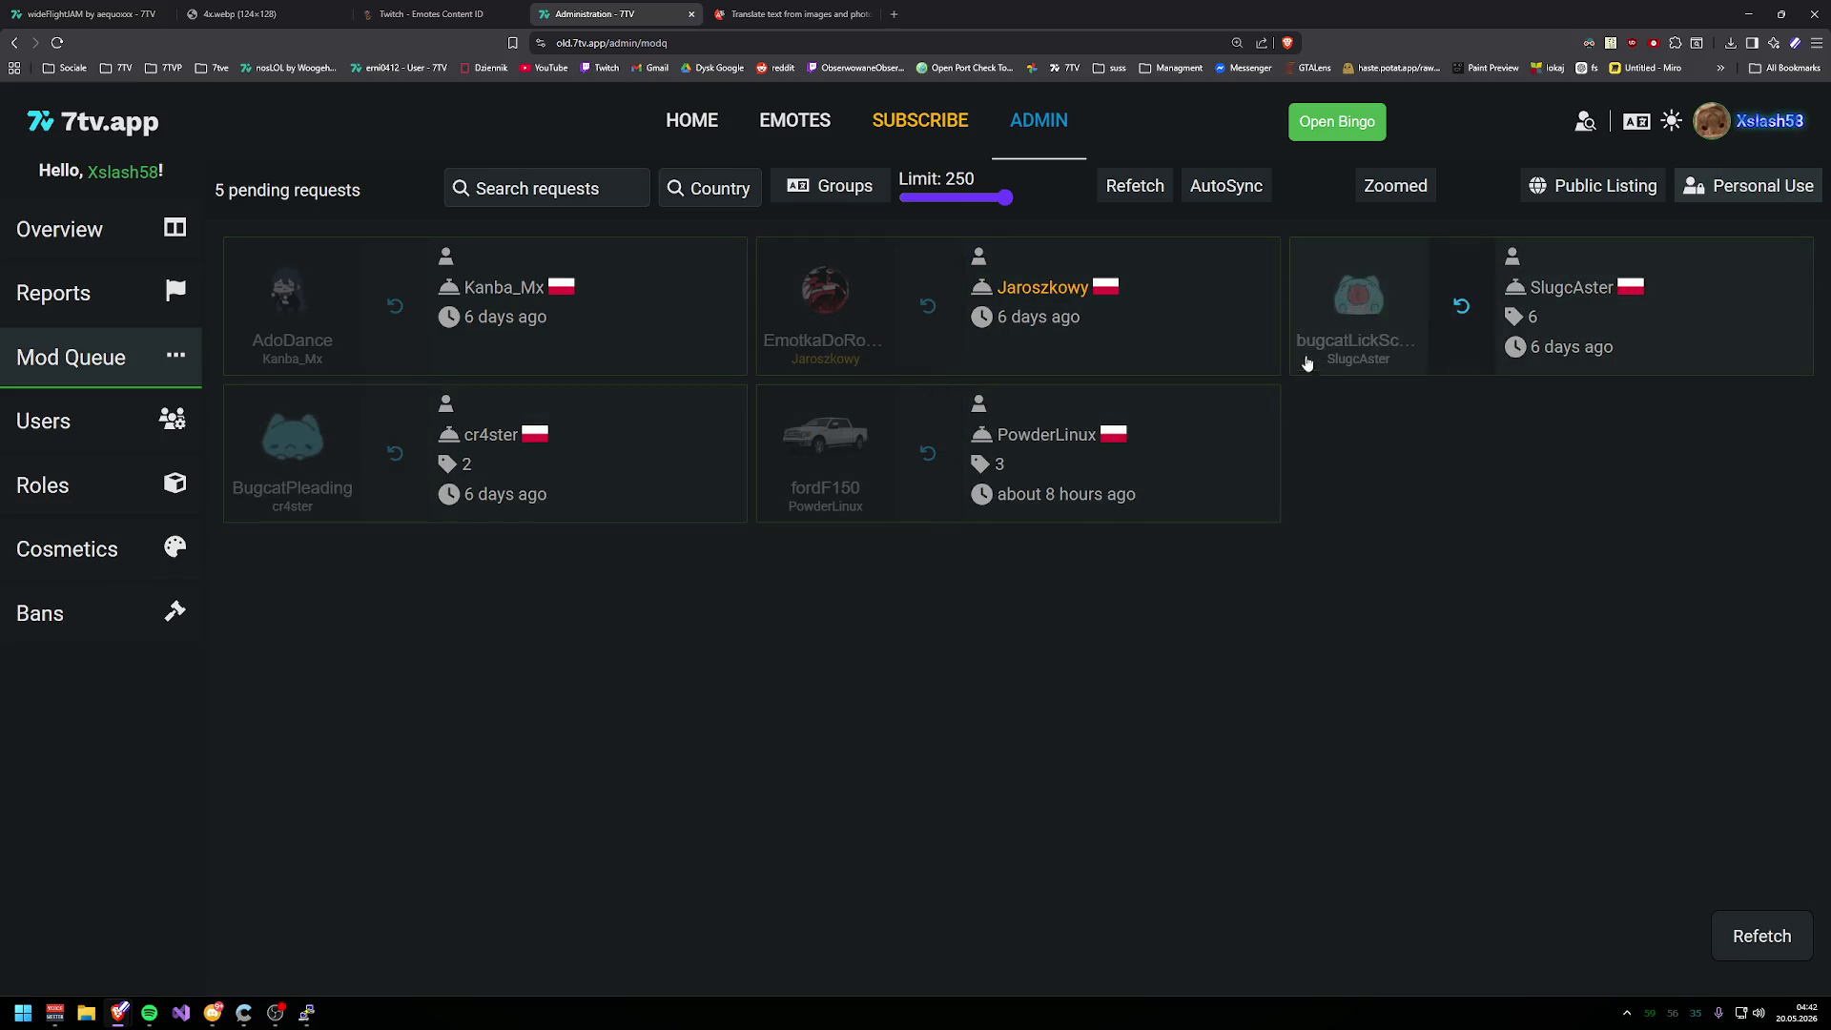
- Refetch the queue and clear the Polish group filter to show 3170 requests
{"action": "left_click", "coordinate": [1135, 185]}
{"action": "left_click", "coordinate": [830, 185]}
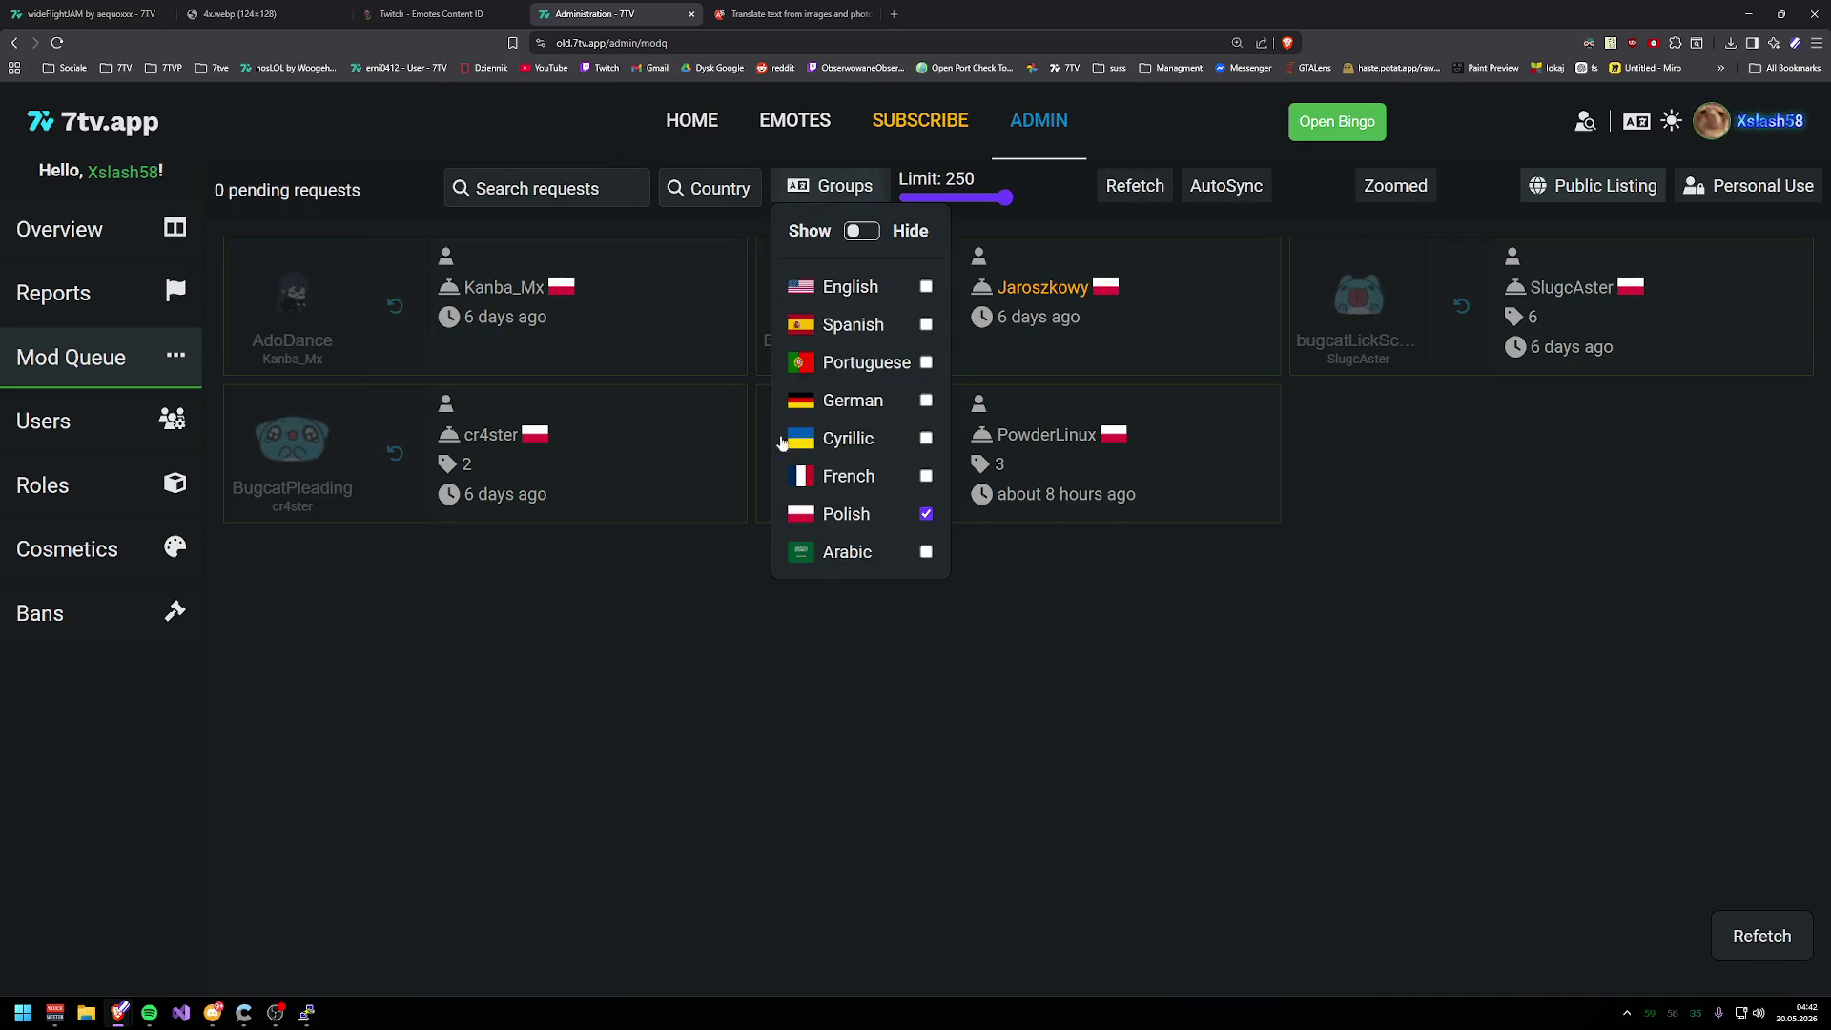
{"action": "left_click", "coordinate": [927, 513]}
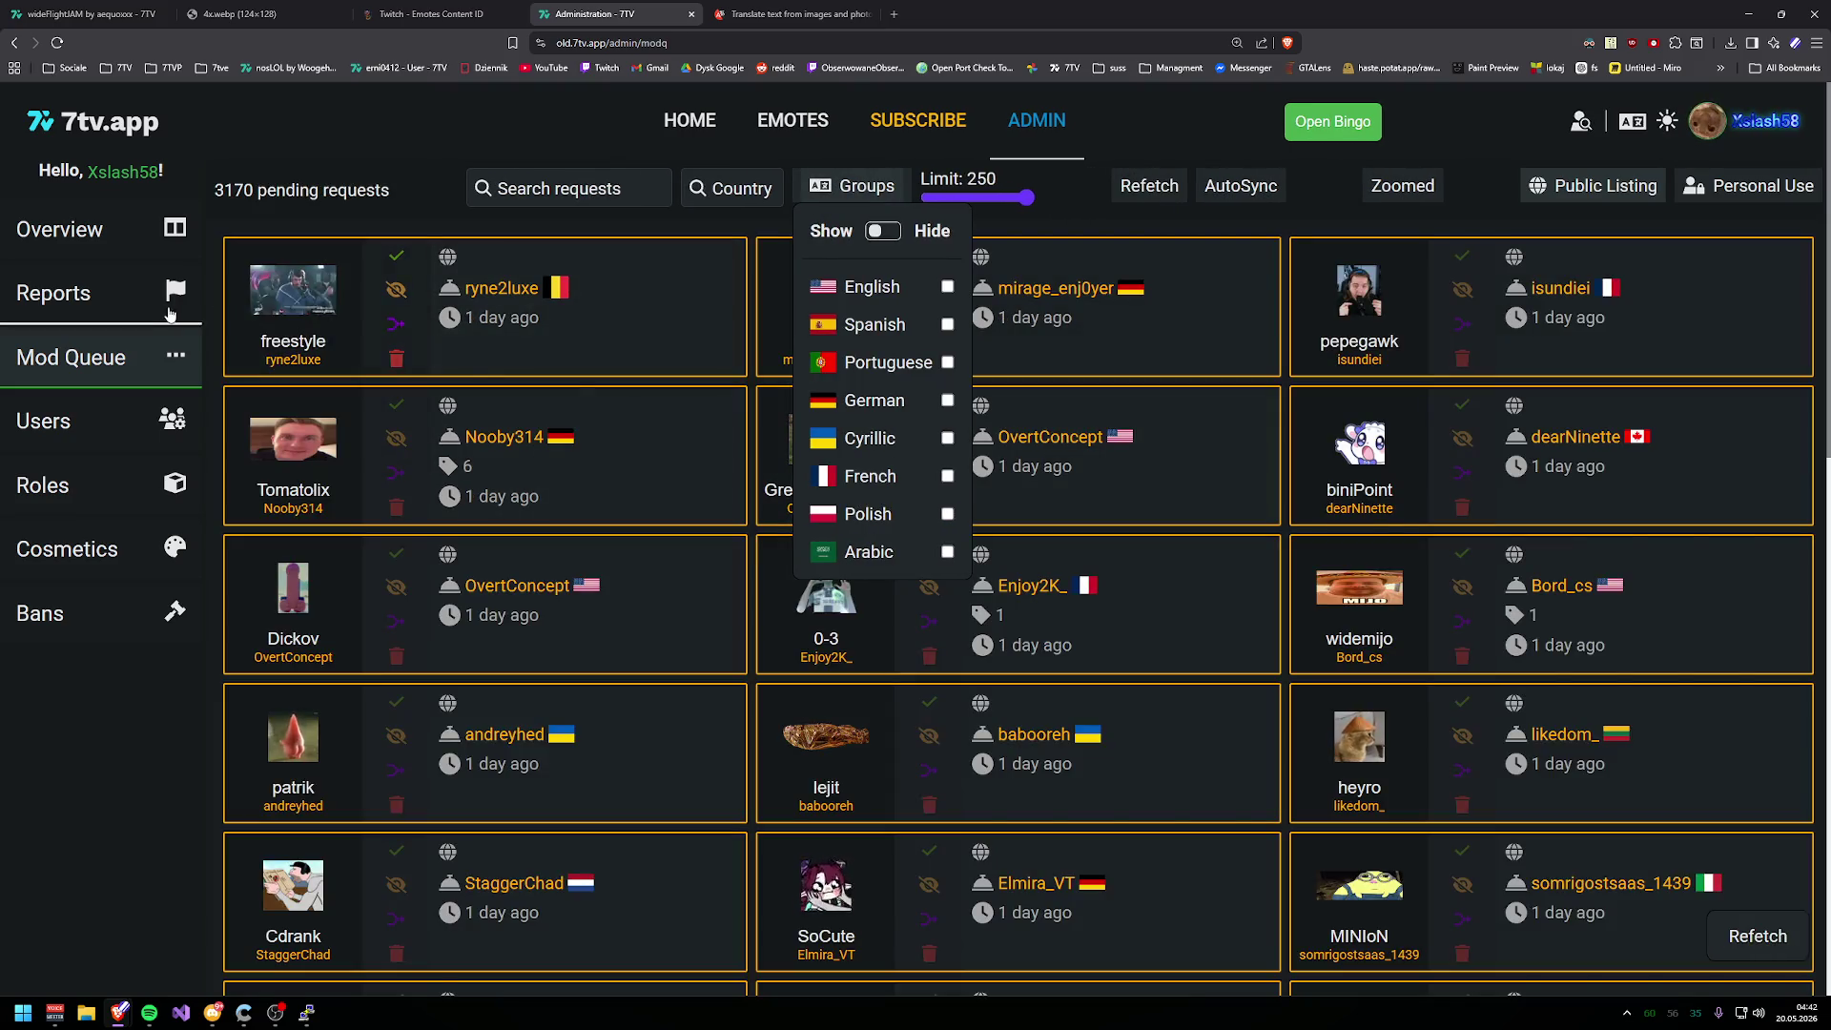
- Mark the user report about the offensive BlessRNG emote as closed
{"action": "left_click", "coordinate": [170, 313]}
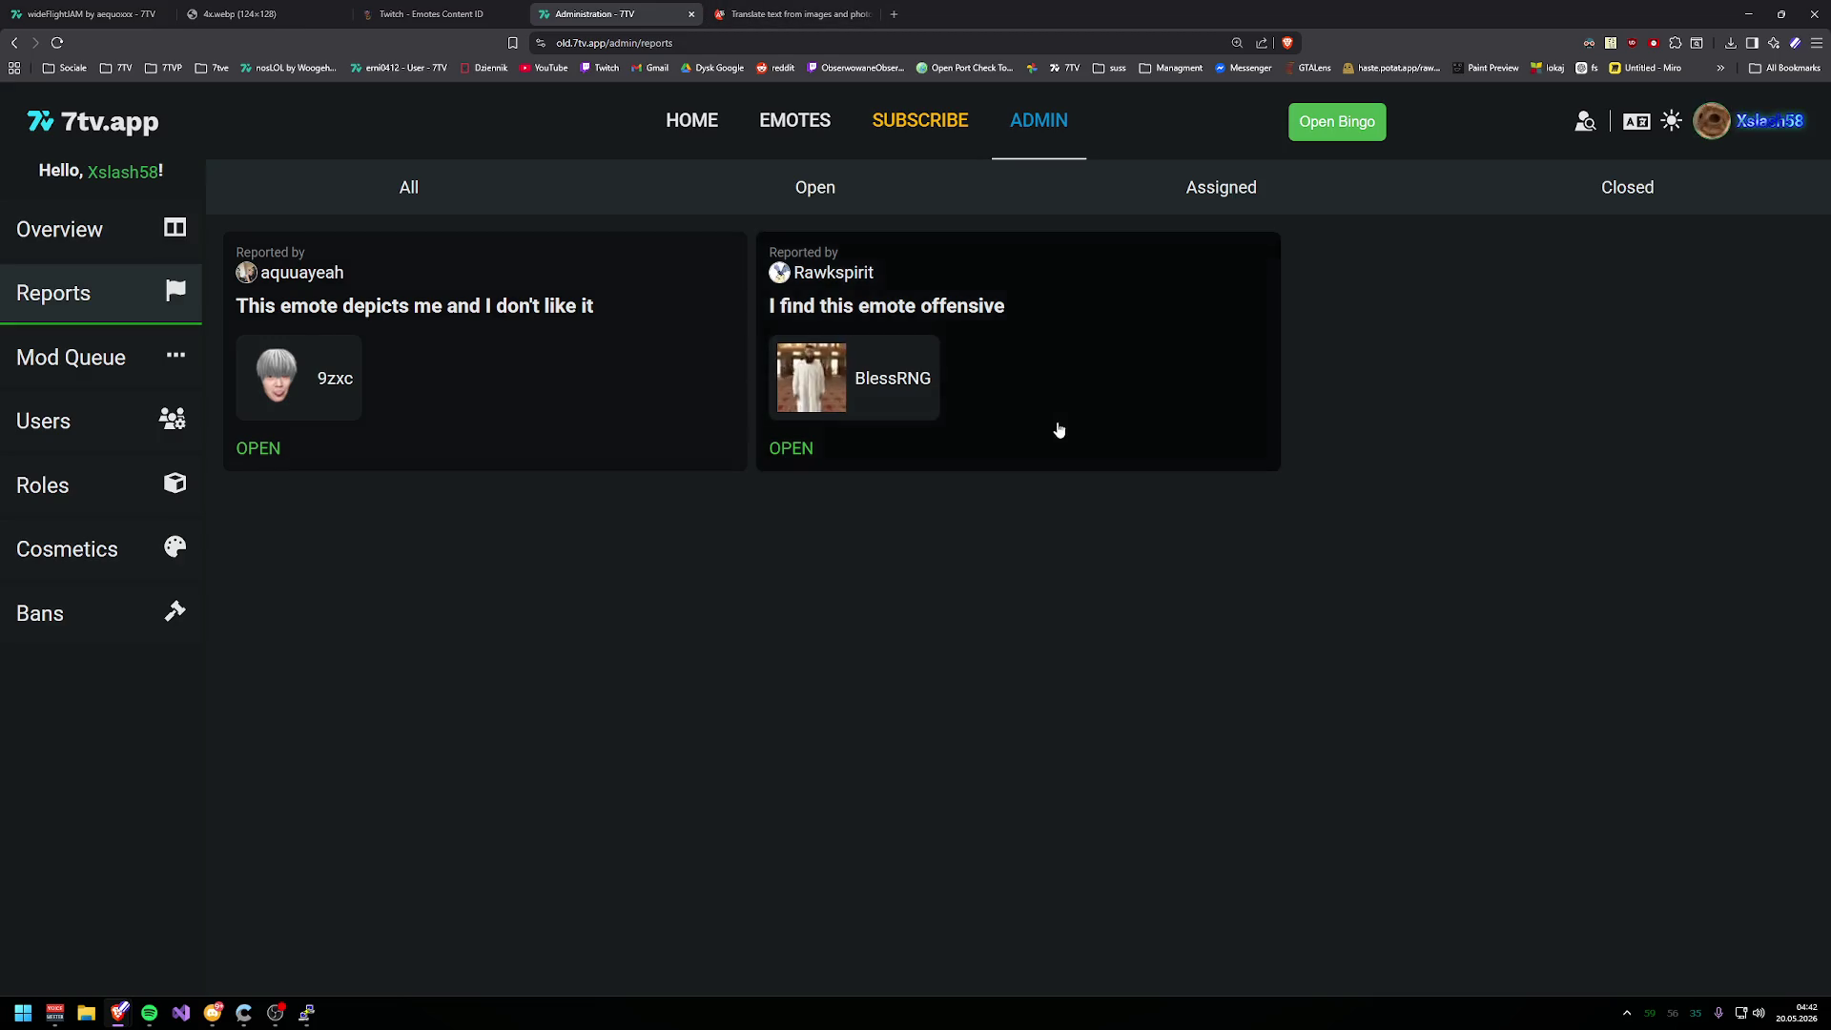
{"action": "left_click", "coordinate": [1059, 430]}
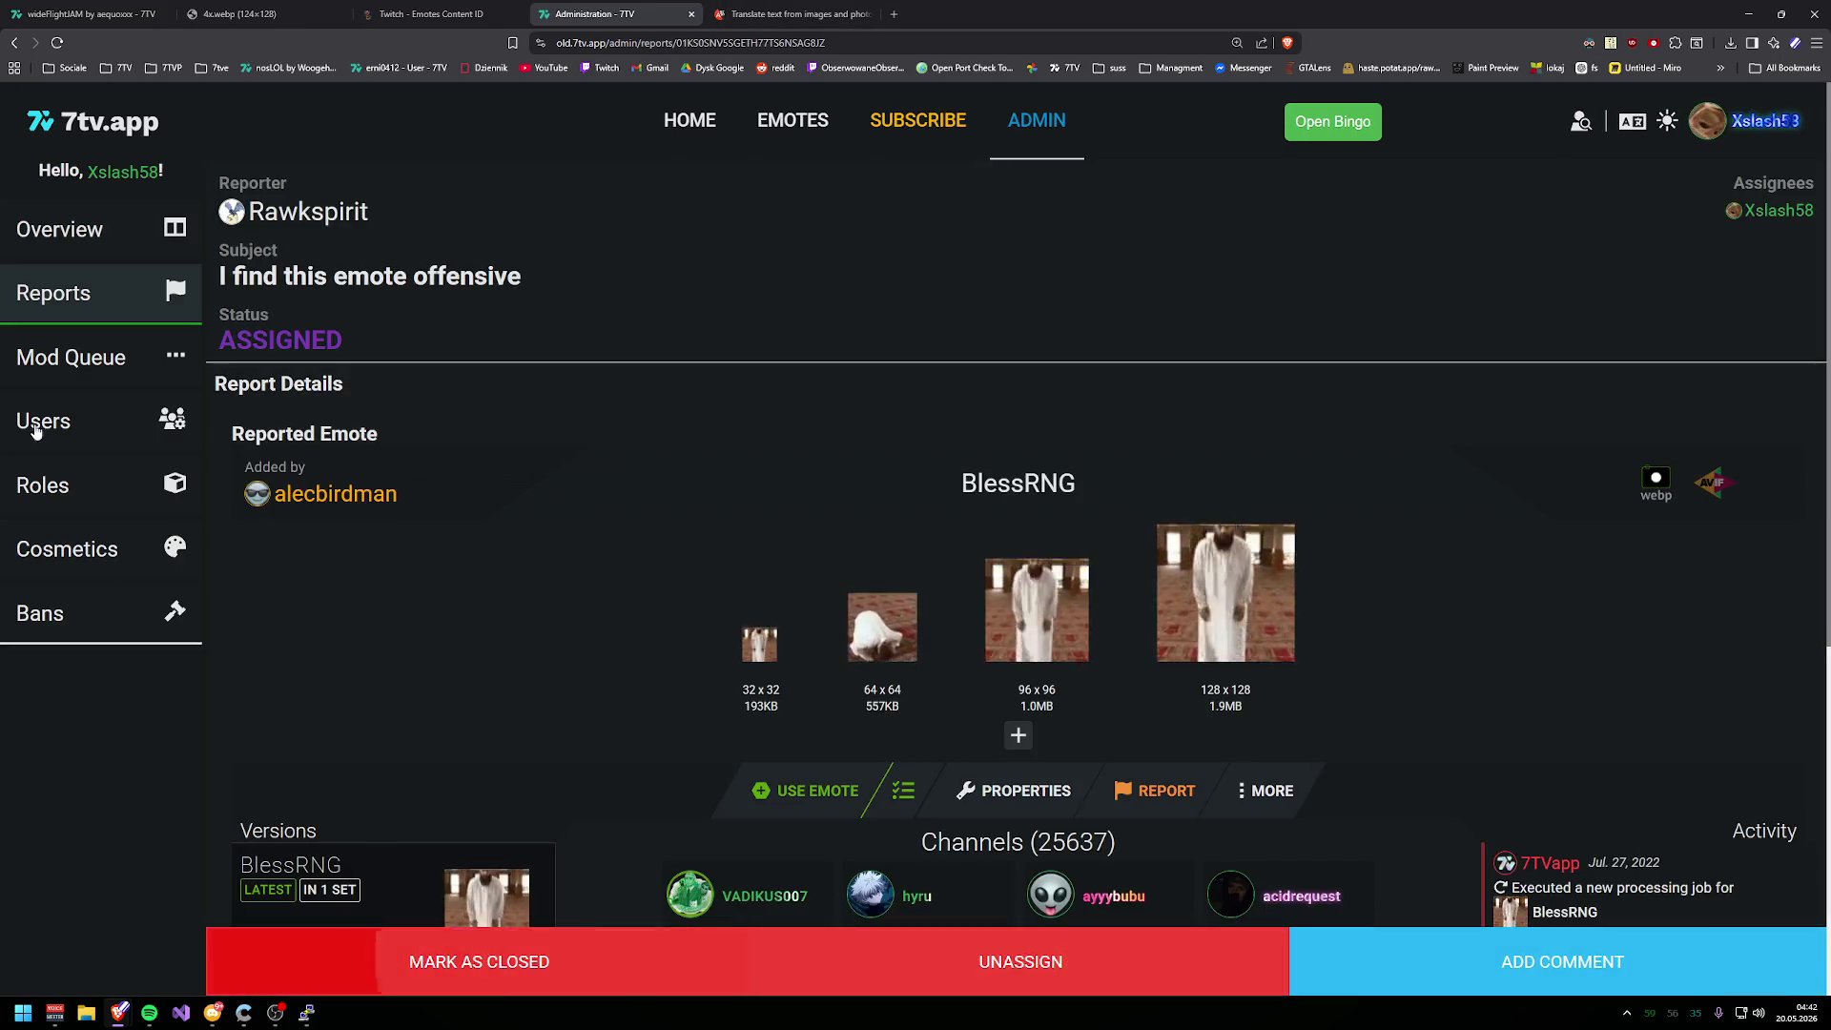
{"action": "left_click", "coordinate": [57, 305]}
- Open the 9zxc emote report and go to its reporter's 7TV profile
{"action": "left_click", "coordinate": [519, 447]}
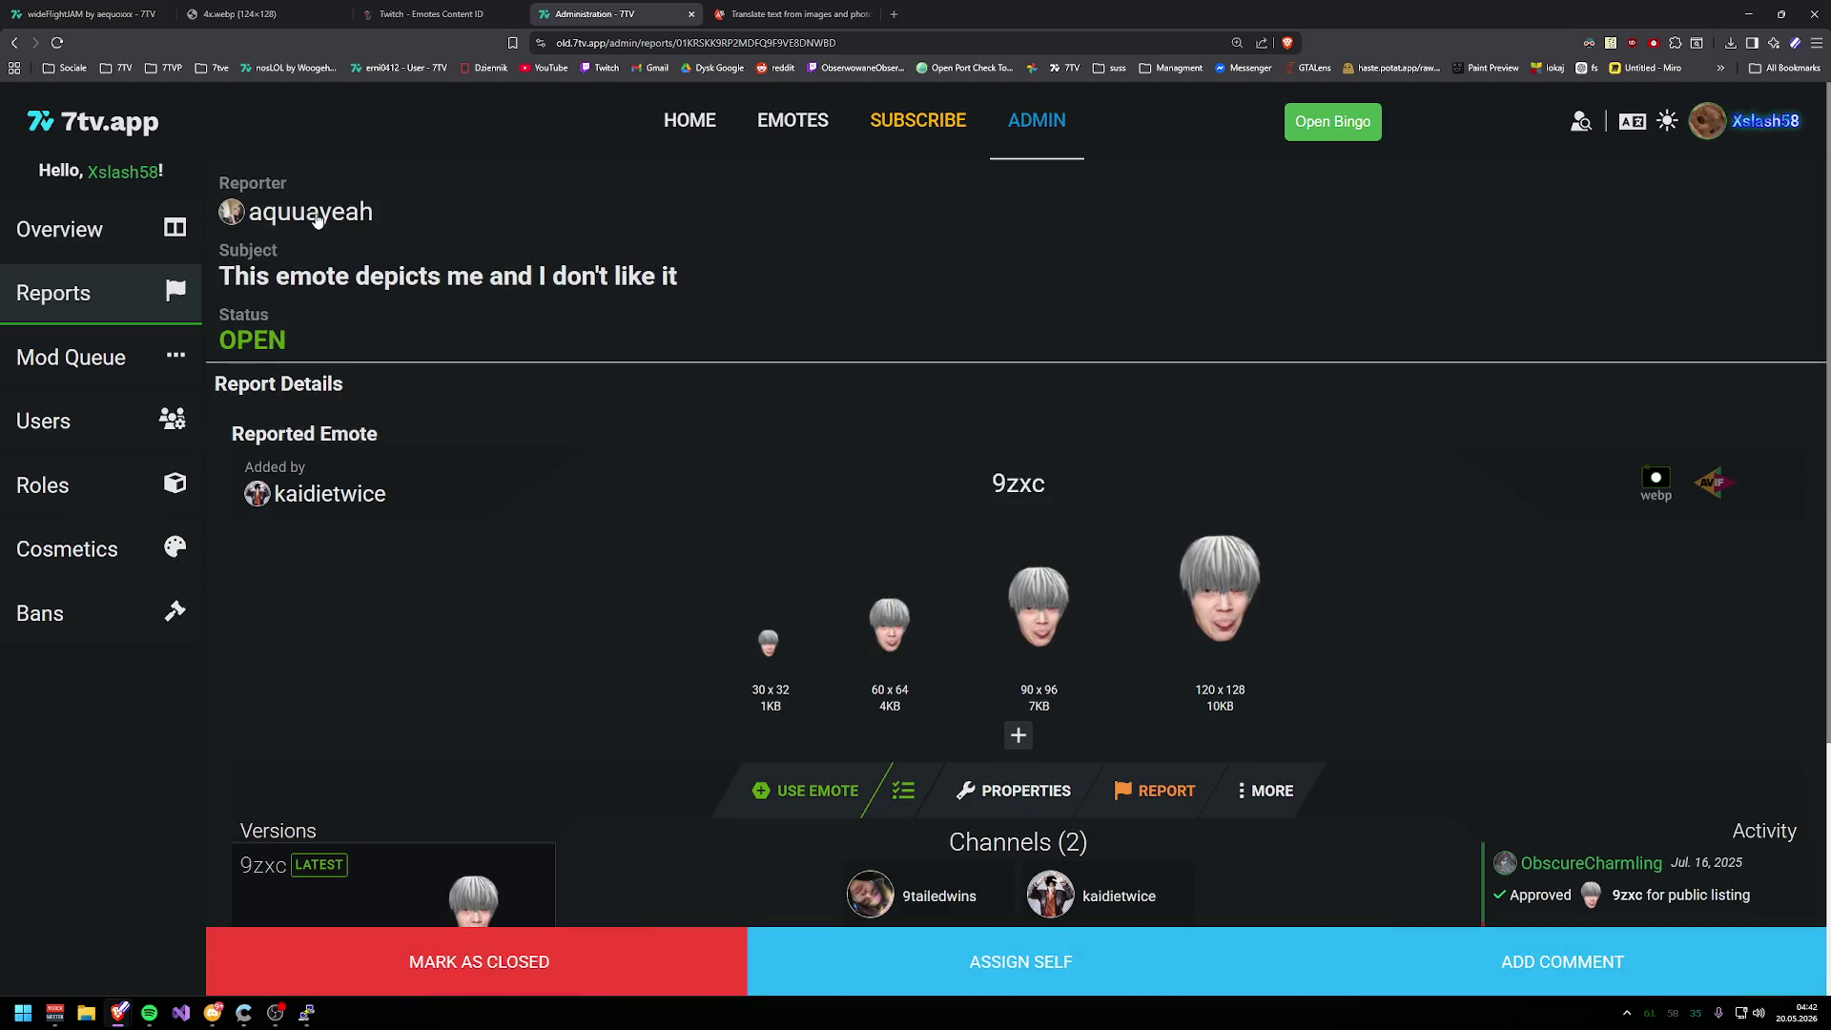
{"action": "left_click", "coordinate": [317, 220]}
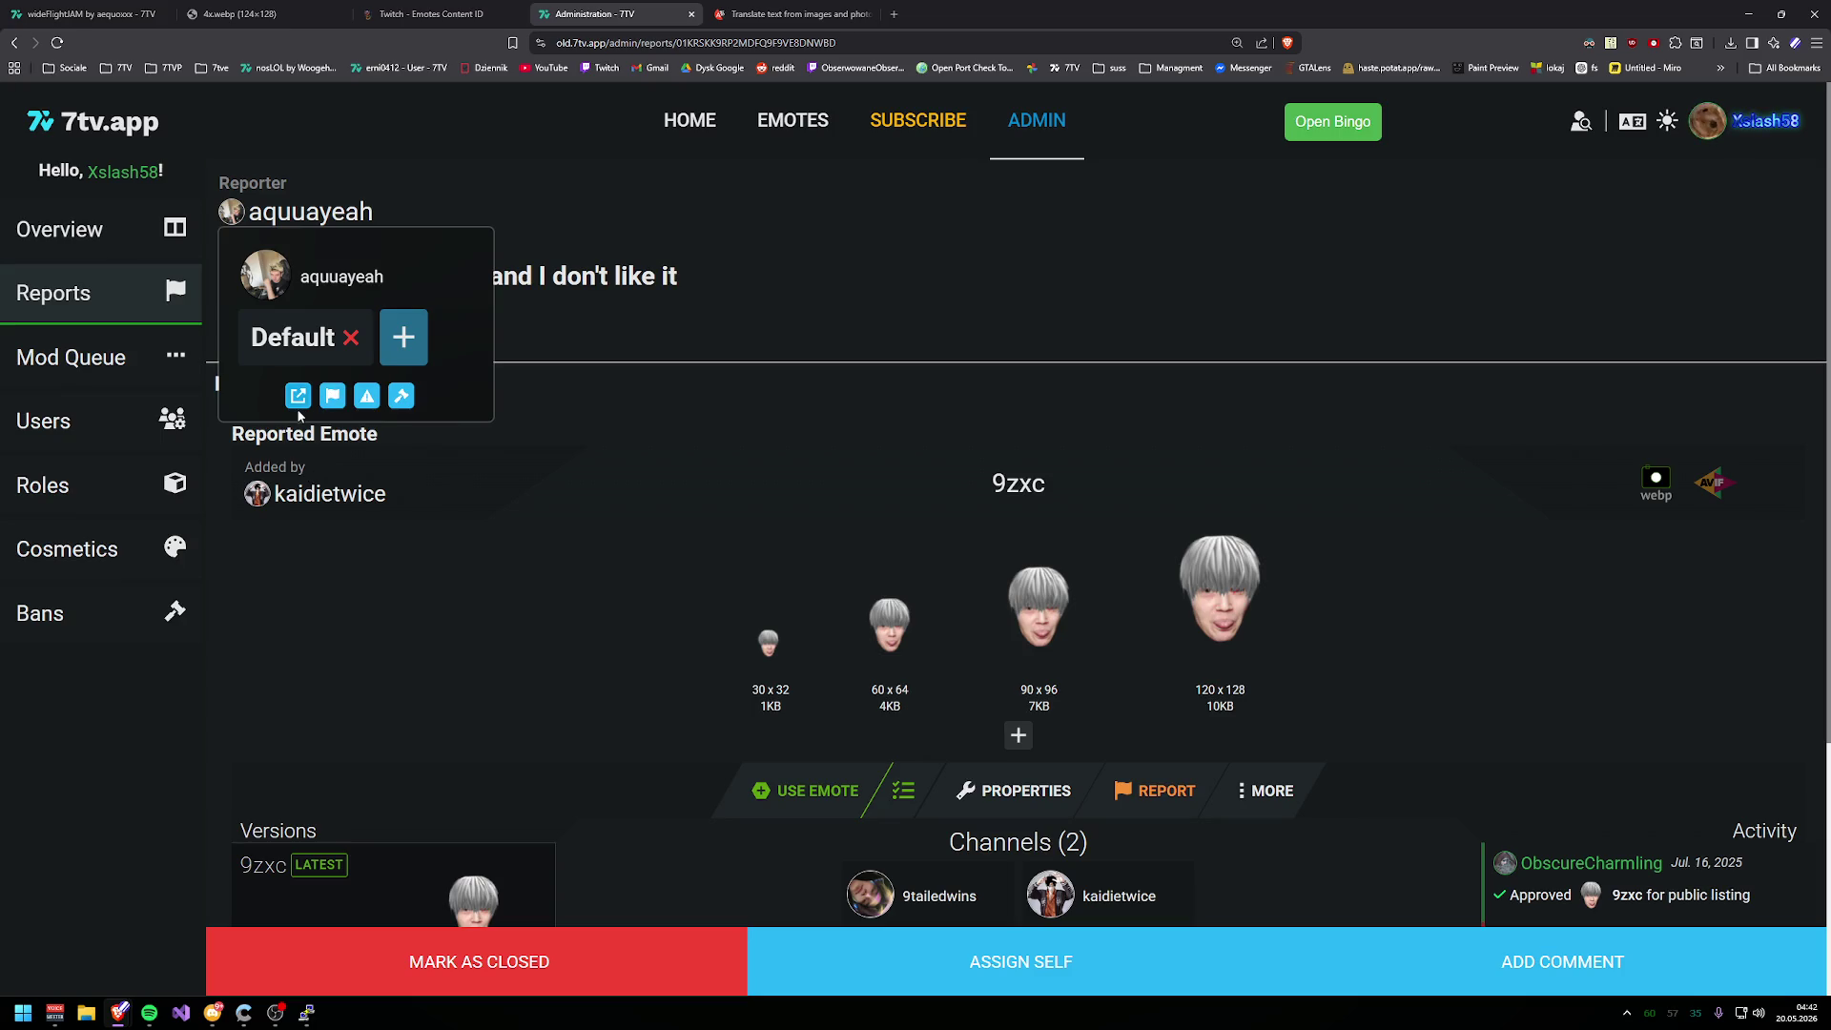
{"action": "left_click", "coordinate": [298, 394]}
- Copy the reporter's linked Twitch name and load their Twitch channel in a new tab
{"action": "left_click_drag", "start_coordinate": [399, 489], "coordinate": [485, 492]}
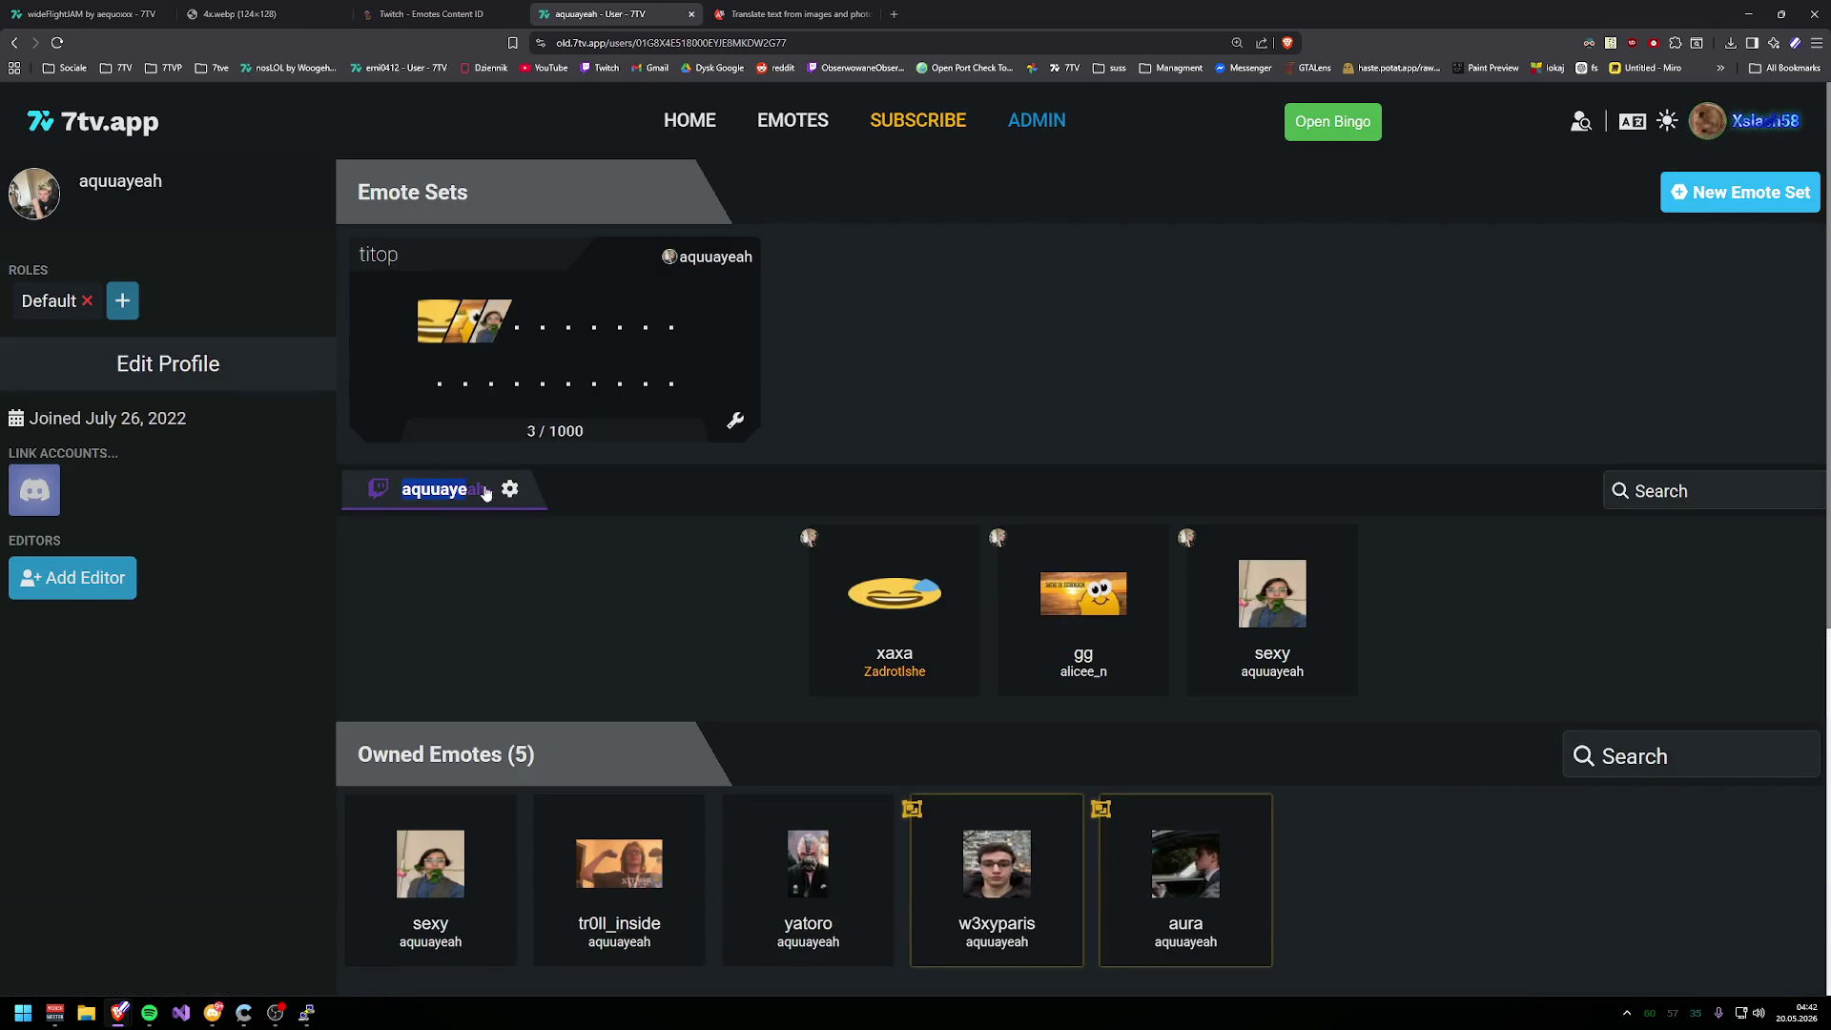
{"action": "left_click", "coordinate": [894, 13]}
{"action": "type", "text": "tw"}
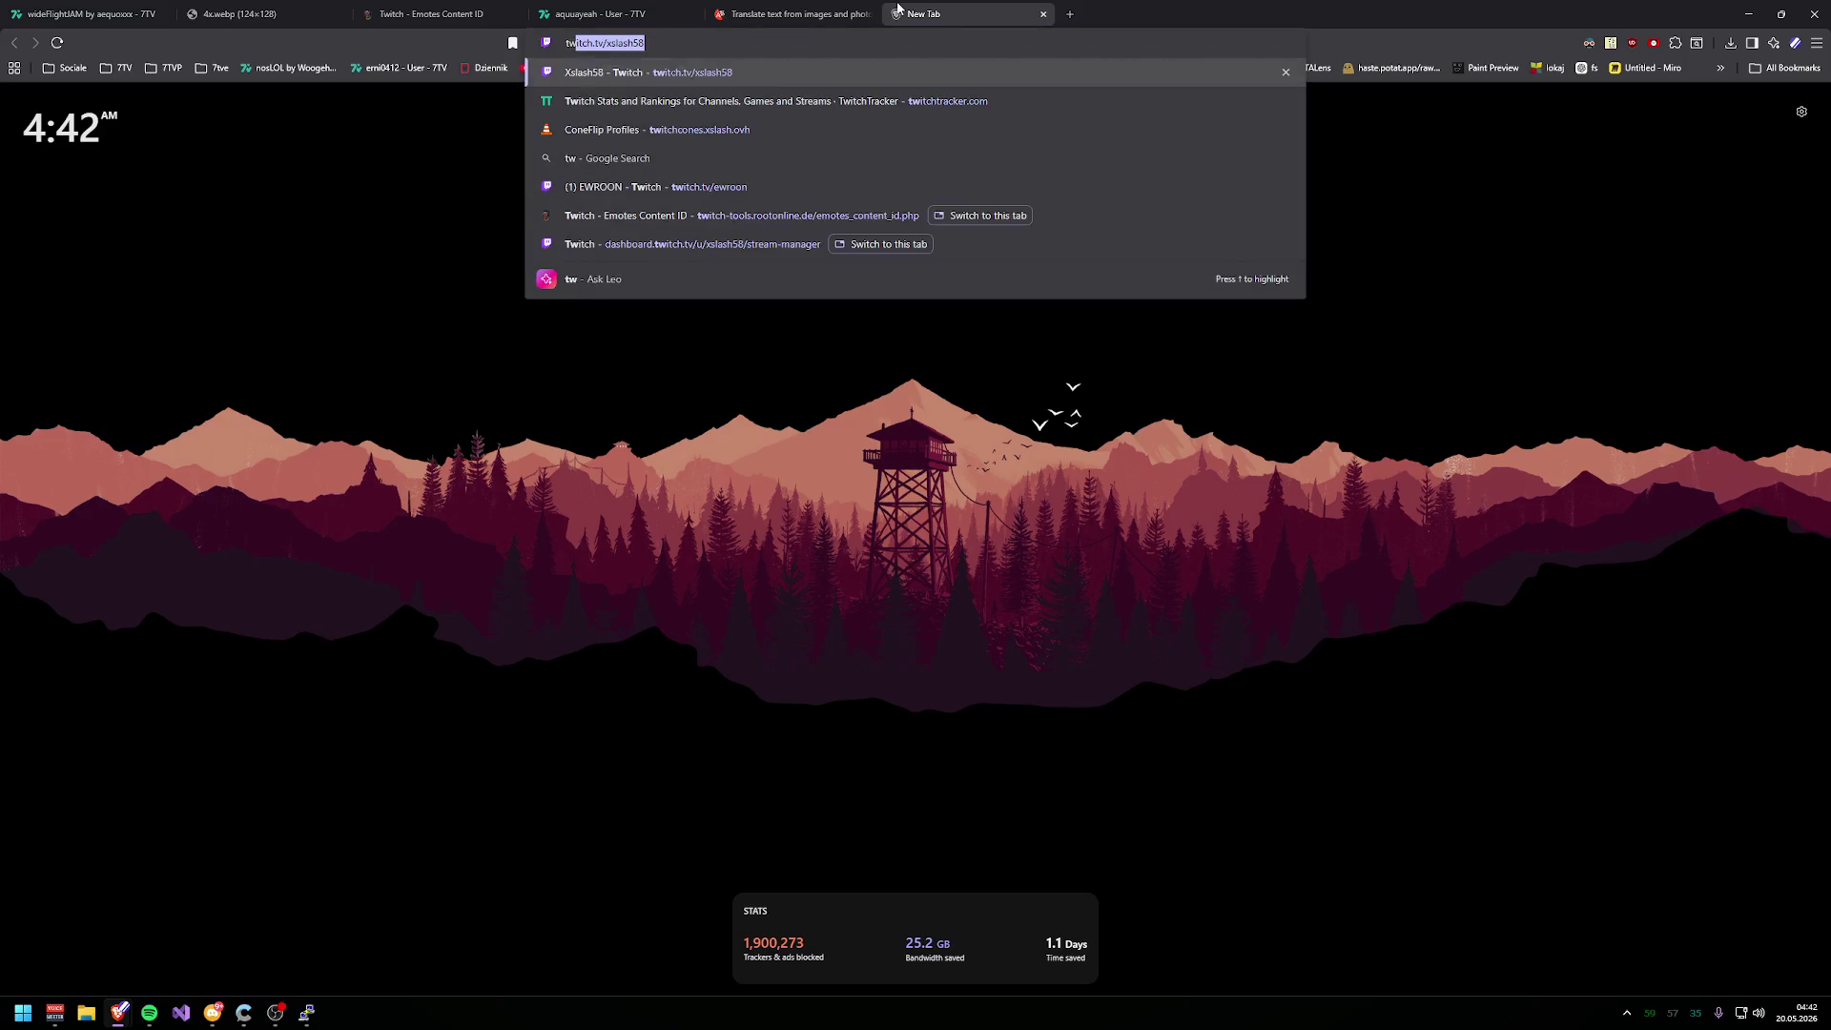
{"action": "type", "text": "itchtvb"}
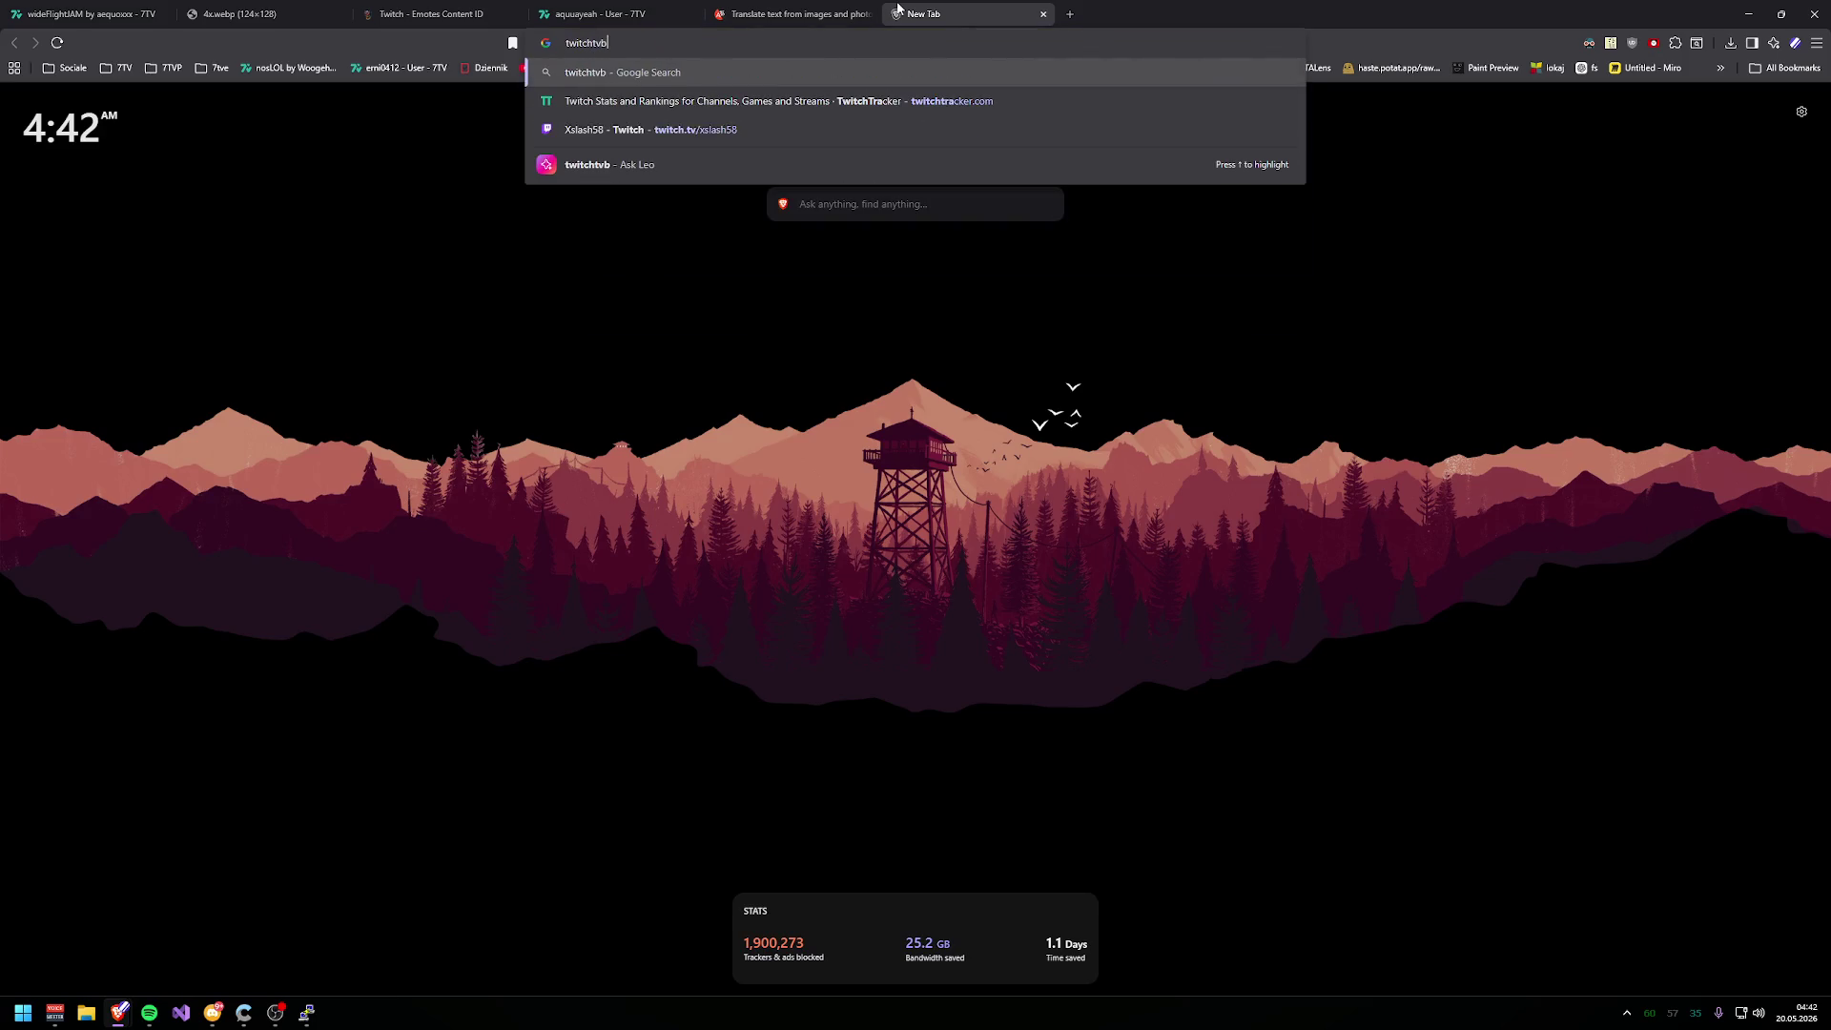
{"action": "key", "text": "BackSpace"}
{"action": "key", "text": "BackSpace"}
{"action": "type", "text": ".tv/aq"}
{"action": "key", "text": "Return"}
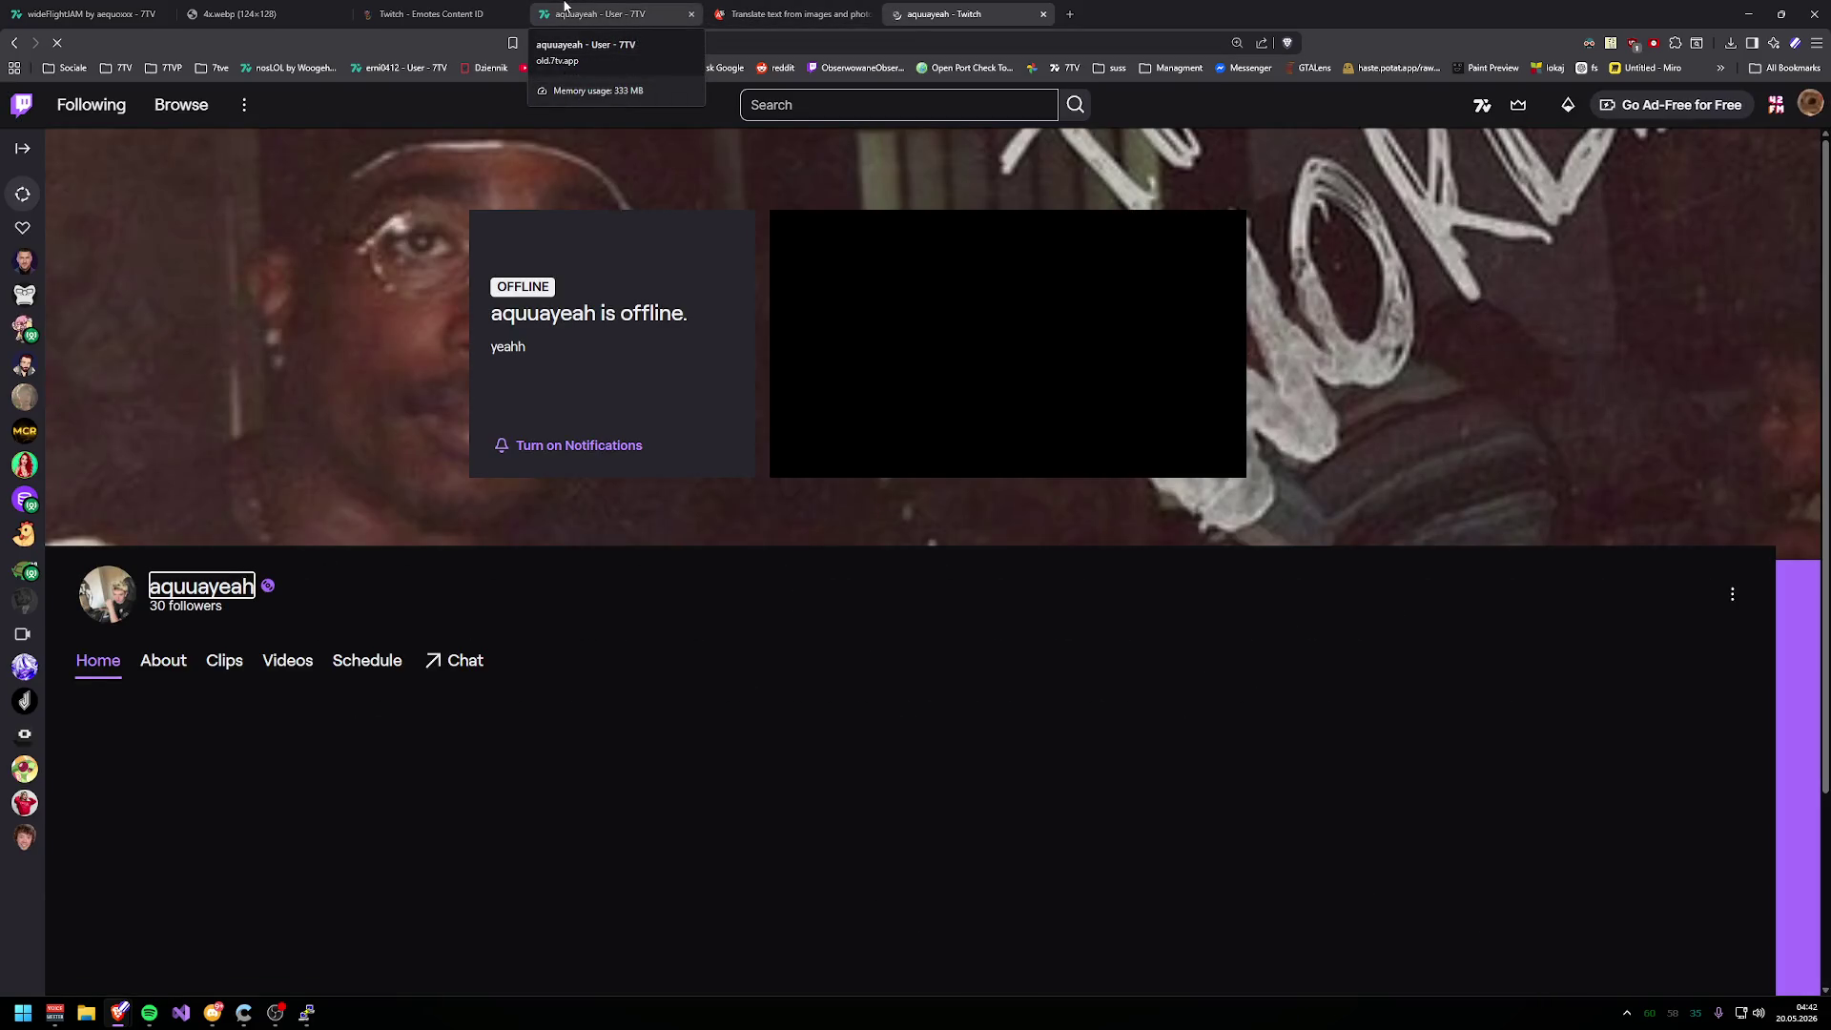
- Rearrange the browser tabs so the 7TV report tab sits next to the Twitch channel
{"action": "left_click", "coordinate": [565, 5]}
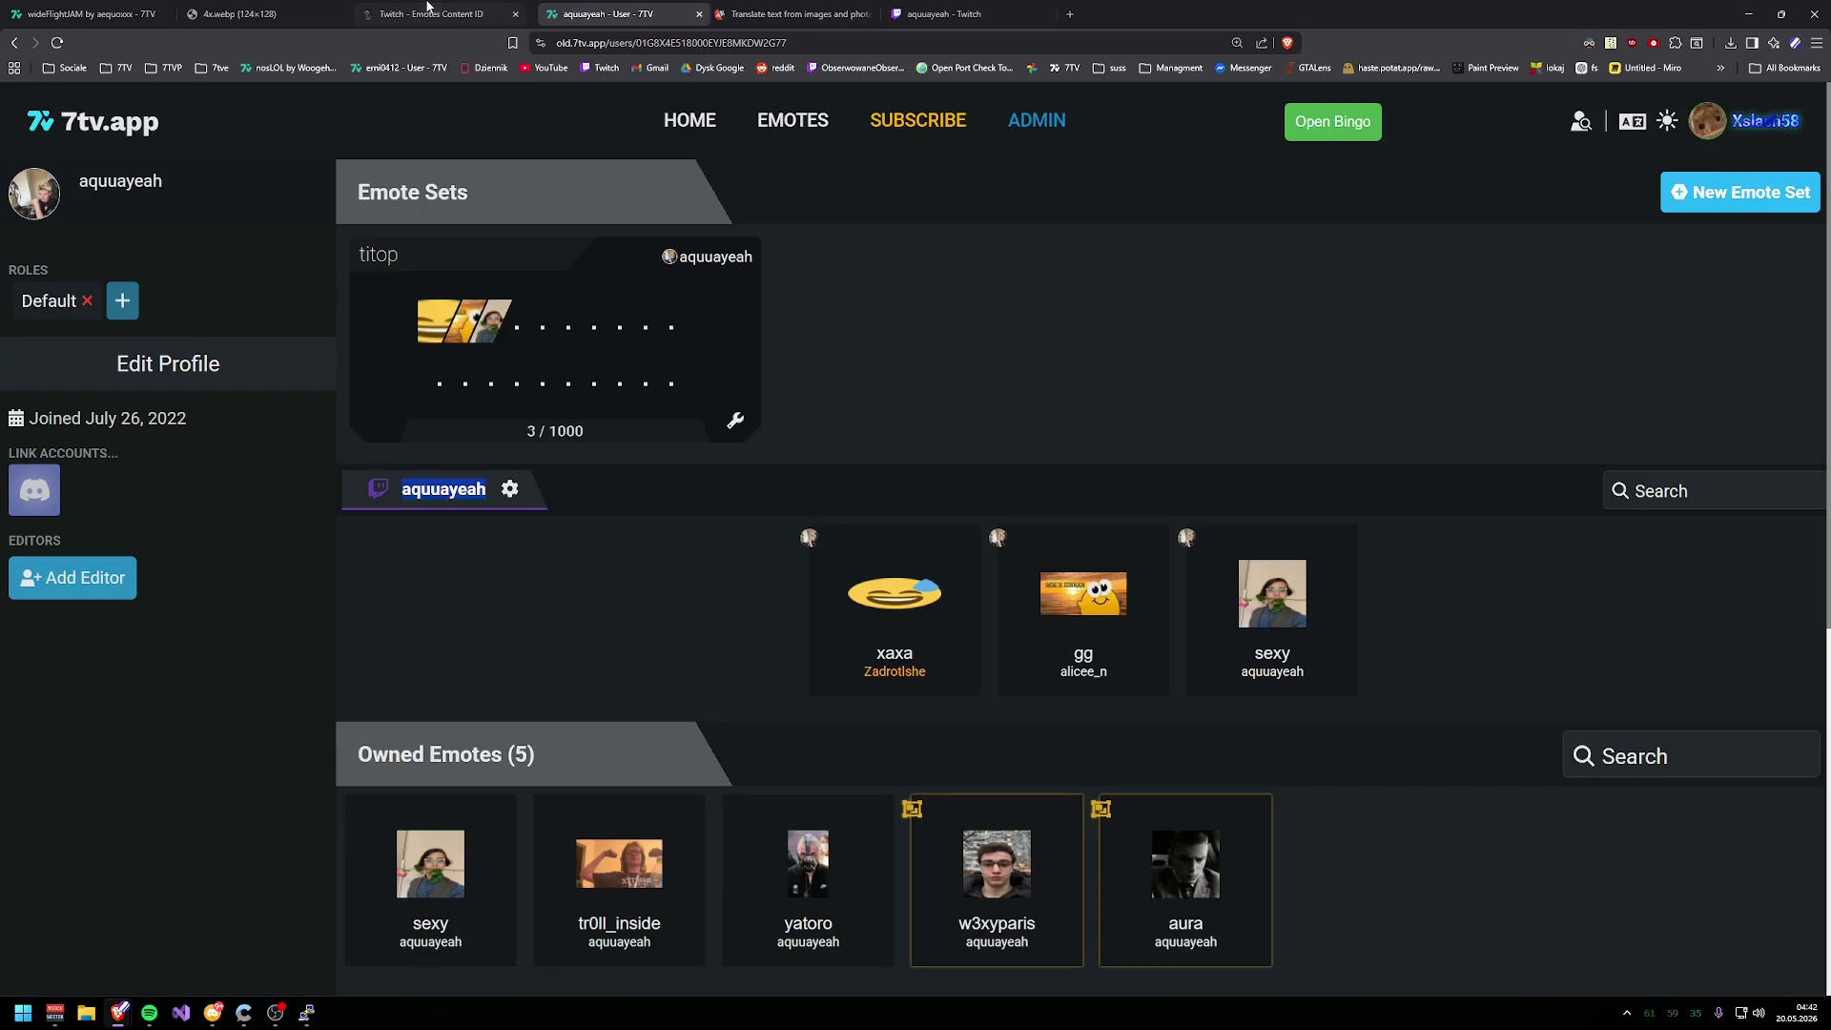
{"action": "key", "text": "ctrl+shift+Tab"}
{"action": "key", "text": "ctrl+shift+Tab"}
{"action": "key", "text": "ctrl+shift+Tab"}
{"action": "key", "text": "ctrl+shift+Page_Down"}
{"action": "key", "text": "ctrl+shift+Page_Down"}
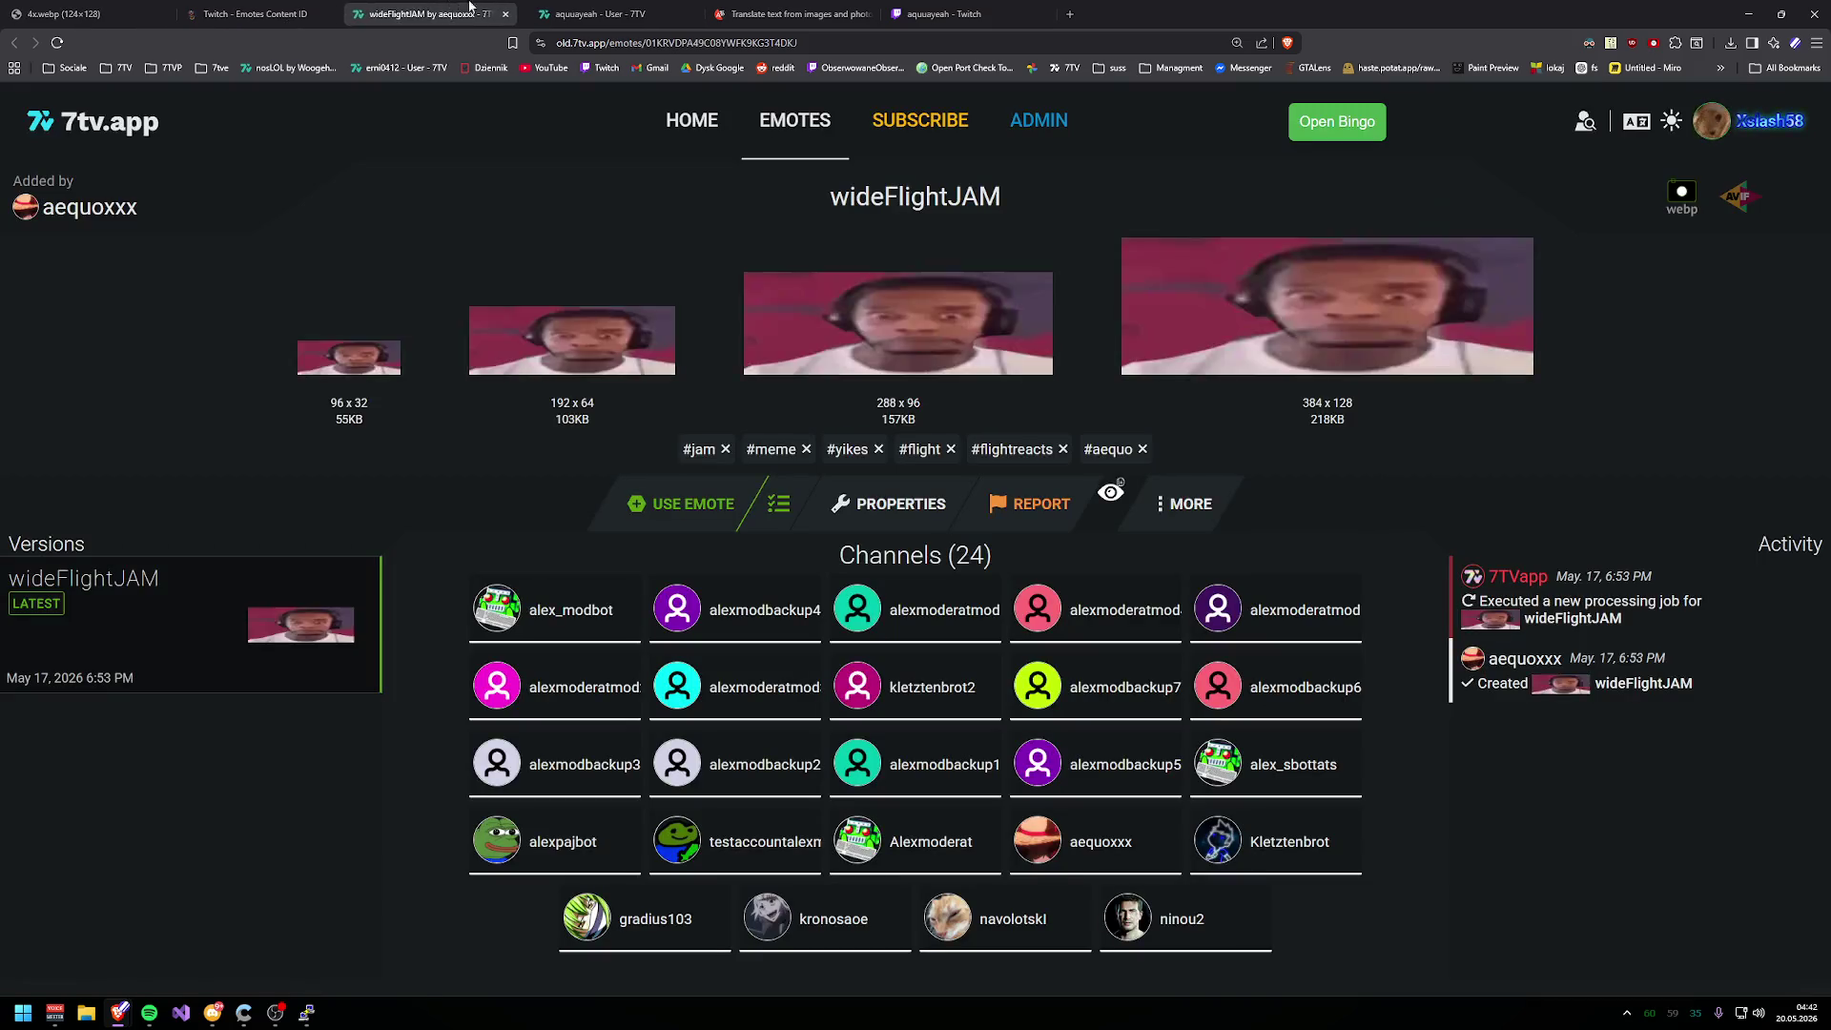
{"action": "key", "text": "ctrl+Tab"}
{"action": "key", "text": "alt+Left"}
{"action": "key", "text": "ctrl+shift+Page_Down"}
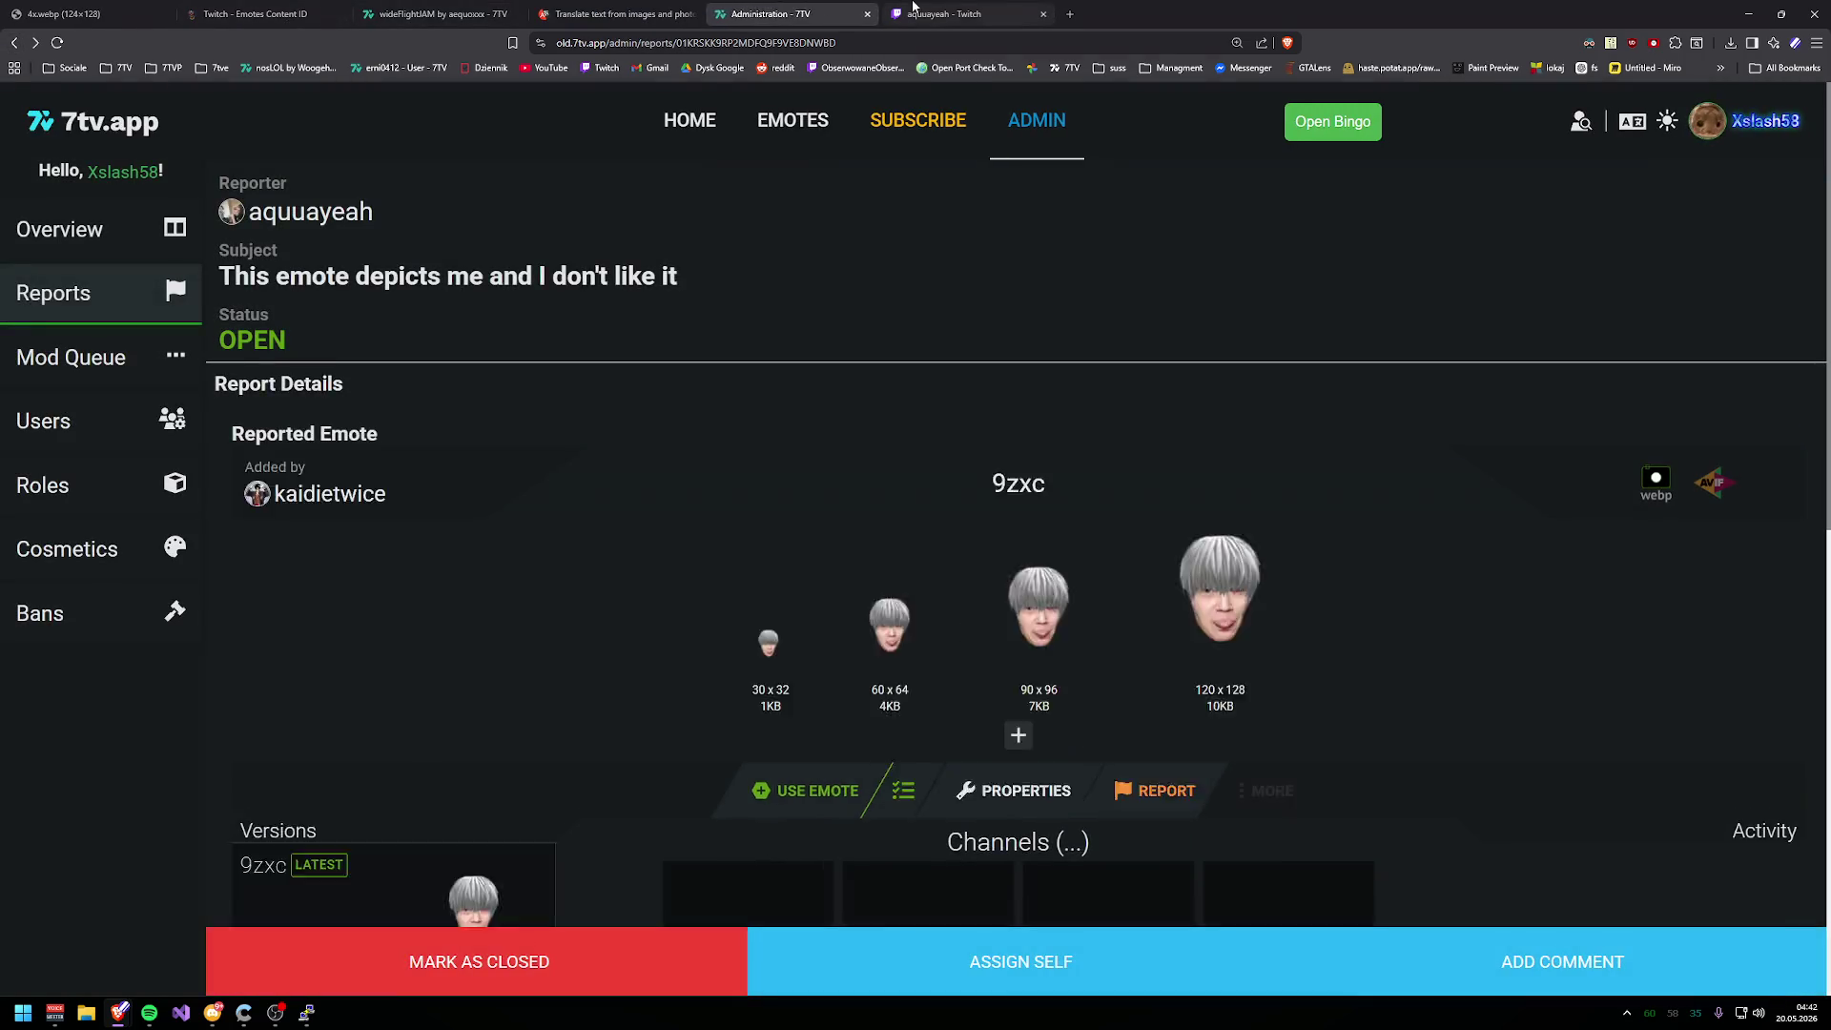
- Check the reporter's Twitch schedule, clips and videos, then reopen their 7TV user card
{"action": "left_click", "coordinate": [913, 6]}
{"action": "left_click", "coordinate": [367, 660]}
{"action": "left_click", "coordinate": [224, 660]}
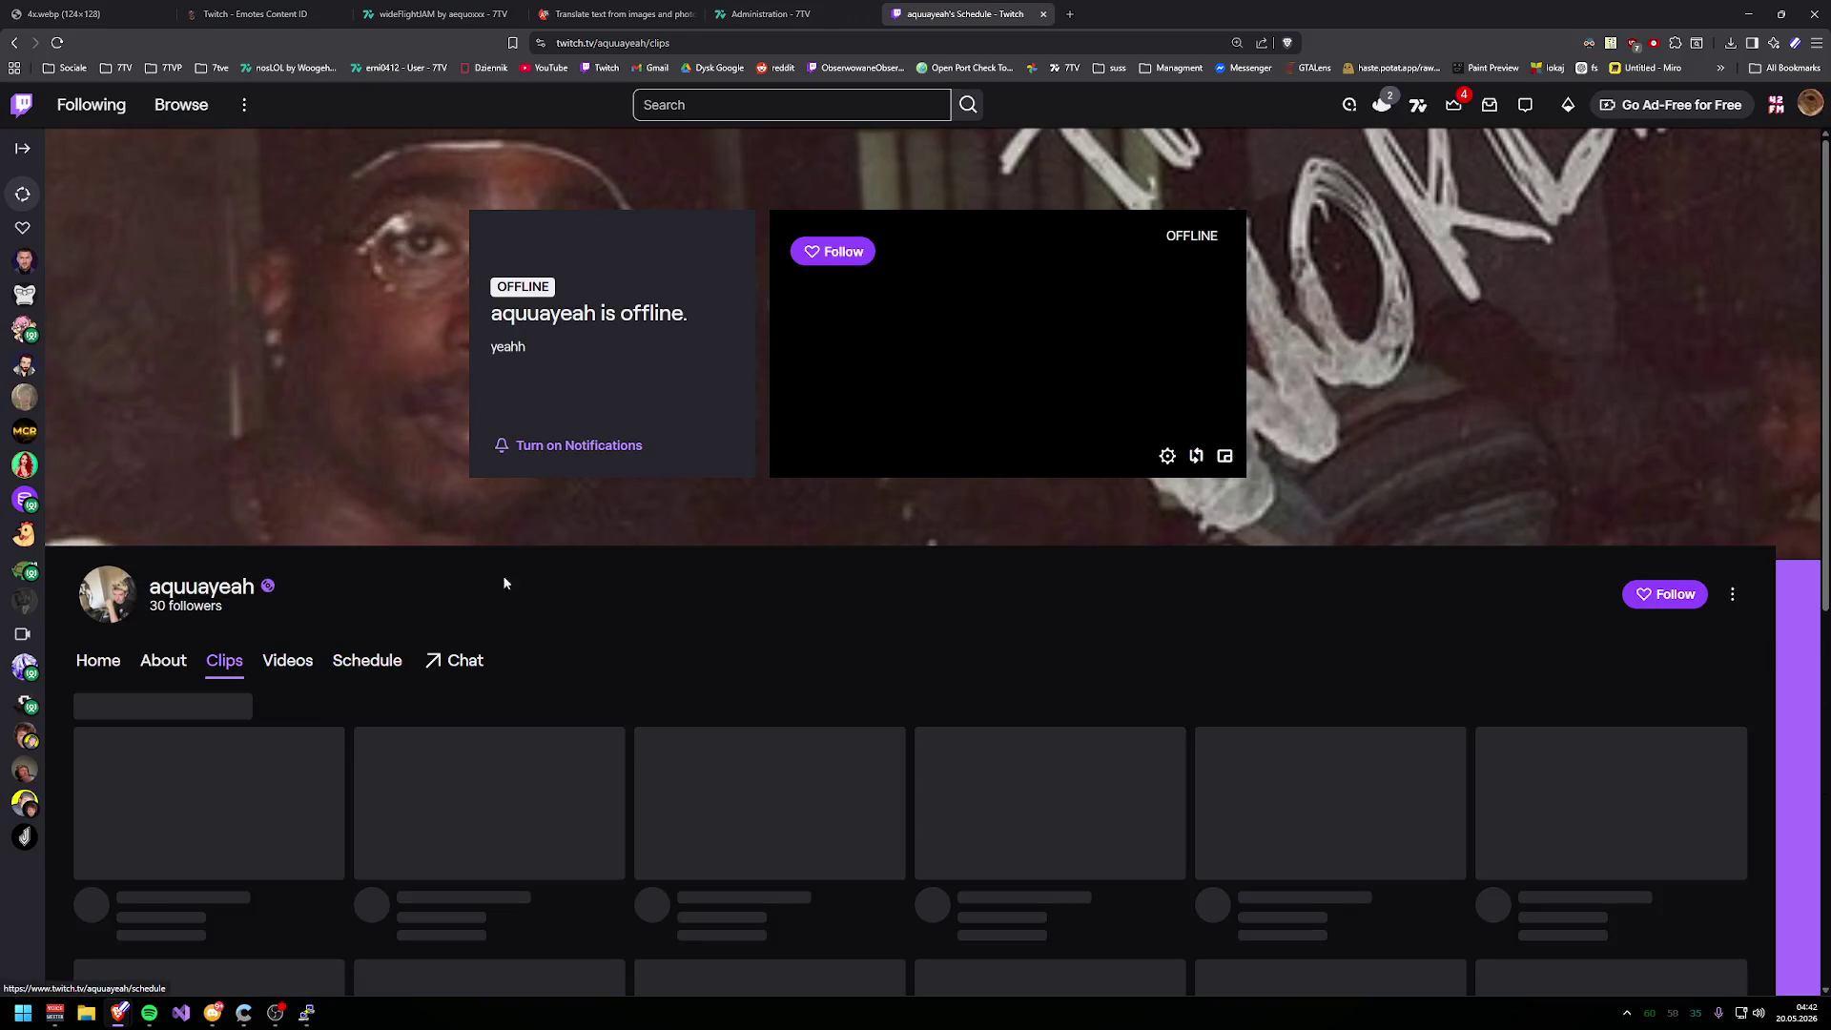
{"action": "scroll", "coordinate": [586, 685], "scroll_direction": "down", "scroll_amount": 4}
{"action": "left_click", "coordinate": [203, 458]}
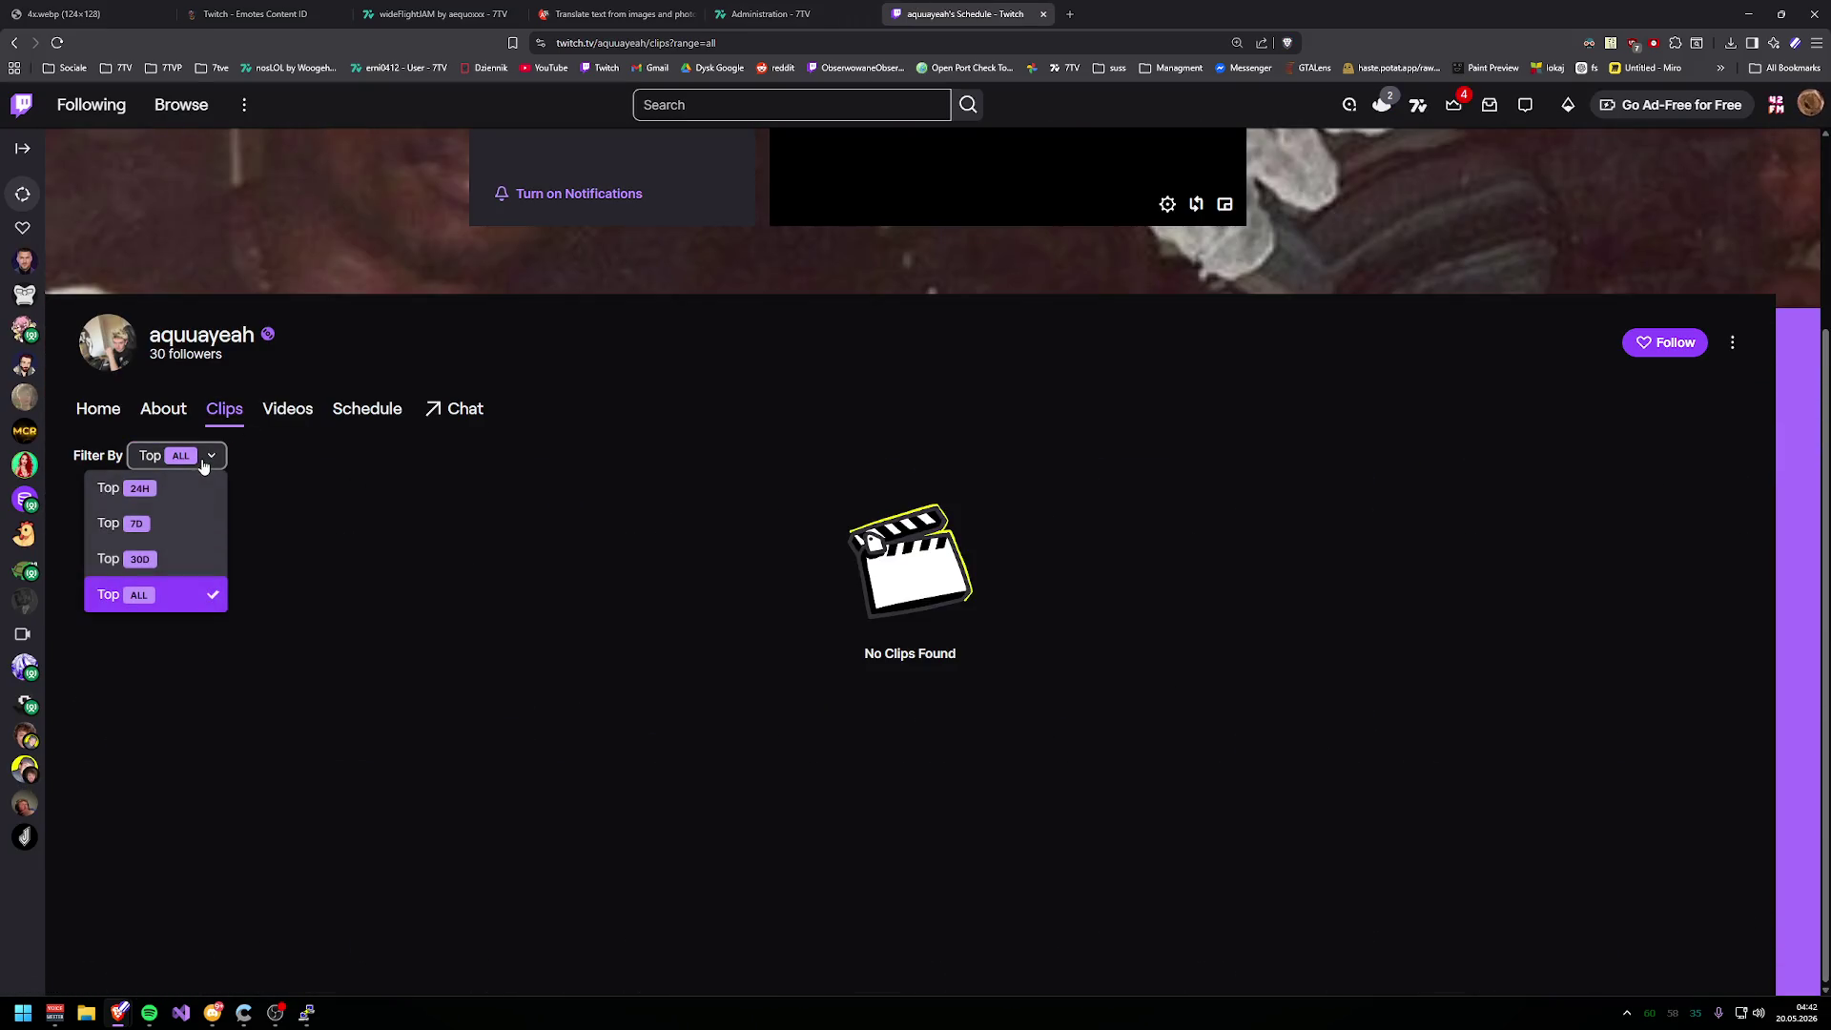
{"action": "left_click", "coordinate": [297, 412]}
{"action": "left_click", "coordinate": [751, 8]}
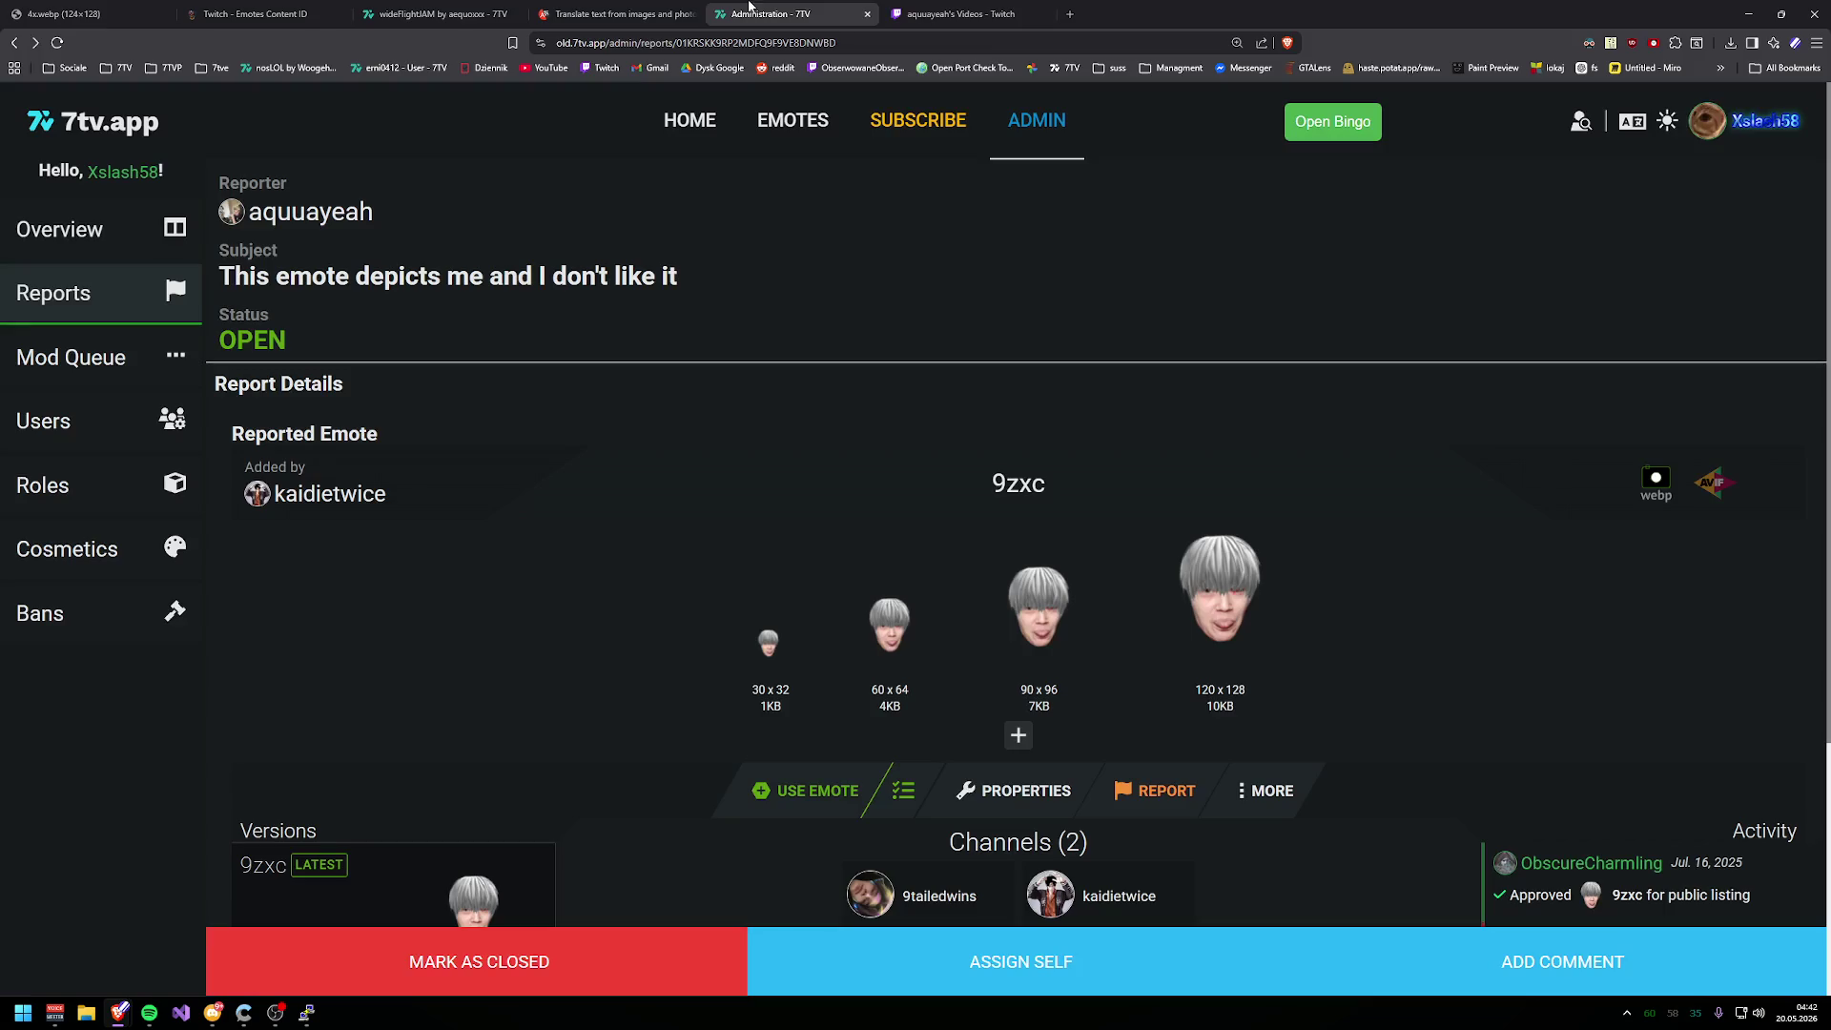
{"action": "left_click", "coordinate": [310, 212]}
- Open the reporter's 7TV profile, then return to the reports list and the Mod Queue
{"action": "left_click", "coordinate": [291, 363]}
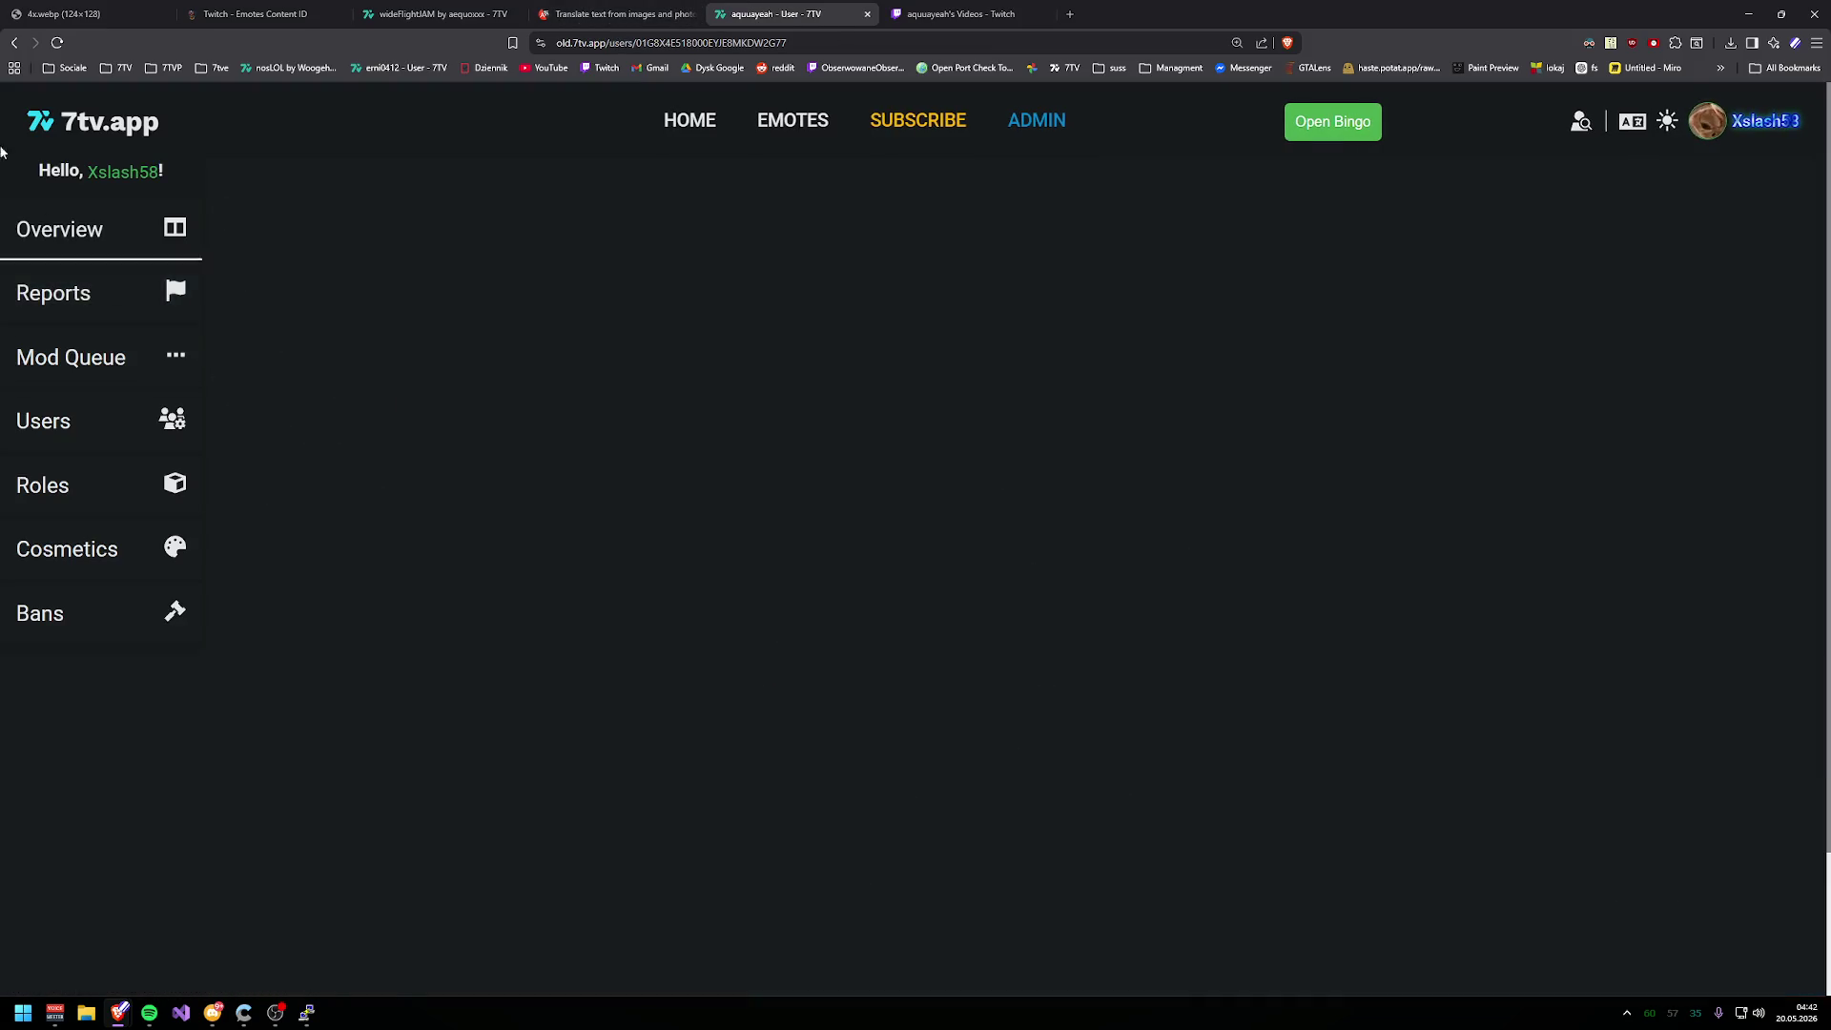
{"action": "left_click", "coordinate": [15, 43]}
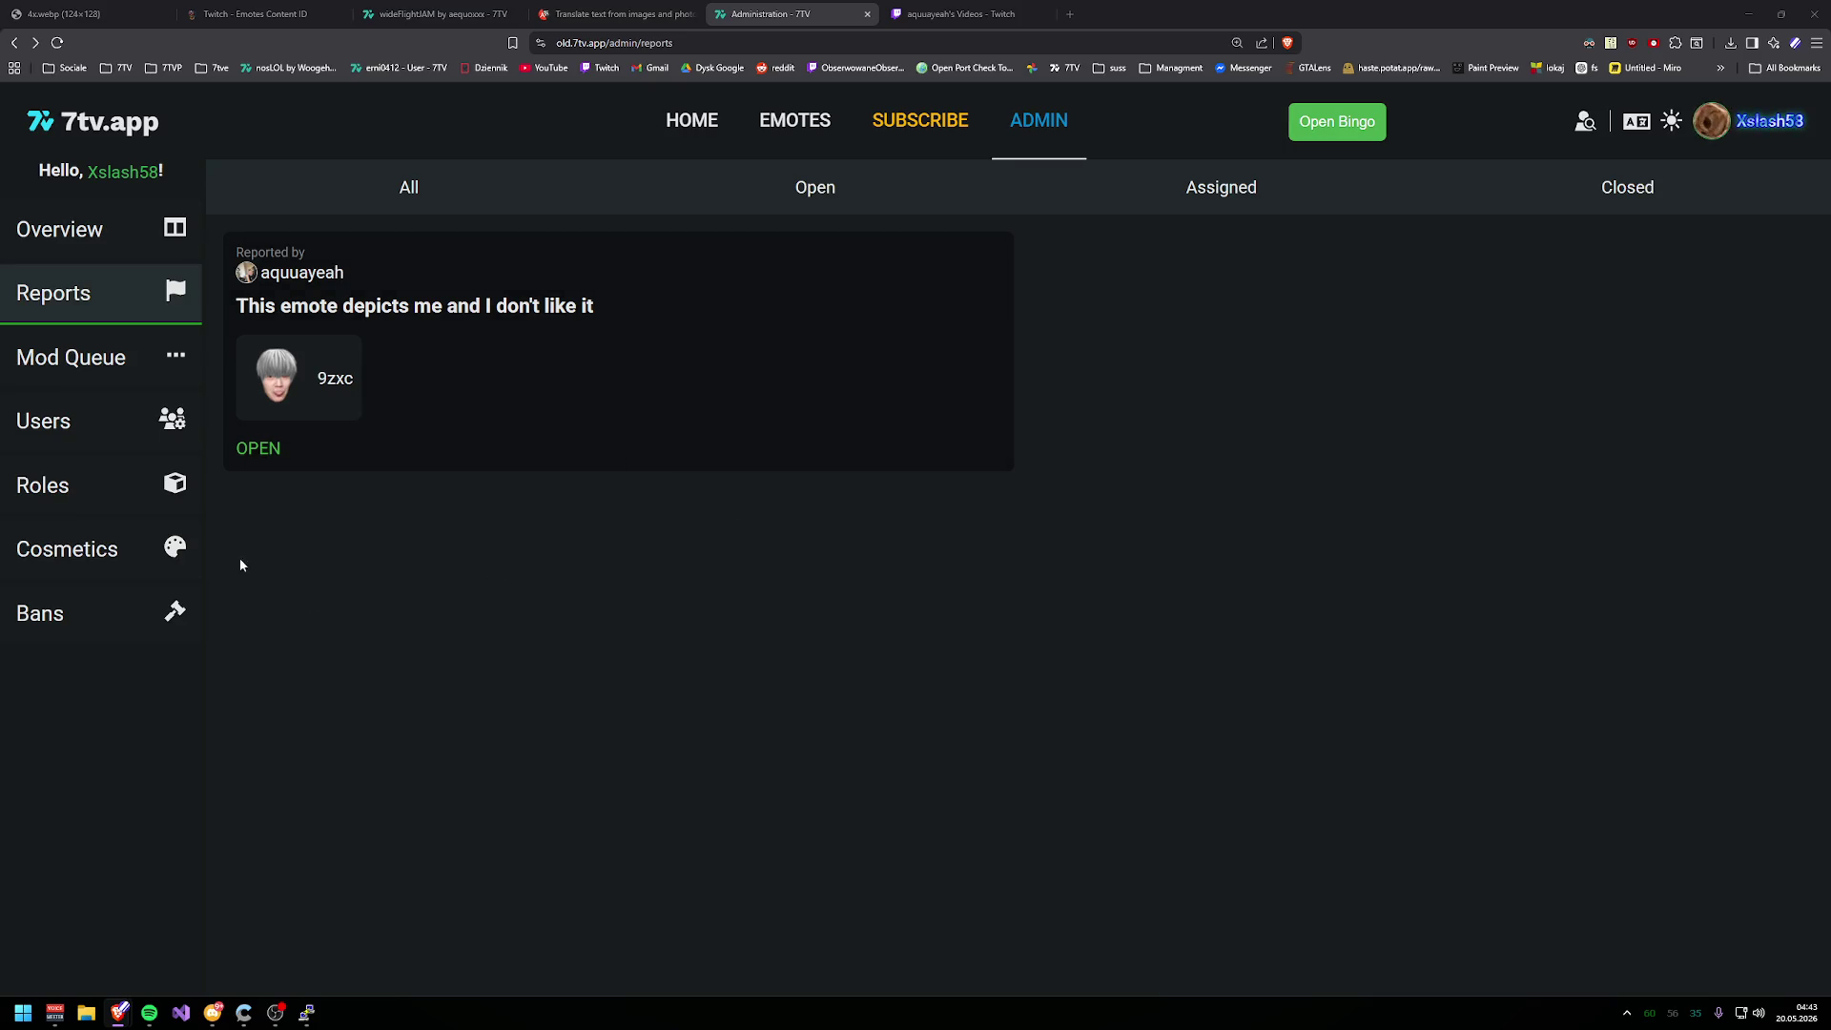
{"action": "left_click", "coordinate": [105, 348]}
- View the Roles and Cosmetics Manager pages, then shrink the browser and close the admin tab
{"action": "left_click", "coordinate": [91, 486]}
{"action": "left_click", "coordinate": [75, 558]}
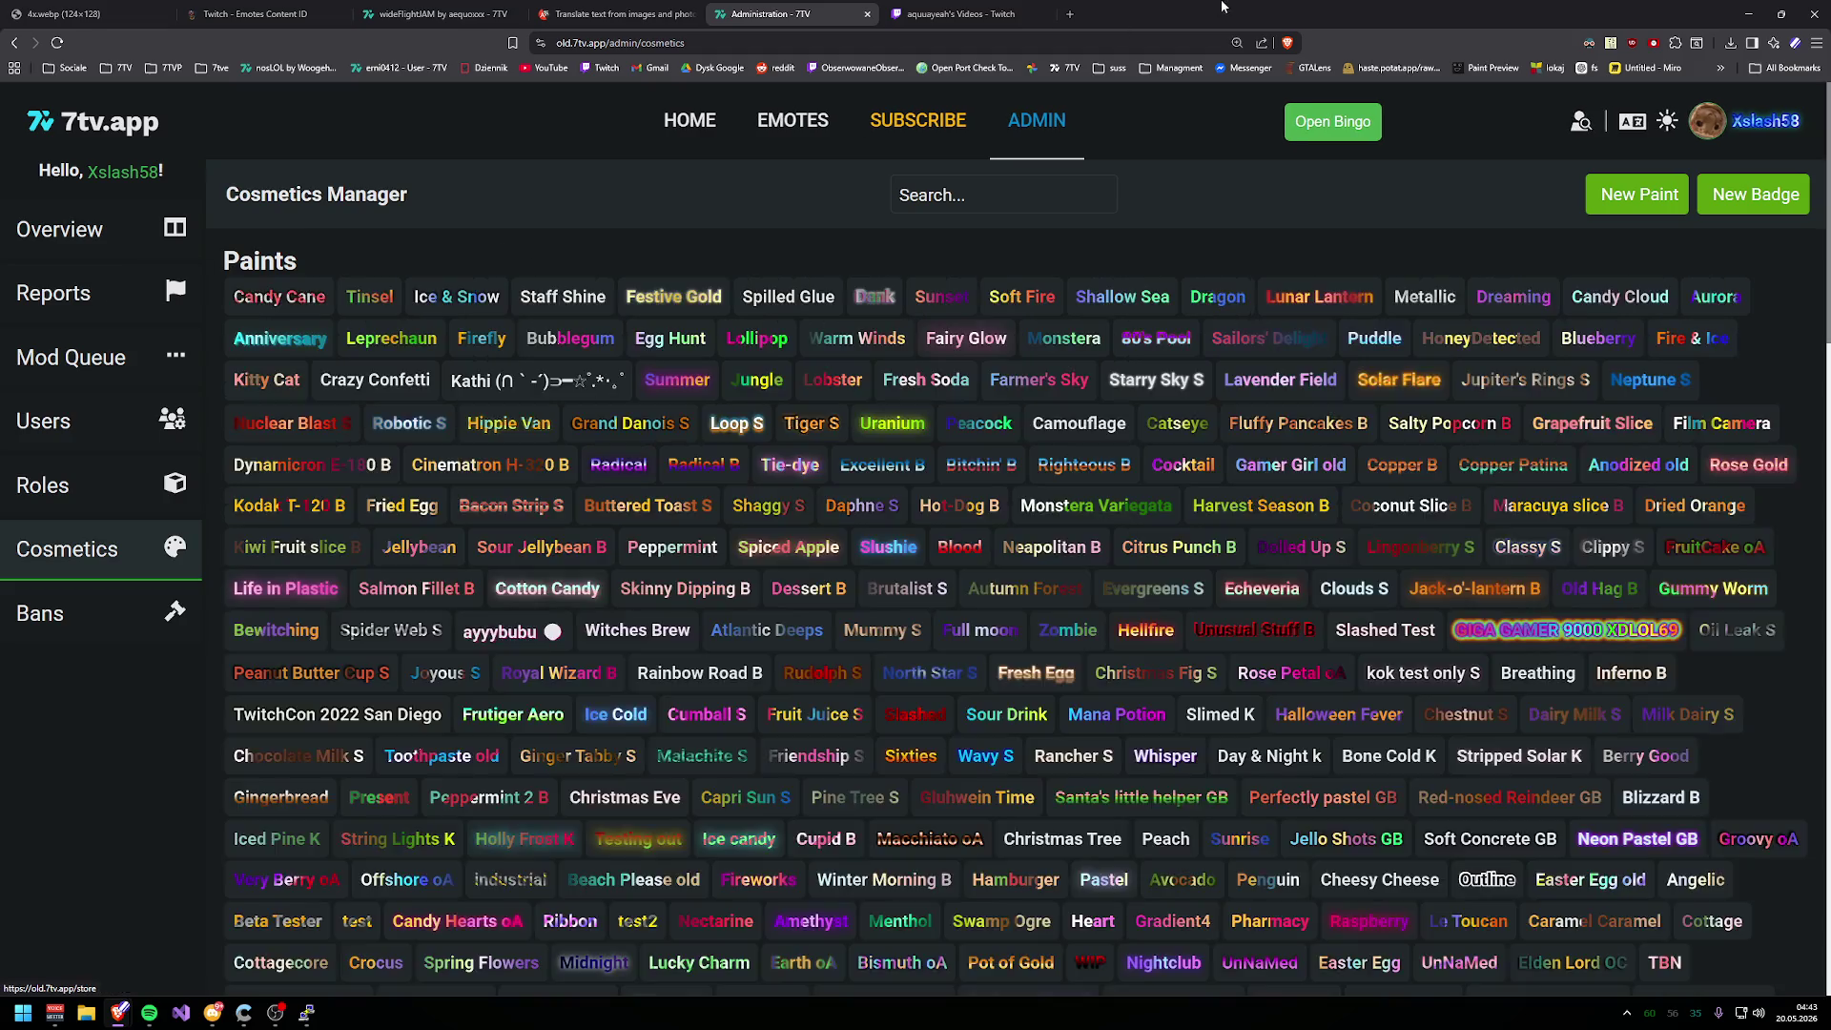
{"action": "left_click_drag", "start_coordinate": [1264, 13], "coordinate": [1030, 246]}
{"action": "left_click", "coordinate": [1031, 235]}
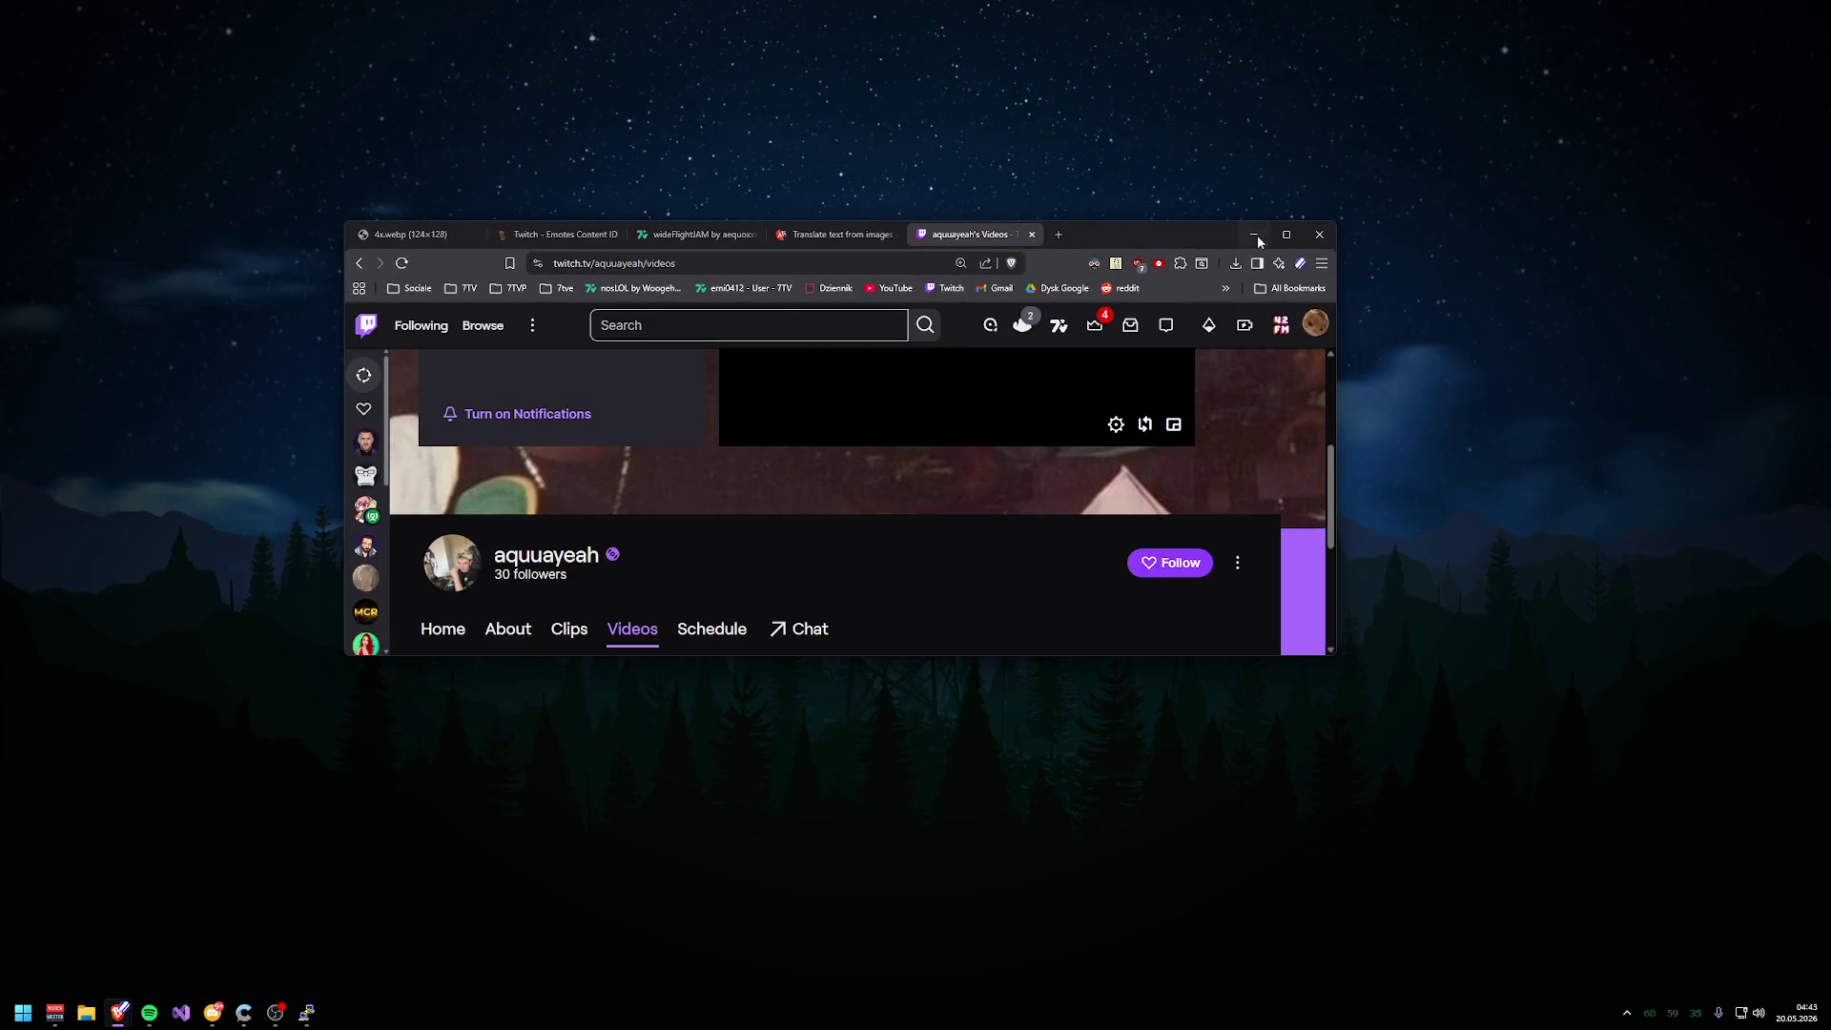
- Close the browser window
{"action": "left_click", "coordinate": [1332, 243]}
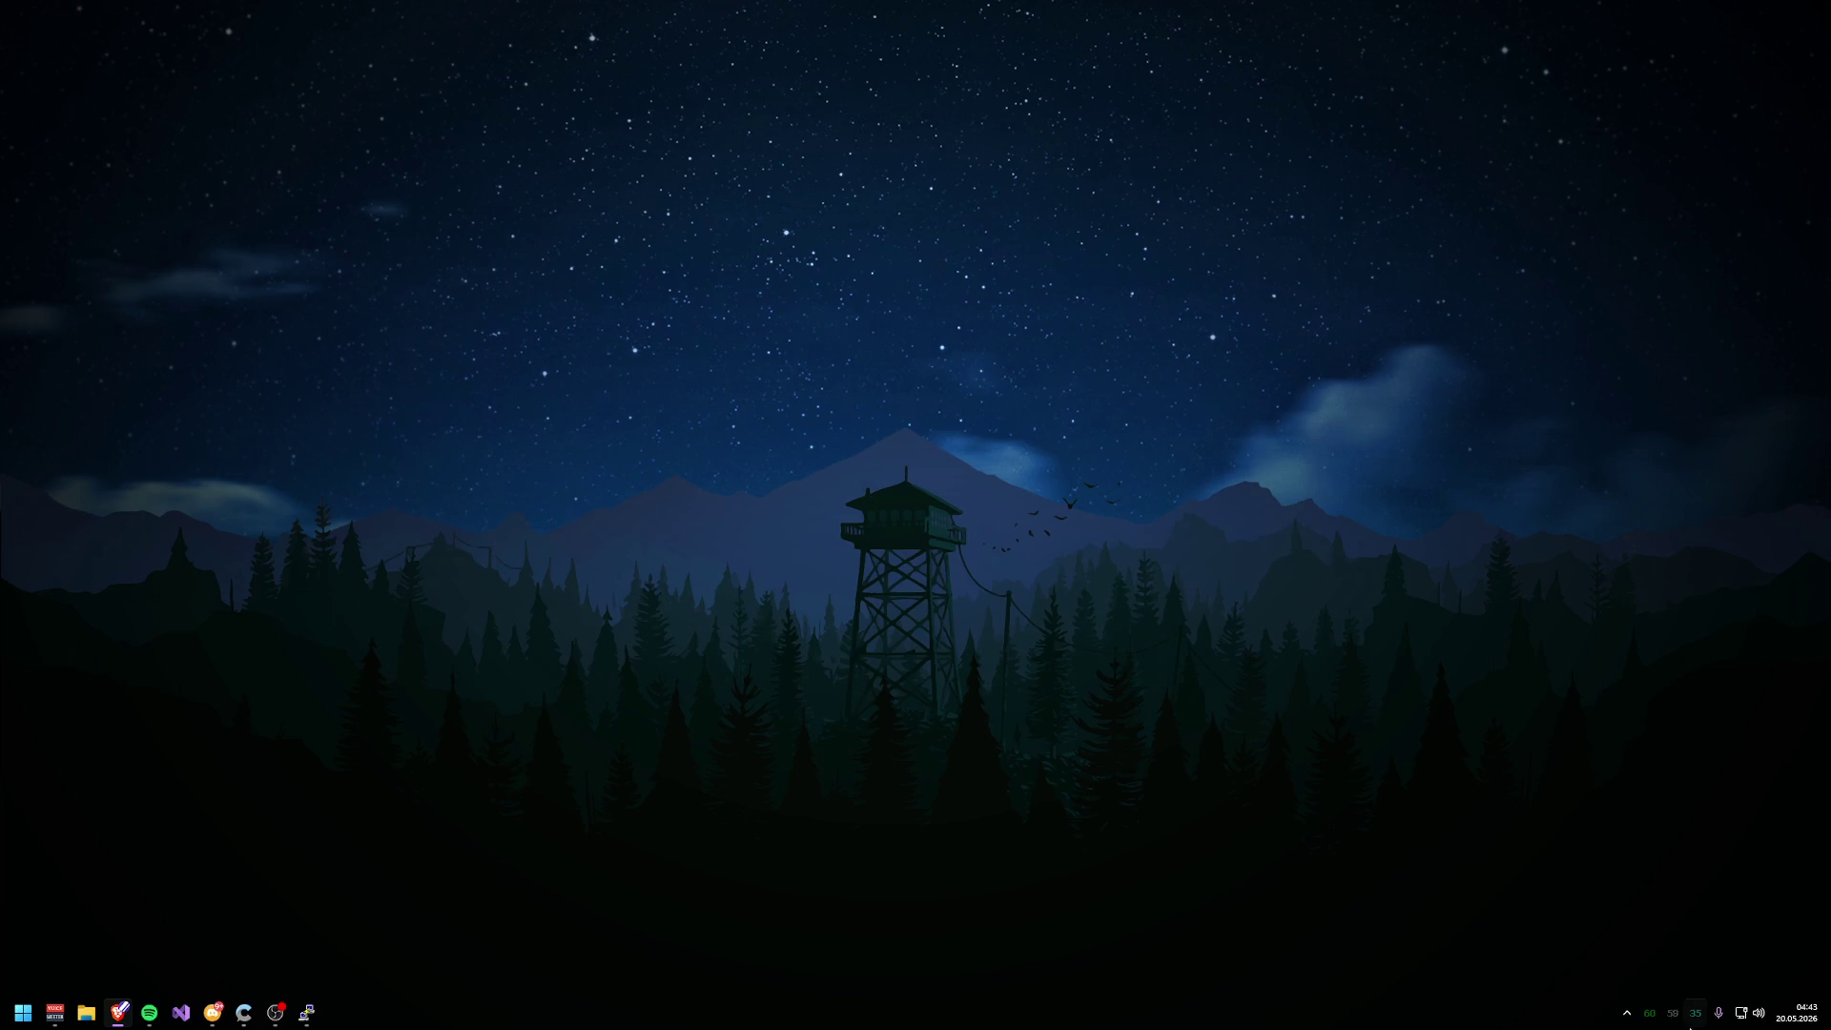
{"action": "left_click", "coordinate": [1627, 1013]}
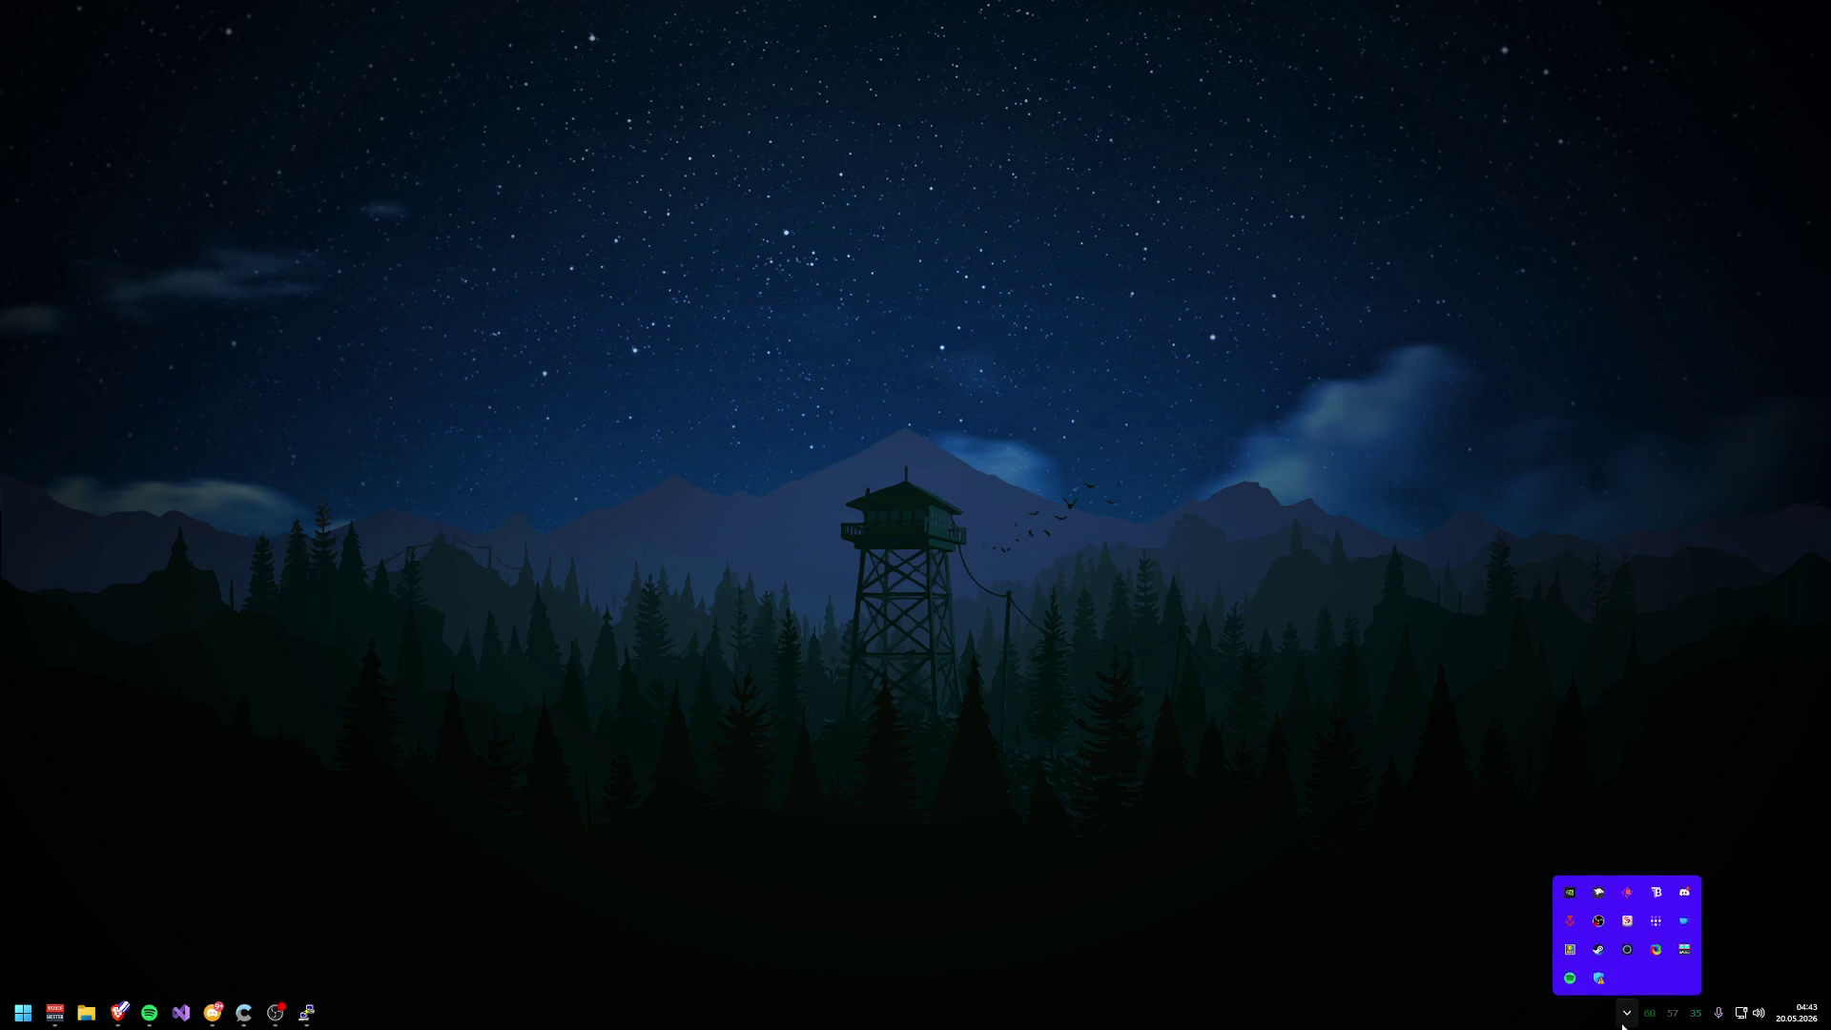
{"action": "left_click", "coordinate": [1628, 1013]}
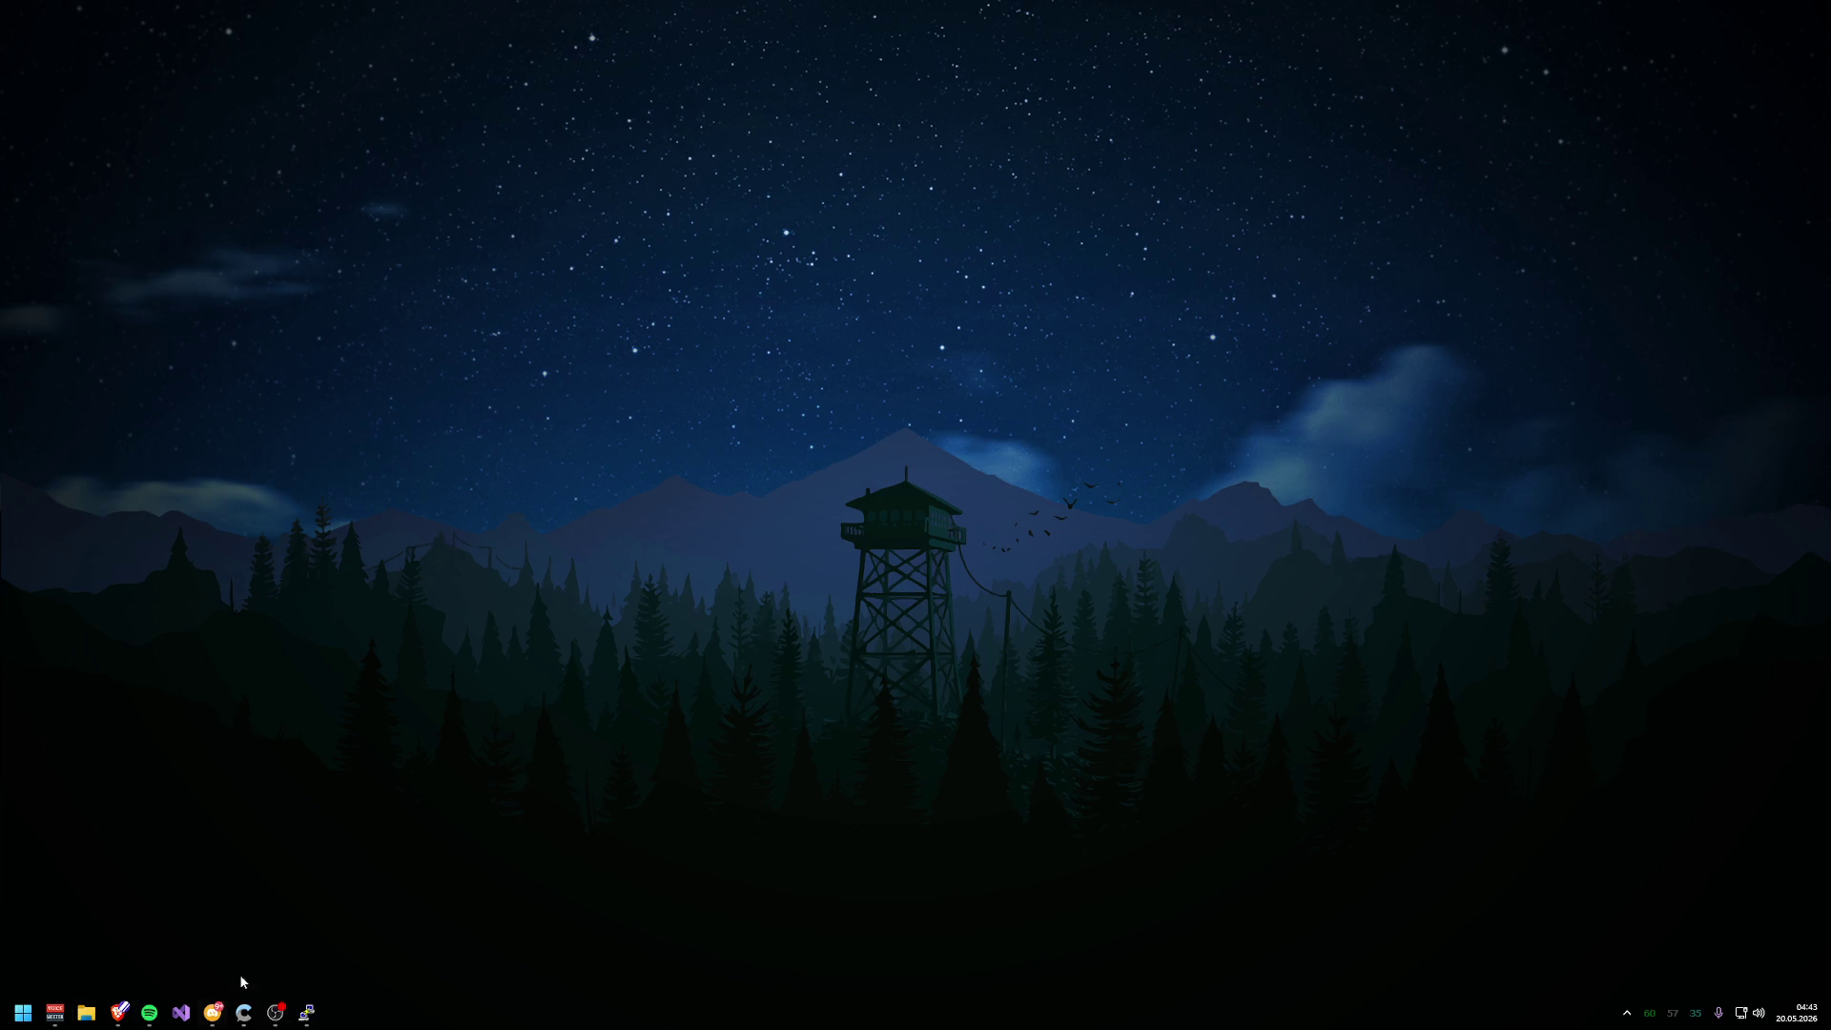
- Close the PuTTY window from the taskbar and confirm ending the session
{"action": "right_click", "coordinate": [313, 1024]}
{"action": "left_click", "coordinate": [311, 980]}
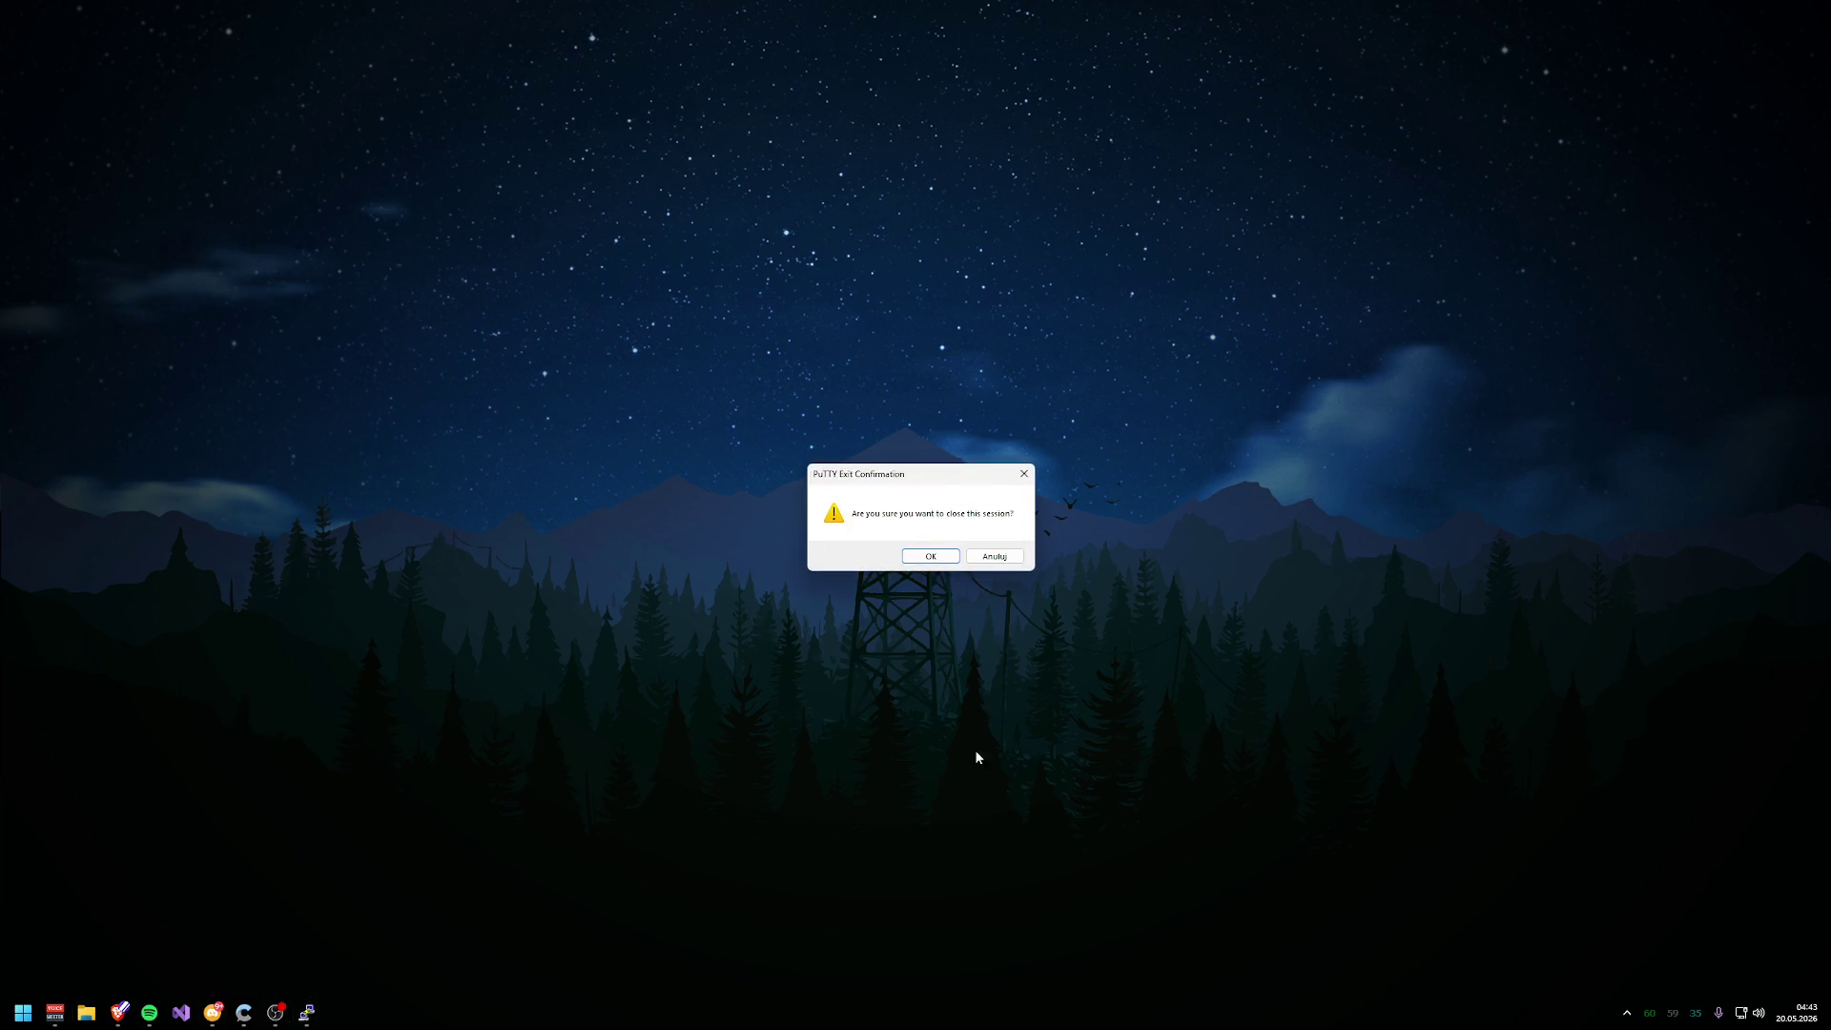
{"action": "left_click", "coordinate": [916, 556]}
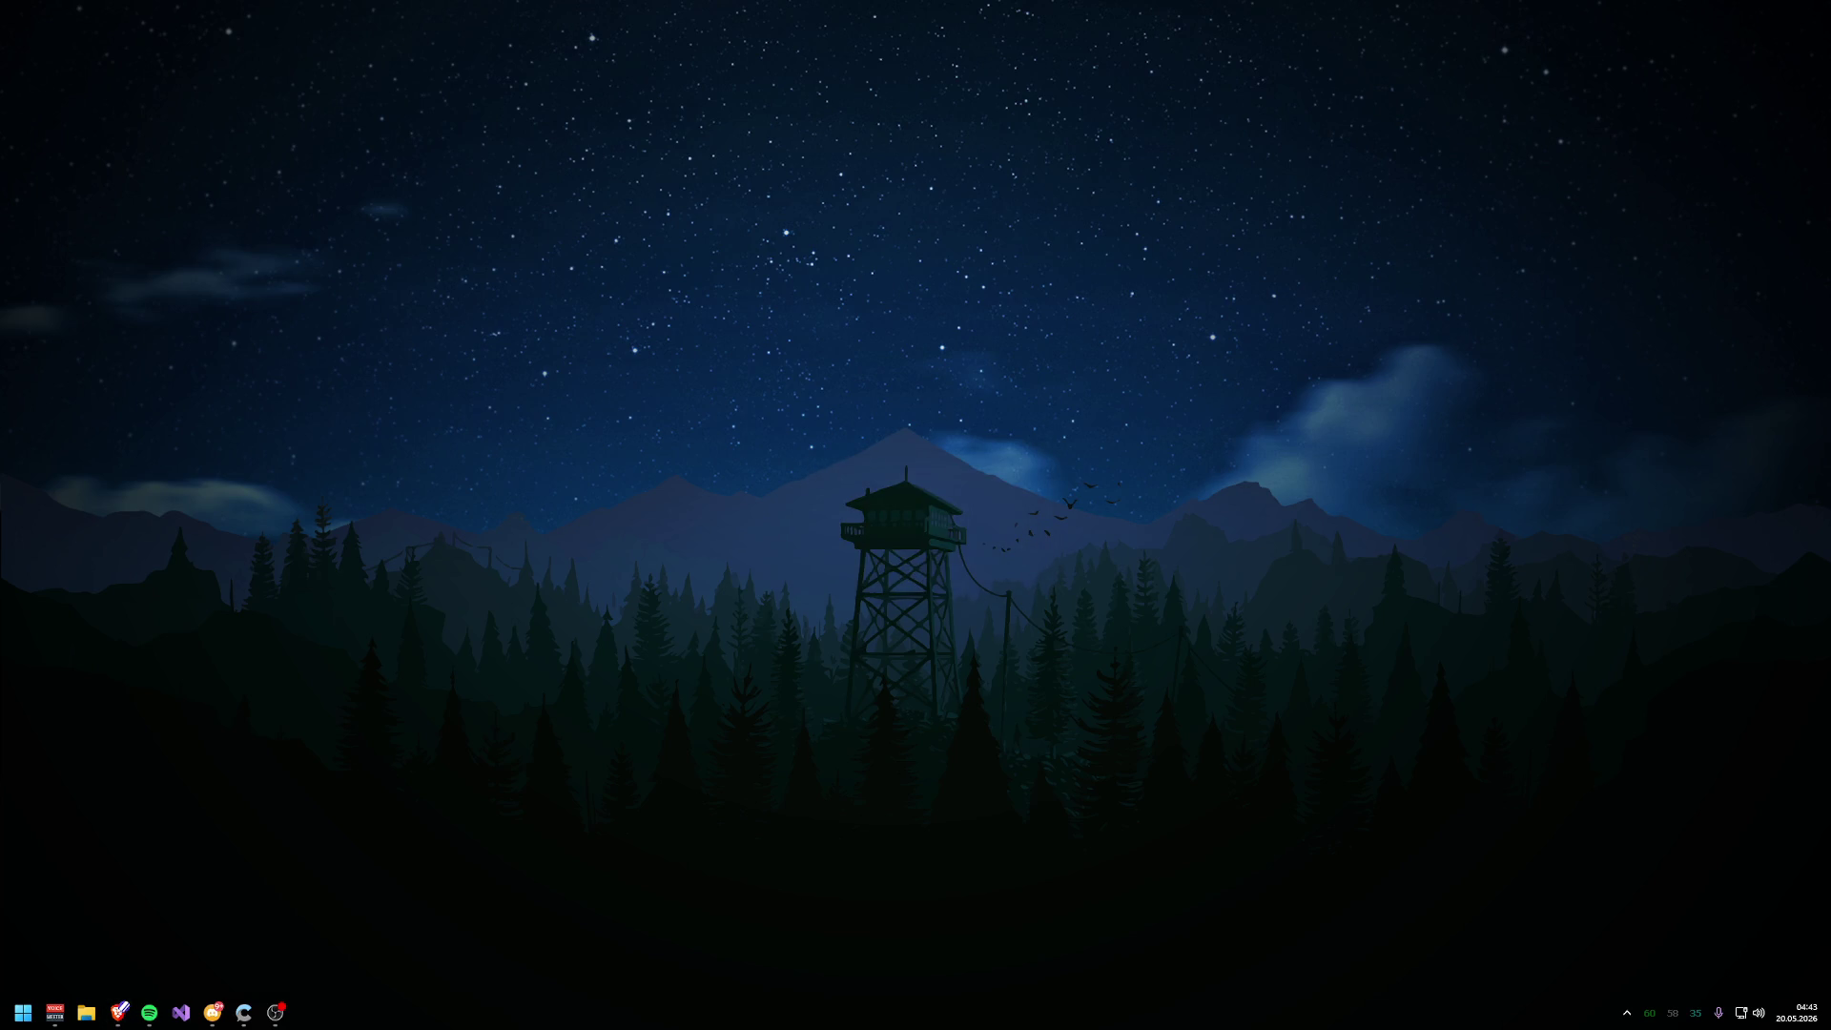